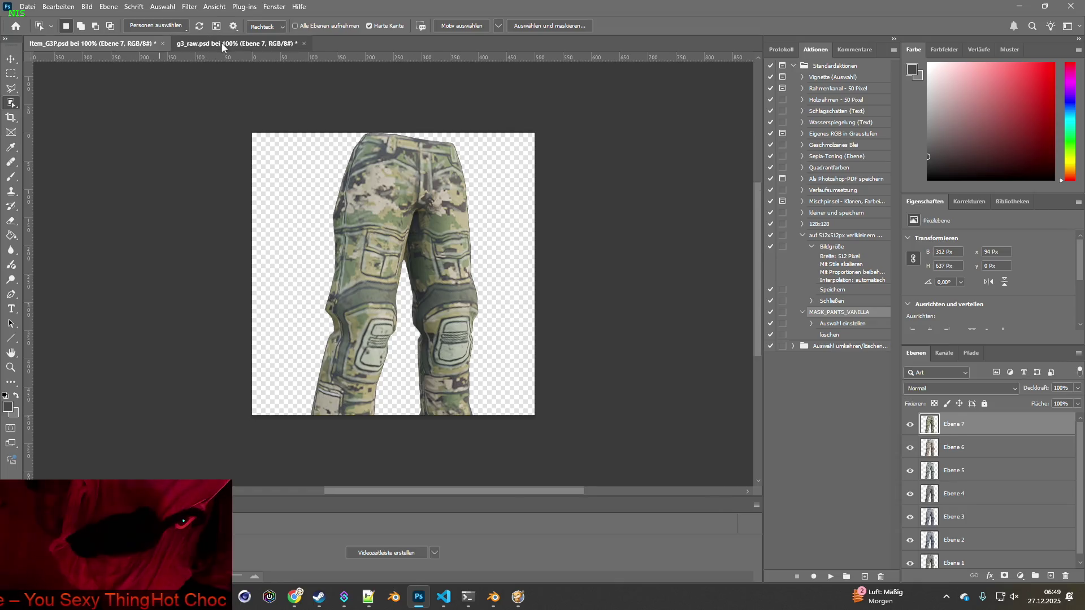
# - Show Ebene 8 in g3_raw.psd, select its pants and paste them into Item_G3P.psd
pyautogui.click(909, 533)
pyautogui.click(909, 533)
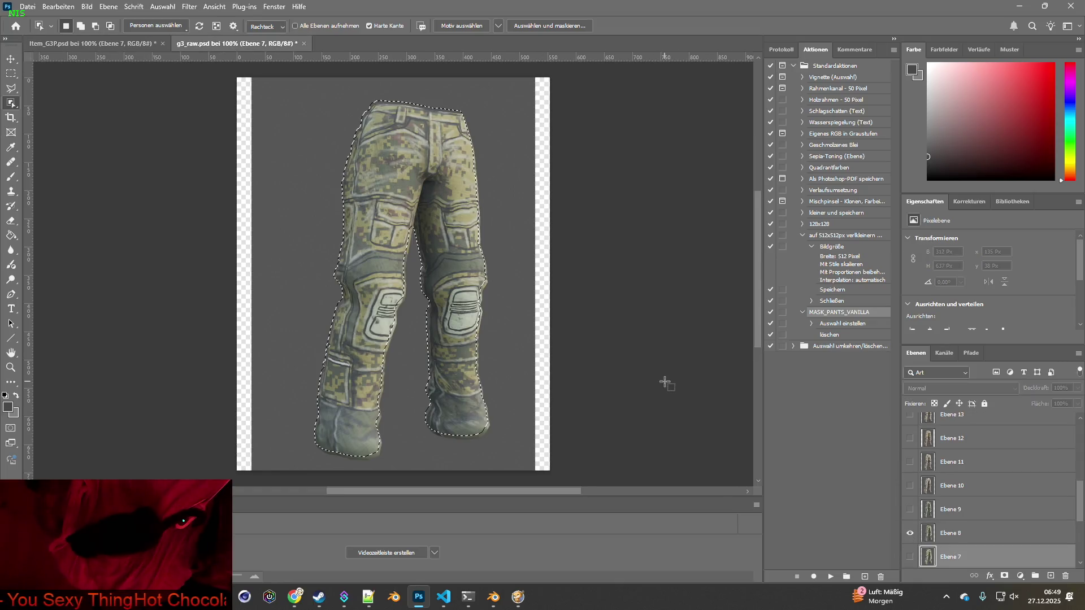
pyautogui.hotkey('ctrl', 'd')
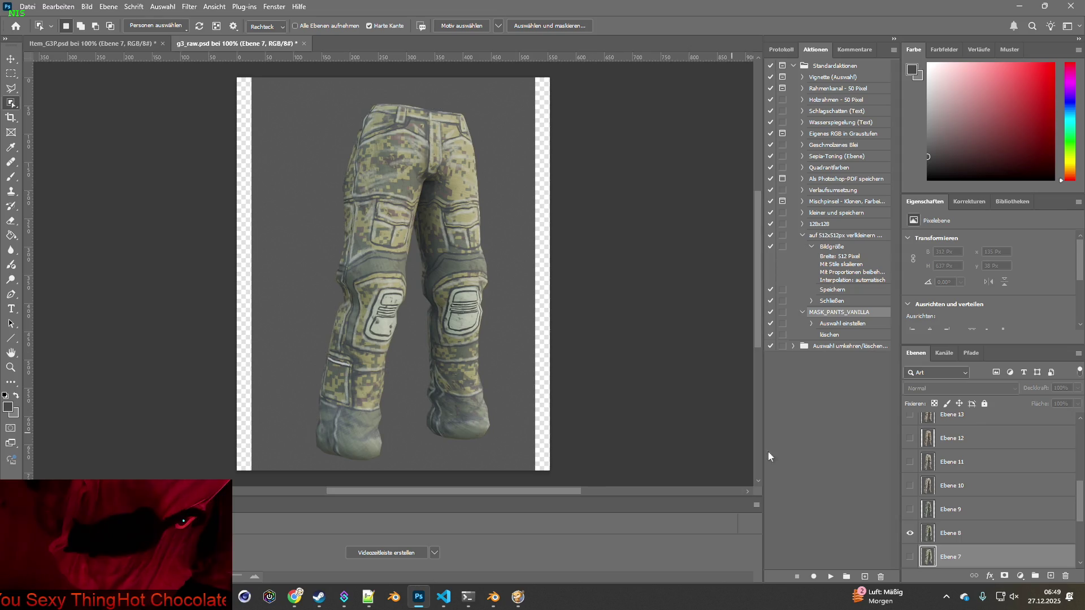
pyautogui.click(917, 531)
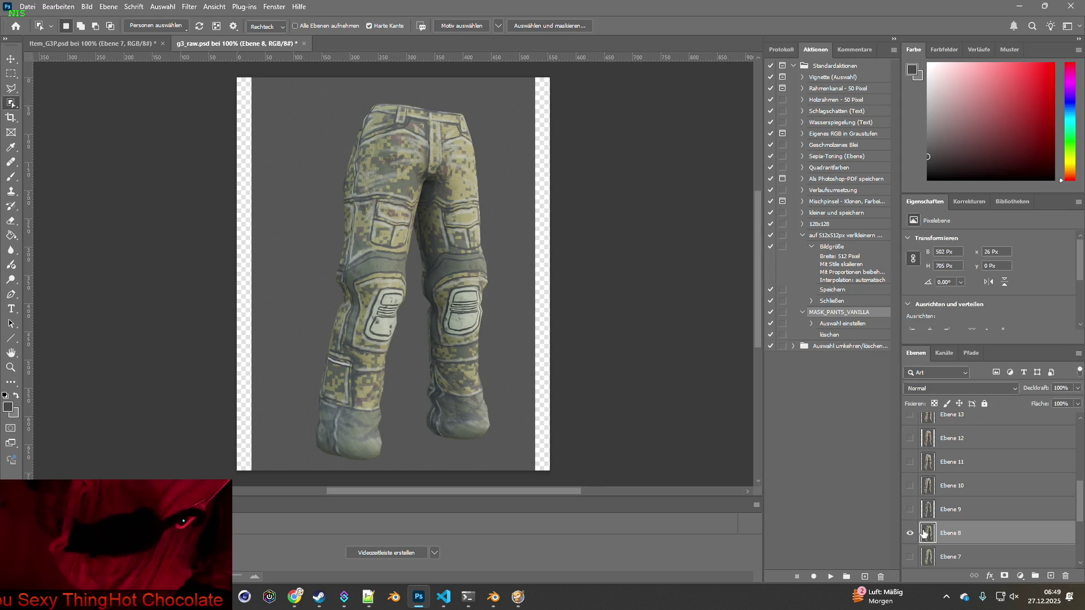
pyautogui.click(449, 267)
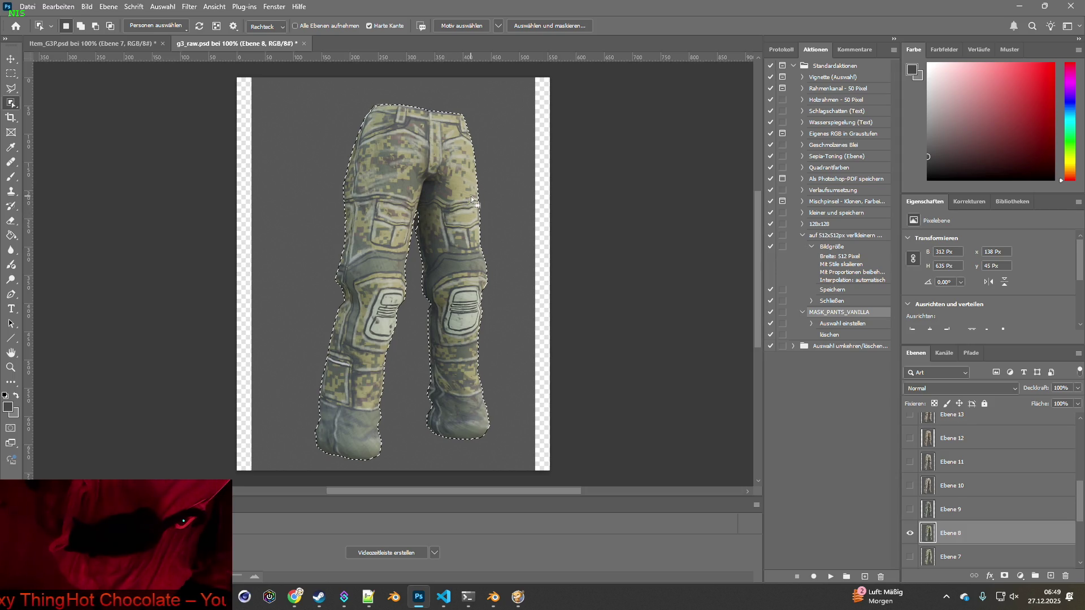
pyautogui.click(103, 45)
pyautogui.hotkey('ctrl', 'v')
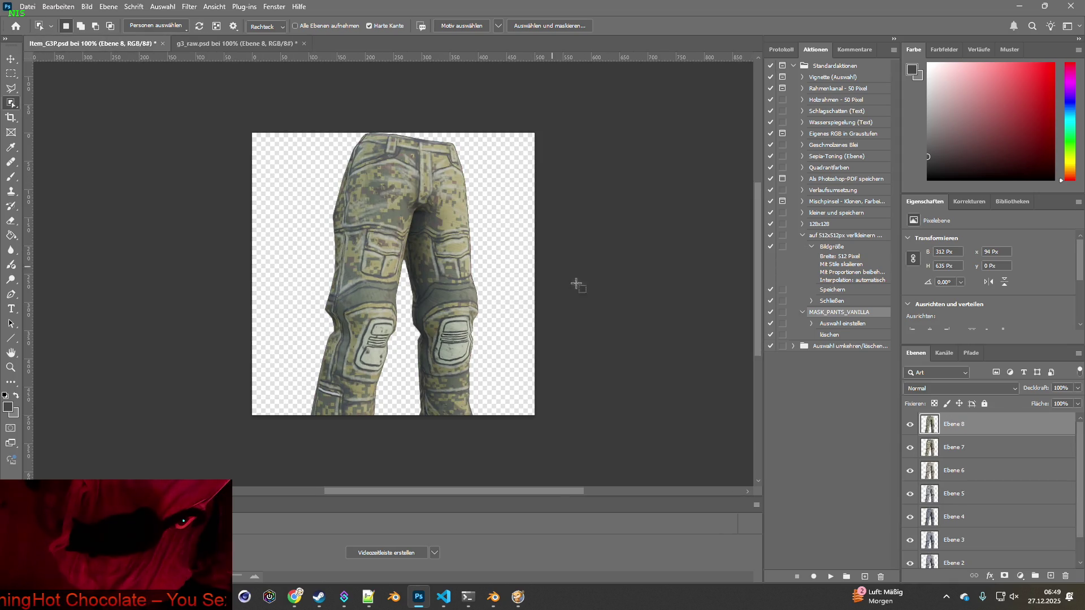
# - Show and activate the Ebene 9 render and check it against Item_G3P.psd
pyautogui.click(228, 43)
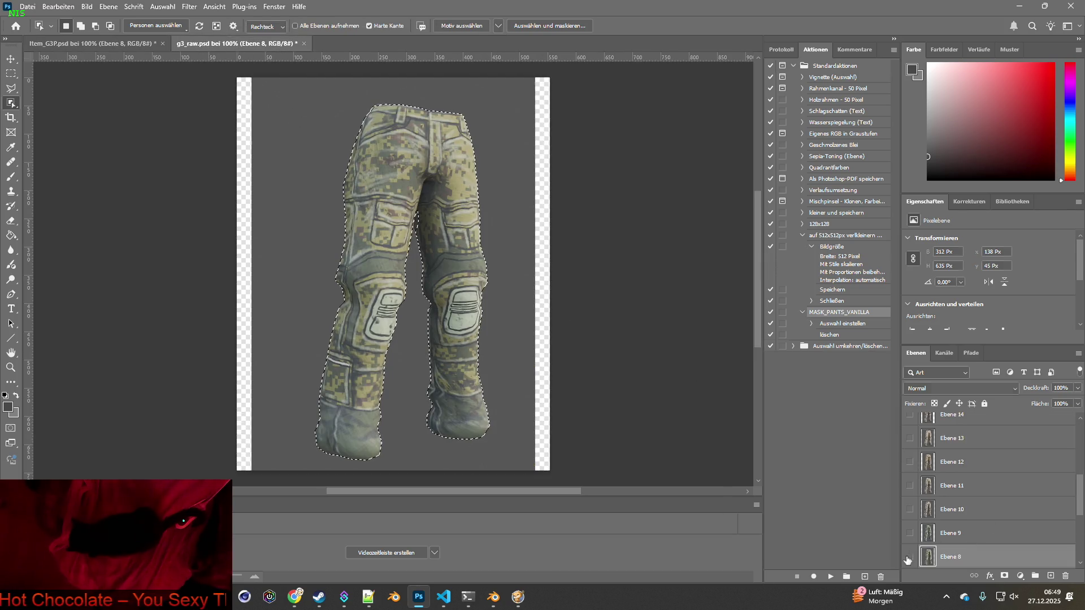
pyautogui.click(922, 535)
pyautogui.hotkey('ctrl', 'd')
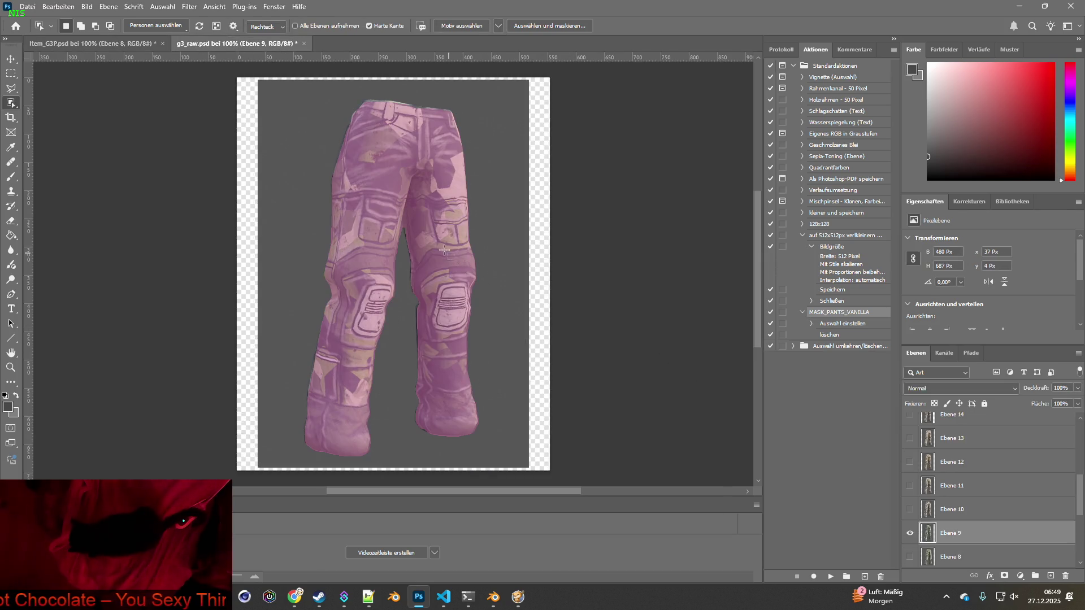
pyautogui.click(91, 43)
pyautogui.click(226, 44)
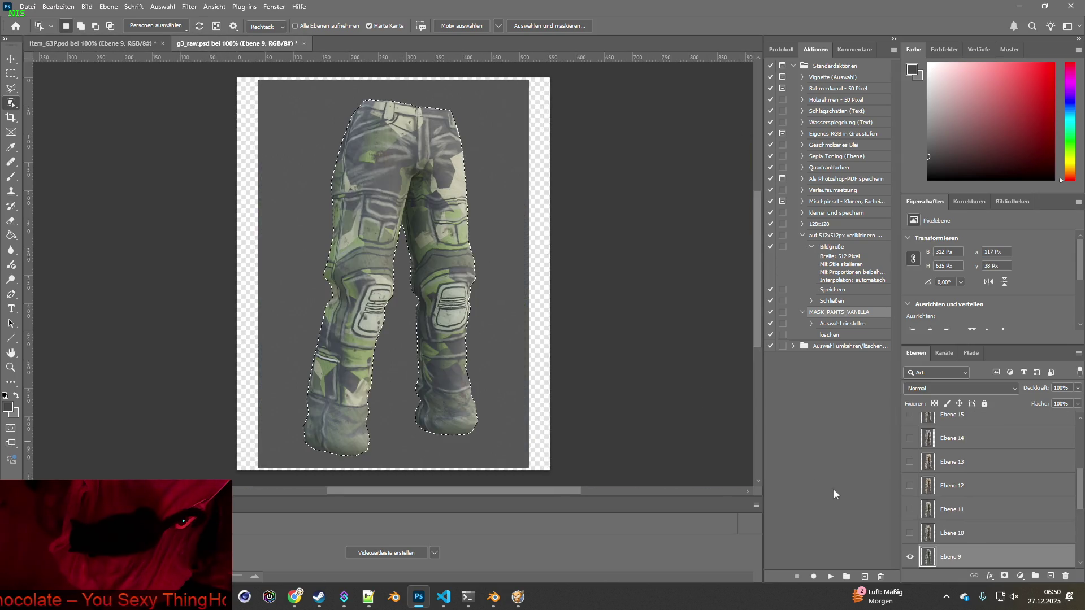
# - Copy the beige pants from Ebene 10 into Item_G3P.psd as a new layer
pyautogui.click(910, 557)
pyautogui.click(909, 533)
pyautogui.click(960, 533)
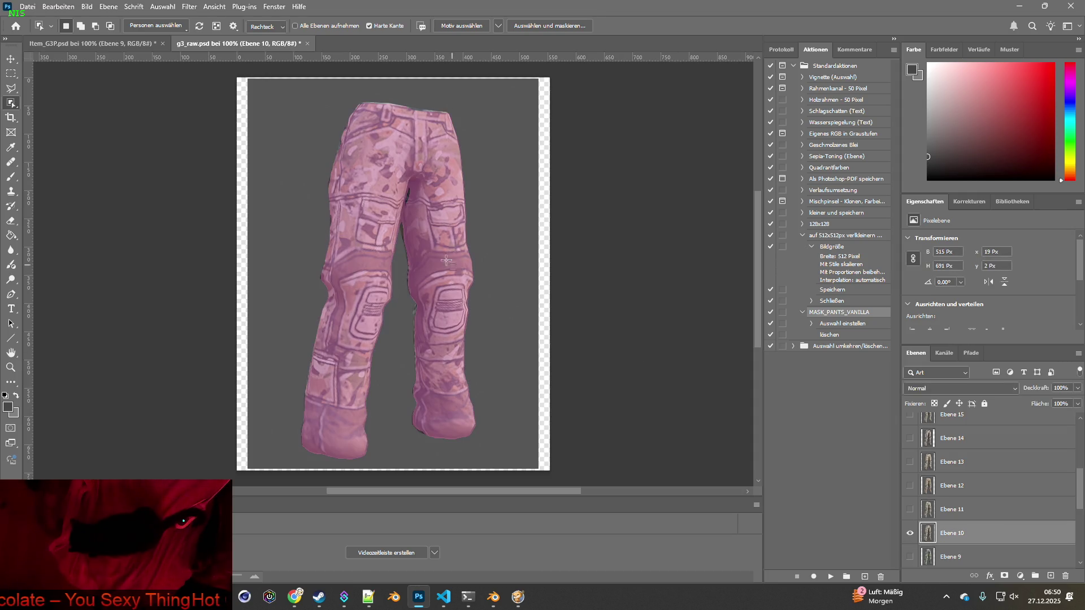
pyautogui.hotkey('ctrl', 'c')
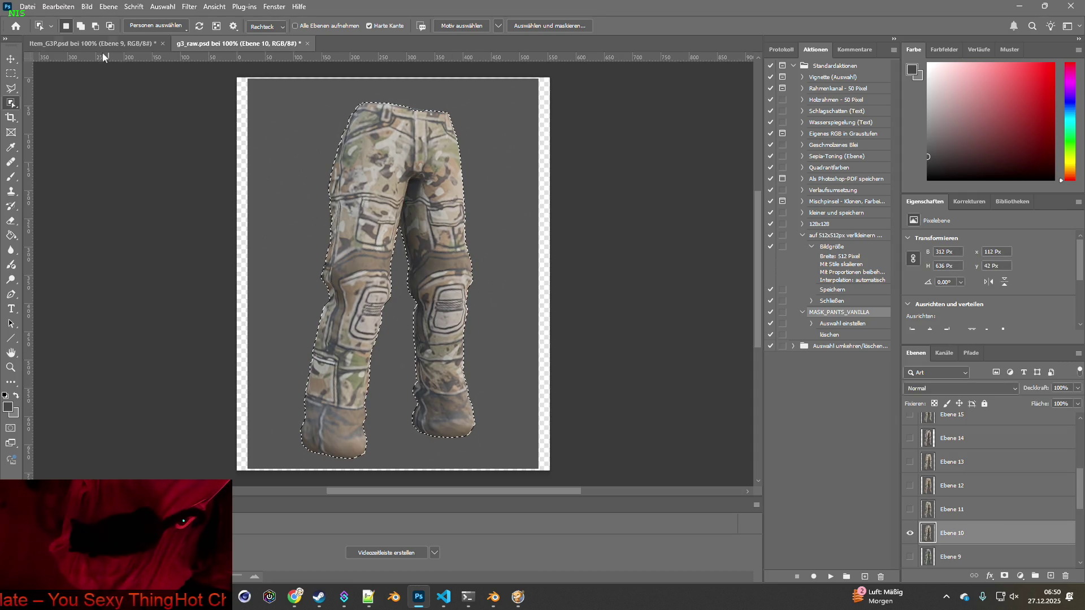
pyautogui.hotkey('ctrl', 'Tab')
pyautogui.hotkey('ctrl', 'v')
pyautogui.hotkey('ctrl', 'Tab')
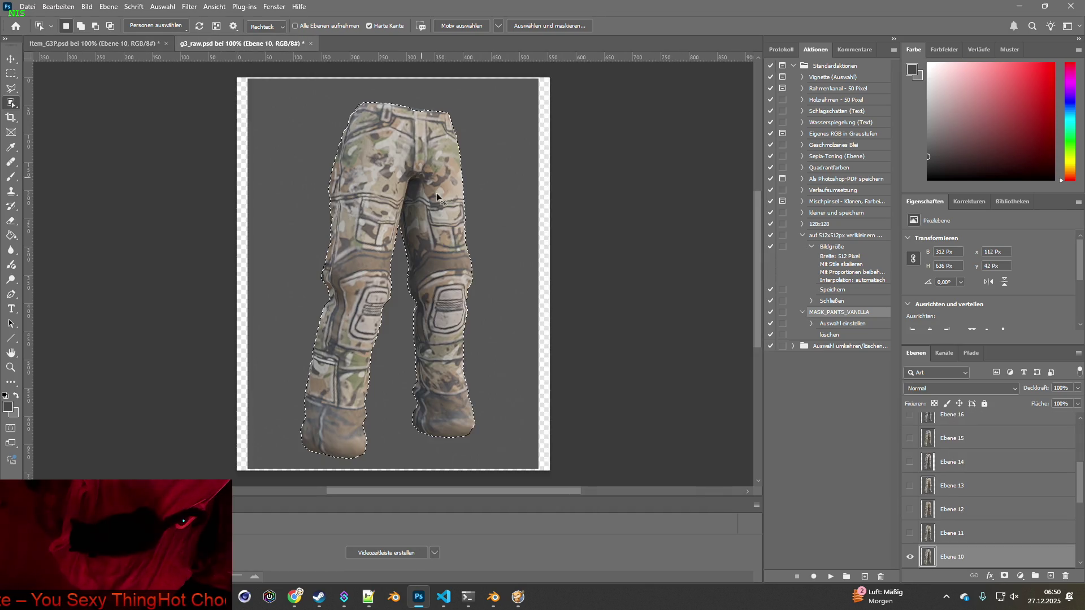
# - Select the Ebene 11 pants and paste them into Item_G3P.psd as Ebene 11
pyautogui.click(909, 556)
pyautogui.click(909, 533)
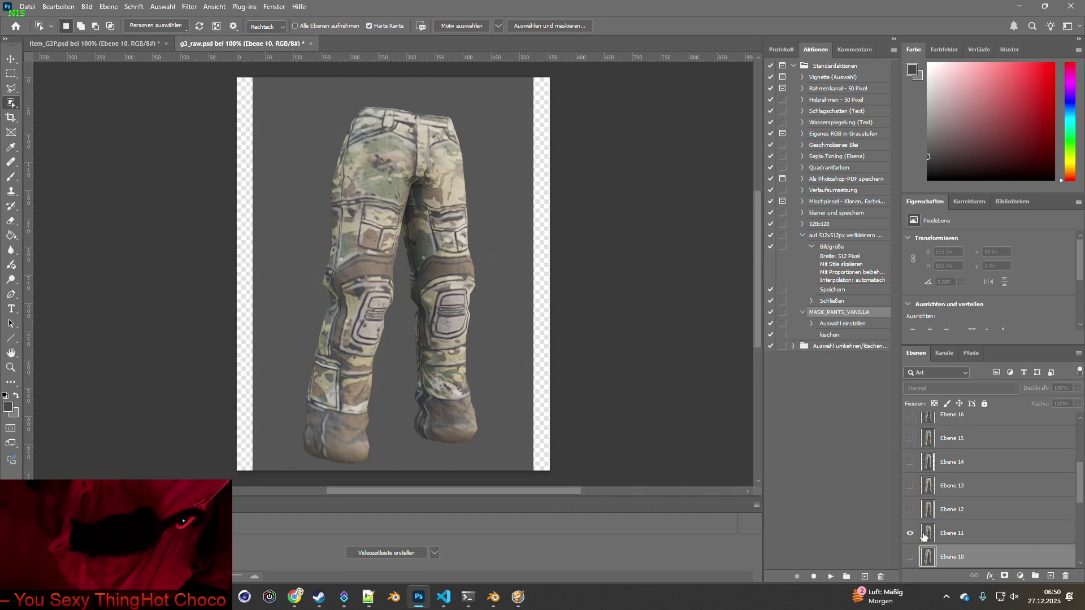
pyautogui.click(960, 533)
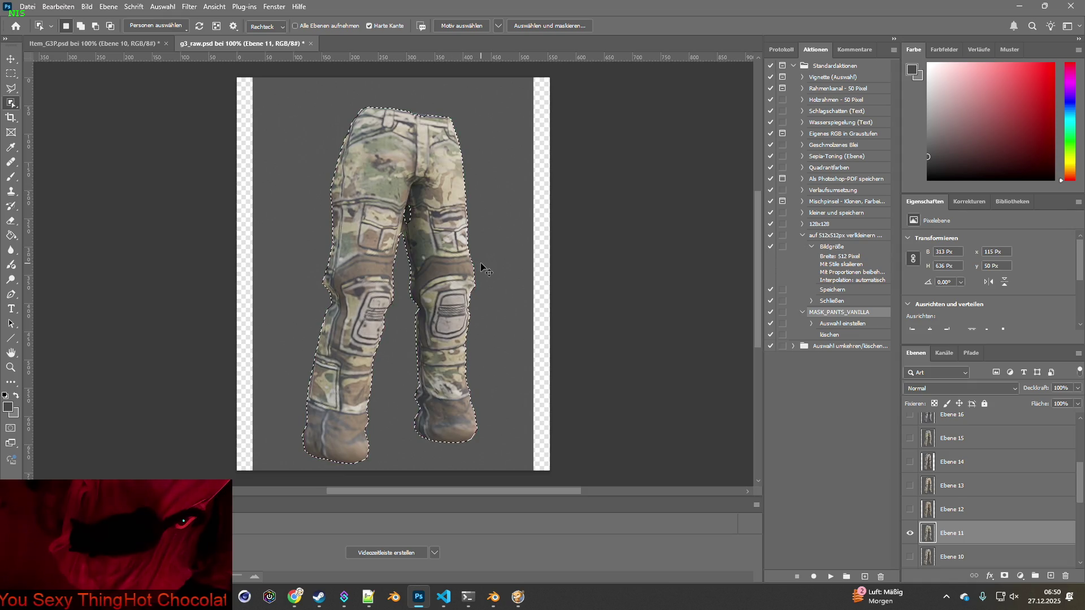
pyautogui.moveTo(302, 98)
pyautogui.mouseDown()
pyautogui.moveTo(541, 447)
pyautogui.moveTo(514, 465)
pyautogui.mouseUp()
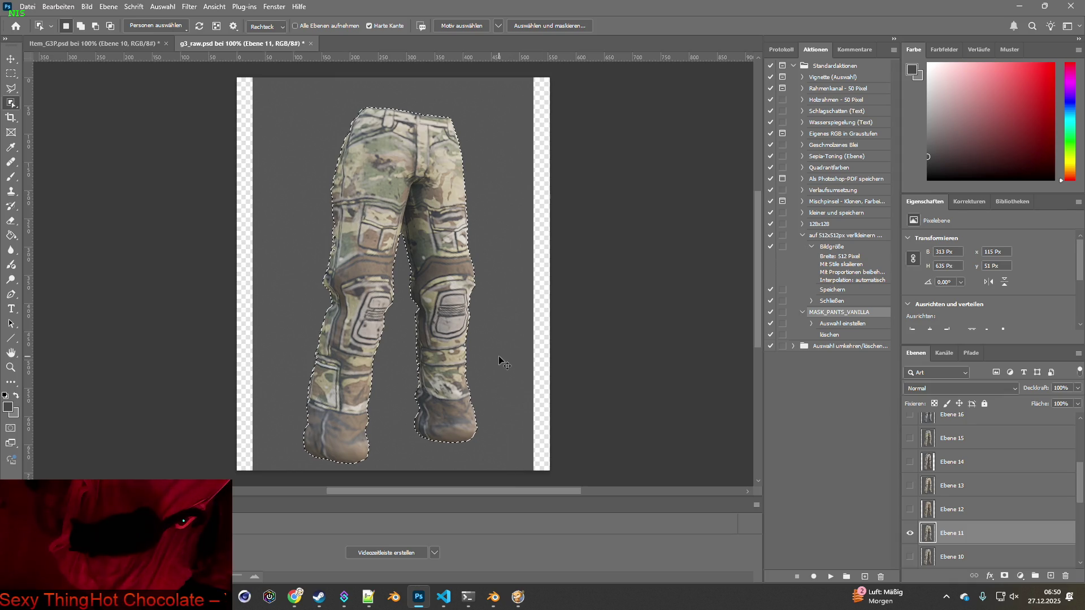
pyautogui.hotkey('ctrl', 'c')
pyautogui.click(100, 48)
pyautogui.hotkey('ctrl', 'v')
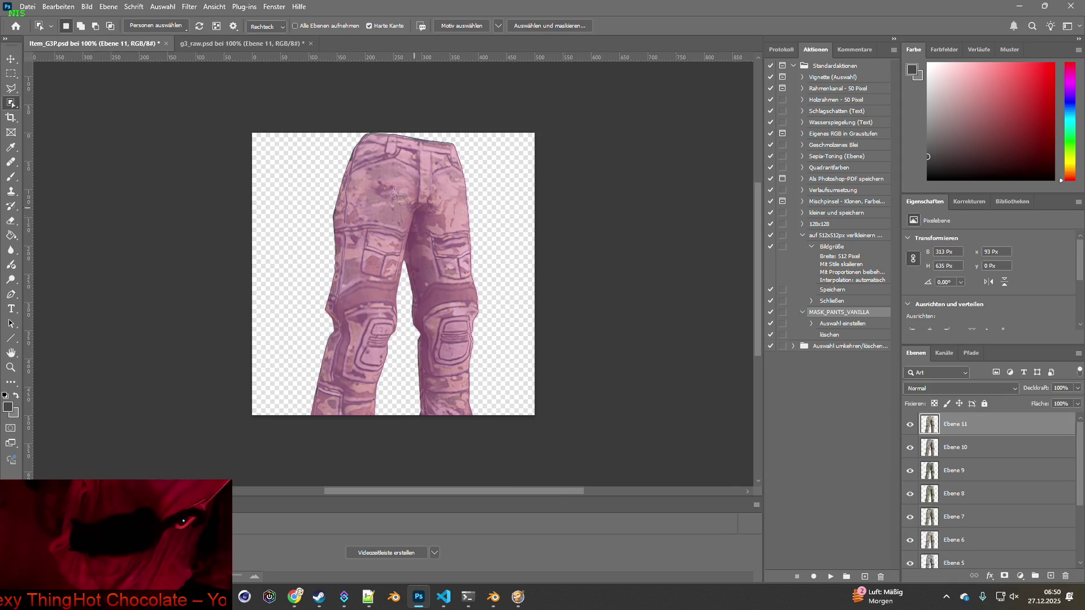
pyautogui.click(217, 46)
# - Select the Ebene 12 pants for Item_G3P.psd, then hide the Ebene 12 render
pyautogui.click(910, 556)
pyautogui.click(909, 533)
pyautogui.click(939, 537)
pyautogui.hotkey('ctrl', 'd')
pyautogui.moveTo(298, 88); pyautogui.dragTo(516, 443)
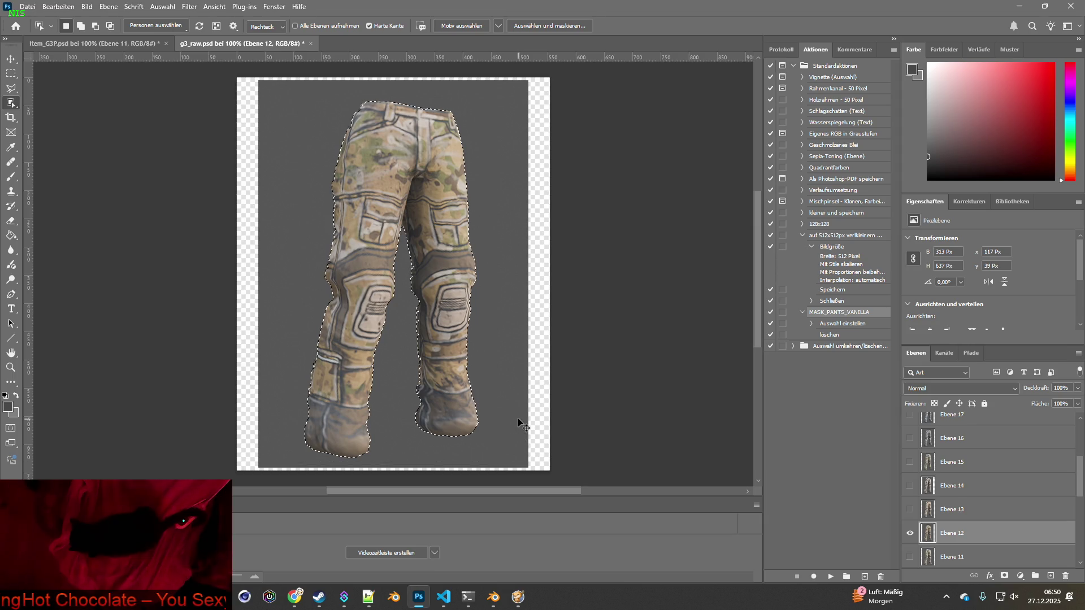
pyautogui.click(116, 43)
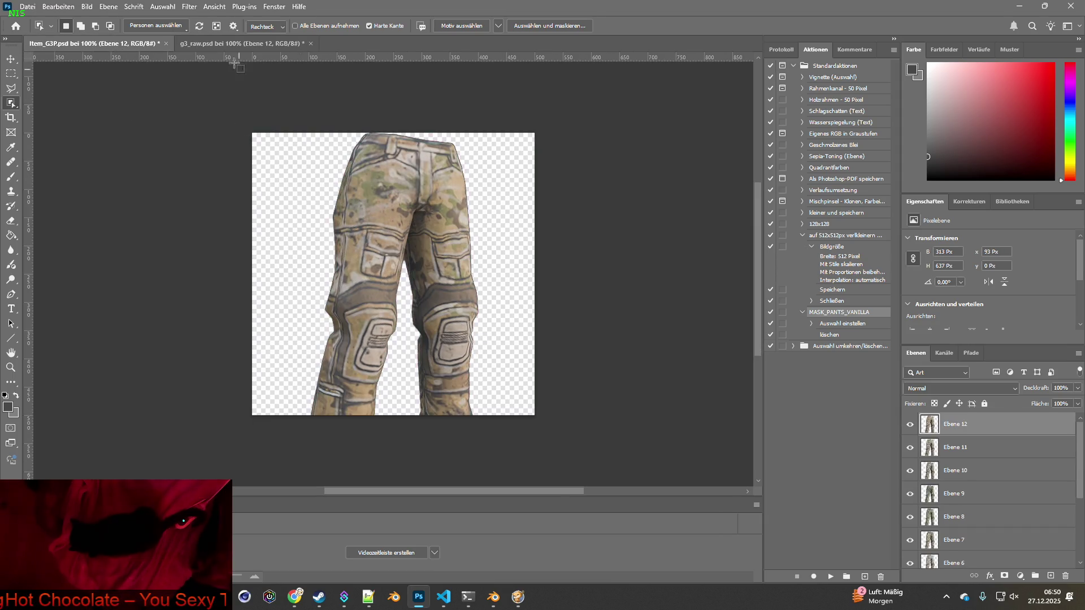
pyautogui.click(229, 46)
pyautogui.click(910, 557)
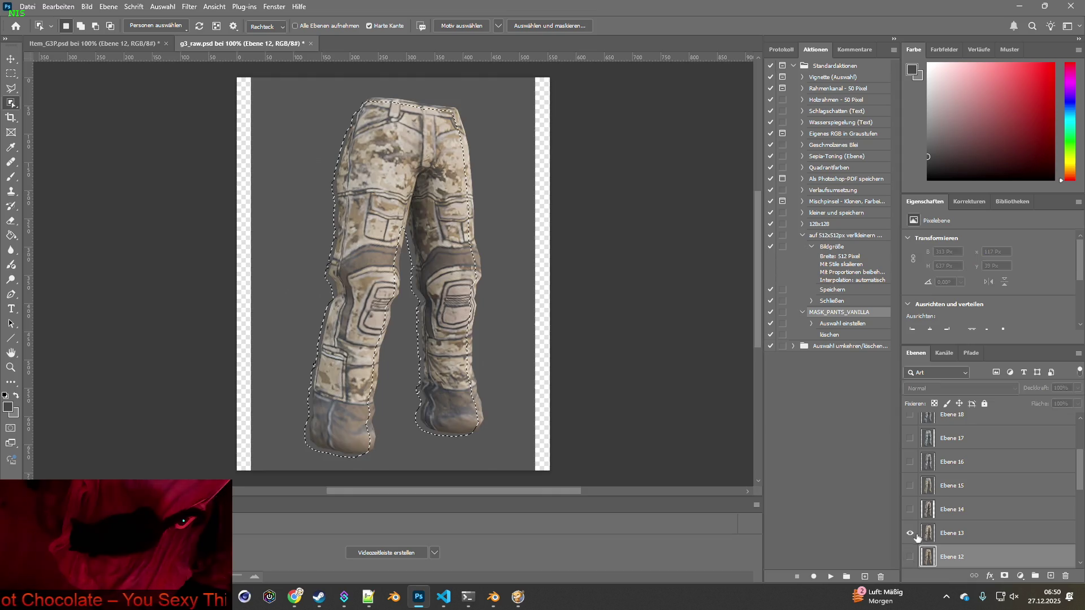
# - Remove the purple background around the Ebene 13 pants and move them into Item_G3P.psd
pyautogui.click(909, 533)
pyautogui.click(952, 533)
pyautogui.moveTo(291, 91); pyautogui.dragTo(515, 458)
pyautogui.hotkey('ctrl', 'shift', 'i')
pyautogui.press('Delete')
pyautogui.moveTo(181, 114)
pyautogui.keyDown('ctrl'); pyautogui.mouseDown()
pyautogui.moveTo(129, 45)
pyautogui.moveTo(291, 72)
pyautogui.mouseUp(); pyautogui.keyUp('ctrl')
pyautogui.hotkey('ctrl', 'Tab')
# - Copy the Ebene 14 pants into Item_G3P.psd
pyautogui.keyDown('alt'); pyautogui.click(909, 532); pyautogui.keyUp('alt')
pyautogui.keyDown('ctrl'); pyautogui.click(928, 532); pyautogui.keyUp('ctrl')
pyautogui.click(928, 540)
pyautogui.hotkey('ctrl', 'd')
pyautogui.moveTo(440, 263)
pyautogui.keyDown('ctrl'); pyautogui.mouseDown()
pyautogui.moveTo(170, 85)
pyautogui.moveTo(148, 53)
pyautogui.moveTo(246, 59)
pyautogui.mouseUp(); pyautogui.keyUp('ctrl')
pyautogui.hotkey('ctrl', 'Tab')
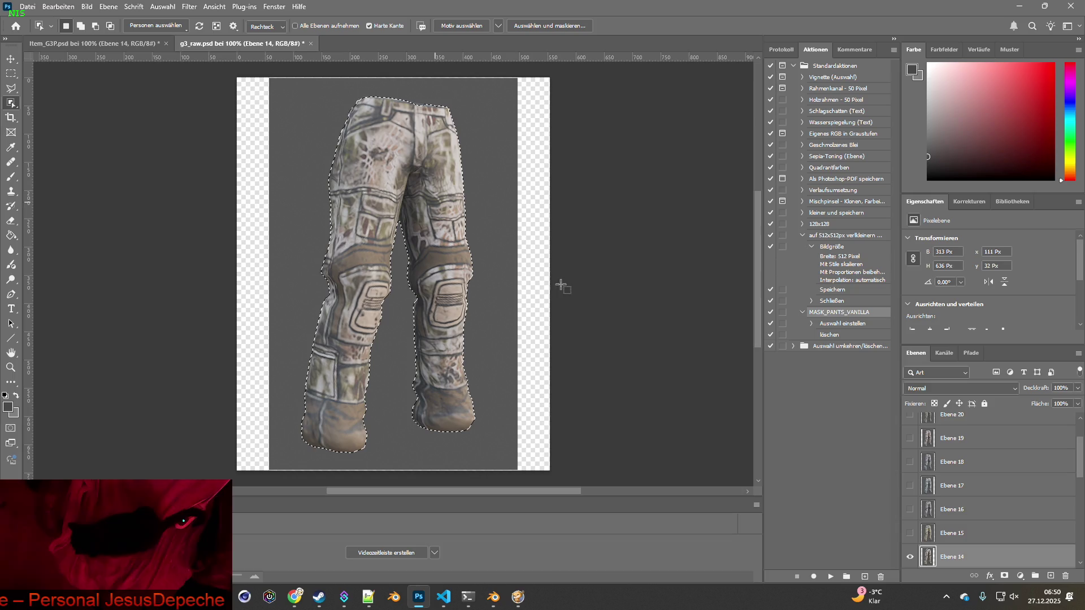
# - Copy the Ebene 15 pants into Item_G3P.psd
pyautogui.keyDown('alt'); pyautogui.click(910, 533); pyautogui.keyUp('alt')
pyautogui.keyDown('ctrl'); pyautogui.click(928, 538); pyautogui.keyUp('ctrl')
pyautogui.click(929, 537)
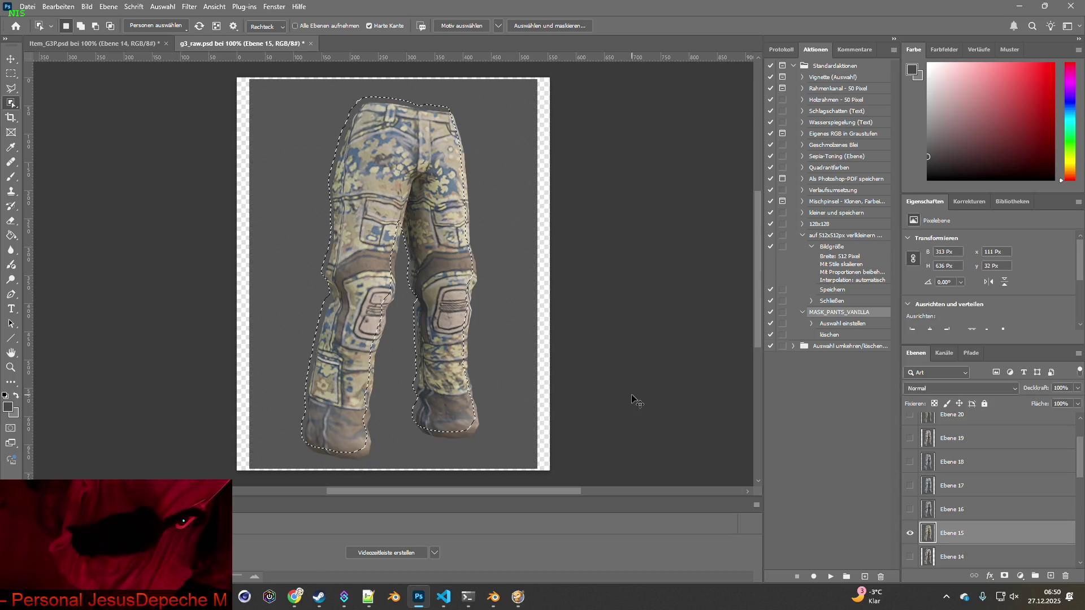
pyautogui.moveTo(469, 299)
pyautogui.keyDown('ctrl'); pyautogui.mouseDown()
pyautogui.moveTo(134, 58)
pyautogui.moveTo(285, 148)
pyautogui.mouseUp(); pyautogui.keyUp('ctrl')
pyautogui.click(228, 43)
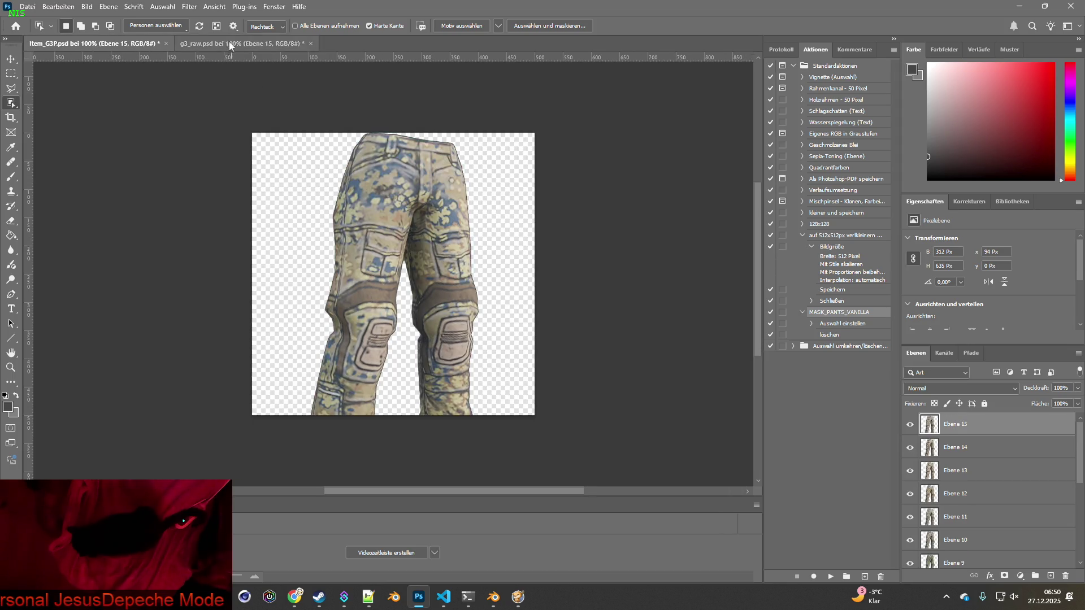
# - Paste the grey pants from Ebene 16 into Item_G3P.psd as a new layer
pyautogui.click(910, 556)
pyautogui.click(910, 533)
pyautogui.click(924, 538)
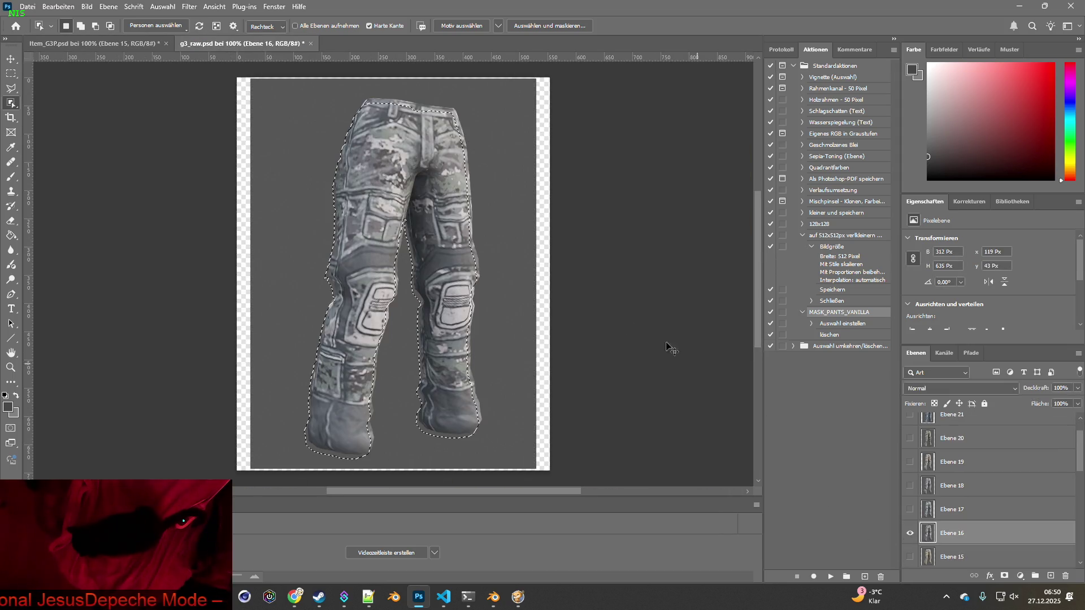
pyautogui.click(459, 286)
pyautogui.click(135, 43)
pyautogui.hotkey('ctrl', 'v')
pyautogui.click(219, 45)
# - Copy the Ebene 17 pants into Item_G3P.psd as Ebene 17
pyautogui.click(910, 557)
pyautogui.click(910, 533)
pyautogui.click(949, 533)
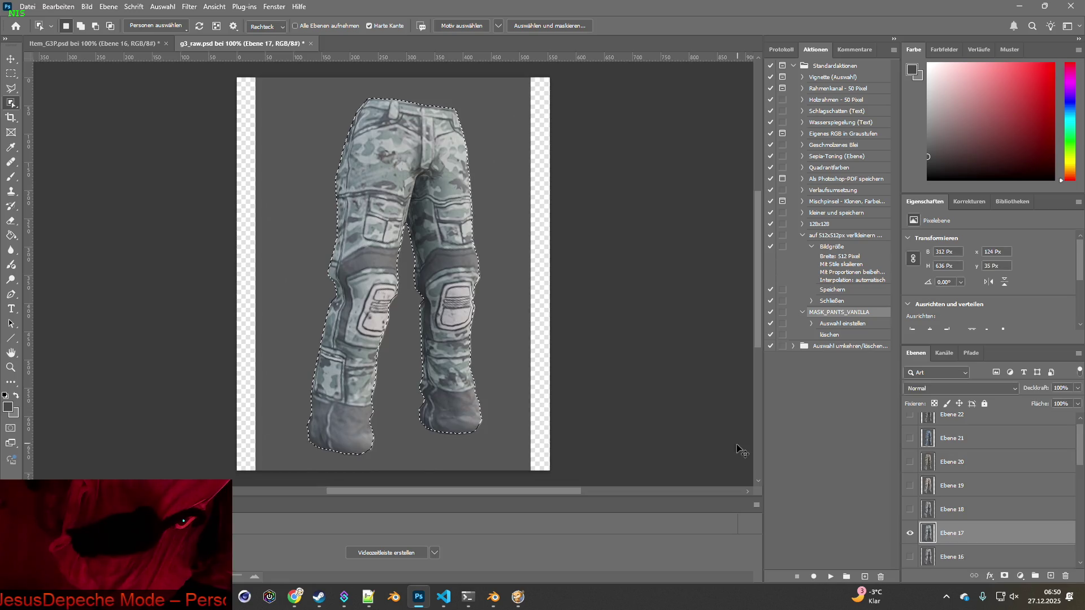
pyautogui.click(453, 286)
pyautogui.hotkey('ctrl', 'c')
pyautogui.click(93, 43)
pyautogui.hotkey('ctrl', 'v')
pyautogui.hotkey('ctrl', 'Tab')
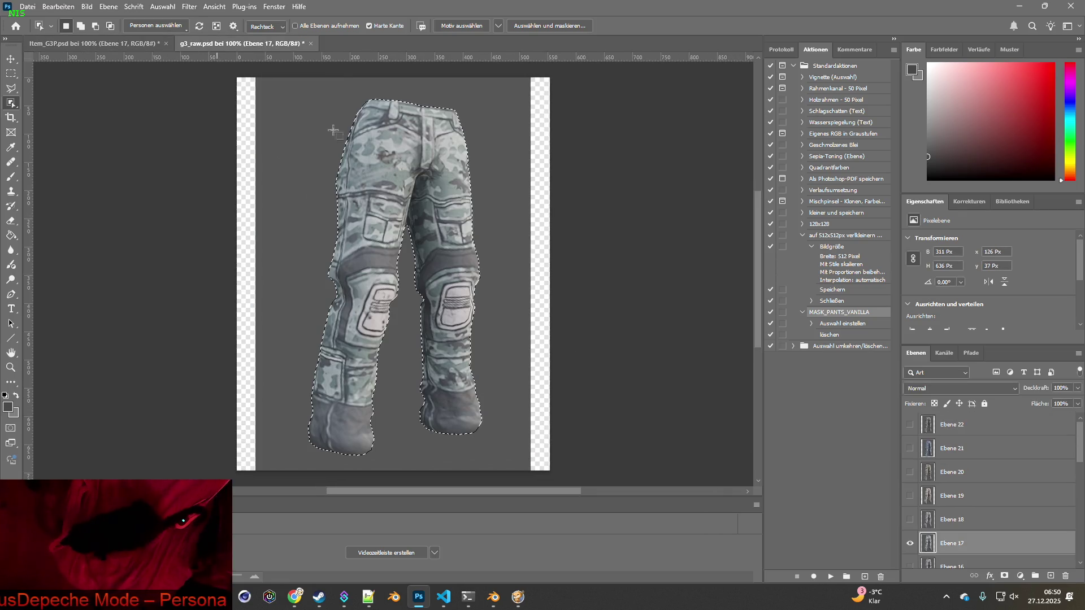
# - Copy the Ebene 18 pants into Item_G3P.psd as Ebene 18
pyautogui.click(909, 542)
pyautogui.click(909, 519)
pyautogui.click(949, 520)
pyautogui.hotkey('ctrl', 'd')
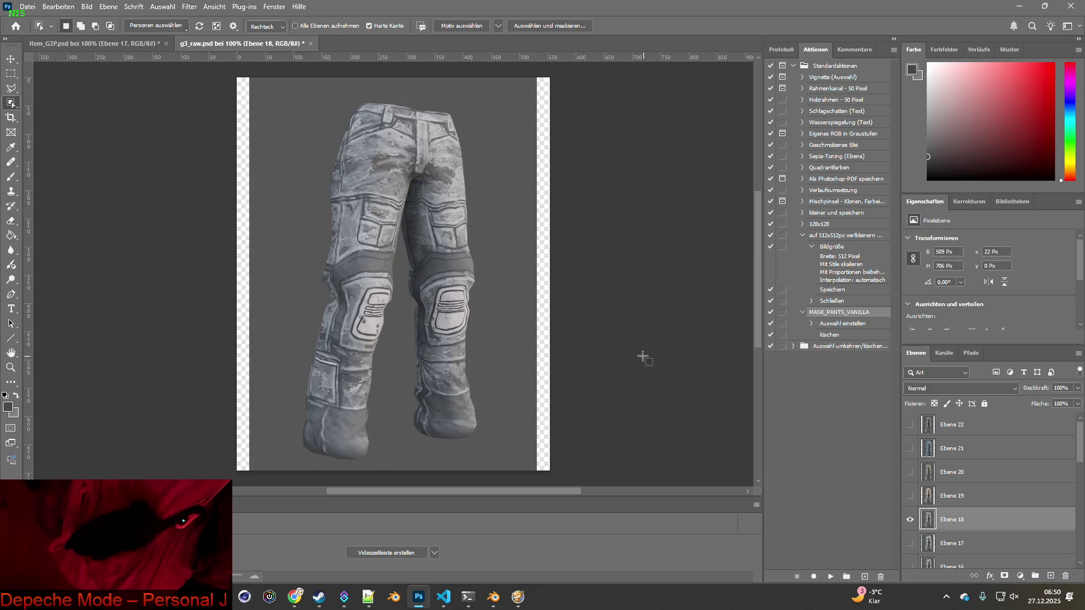
pyautogui.click(452, 287)
pyautogui.hotkey('ctrl', 'c')
pyautogui.click(136, 44)
pyautogui.hotkey('ctrl', 'v')
pyautogui.hotkey('ctrl', 'Tab')
# - Show the Ebene 19 render and compare it with Item_G3P.psd
pyautogui.click(910, 496)
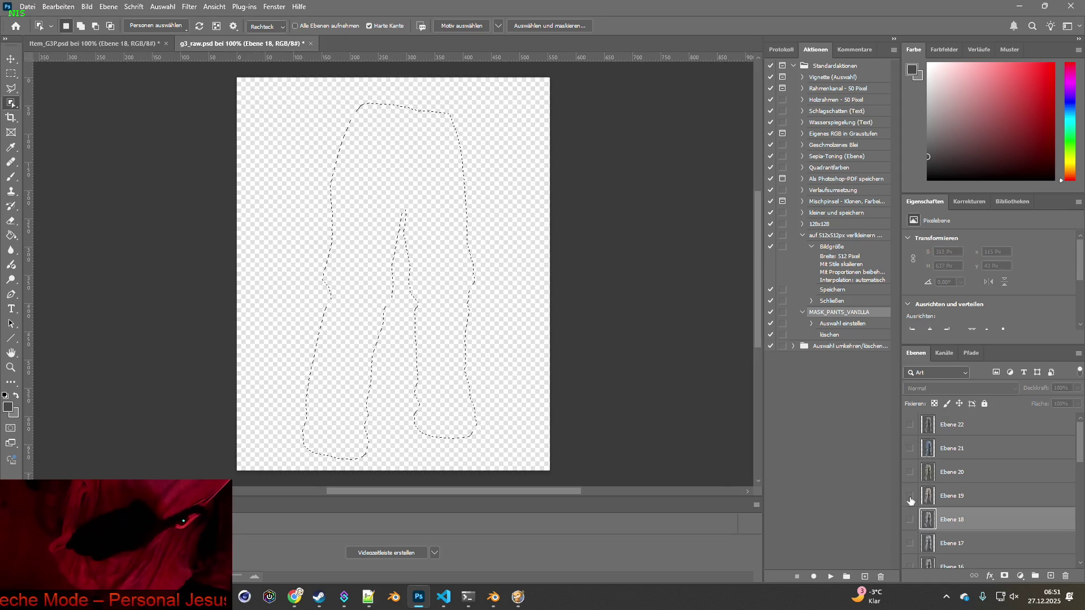
pyautogui.click(910, 472)
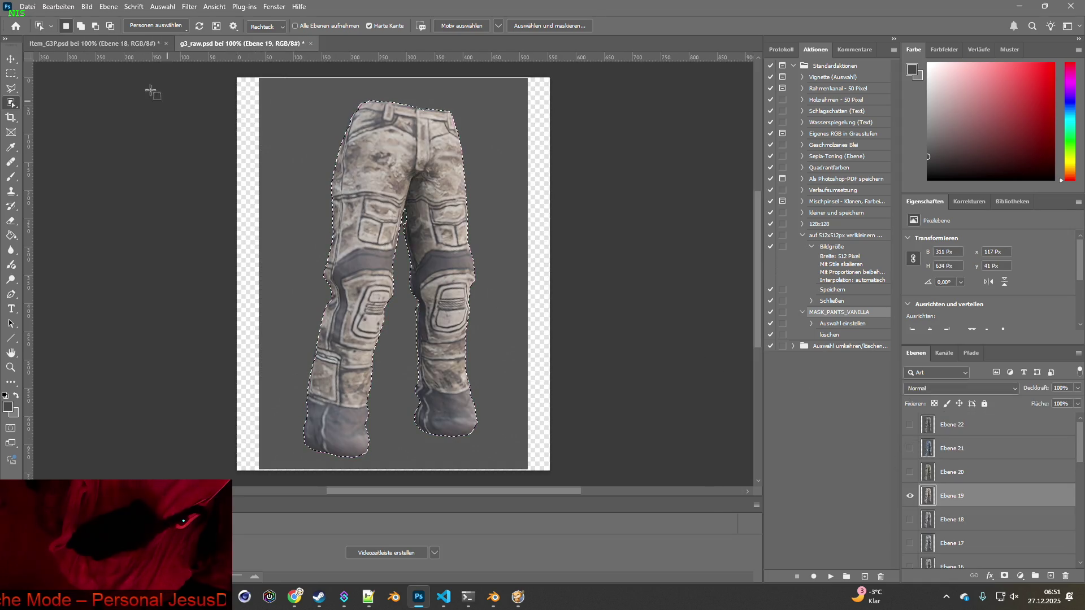
pyautogui.click(136, 43)
pyautogui.click(237, 43)
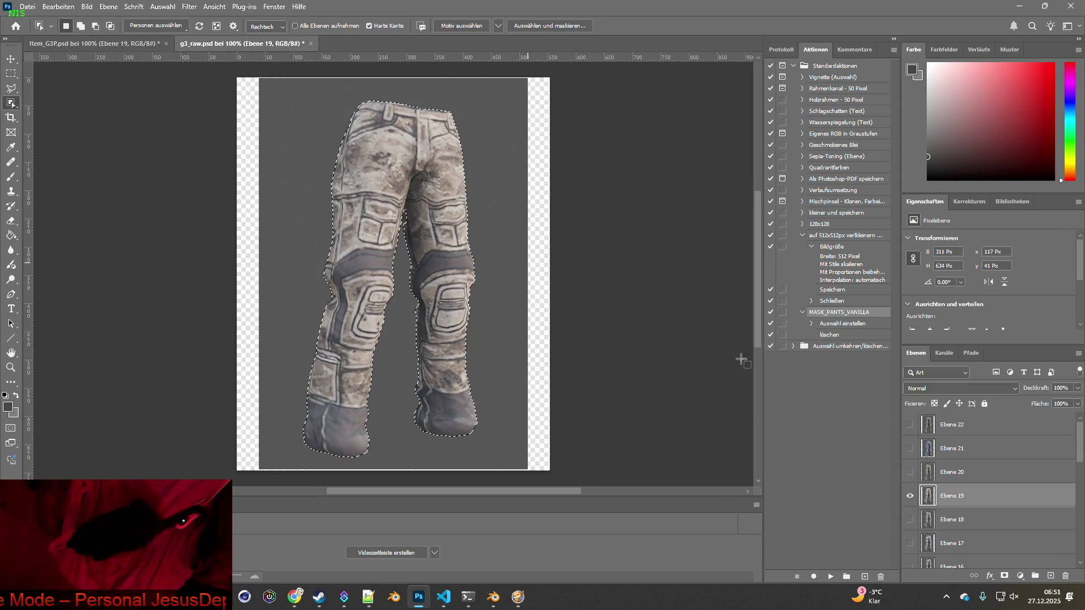
# - Select the whole Ebene 20 pants and compare them with the Item_G3P.psd pants
pyautogui.click(909, 496)
pyautogui.click(910, 472)
pyautogui.click(952, 471)
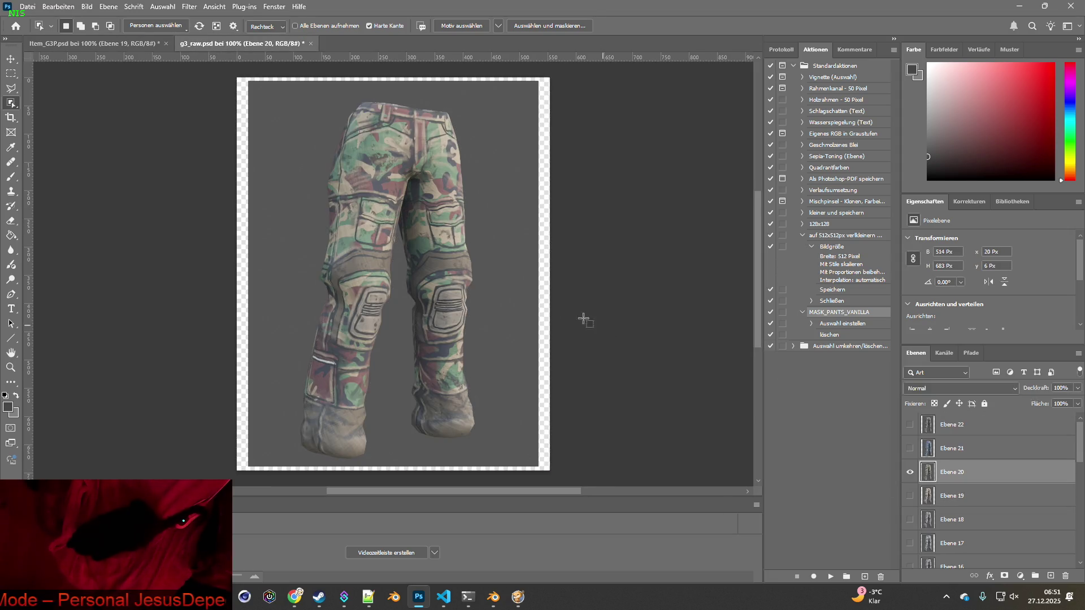
pyautogui.click(428, 199)
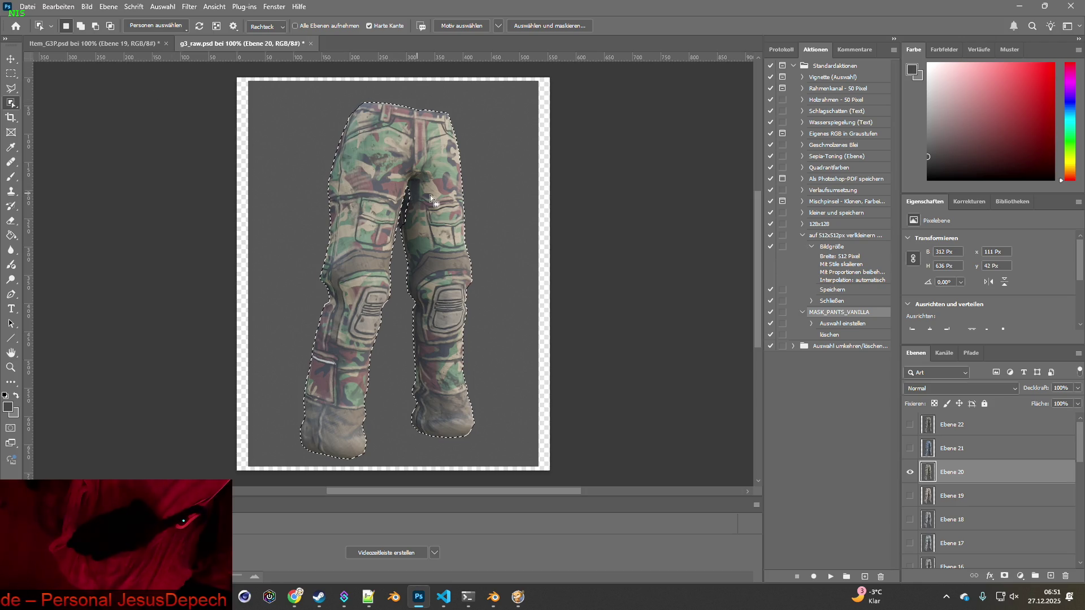
pyautogui.moveTo(394, 188)
pyautogui.mouseDown()
pyautogui.moveTo(511, 418)
pyautogui.moveTo(506, 461)
pyautogui.mouseUp()
pyautogui.click(93, 44)
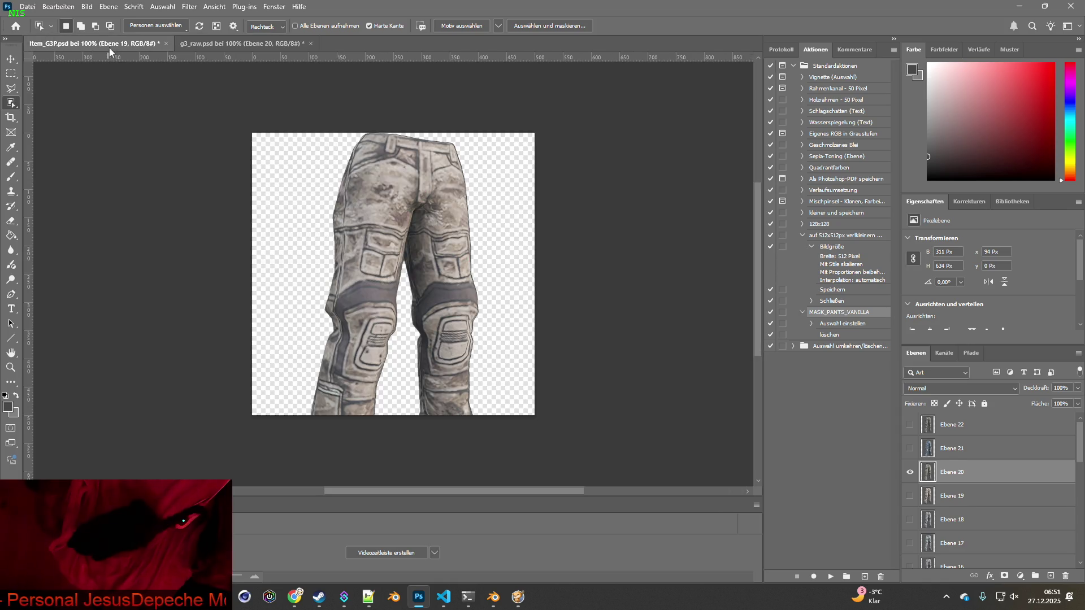
pyautogui.click(242, 43)
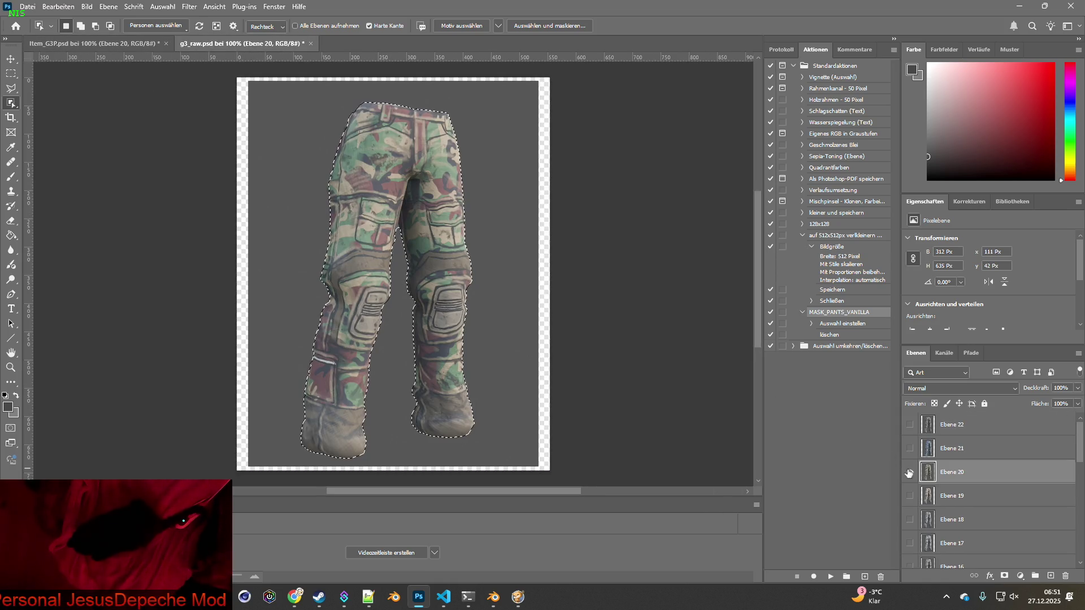
# - Switch to Ebene 21 and compare its pants with the Item_G3P.psd reference
pyautogui.keyDown('alt'); pyautogui.click(909, 448); pyautogui.keyUp('alt')
pyautogui.hotkey('alt', ']')
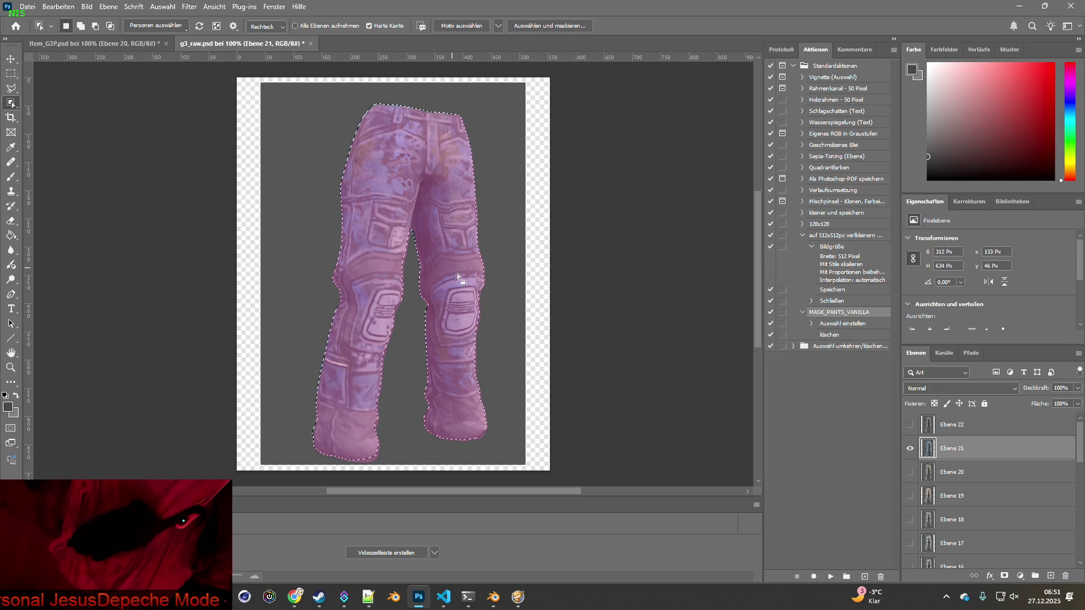
pyautogui.click(116, 44)
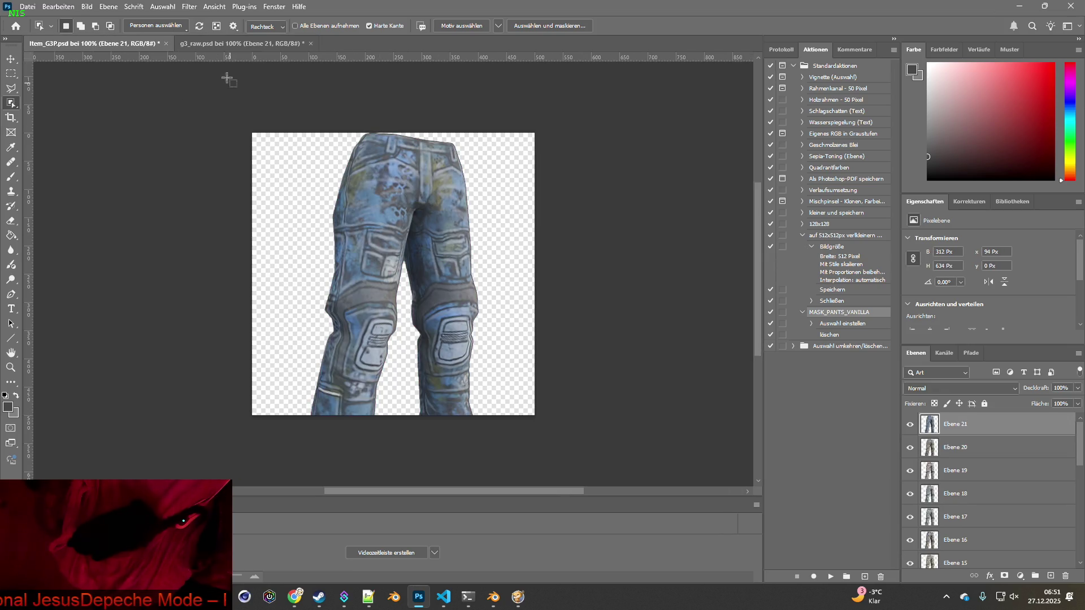
pyautogui.hotkey('ctrl', 'Tab')
# - Compare Ebene 22 with the camo reference pants, then hide it and deselect
pyautogui.click(909, 448)
pyautogui.click(909, 424)
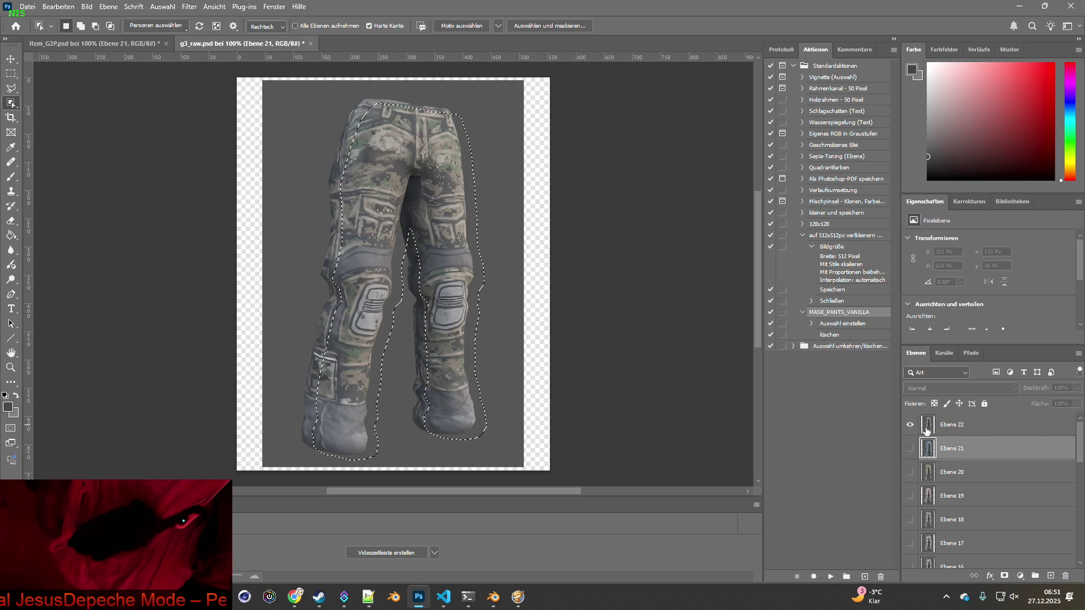
pyautogui.hotkey('alt', ']')
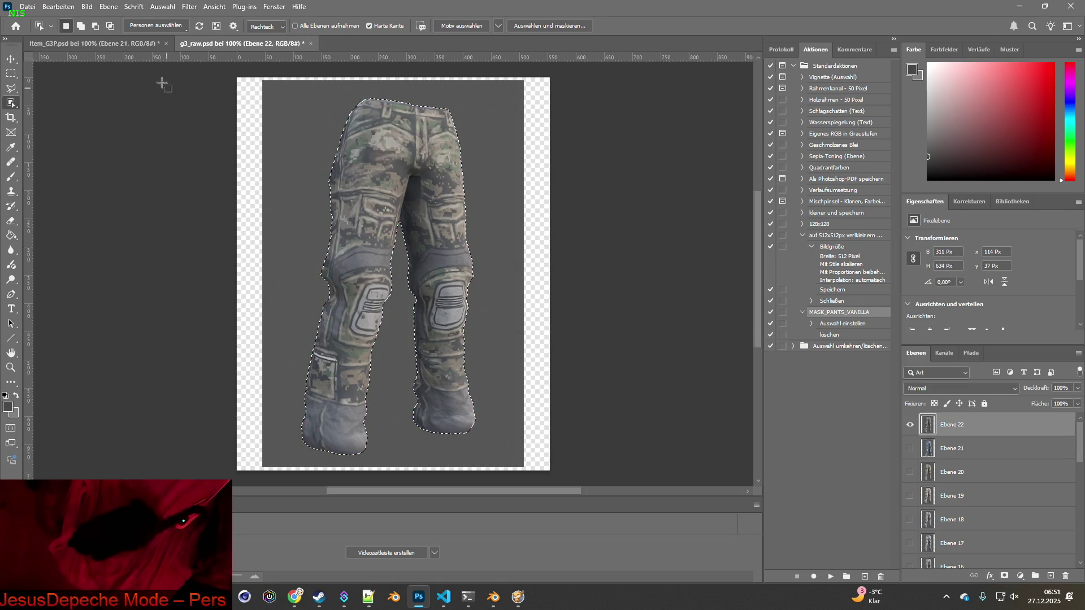
pyautogui.click(130, 44)
pyautogui.click(243, 43)
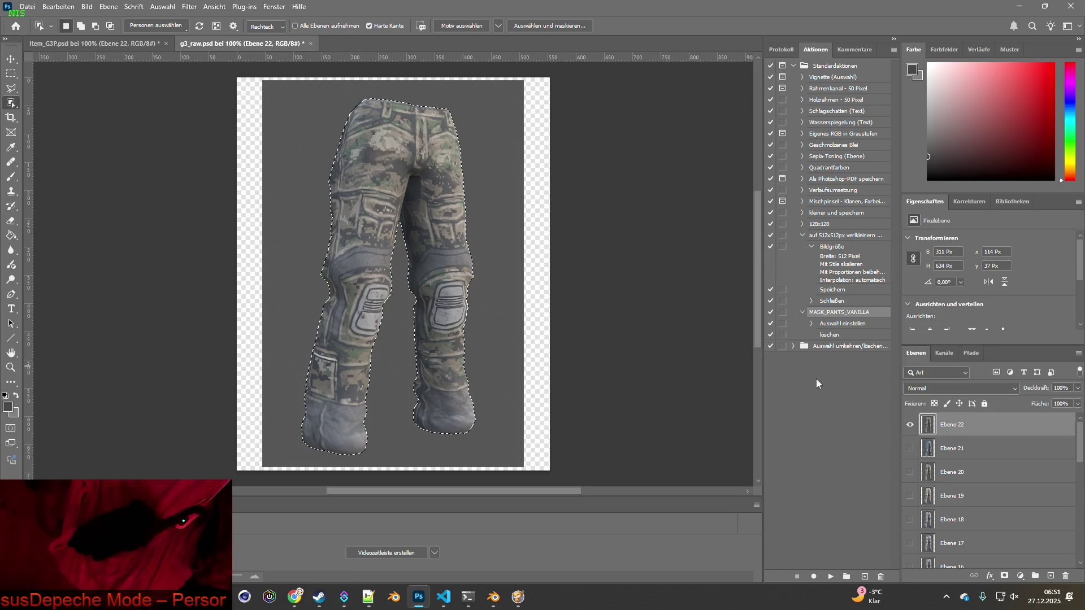
pyautogui.click(909, 424)
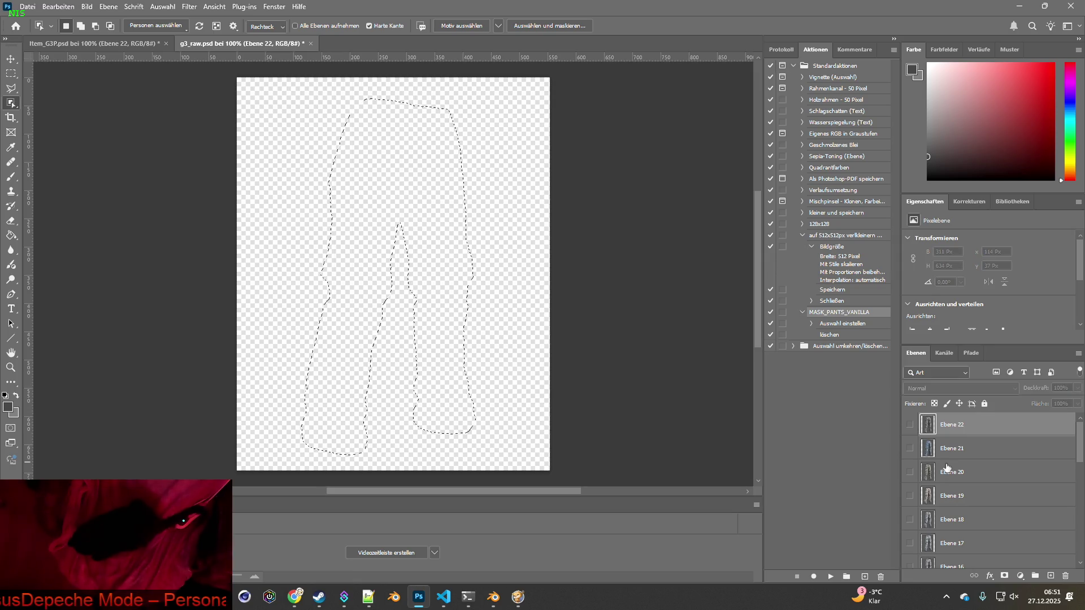
pyautogui.click(371, 219)
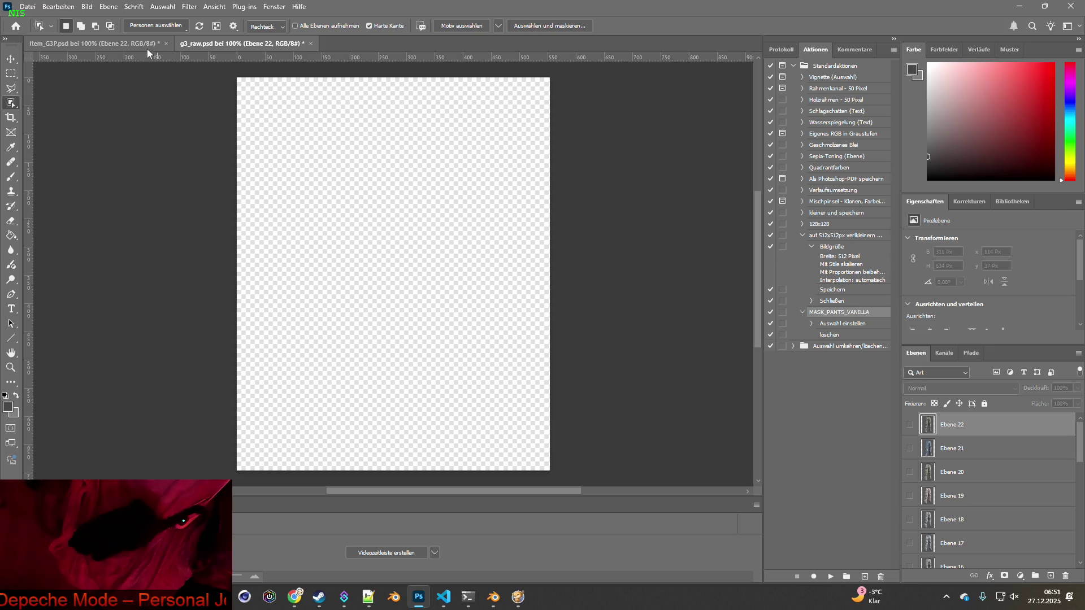
# - Close g3_raw.psd, answering Nein to discard its unsaved changes
pyautogui.click(312, 46)
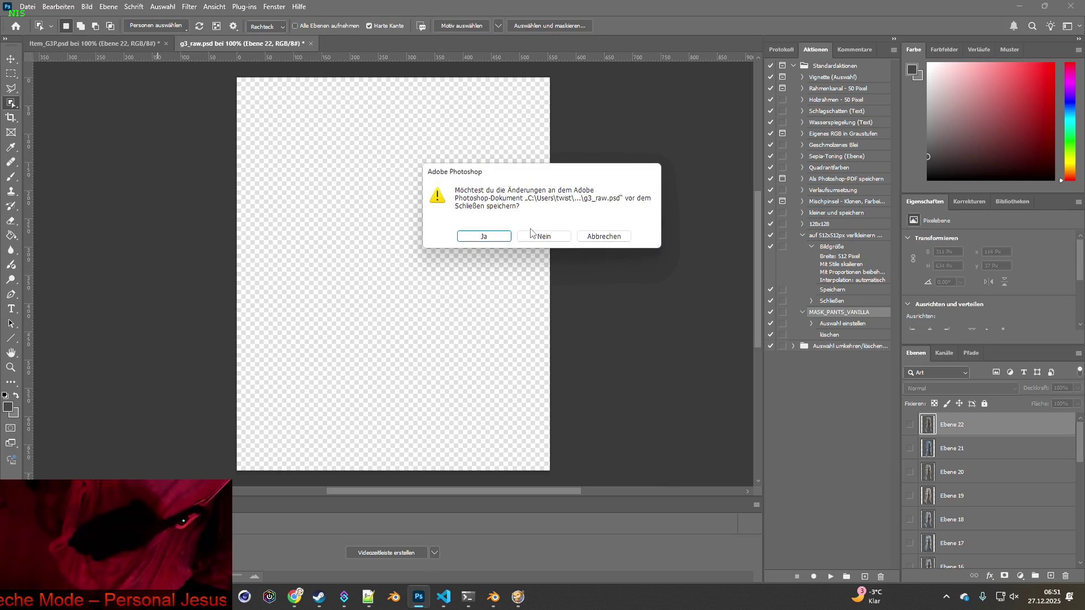
pyautogui.click(537, 233)
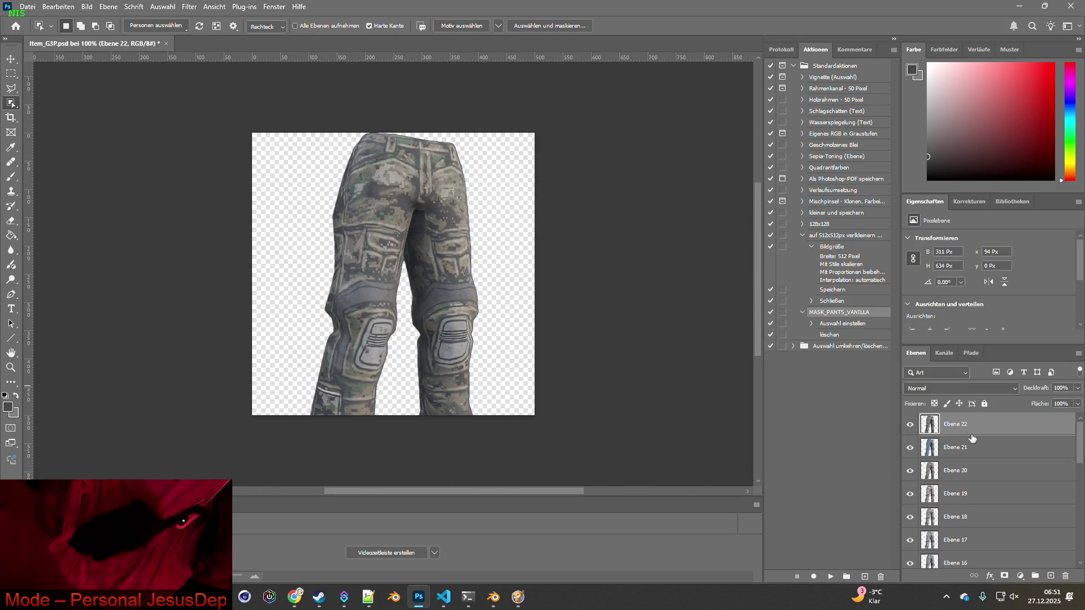
pyautogui.scroll(-5, 975, 447)
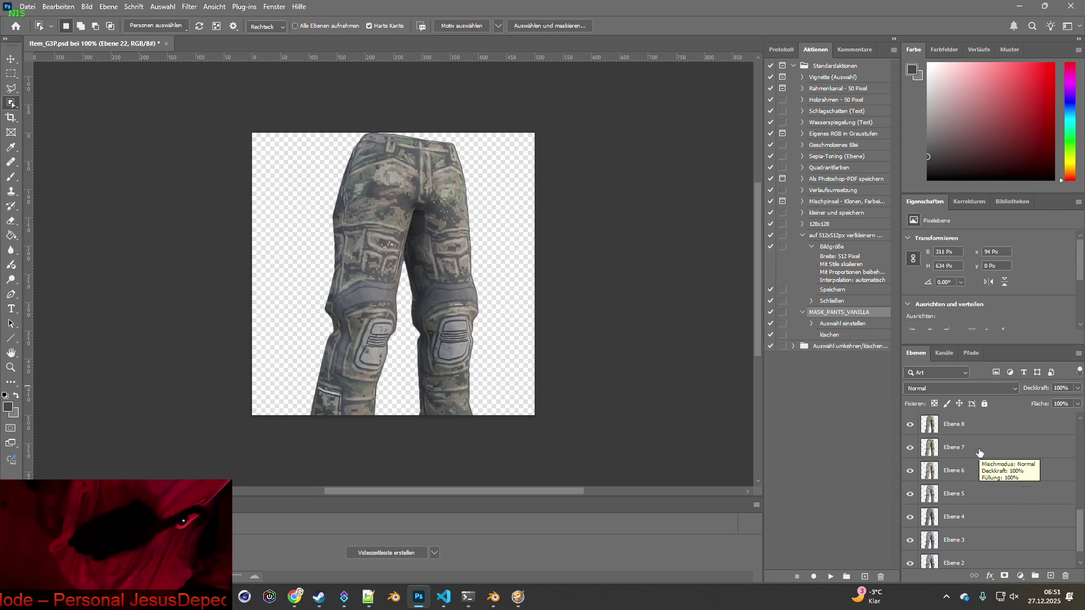
pyautogui.scroll(4, 981, 455)
pyautogui.hotkey('alt', 'Tab')
pyautogui.hotkey('alt', 'Tab')
# - Reopen g3_raw.psd from Explorer, then bring up Blender's F_Anorak_Pants model
pyautogui.hotkey('alt', 'Tab')
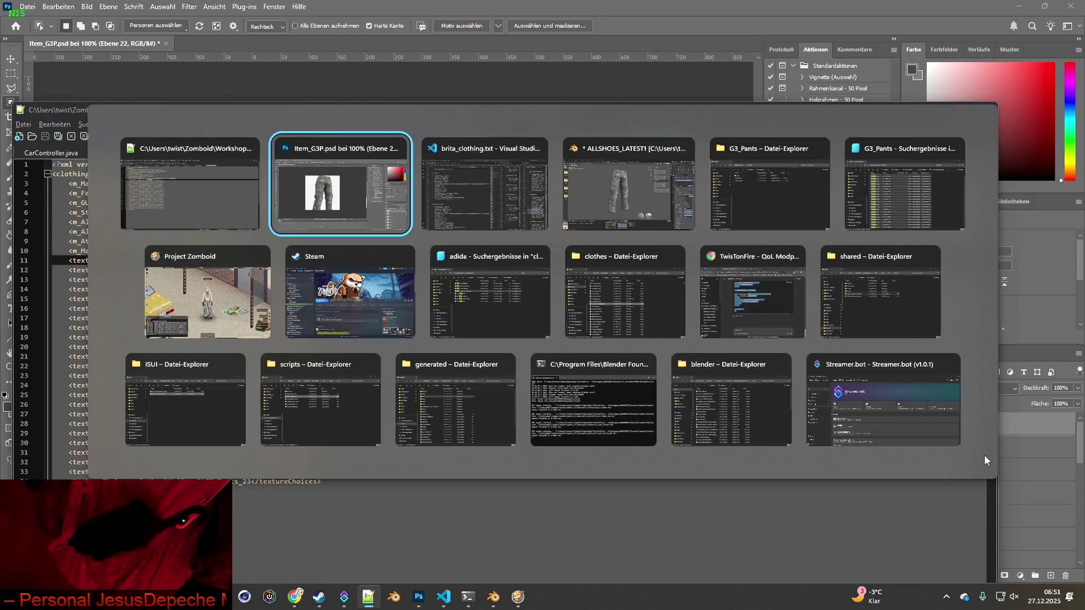
pyautogui.hotkey('alt', 'Tab')
pyautogui.hotkey('alt', 'Tab')
pyautogui.hotkey('alt', 'Tab')
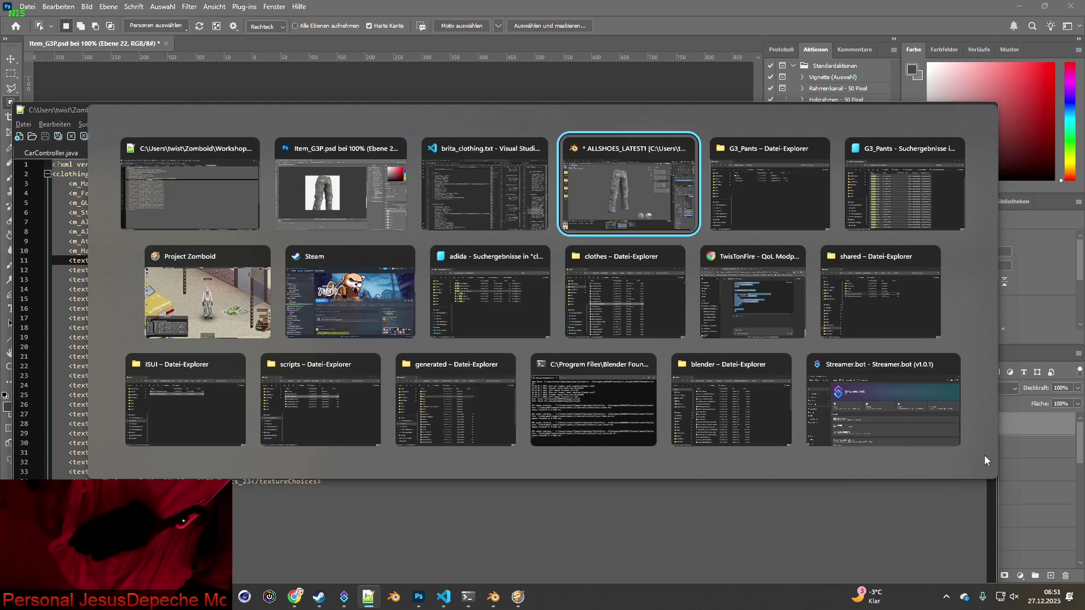
pyautogui.doubleClick(596, 213)
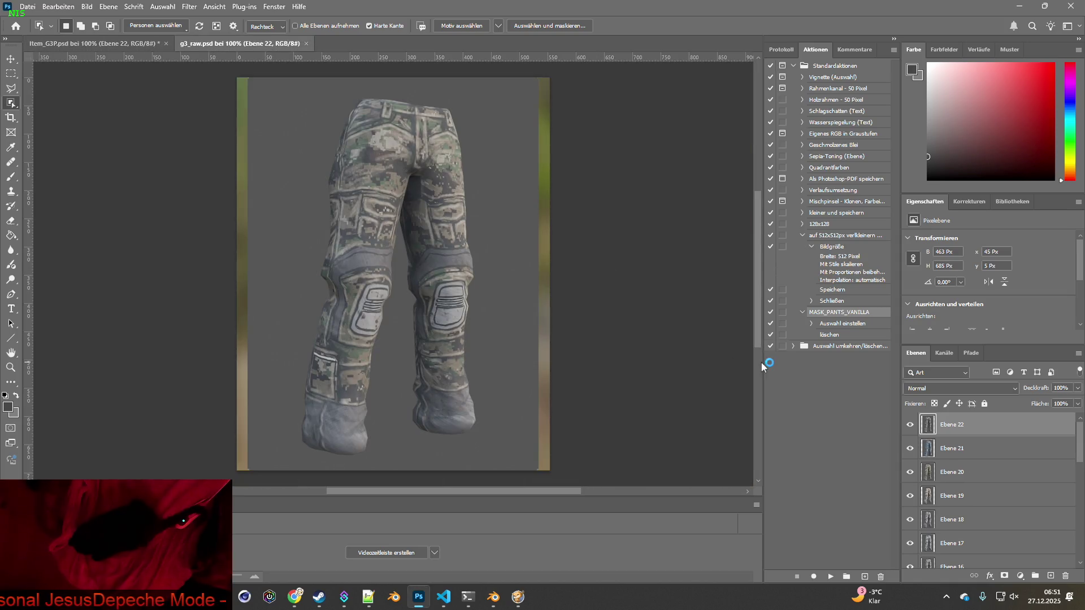
pyautogui.scroll(-5, 957, 446)
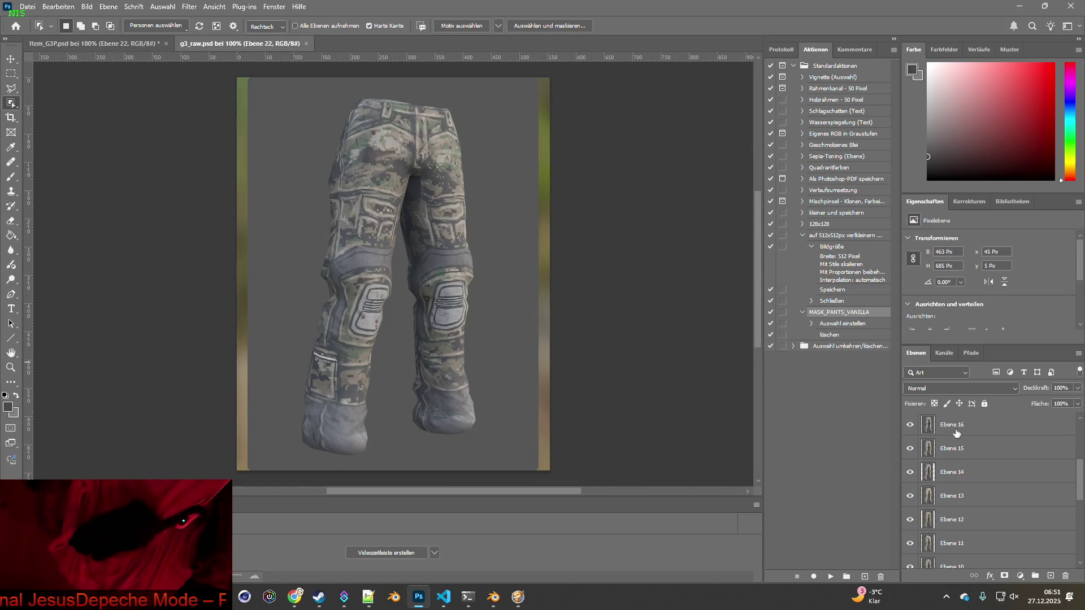
pyautogui.scroll(5, 963, 446)
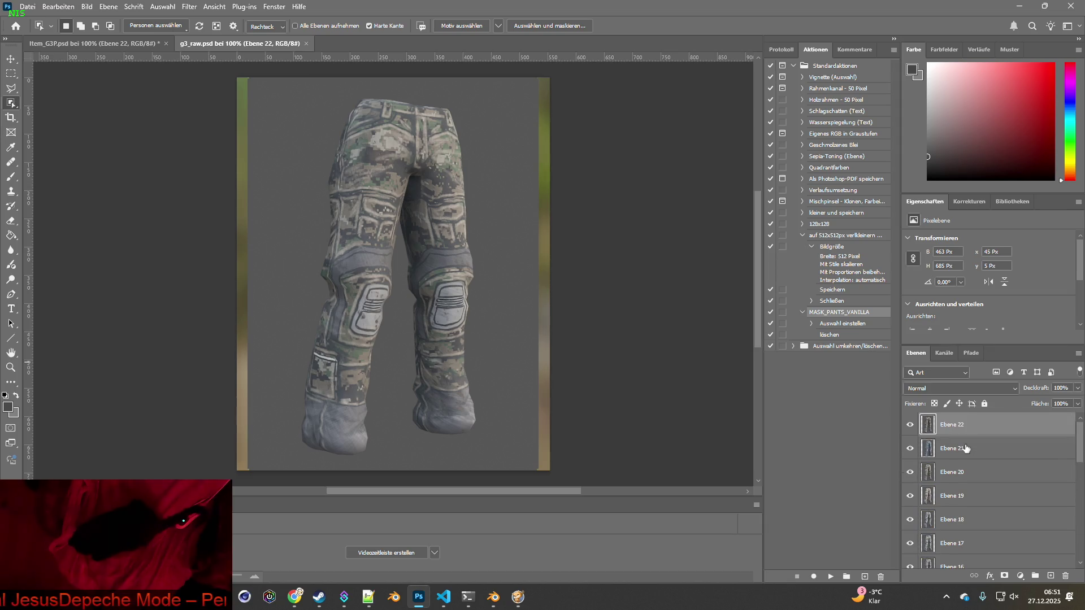
pyautogui.click(493, 597)
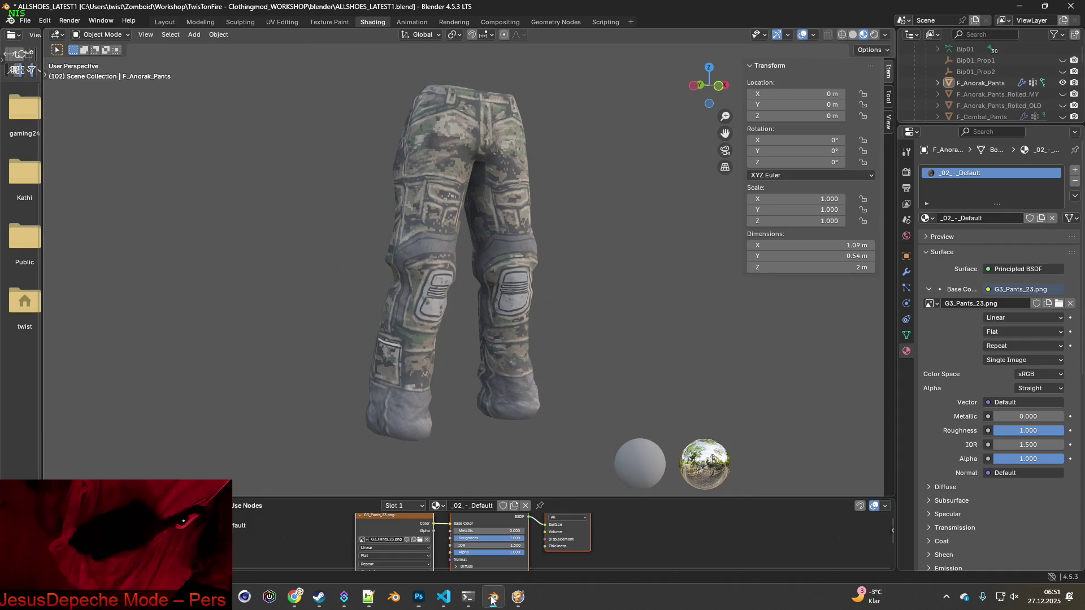
# - Screen-capture the Blender viewport pants textured with G3_Pants_23.png for pasting into Photoshop
pyautogui.click(421, 541)
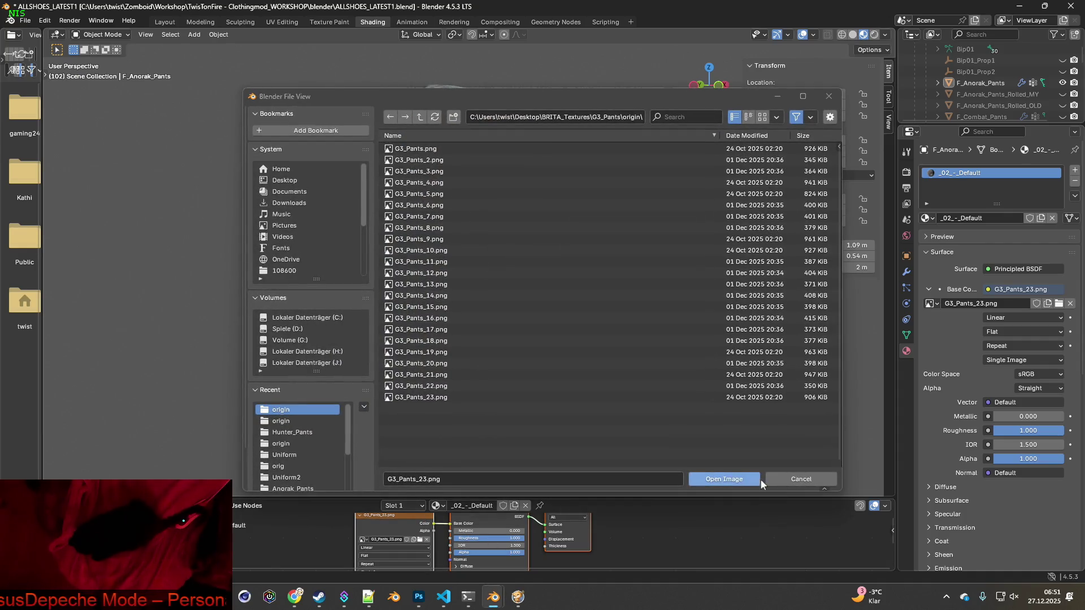
pyautogui.click(800, 480)
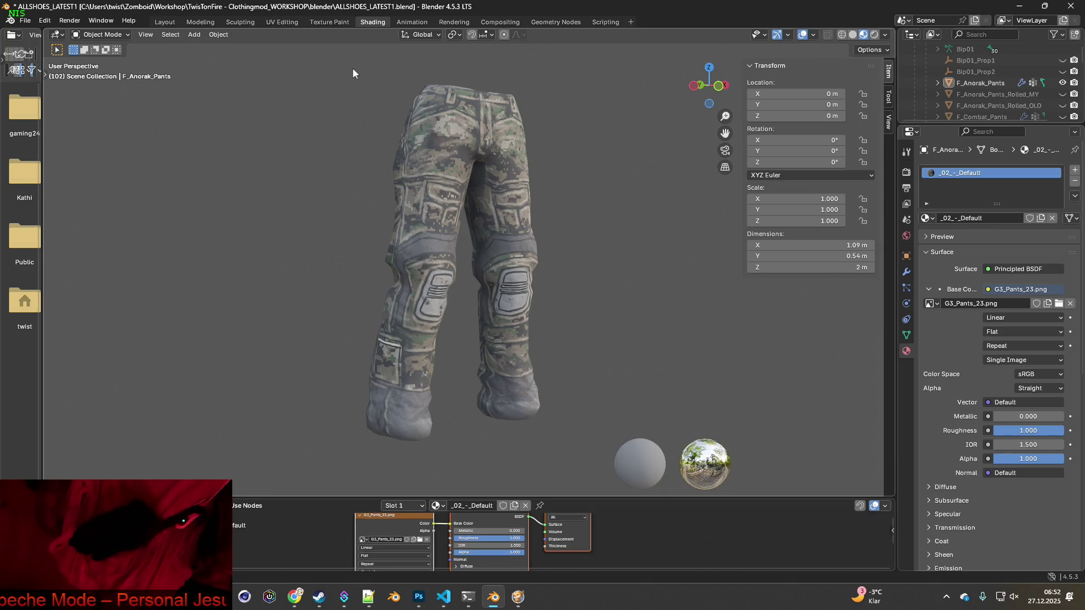
pyautogui.press('super+shift+s')
pyautogui.moveTo(332, 63); pyautogui.dragTo(601, 444)
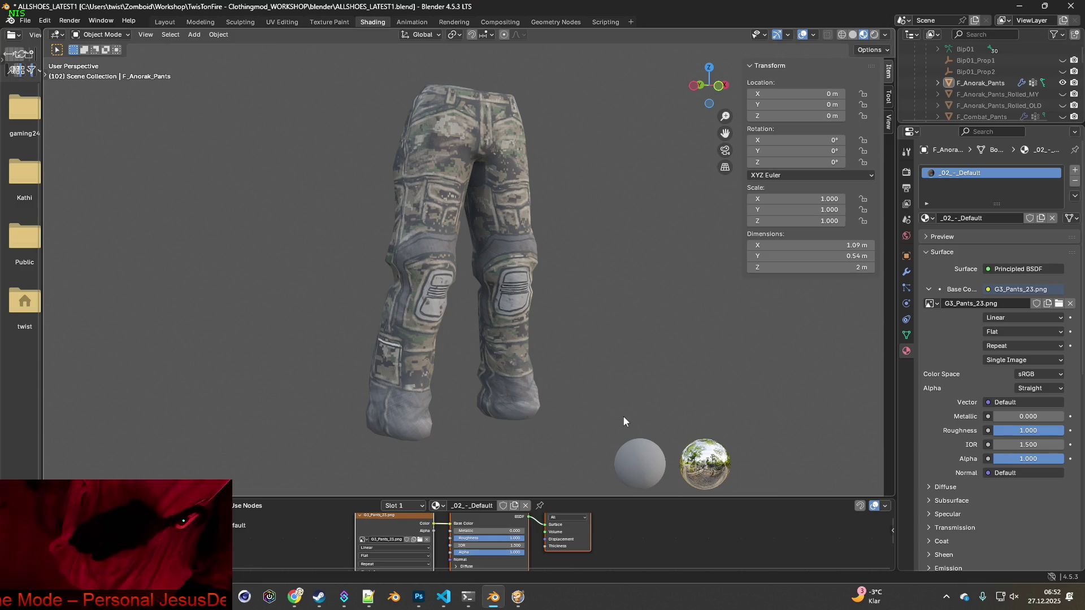
pyautogui.hotkey('alt', 'Tab')
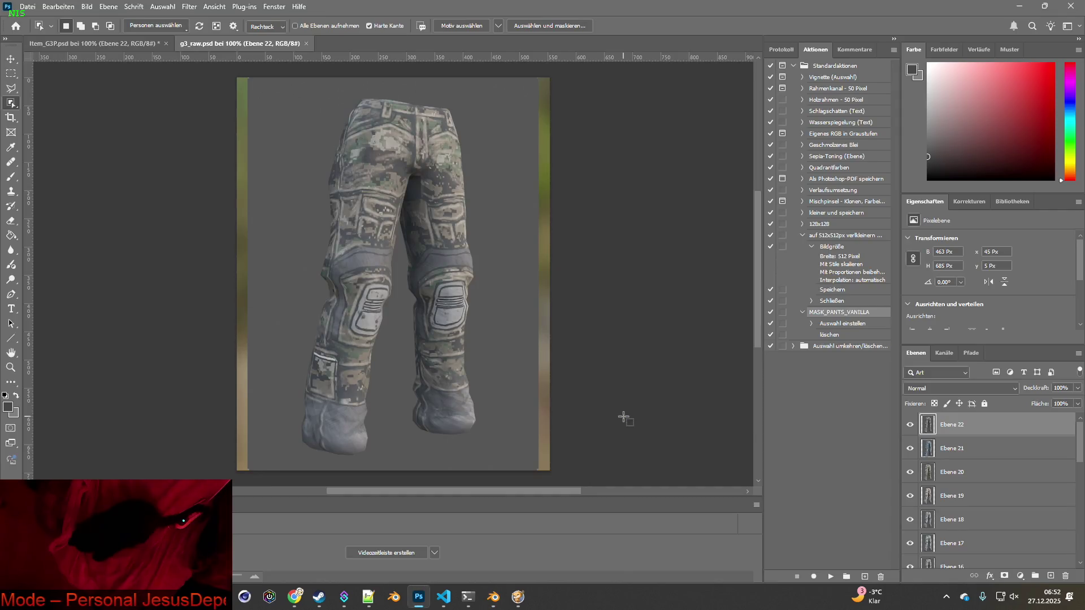
# - Paste the capture as Ebene 23 and toggle Ebene 23 and 22 to compare with Ebene 21
pyautogui.hotkey('ctrl', 'v')
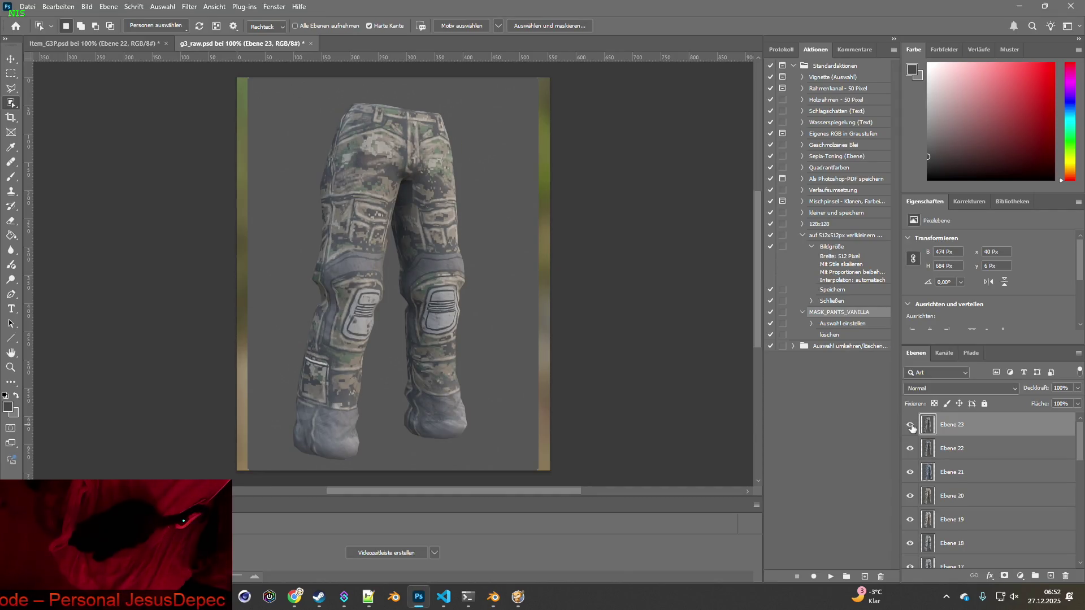
pyautogui.click(909, 424)
pyautogui.click(910, 425)
pyautogui.click(910, 425)
pyautogui.click(910, 448)
pyautogui.click(911, 448)
pyautogui.click(910, 448)
pyautogui.click(911, 448)
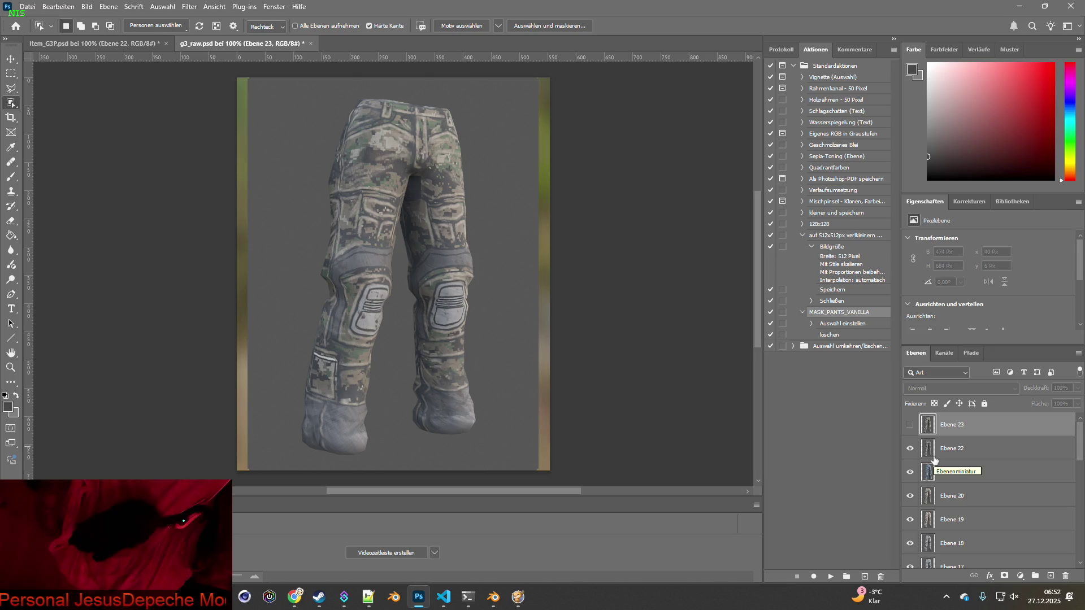
# - Repeatedly toggle Ebene 23 to compare the Blender capture against Ebene 22
pyautogui.click(910, 424)
pyautogui.click(909, 425)
pyautogui.click(909, 425)
pyautogui.click(910, 425)
pyautogui.click(910, 425)
pyautogui.click(911, 425)
pyautogui.click(910, 425)
pyautogui.click(911, 425)
pyautogui.click(911, 425)
pyautogui.click(910, 425)
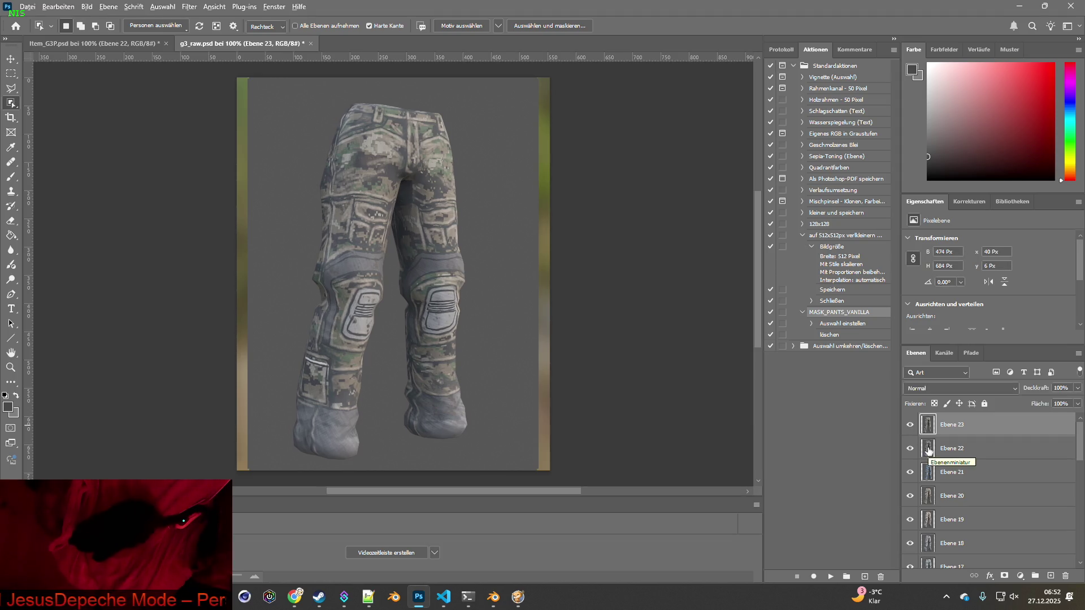
pyautogui.hotkey('alt', 'Tab')
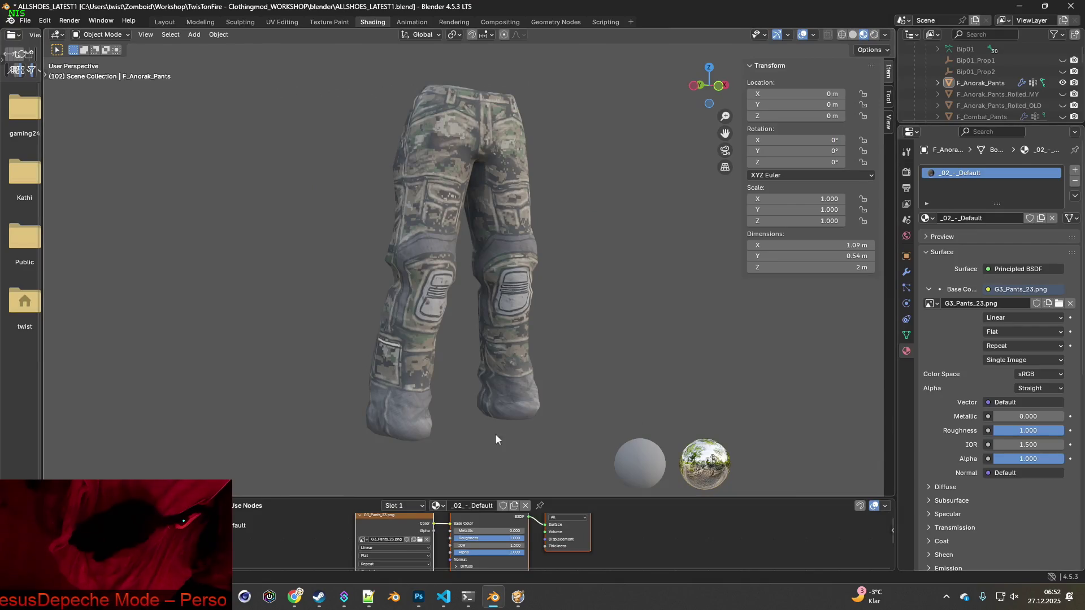
# - Load G3_Pants_22.png into the pants' image texture node in Blender
pyautogui.click(422, 543)
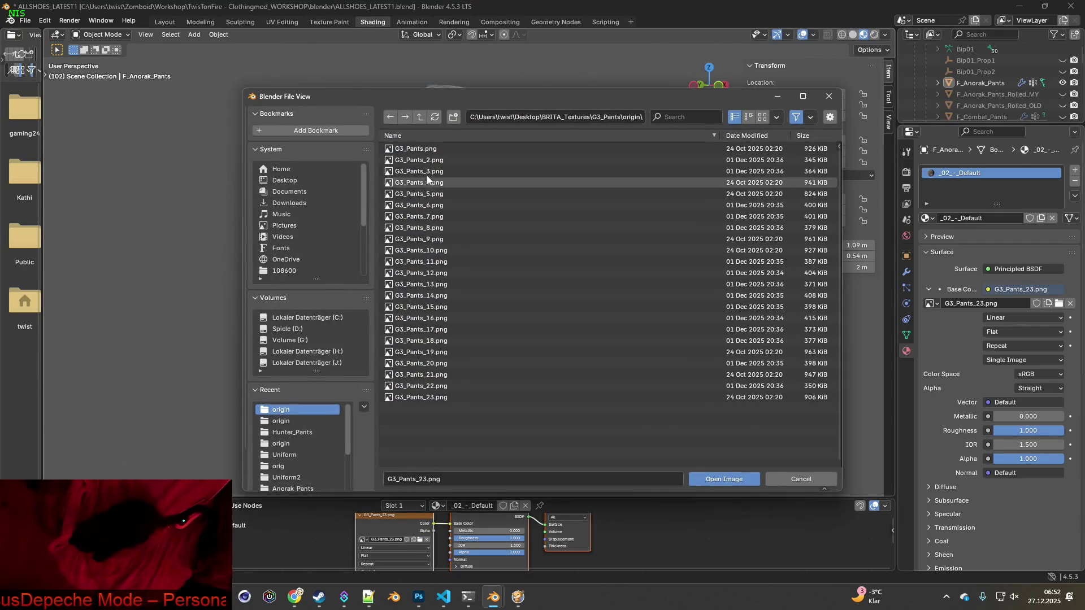
pyautogui.click(451, 389)
pyautogui.click(743, 480)
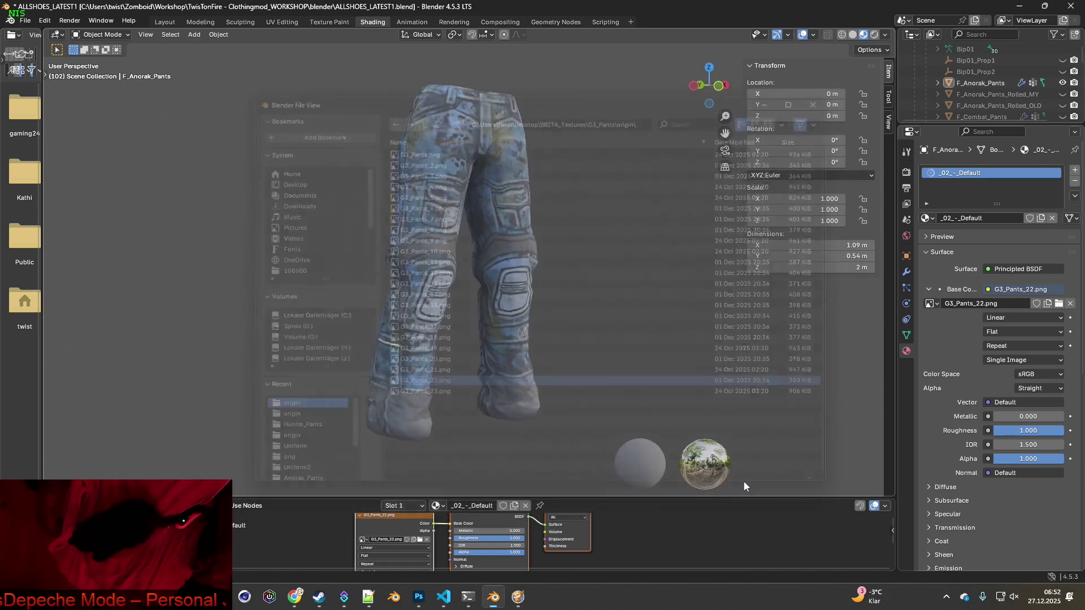
pyautogui.hotkey('alt', 'Tab')
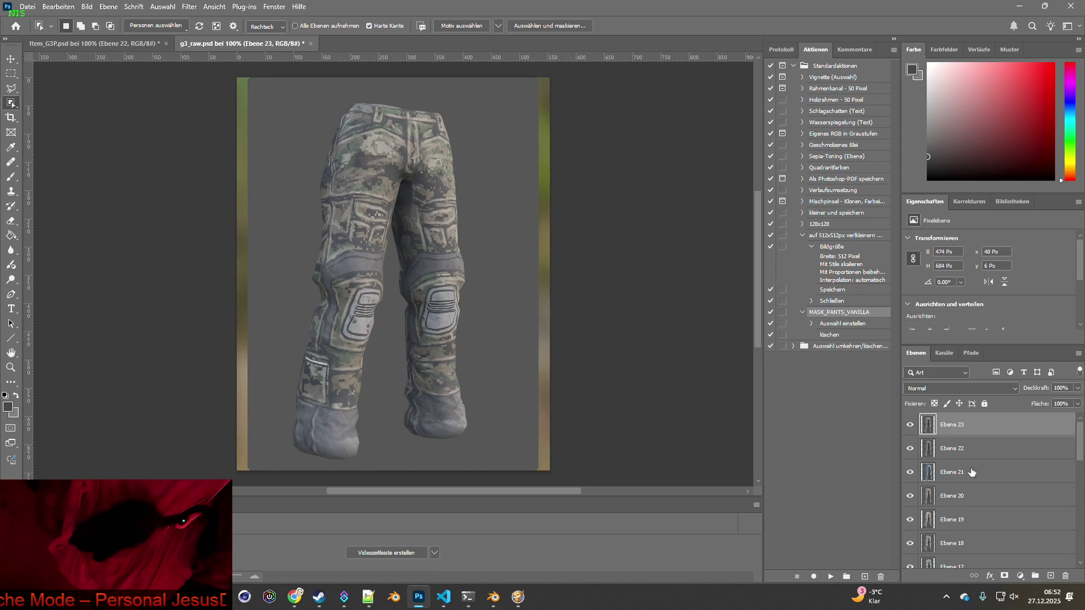
# - Hide Ebene 21 and Ebene 23 to reveal the woodland camo pants render
pyautogui.scroll(-5, 972, 474)
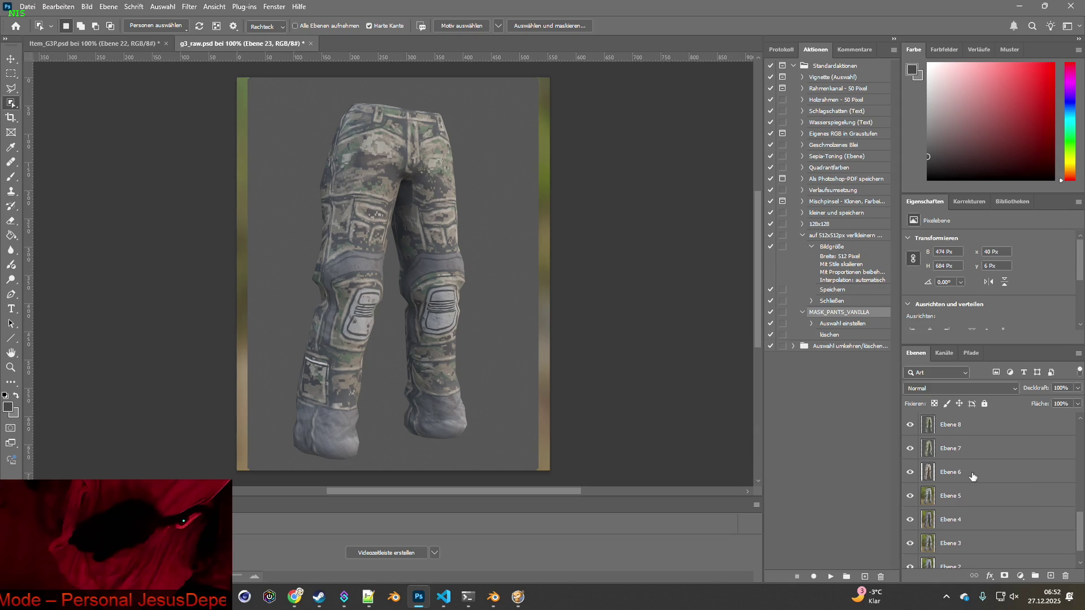
pyautogui.scroll(-2, 973, 476)
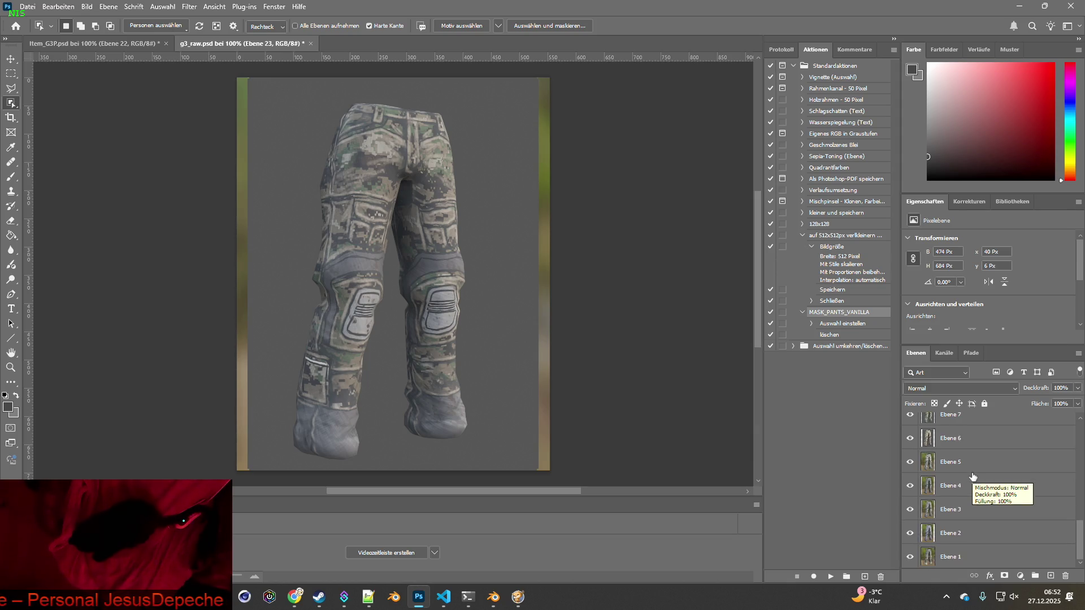
pyautogui.scroll(7, 972, 476)
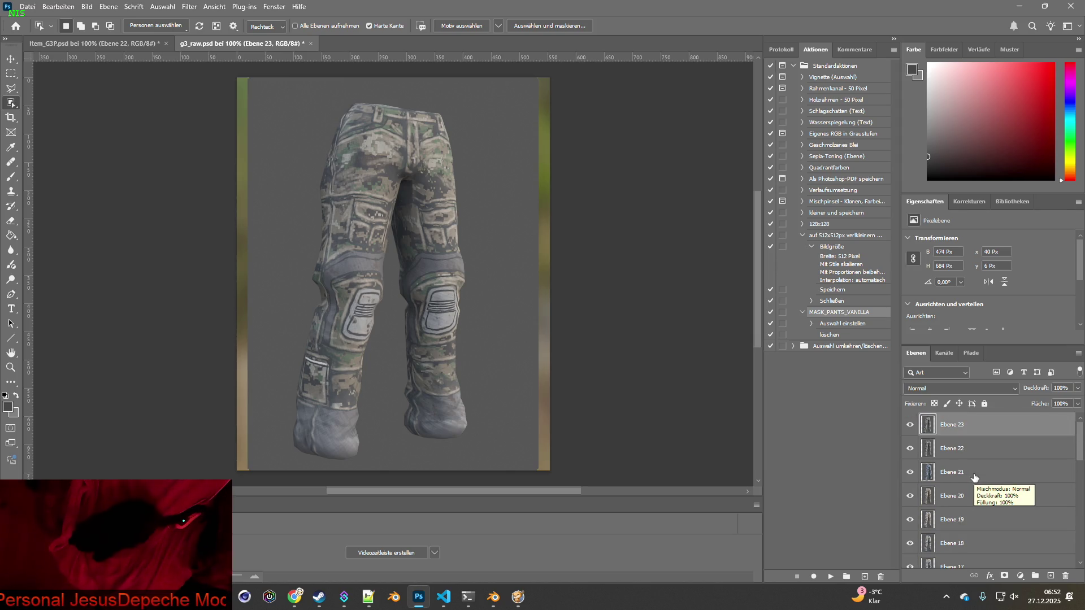
pyautogui.click(911, 474)
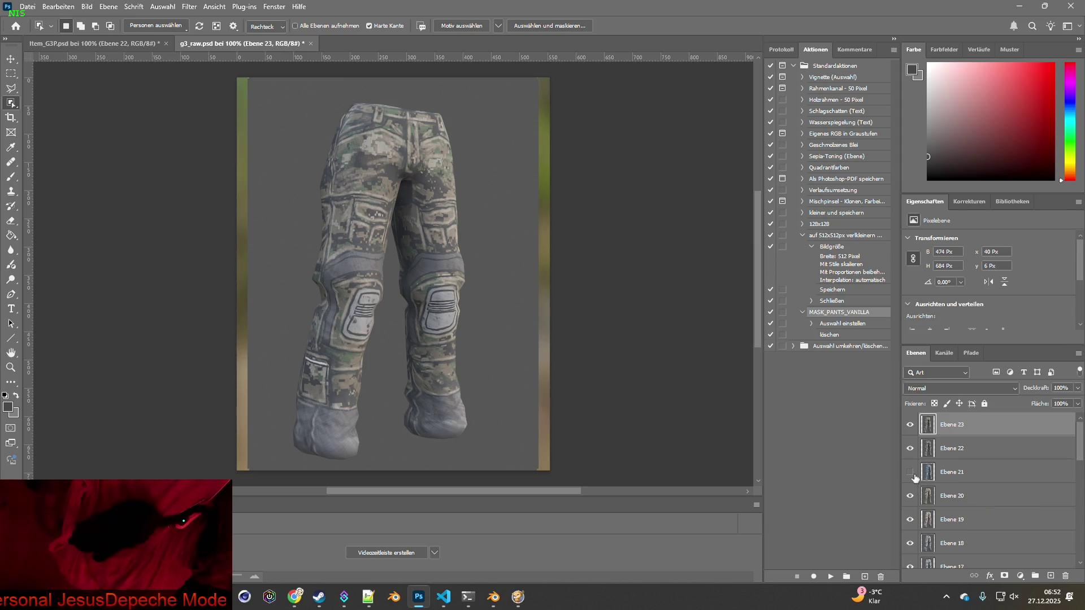
pyautogui.click(911, 426)
pyautogui.hotkey('alt', 'Tab')
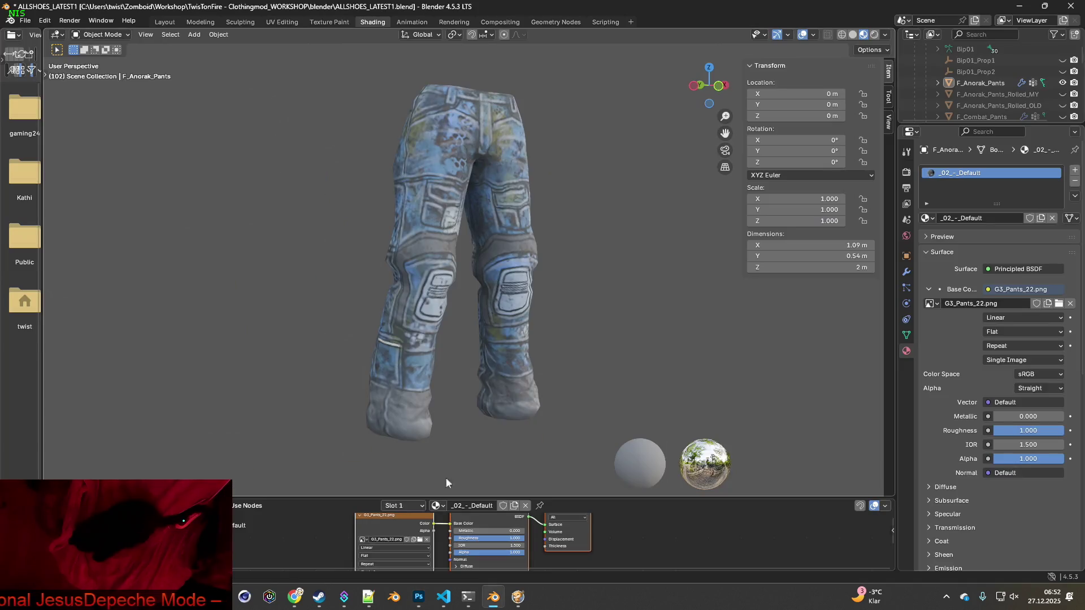
# - Replace the Blender pants' G3_Pants_22.png base colour with G3_Pants_20.png, then return to Photoshop
pyautogui.click(419, 539)
pyautogui.click(430, 363)
pyautogui.click(712, 479)
pyautogui.click(691, 412)
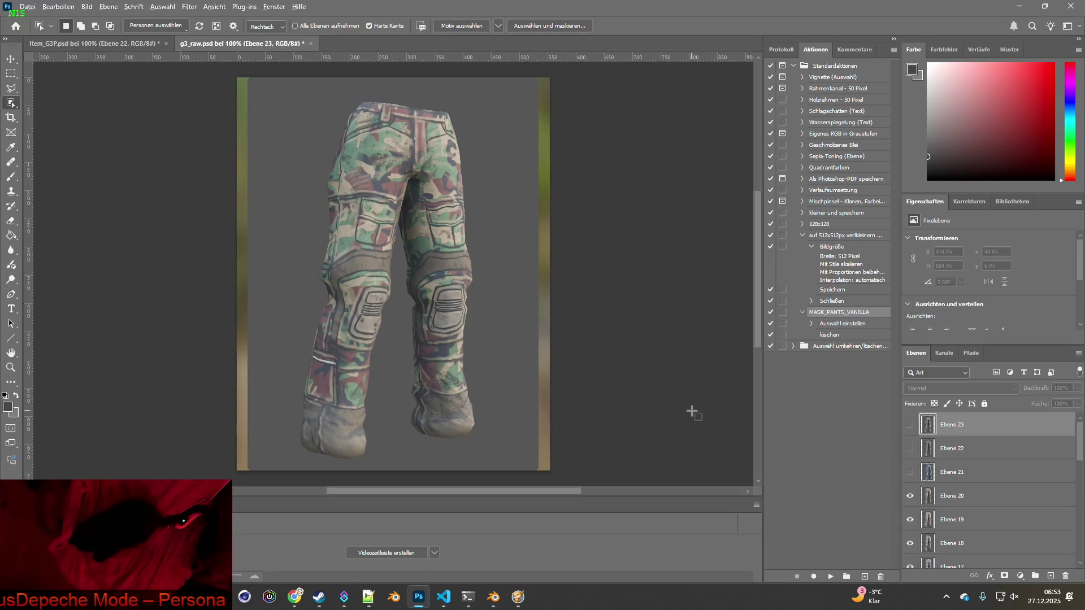
# - Bring Blender back into view to see the pants rendered with the G3_Pants_20 texture
pyautogui.hotkey('alt', 'Tab')
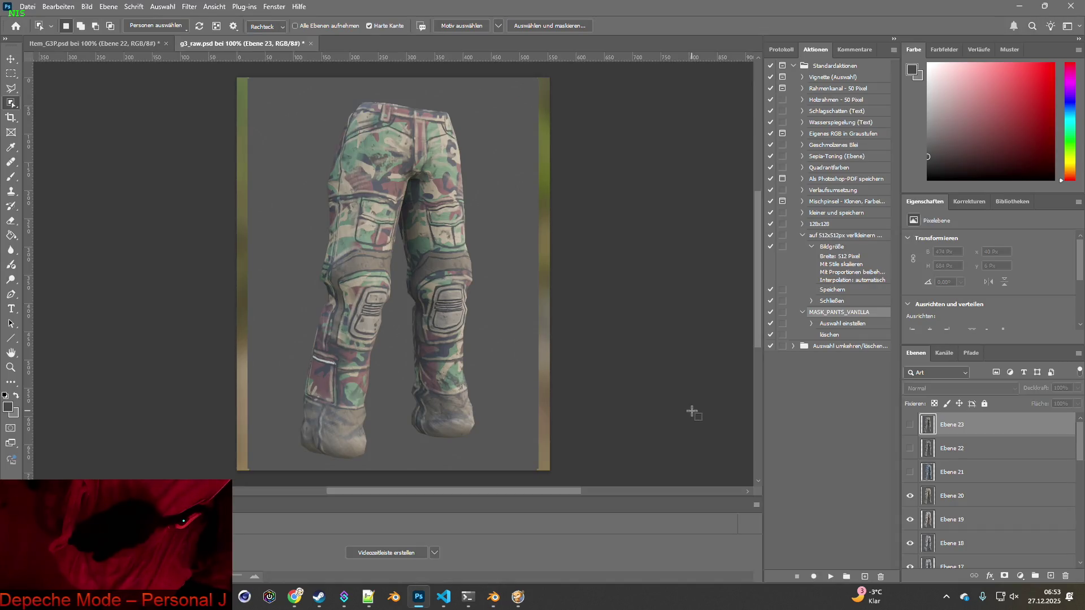
pyautogui.hotkey('alt', 'Tab')
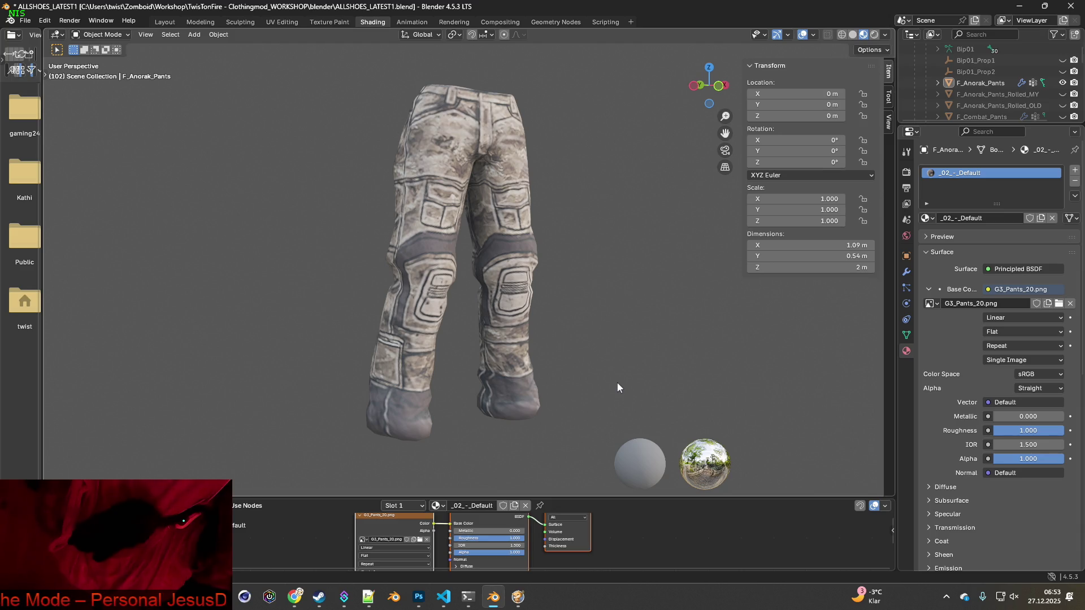
# - Snip a screenshot of the G3_Pants_20 pants render in the Blender viewport and return to Photoshop
pyautogui.press('super+shift+s')
pyautogui.moveTo(292, 72); pyautogui.dragTo(595, 452)
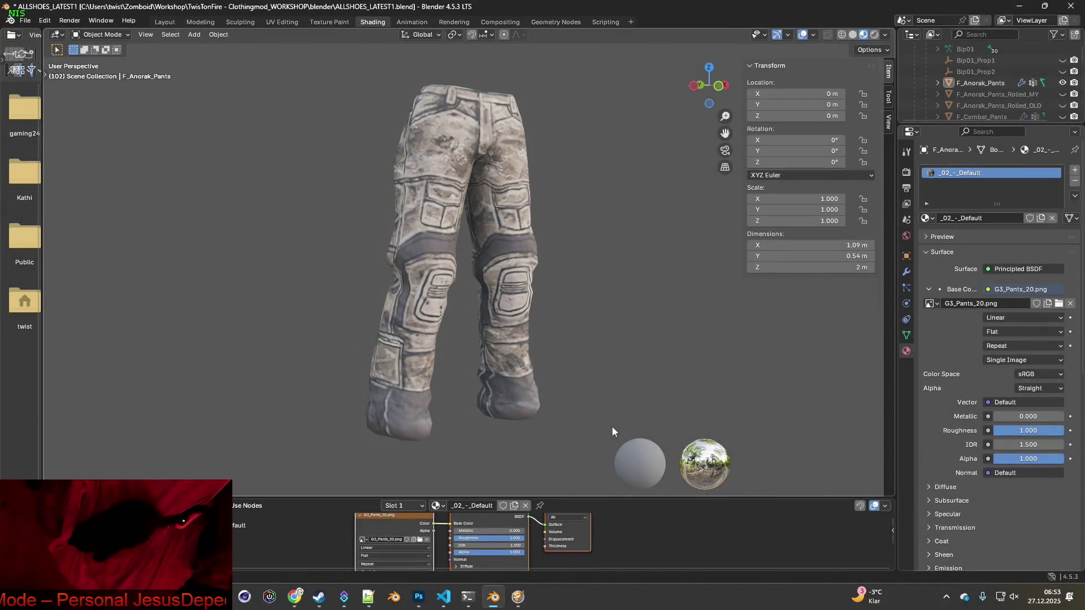
pyautogui.hotkey('alt', 'Tab')
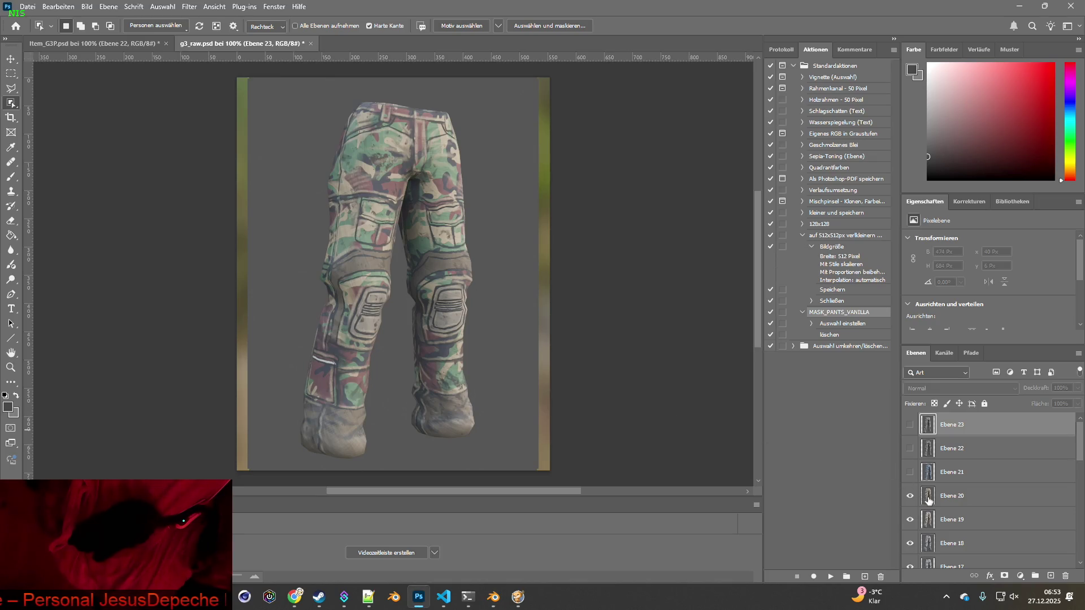
# - Toggle layer Ebene 20's visibility and compare it against the Blender render
pyautogui.click(911, 502)
pyautogui.click(911, 503)
pyautogui.click(911, 500)
pyautogui.click(911, 500)
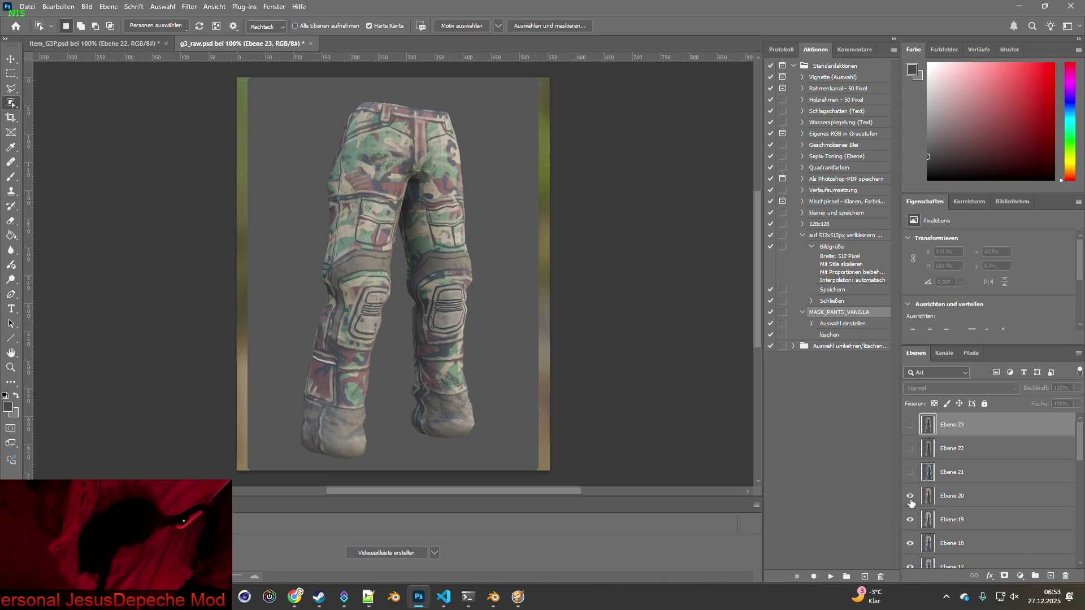
pyautogui.hotkey('alt', 'Tab')
pyautogui.hotkey('alt', 'Tab')
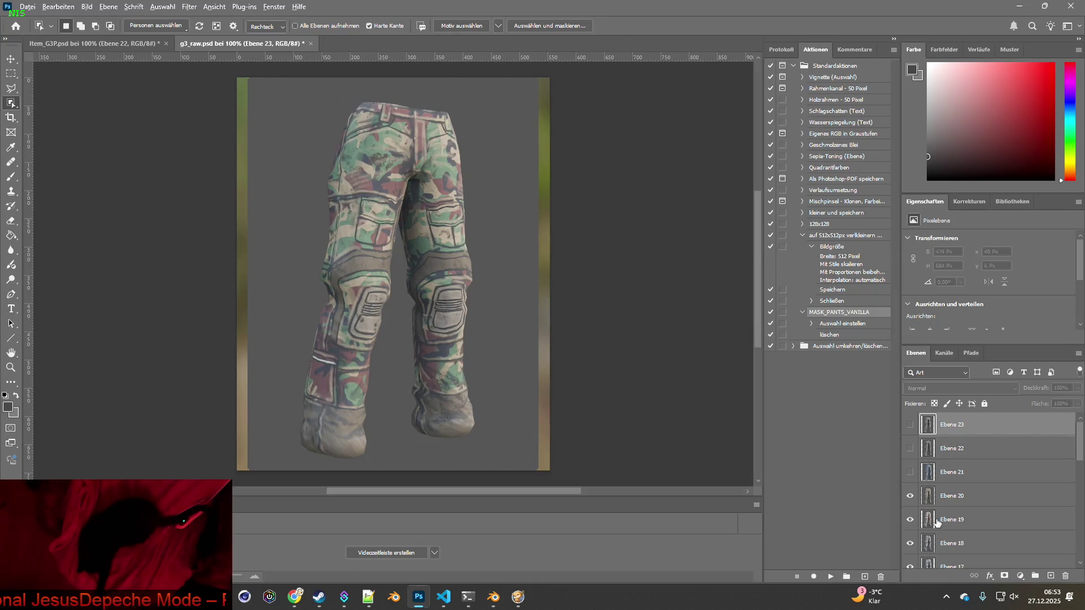
pyautogui.hotkey('alt', 'Tab')
pyautogui.hotkey('alt', 'Tab')
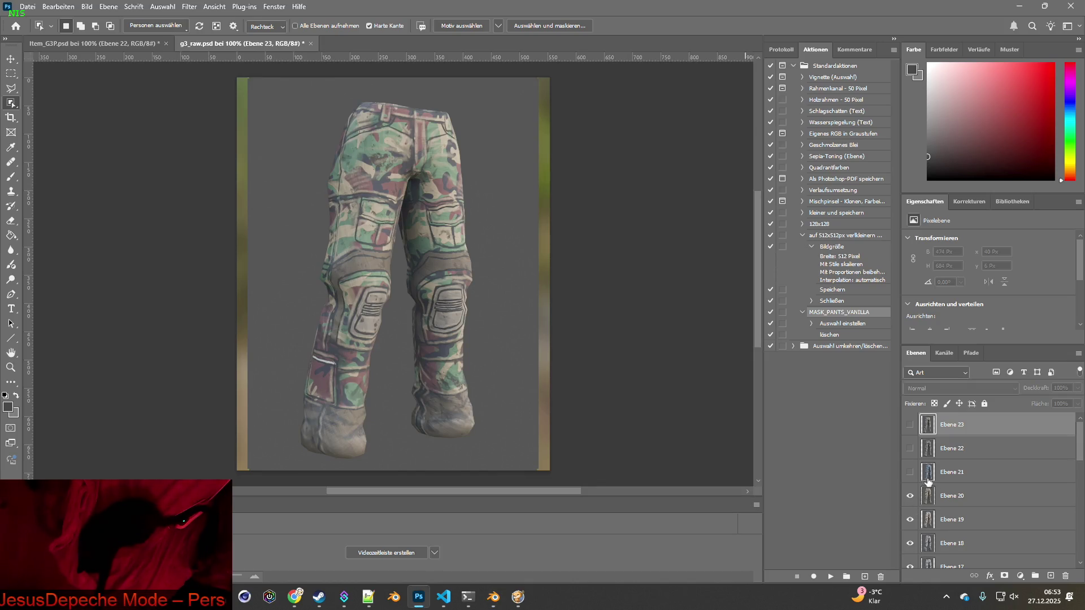
# - Delete layers Ebene 21, Ebene 22, Ebene 23 and Ebene 20 from the Layers panel
pyautogui.click(928, 474)
pyautogui.moveTo(929, 474); pyautogui.dragTo(1065, 576)
pyautogui.moveTo(930, 450)
pyautogui.mouseDown()
pyautogui.moveTo(1074, 578)
pyautogui.moveTo(1066, 575)
pyautogui.mouseUp()
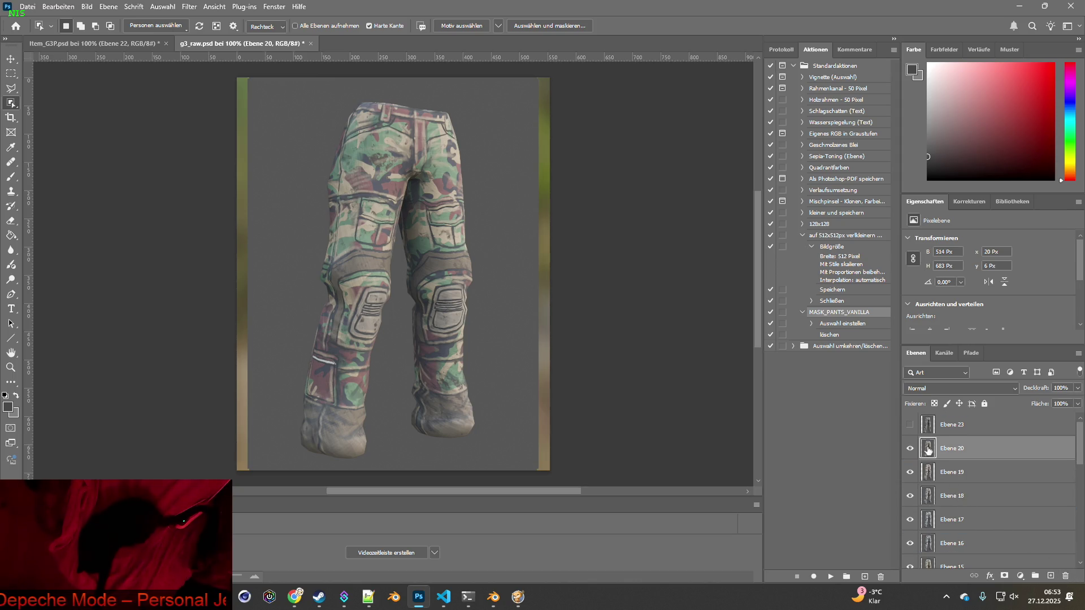
pyautogui.moveTo(927, 427)
pyautogui.mouseDown()
pyautogui.moveTo(1071, 547)
pyautogui.moveTo(1065, 575)
pyautogui.mouseUp()
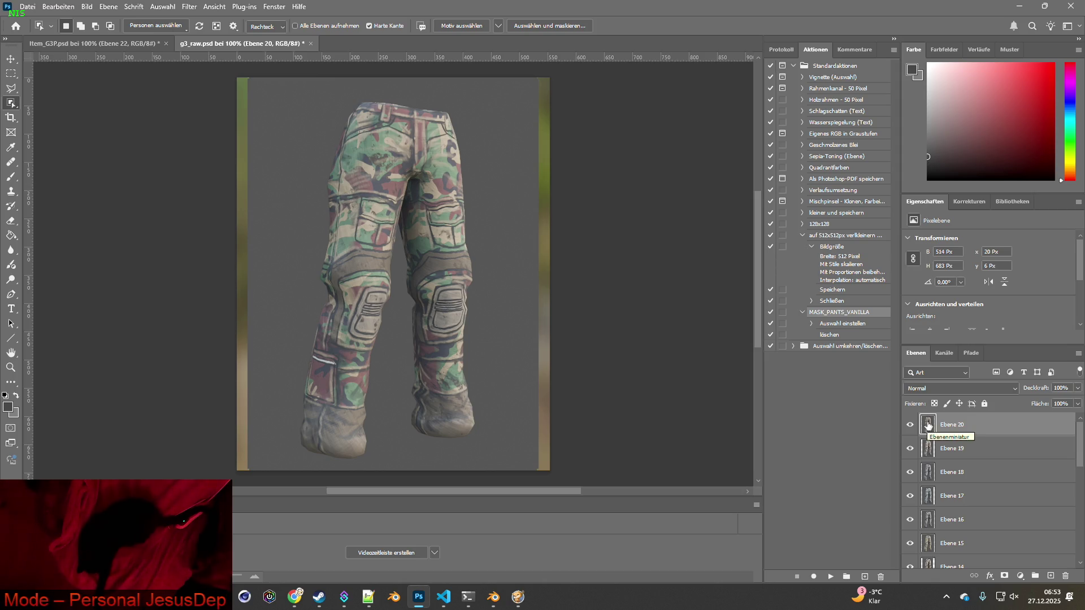
pyautogui.moveTo(927, 427)
pyautogui.mouseDown()
pyautogui.moveTo(963, 494)
pyautogui.moveTo(1066, 576)
pyautogui.mouseUp()
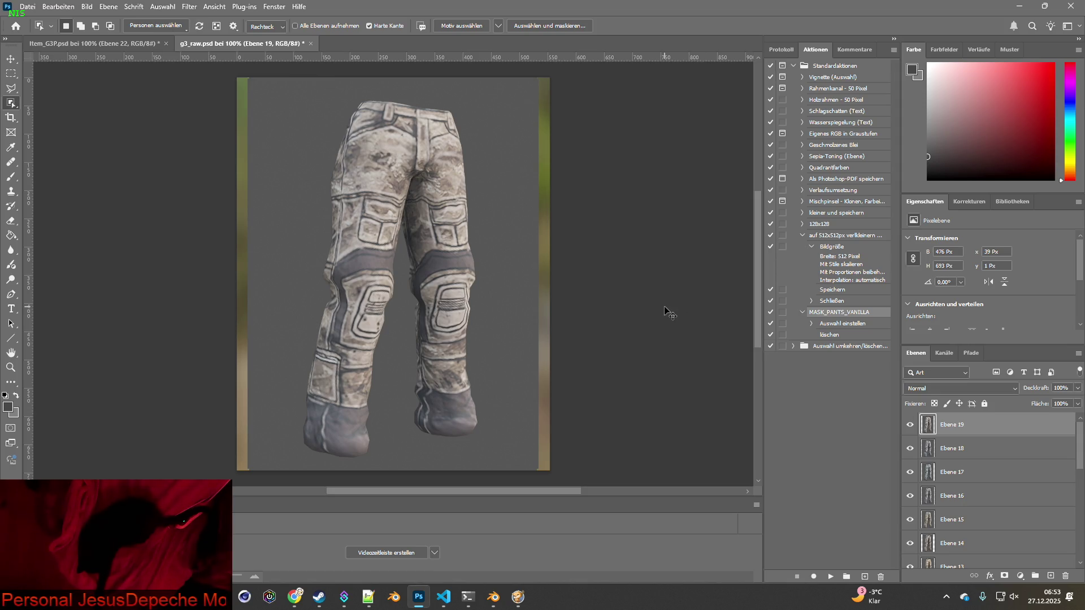
# - Paste the Blender snapshot as a new layer and select Ebene 19
pyautogui.hotkey('ctrl', 'z')
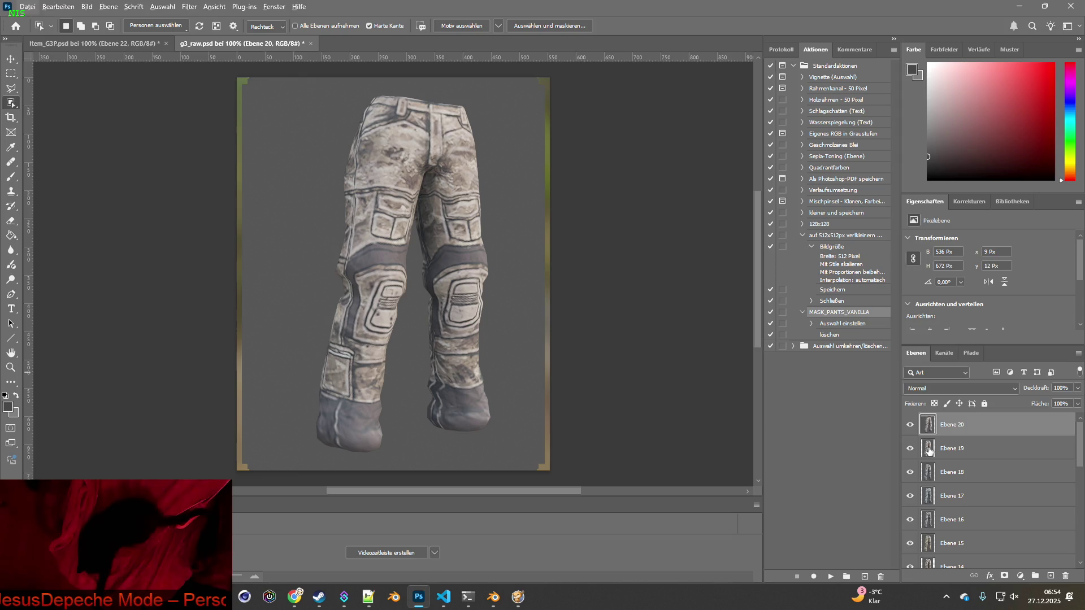
pyautogui.click(929, 448)
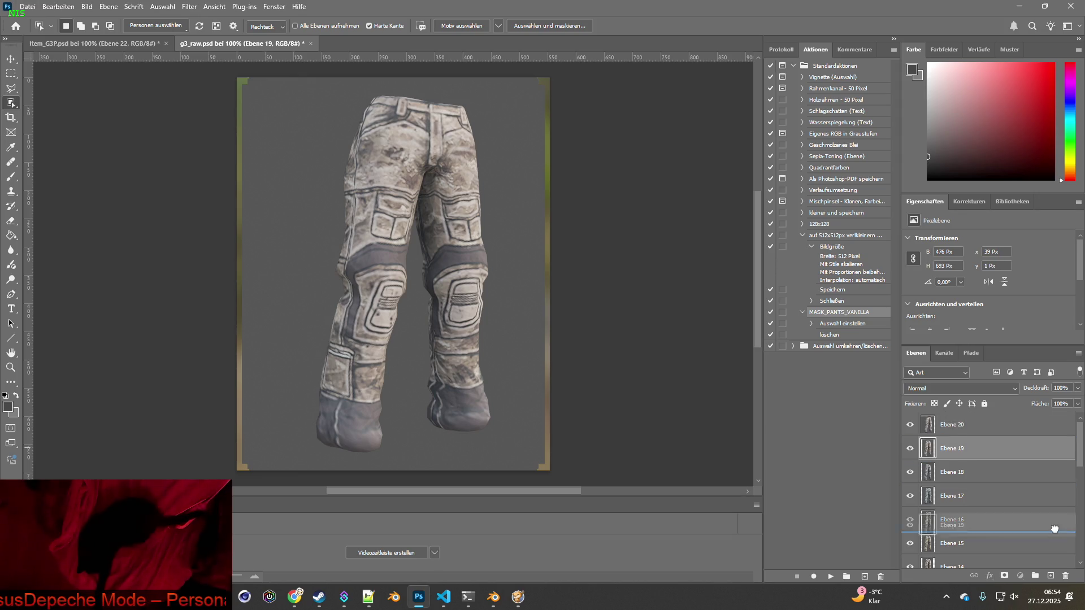
pyautogui.hotkey('alt', 'Tab')
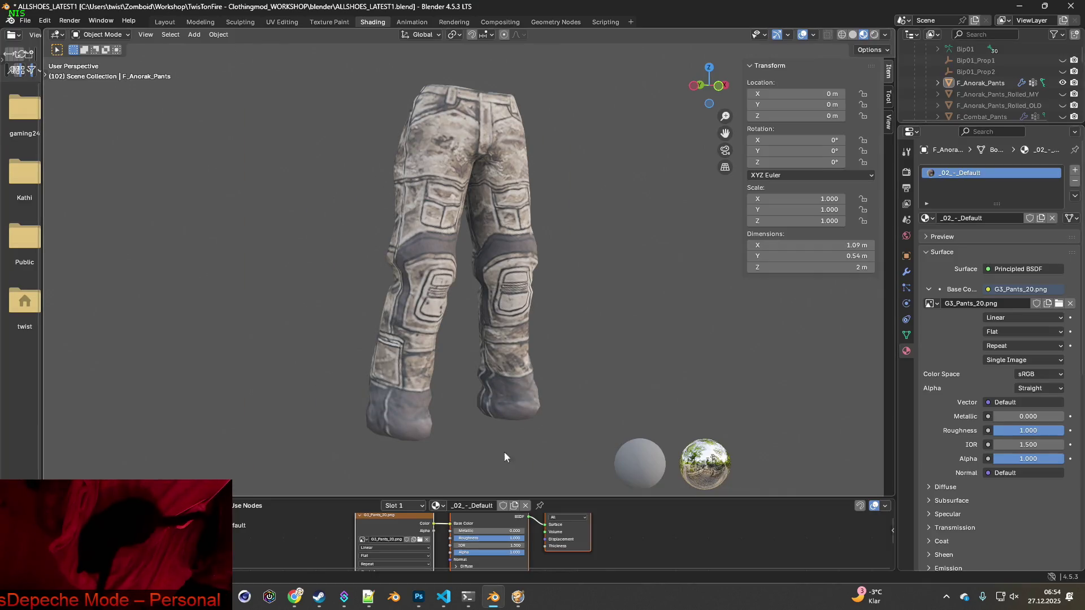
# - Load G3_Pants_19.png as the pants texture in Blender's image node
pyautogui.click(420, 540)
pyautogui.click(498, 351)
pyautogui.click(724, 479)
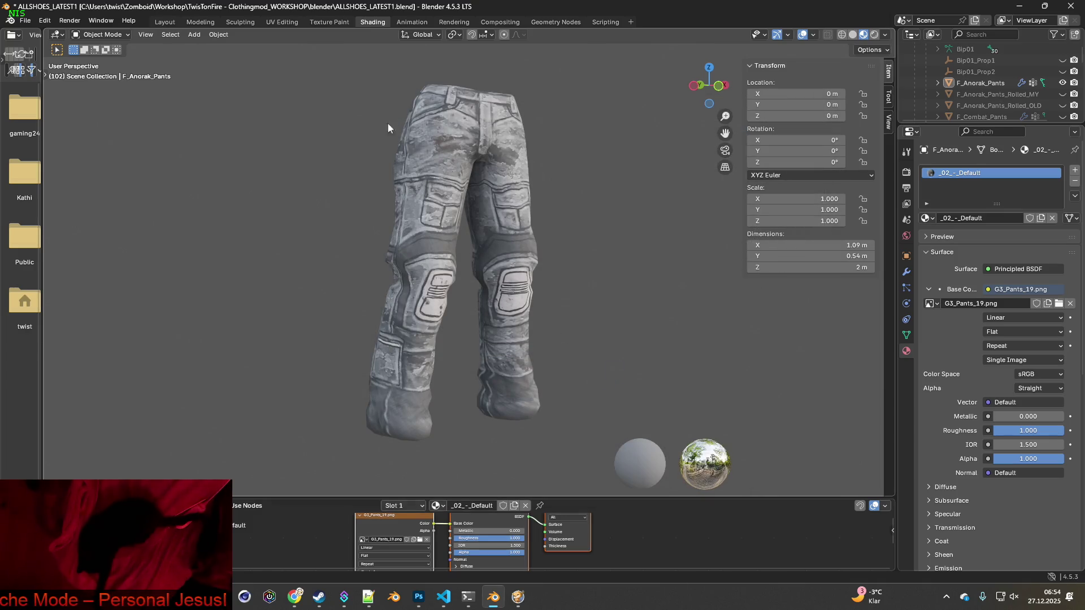
# - Screenshot the grey G3_Pants_19 pants render and return to Photoshop
pyautogui.press('super+shift+s')
pyautogui.moveTo(307, 66)
pyautogui.mouseDown()
pyautogui.moveTo(445, 213)
pyautogui.moveTo(597, 457)
pyautogui.mouseUp()
pyautogui.hotkey('alt', 'Tab')
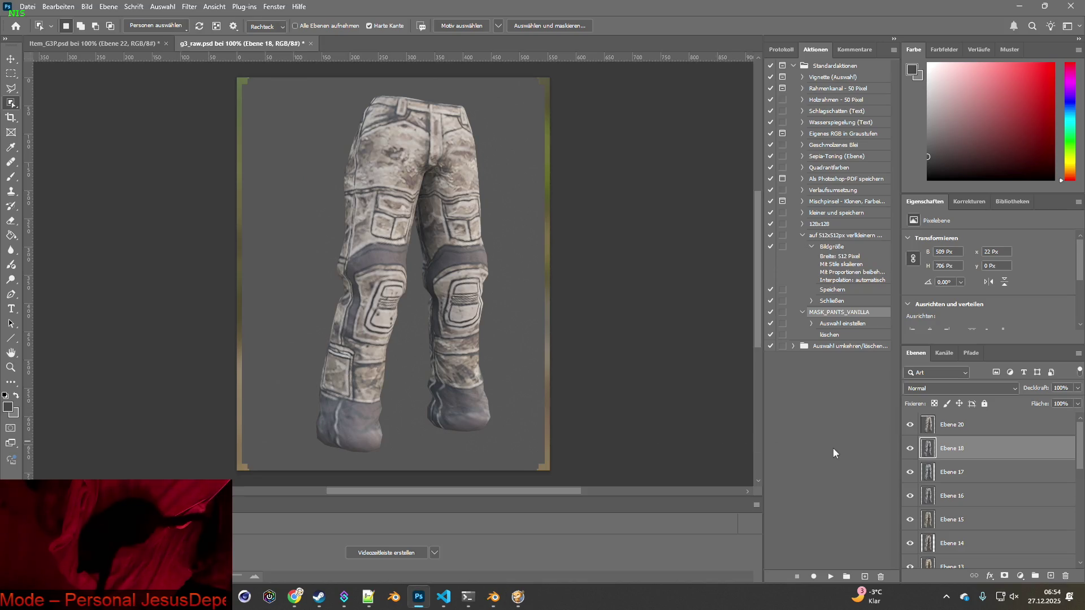
# - Paste the G3_Pants_19 snapshot as new layer Ebene 21 above Ebene 18
pyautogui.hotkey('ctrl', 'v')
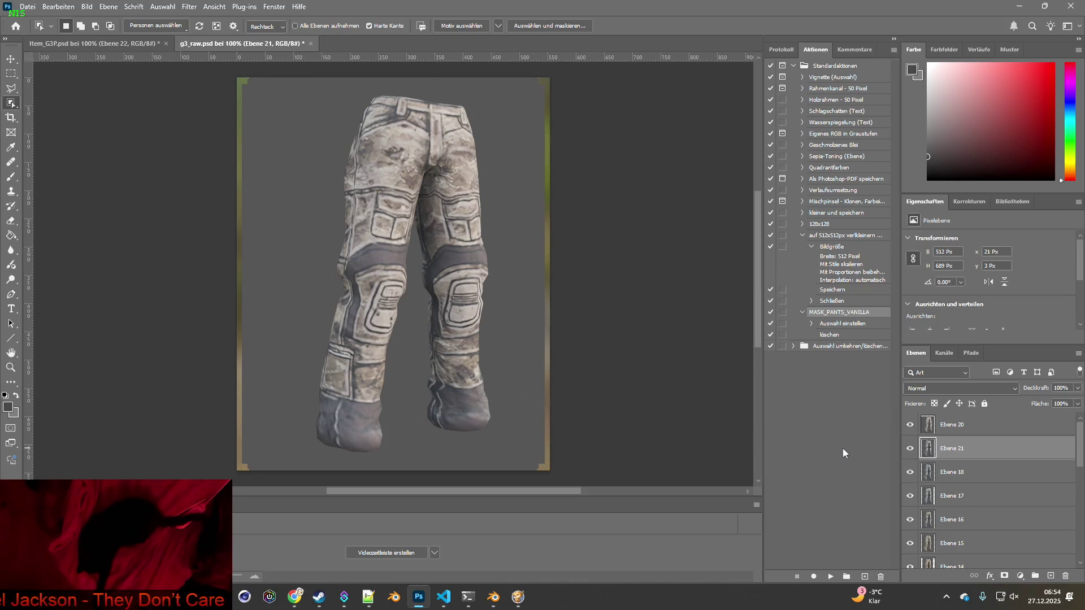
pyautogui.click(909, 451)
pyautogui.click(909, 451)
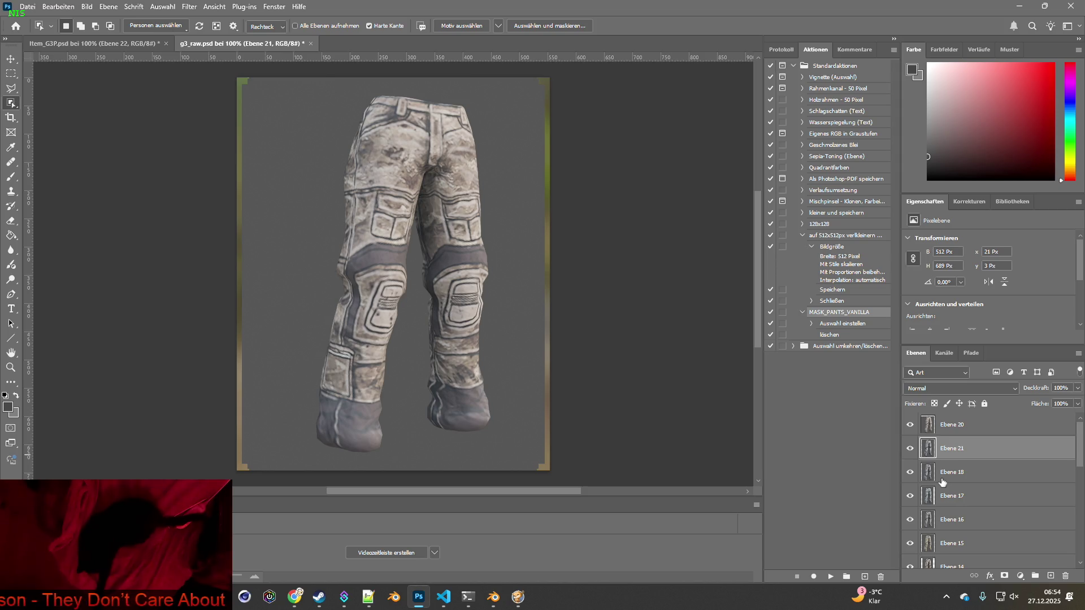
# - Toggle Ebene 18, 20 and 21 visibility to confirm Ebene 18 matches the grey snapshot
pyautogui.click(909, 473)
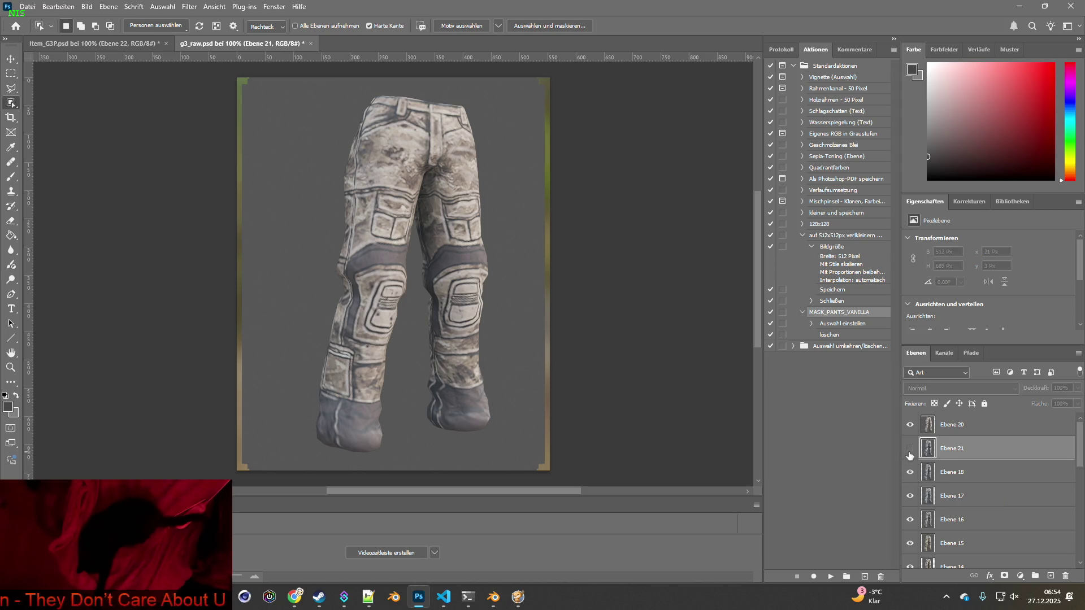
pyautogui.click(909, 472)
pyautogui.click(910, 448)
pyautogui.click(910, 424)
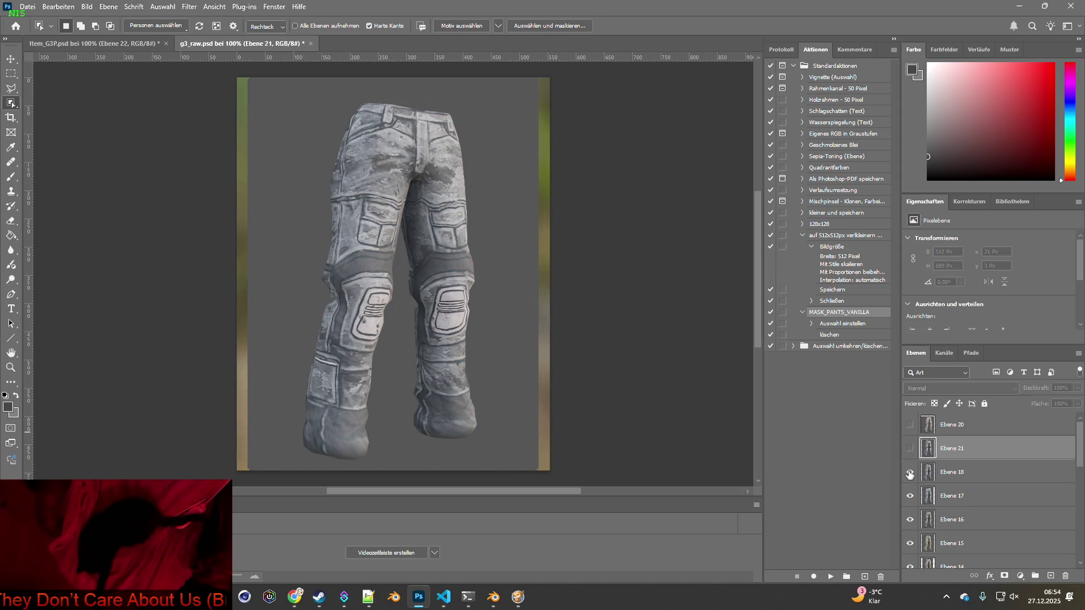
pyautogui.click(910, 474)
pyautogui.click(910, 473)
pyautogui.click(909, 474)
pyautogui.click(910, 476)
pyautogui.click(910, 476)
pyautogui.click(911, 473)
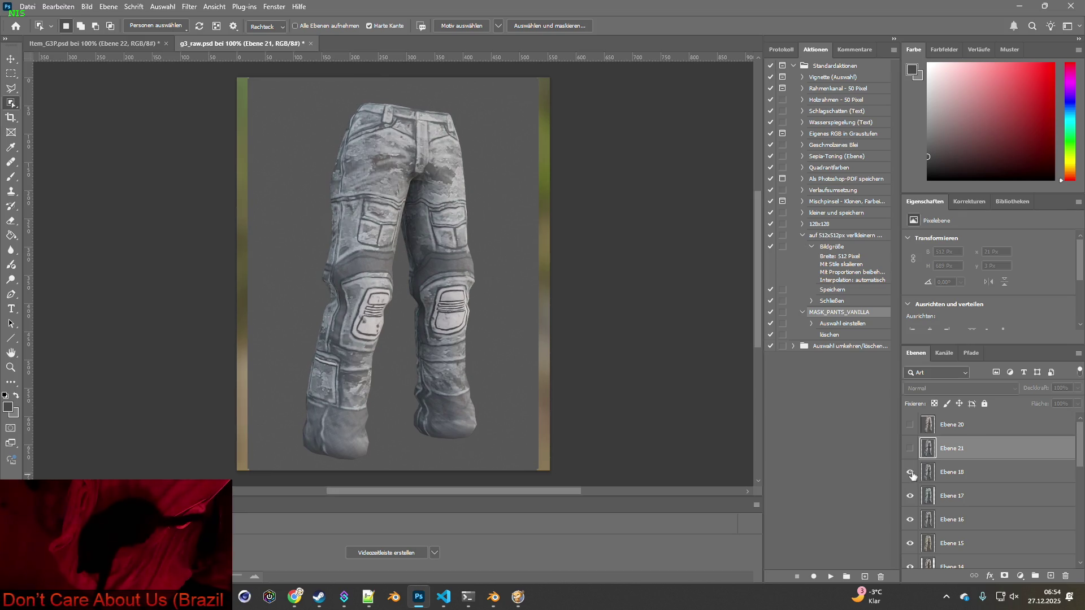
pyautogui.click(912, 469)
pyautogui.click(910, 472)
pyautogui.click(910, 448)
pyautogui.click(910, 449)
pyautogui.click(911, 449)
pyautogui.click(910, 448)
pyautogui.click(910, 448)
pyautogui.click(909, 448)
pyautogui.click(909, 448)
pyautogui.click(910, 448)
pyautogui.click(911, 449)
# - Check the Blender render again, then begin editing the number in Ebene 21's name
pyautogui.hotkey('alt', 'Tab')
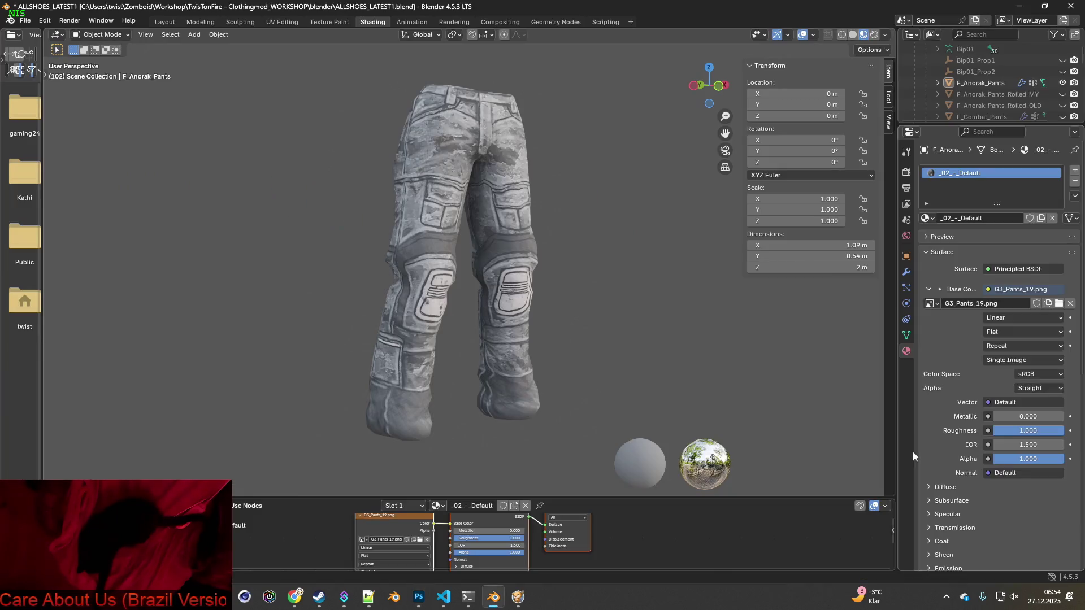
pyautogui.hotkey('alt', 'Tab')
pyautogui.doubleClick(965, 448)
pyautogui.doubleClick(960, 448)
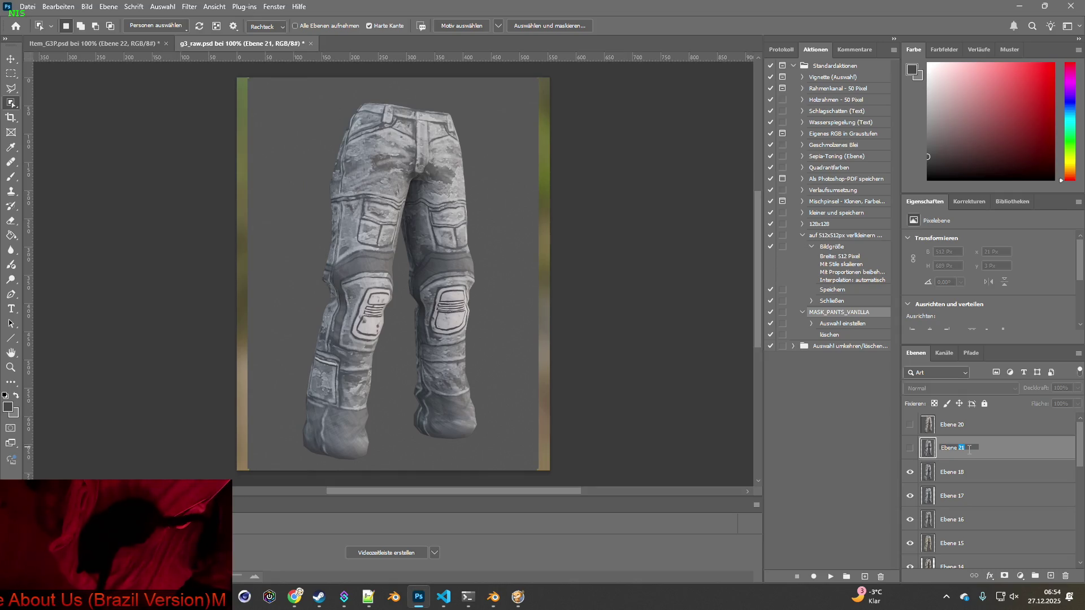
# - Rename the snapshot layer to Ebene 19, then toggle Ebene 18 to compare textures
pyautogui.write('9')
pyautogui.press('Return')
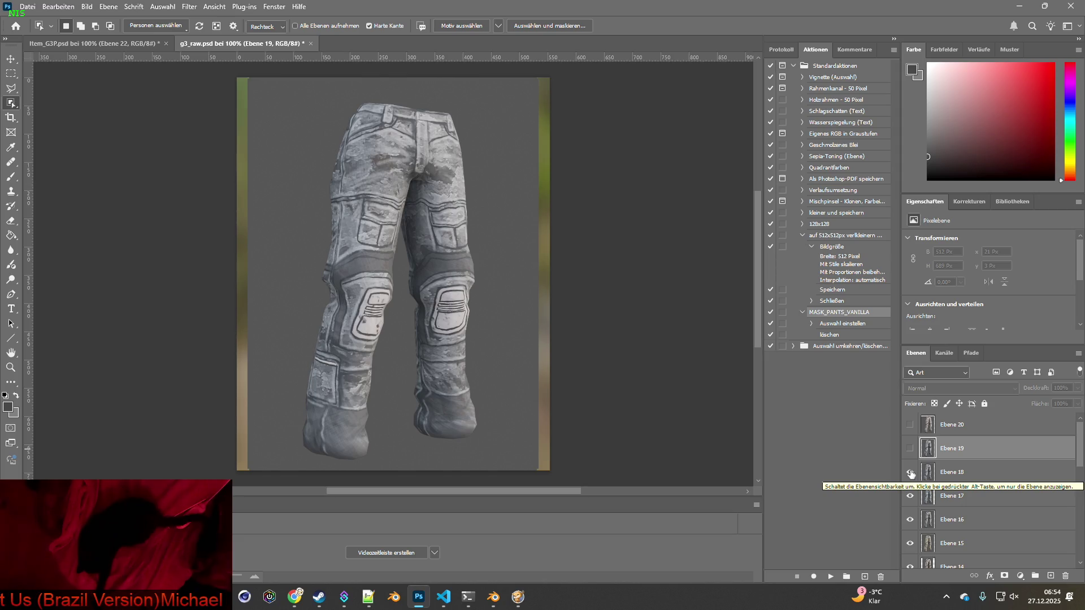
pyautogui.click(923, 474)
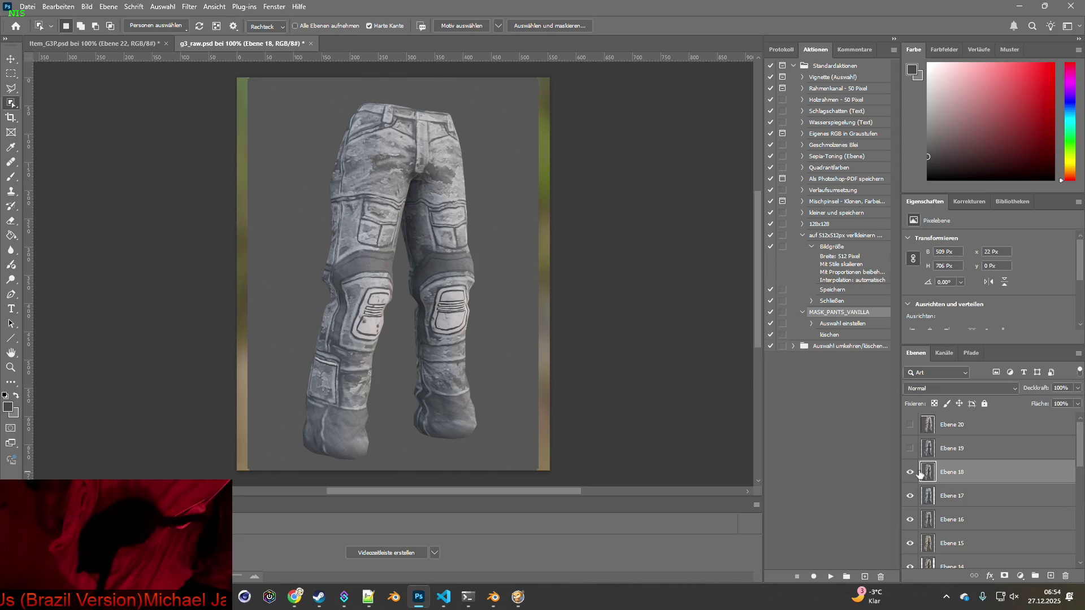
pyautogui.click(911, 473)
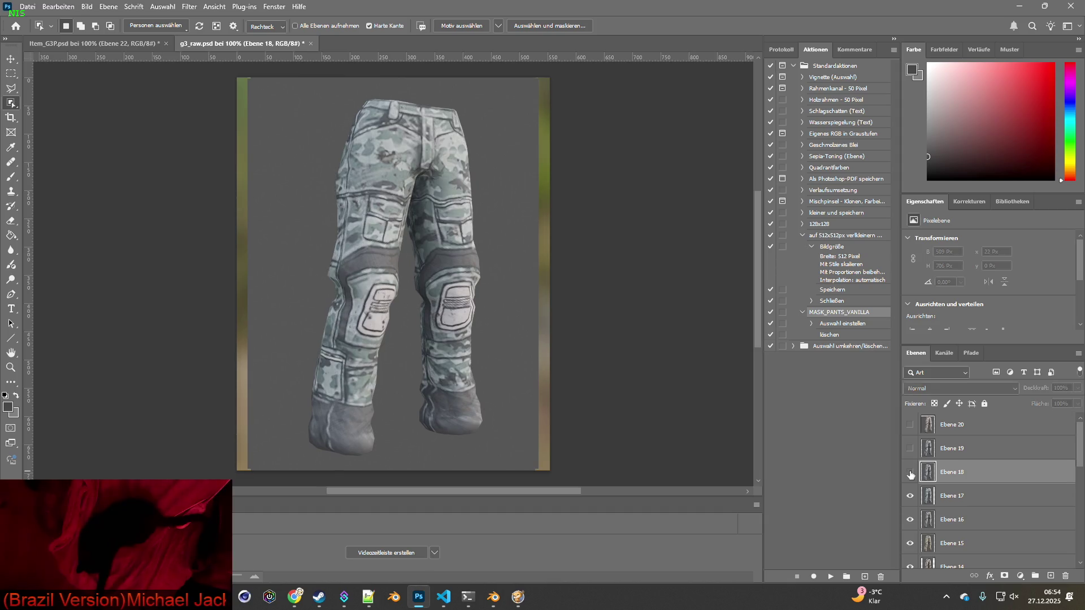
pyautogui.click(910, 472)
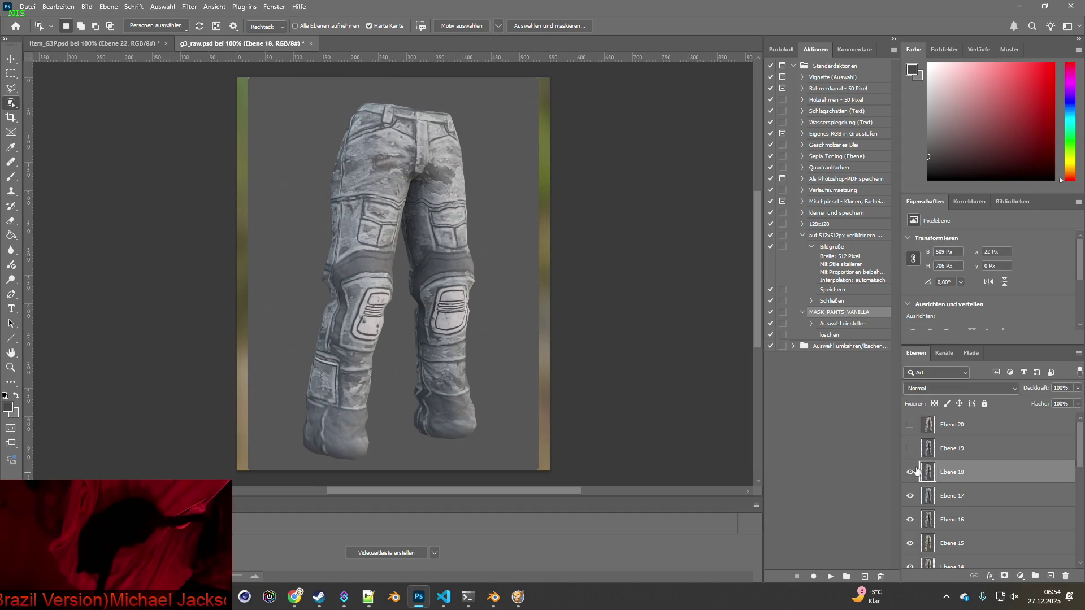
# - Apply G3_Pants_18.png to the Blender pants and come back to Photoshop
pyautogui.hotkey('alt', 'Tab')
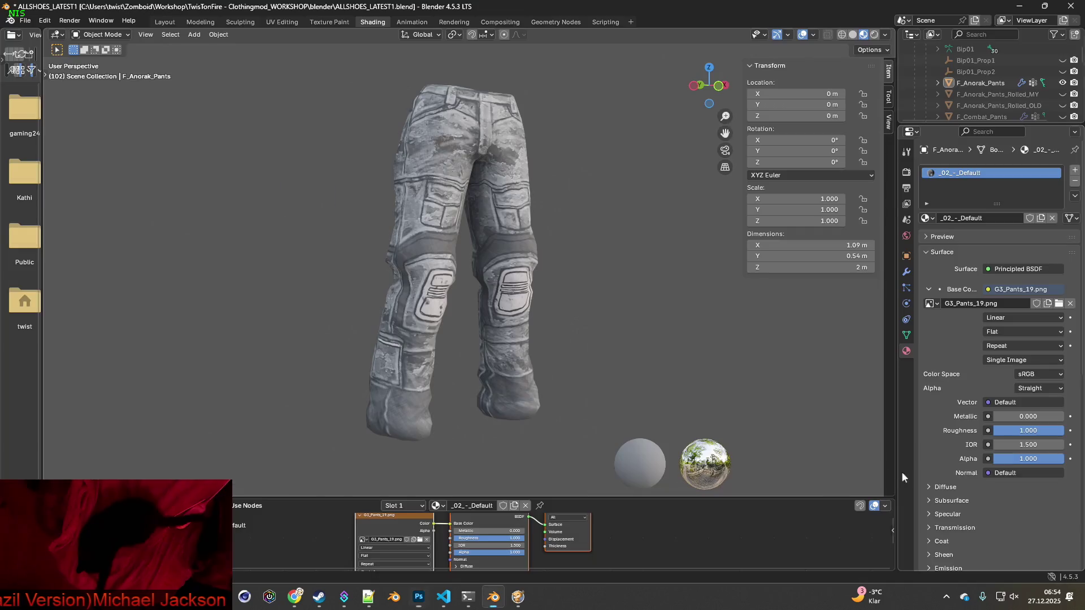
pyautogui.click(420, 540)
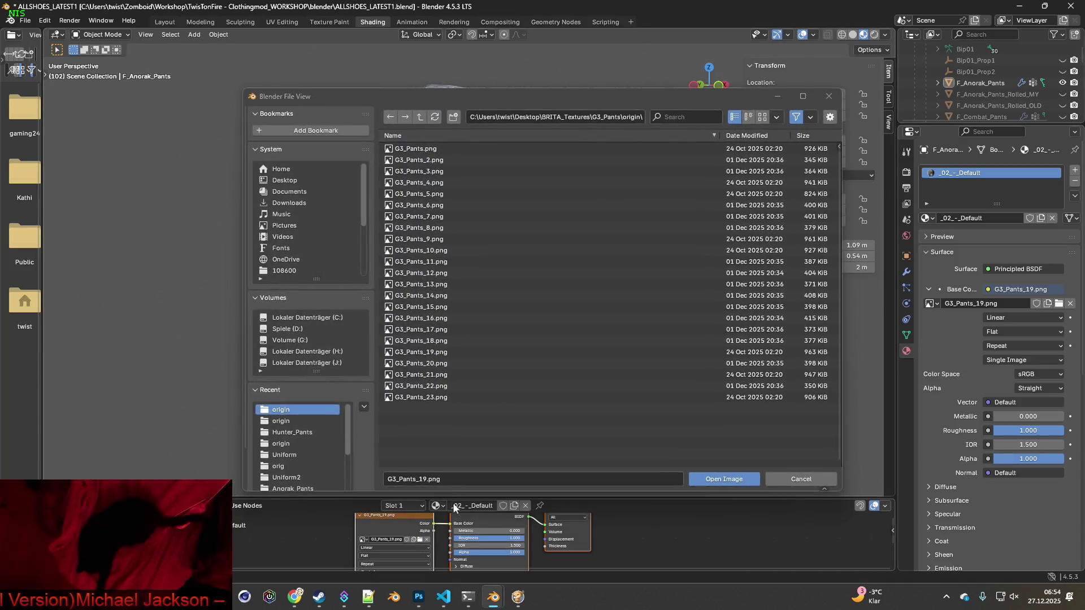
pyautogui.click(433, 343)
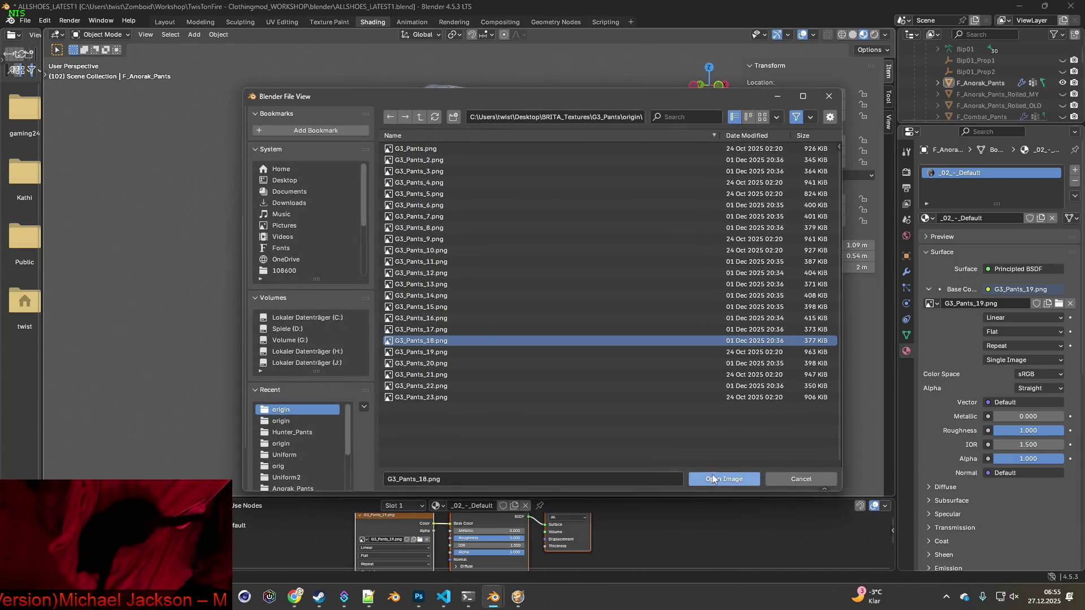
pyautogui.click(724, 479)
pyautogui.hotkey('alt', 'Tab')
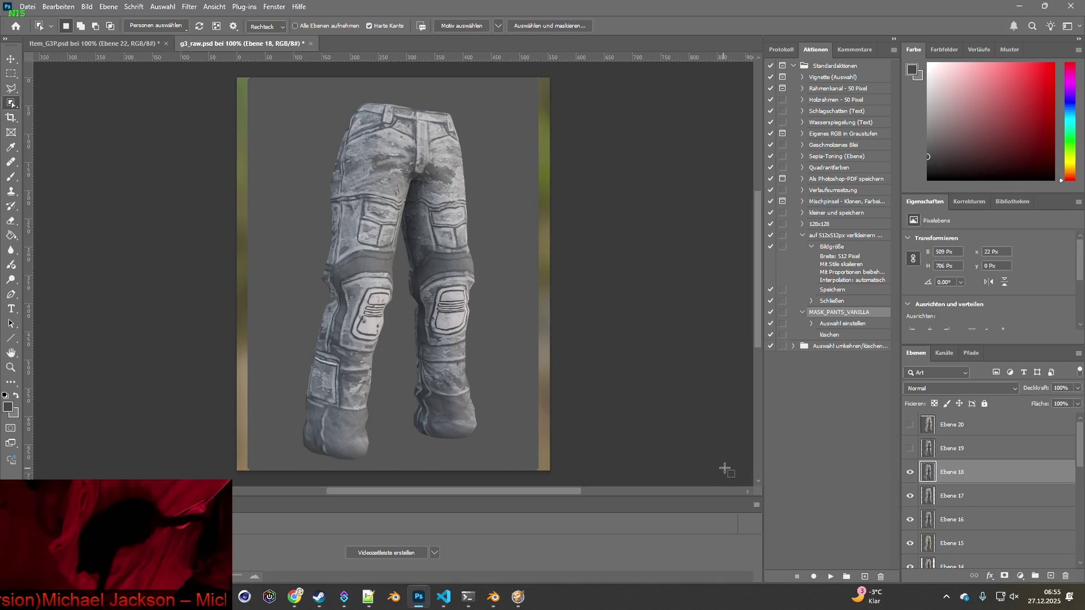
# - Toggle Ebene 18's visibility to reveal the camo layer beneath it for comparison
pyautogui.hotkey('alt', 'Tab')
pyautogui.hotkey('alt', 'Tab')
pyautogui.click(908, 478)
pyautogui.hotkey('alt', 'Tab')
pyautogui.hotkey('alt', 'Tab')
pyautogui.hotkey('alt', 'Tab')
pyautogui.hotkey('alt', 'Tab')
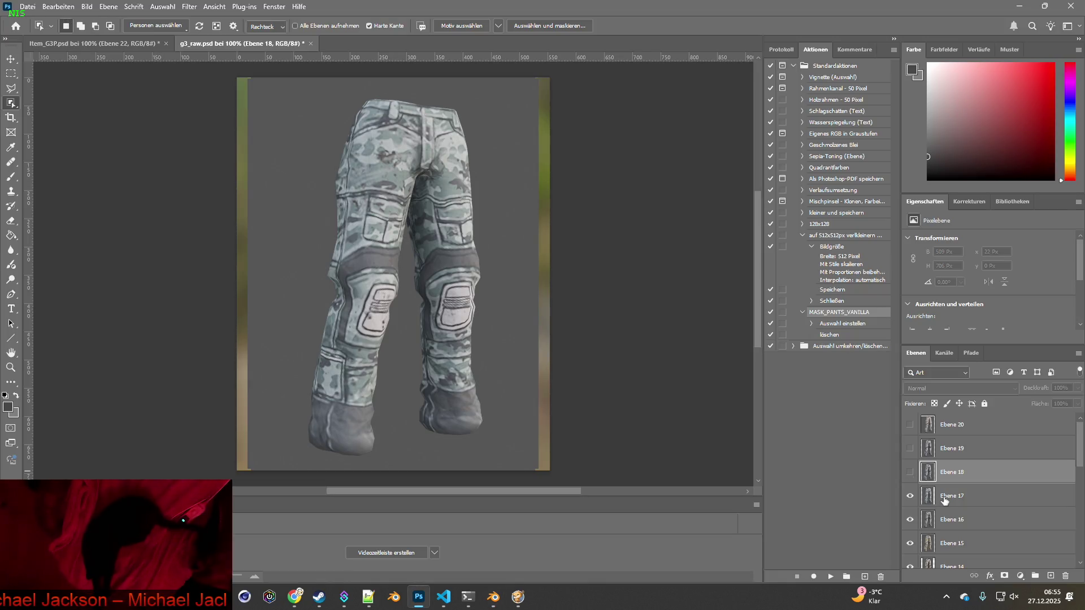
pyautogui.click(909, 473)
pyautogui.click(909, 474)
pyautogui.click(909, 474)
pyautogui.click(909, 474)
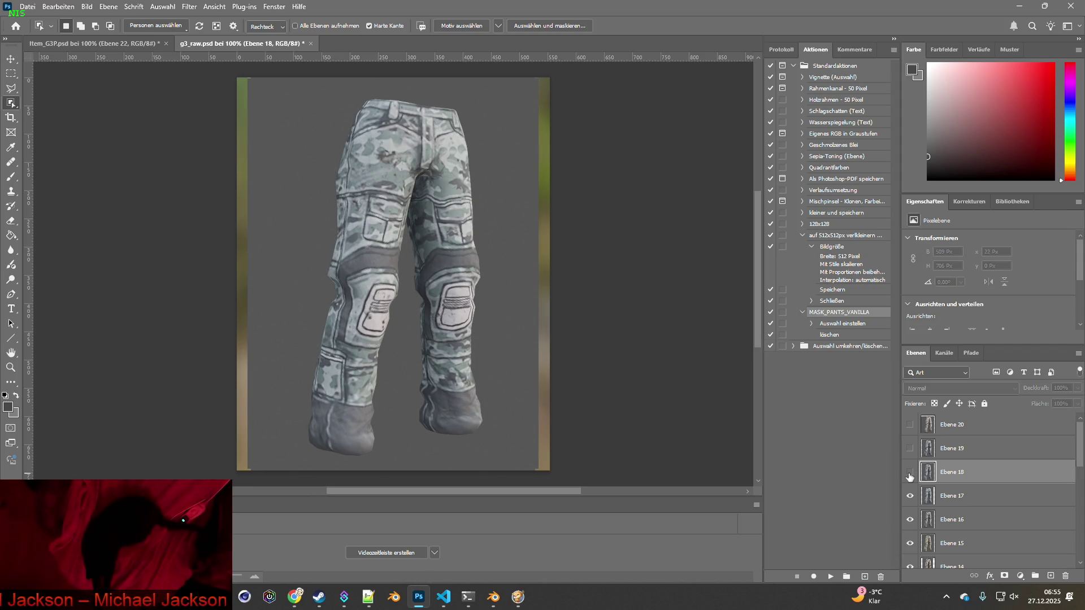
pyautogui.scroll(-2, 921, 548)
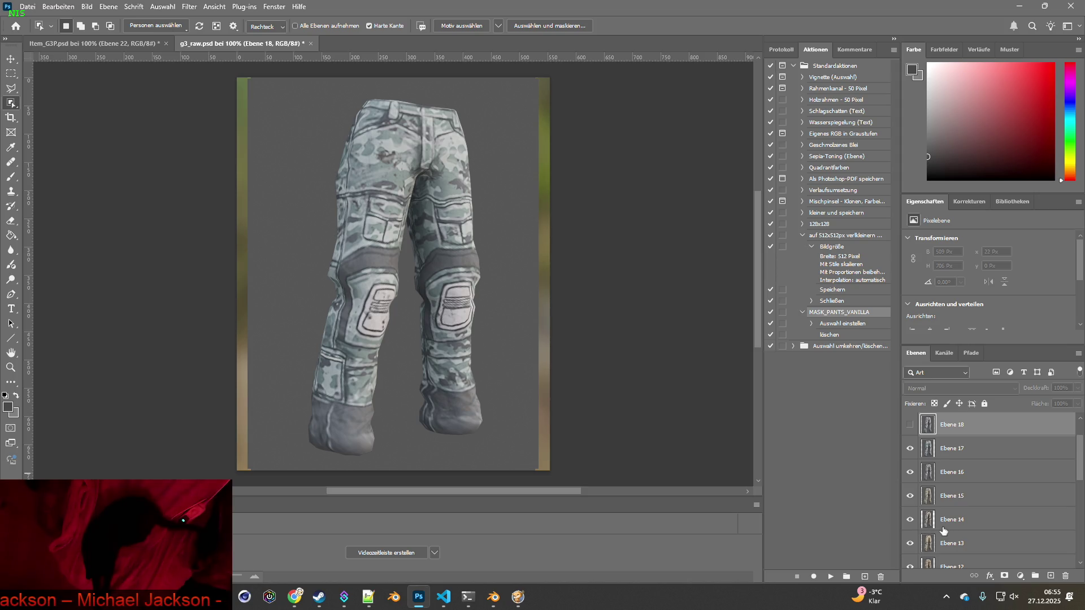
# - Compare the pale blue-grey G3_Pants_18 Blender render against the Photoshop layers
pyautogui.hotkey('alt', 'Tab')
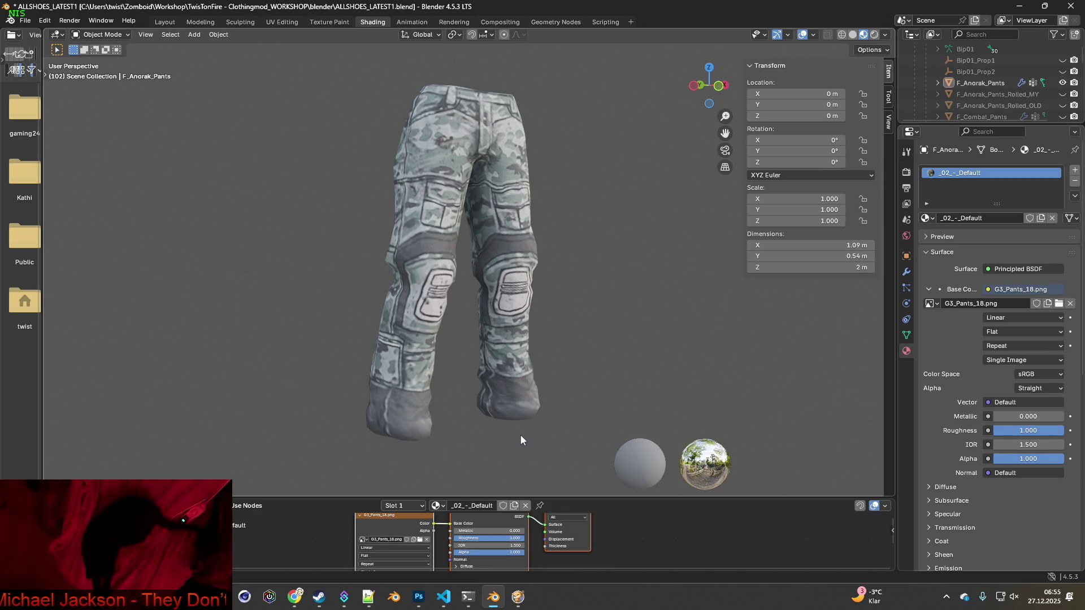
pyautogui.hotkey('alt', 'Tab')
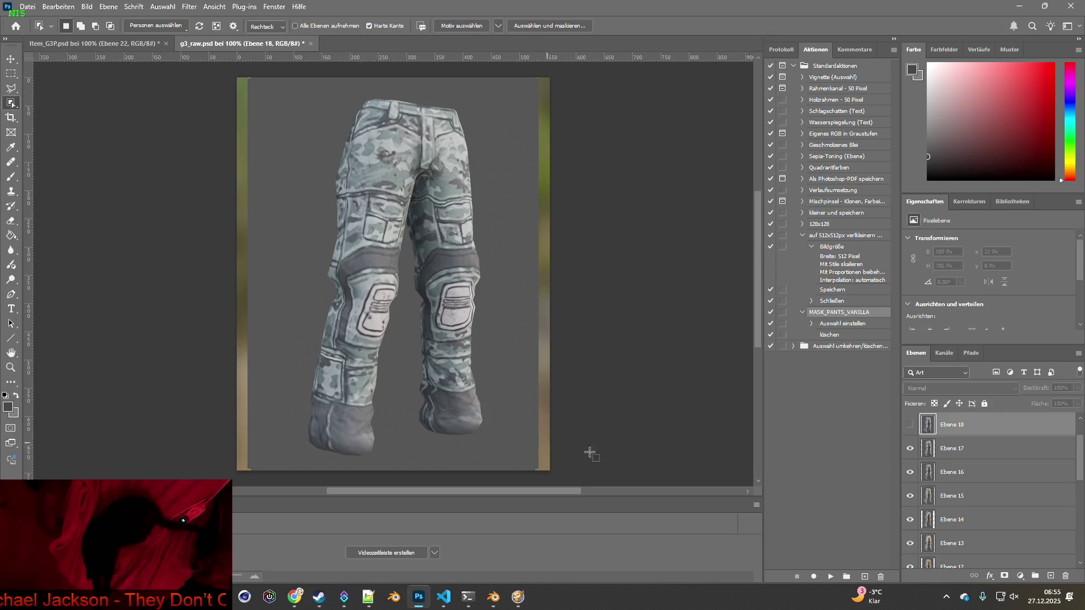
pyautogui.hotkey('alt', 'Tab')
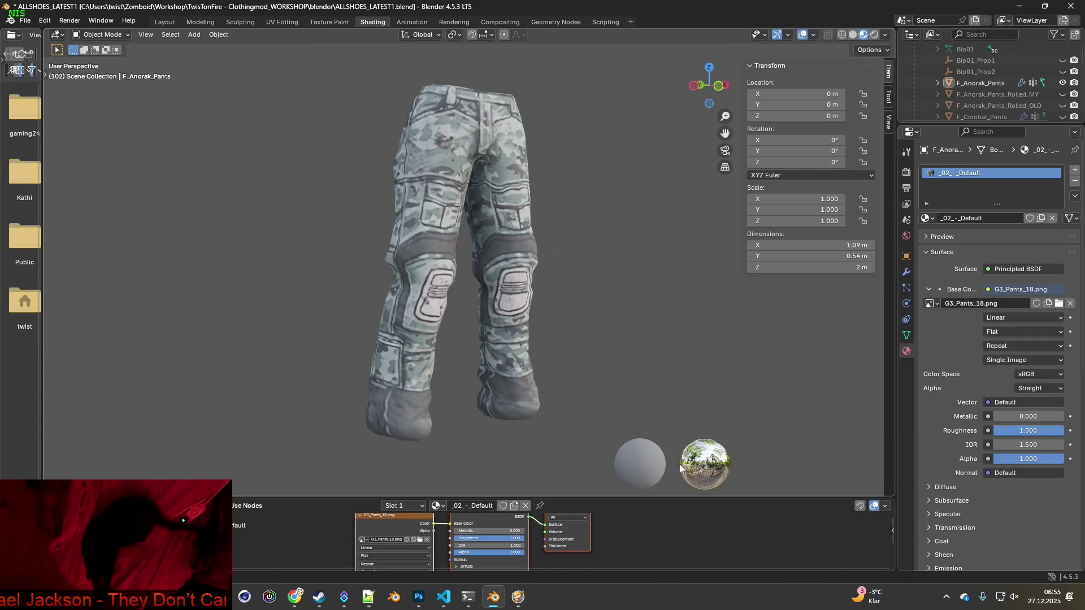
pyautogui.hotkey('alt', 'Tab')
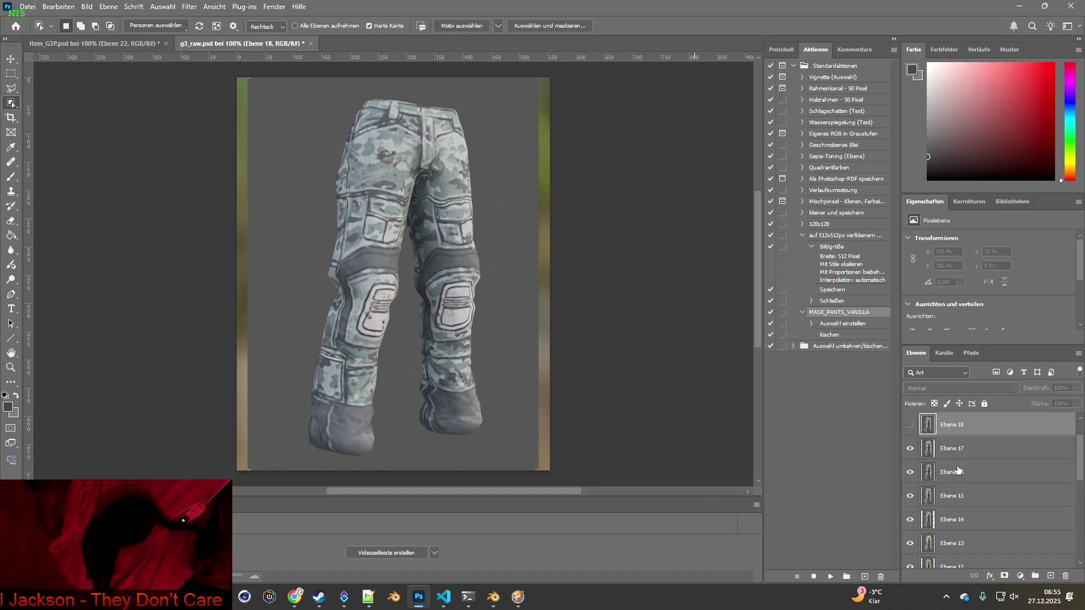
pyautogui.click(911, 425)
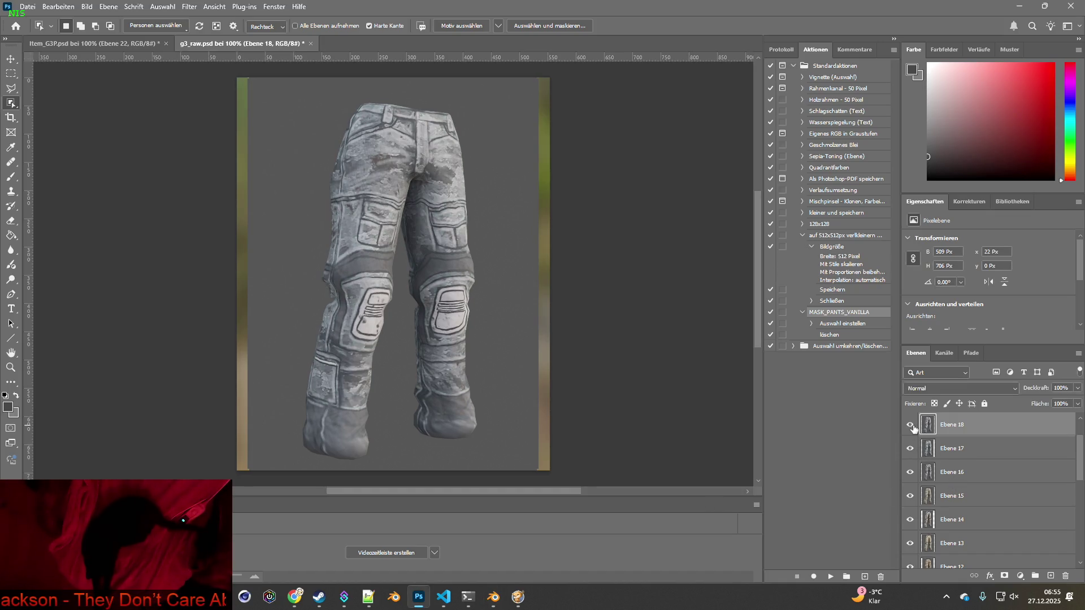
pyautogui.hotkey('alt', 'Tab')
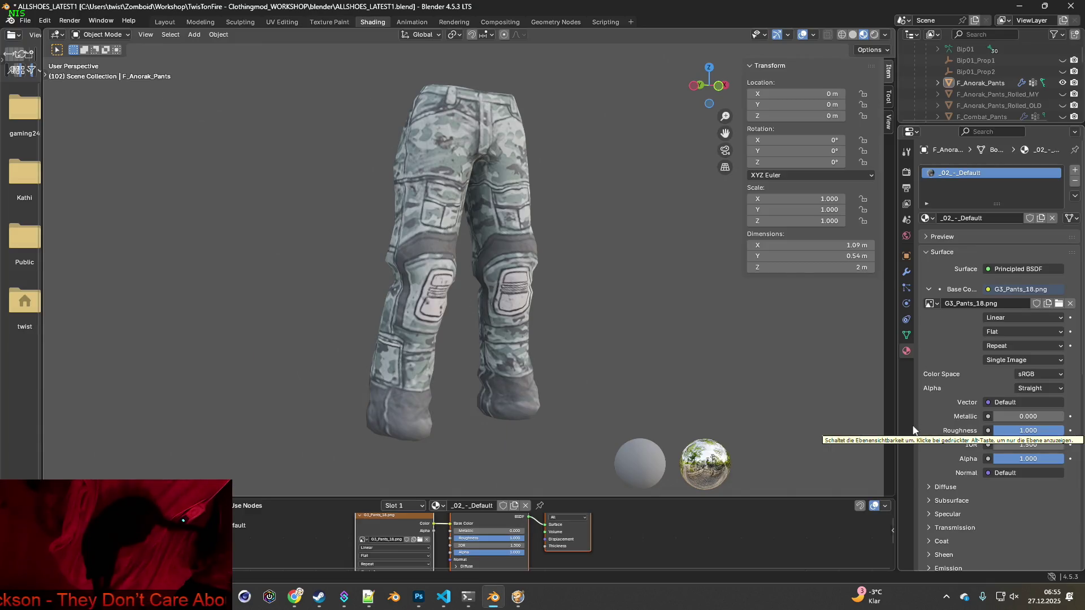
pyautogui.hotkey('alt', 'Tab')
pyautogui.hotkey('alt', 'Tab')
pyautogui.hotkey('alt', 'Tab')
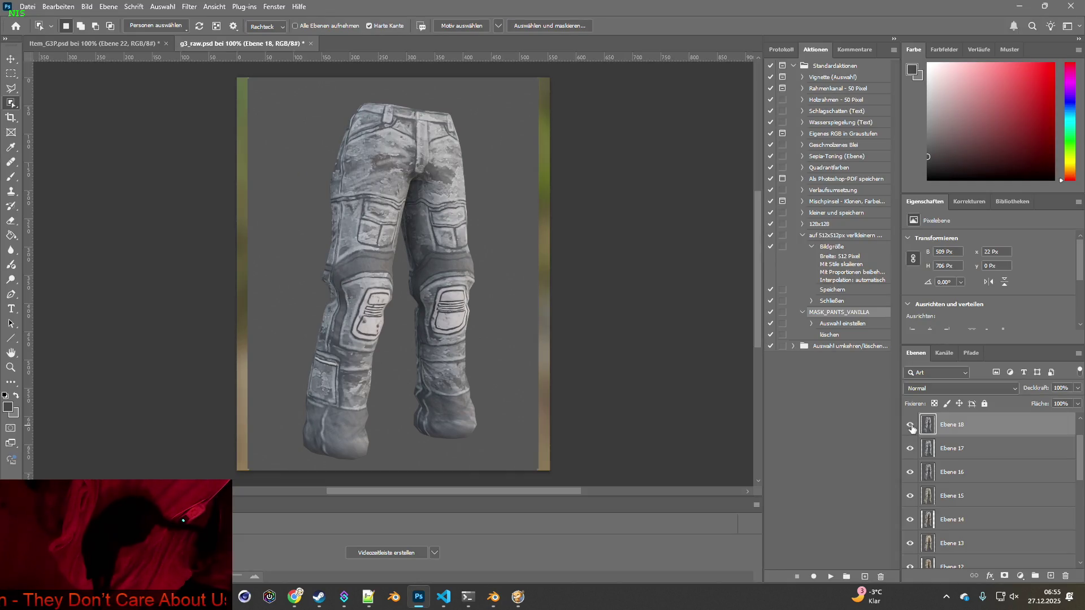
pyautogui.scroll(2, 911, 429)
pyautogui.hotkey('alt', 'Tab')
pyautogui.hotkey('alt', 'Tab')
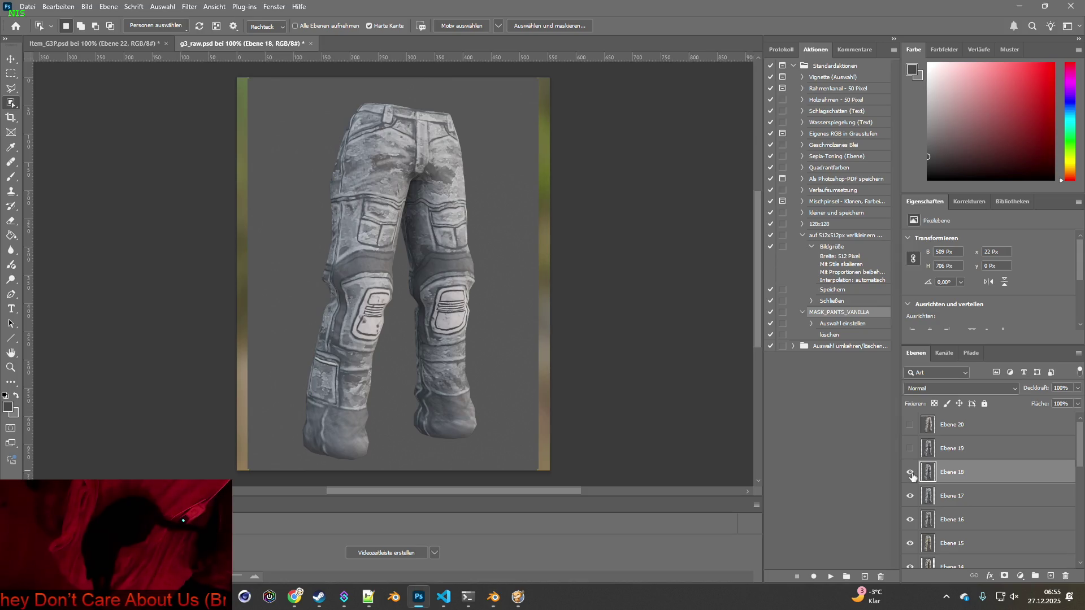
pyautogui.hotkey('alt', 'Tab')
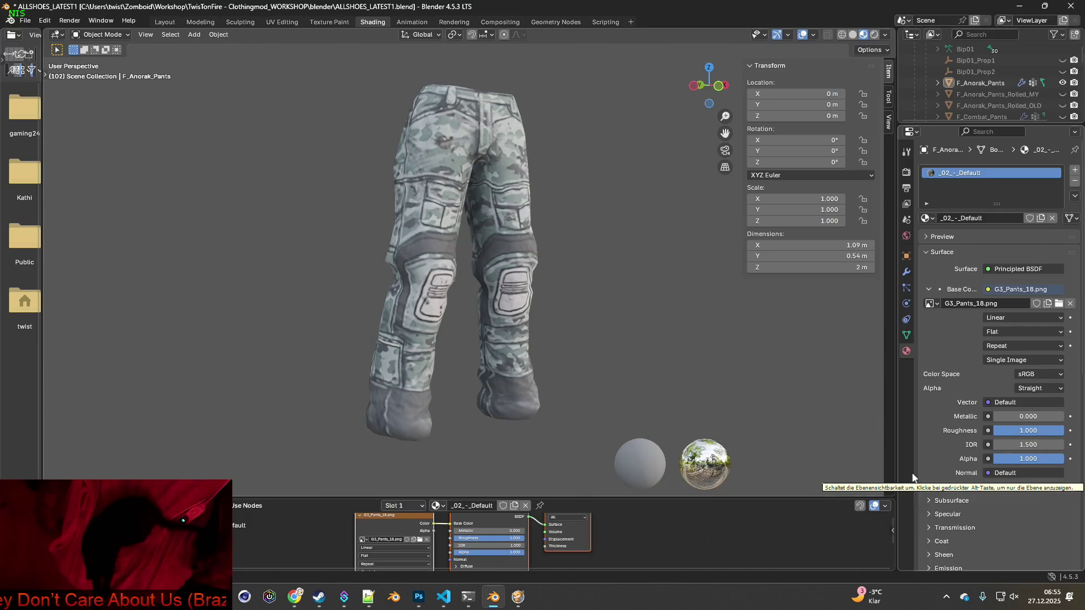
pyautogui.hotkey('alt', 'Tab')
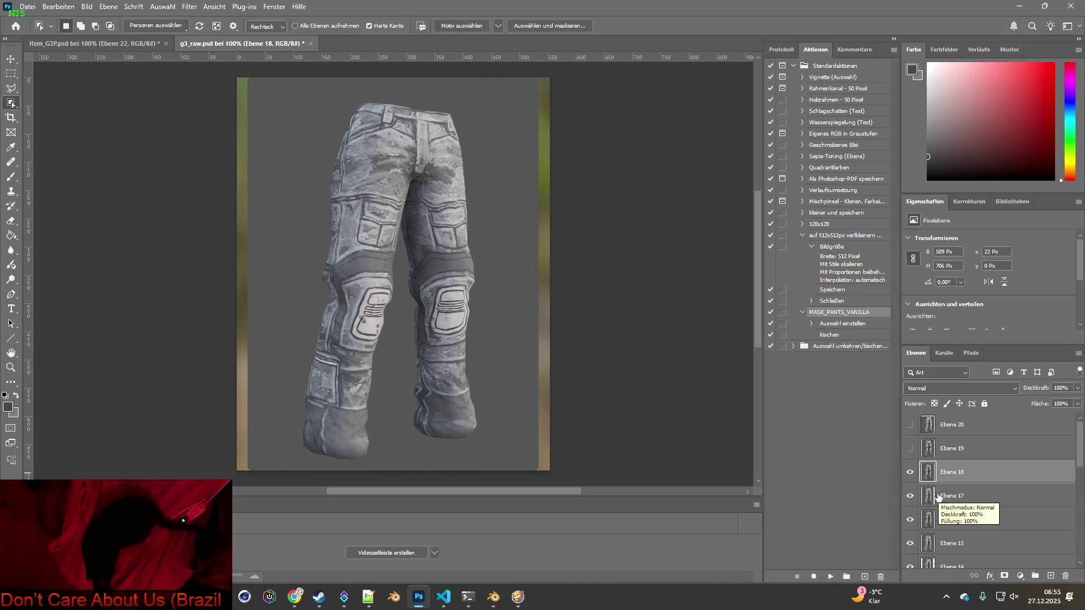
# - Move Ebene 17 above Ebene 18, rename it Ebene 18, and hide it
pyautogui.moveTo(932, 497); pyautogui.dragTo(931, 470)
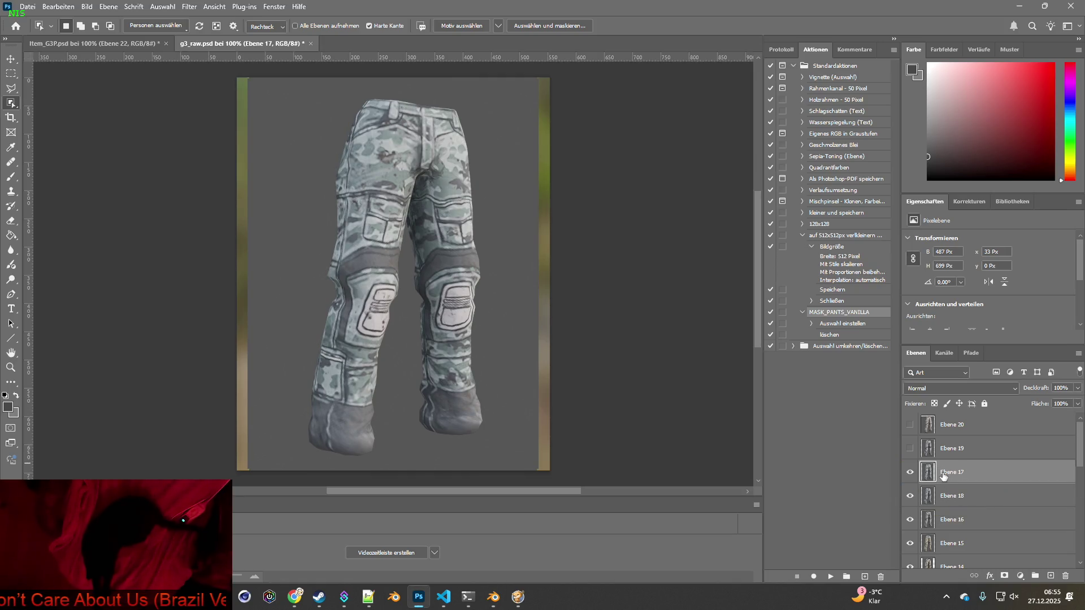
pyautogui.doubleClick(961, 472)
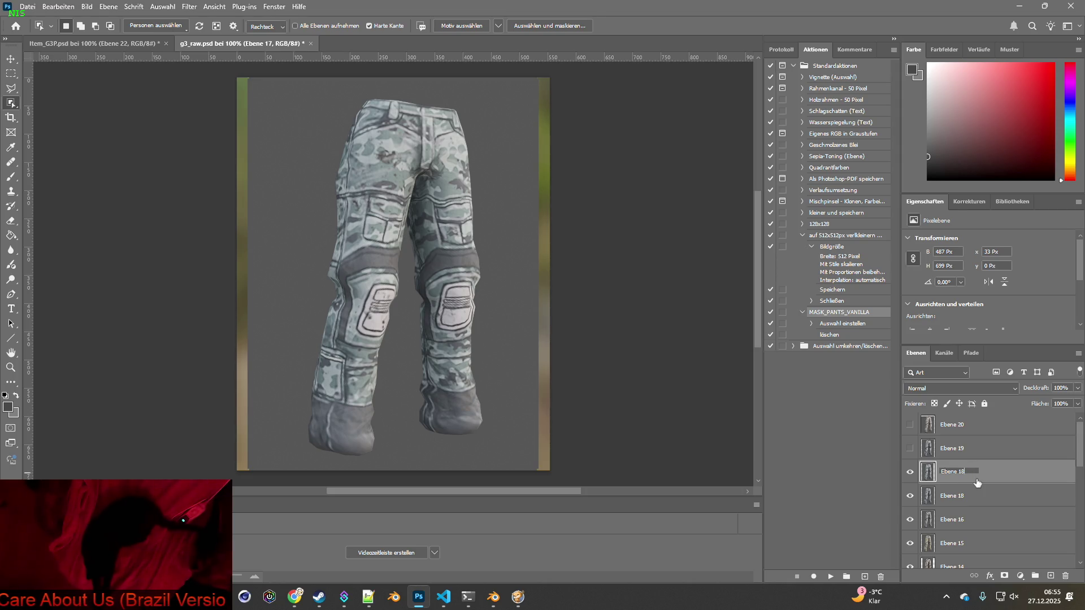
pyautogui.press('Return')
pyautogui.click(966, 497)
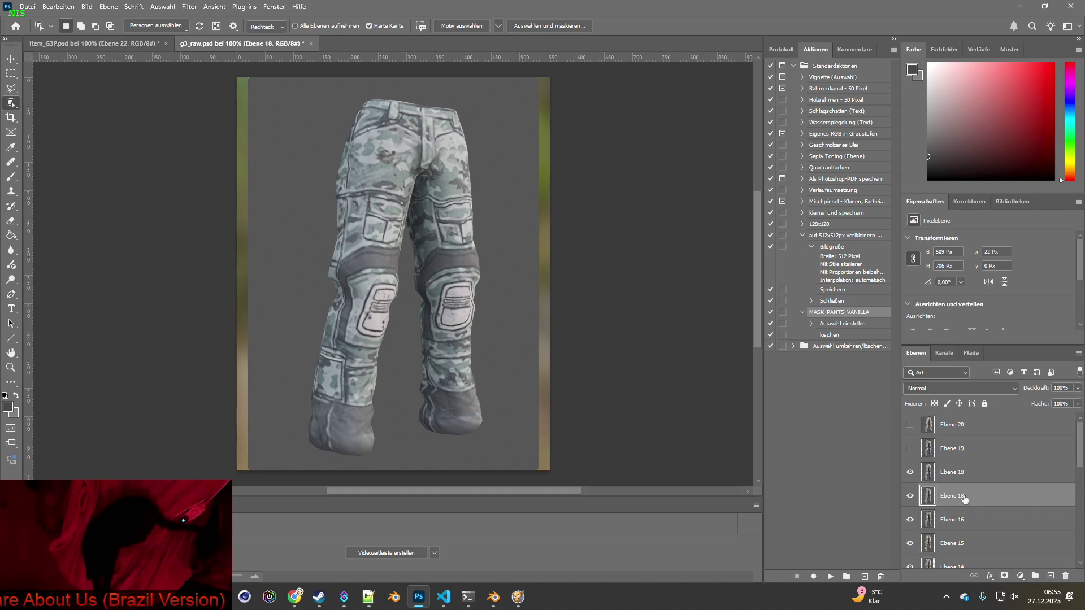
pyautogui.click(909, 472)
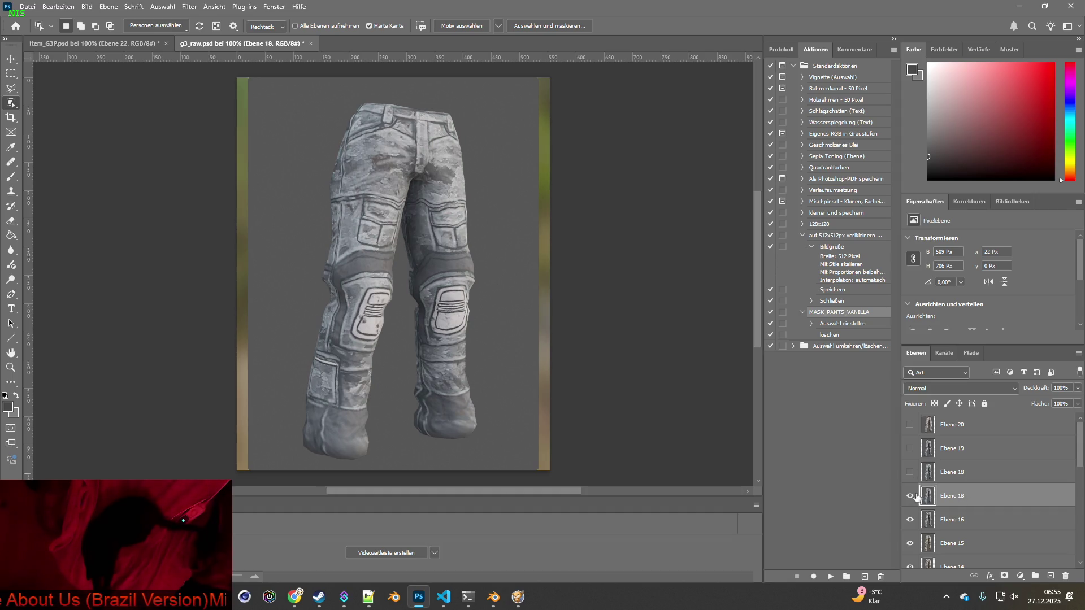
pyautogui.hotkey('alt', 'Tab')
pyautogui.hotkey('alt', 'Tab')
pyautogui.hotkey('alt', 'Tab')
pyautogui.hotkey('alt', 'Tab')
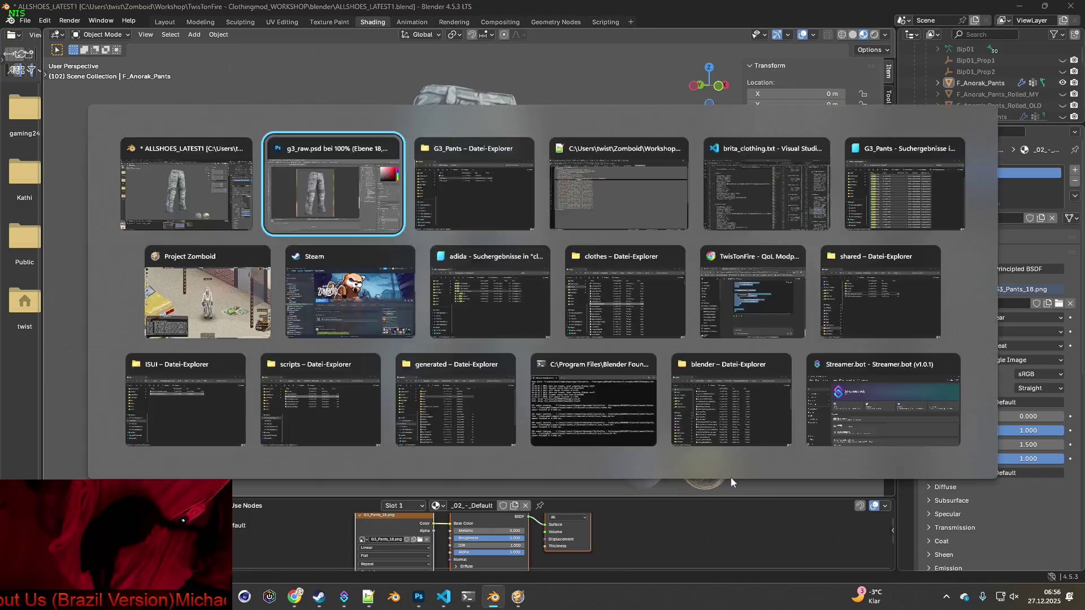
# - Rename the lower, grey-textured Ebene 18 layer to Ebene 17
pyautogui.doubleClick(957, 497)
pyautogui.click(962, 496)
pyautogui.press('Return')
pyautogui.hotkey('alt', 'Tab')
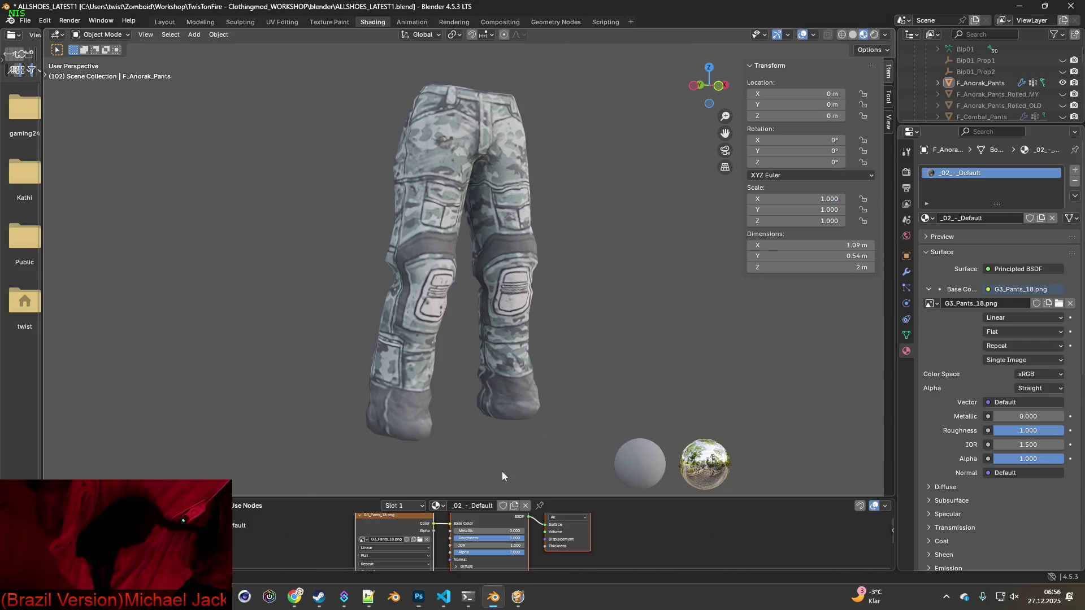
# - Load G3_Pants_17.png onto the Blender pants and return to Photoshop
pyautogui.click(422, 539)
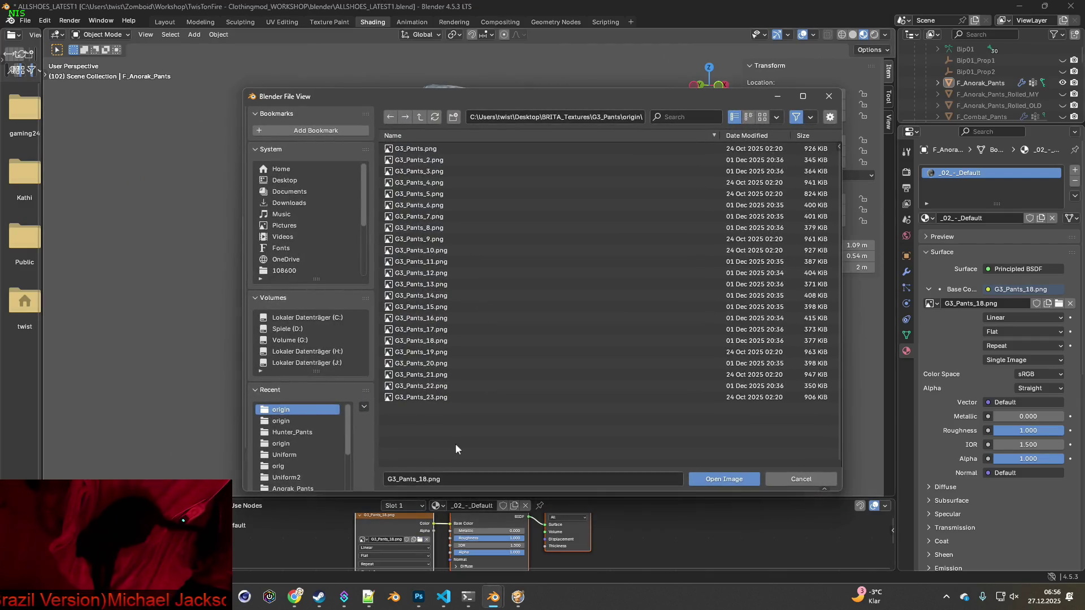
pyautogui.click(446, 330)
pyautogui.click(716, 484)
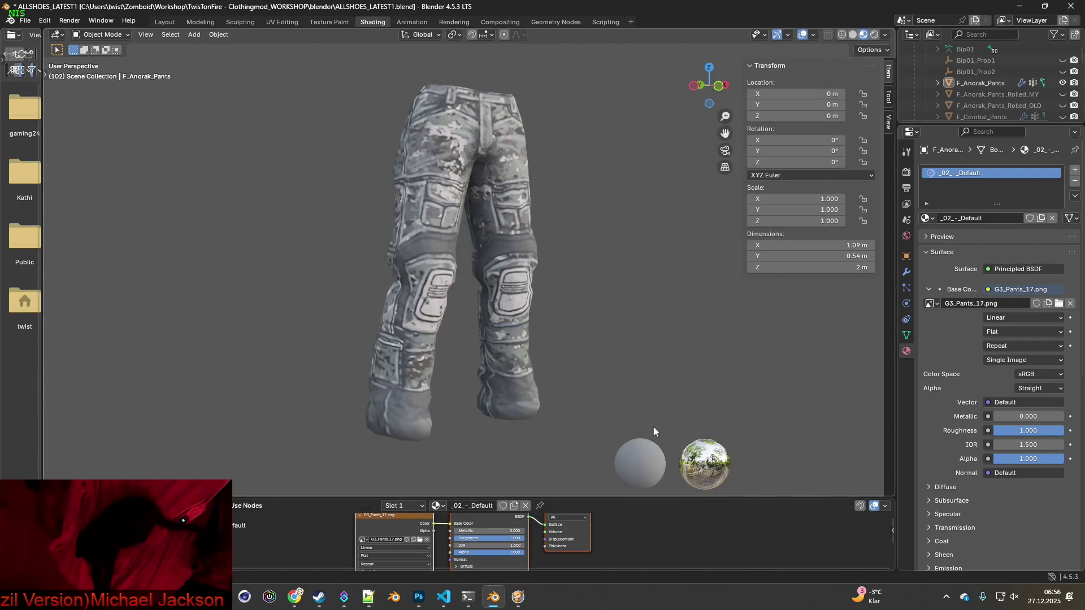
pyautogui.hotkey('alt', 'Tab')
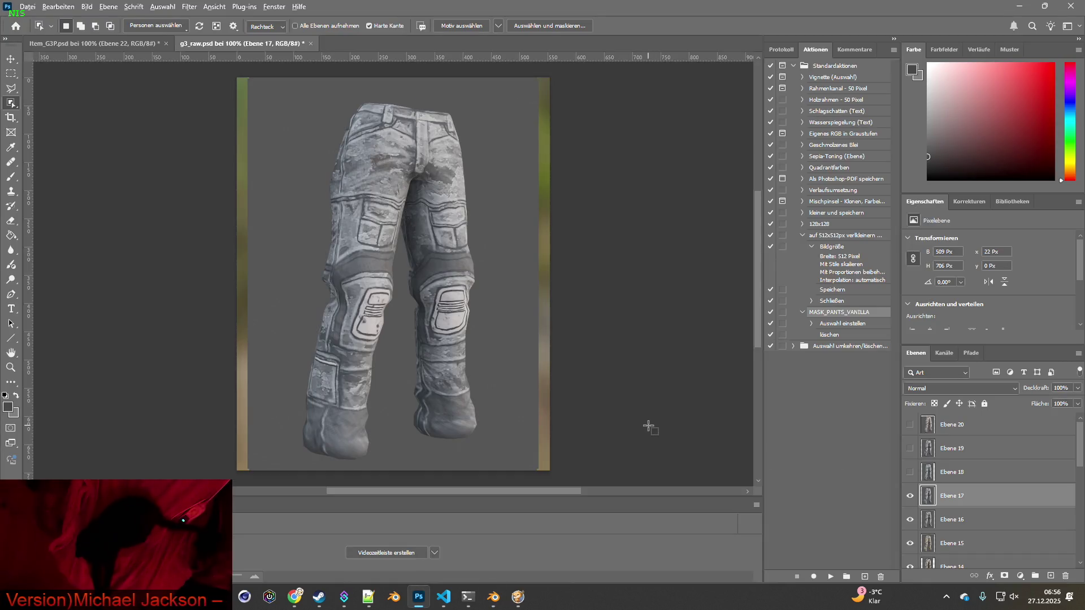
# - Toggle Ebene 17, 18 and 19 visibility to compare their pants renders
pyautogui.click(910, 496)
pyautogui.click(910, 497)
pyautogui.click(910, 497)
pyautogui.click(909, 473)
pyautogui.click(909, 473)
pyautogui.click(910, 449)
pyautogui.click(909, 449)
pyautogui.click(910, 449)
pyautogui.click(909, 450)
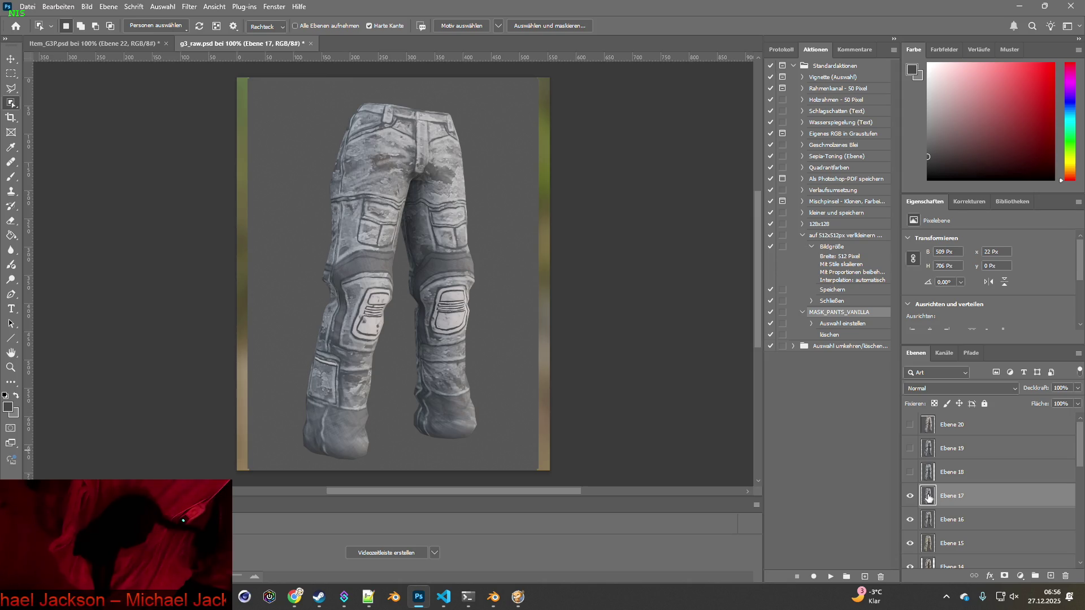
# - Delete the Ebene 17 layer and recheck Ebene 18 against the Blender render
pyautogui.moveTo(929, 498)
pyautogui.mouseDown()
pyautogui.moveTo(932, 520)
pyautogui.moveTo(1065, 576)
pyautogui.mouseUp()
pyautogui.hotkey('alt', 'Tab')
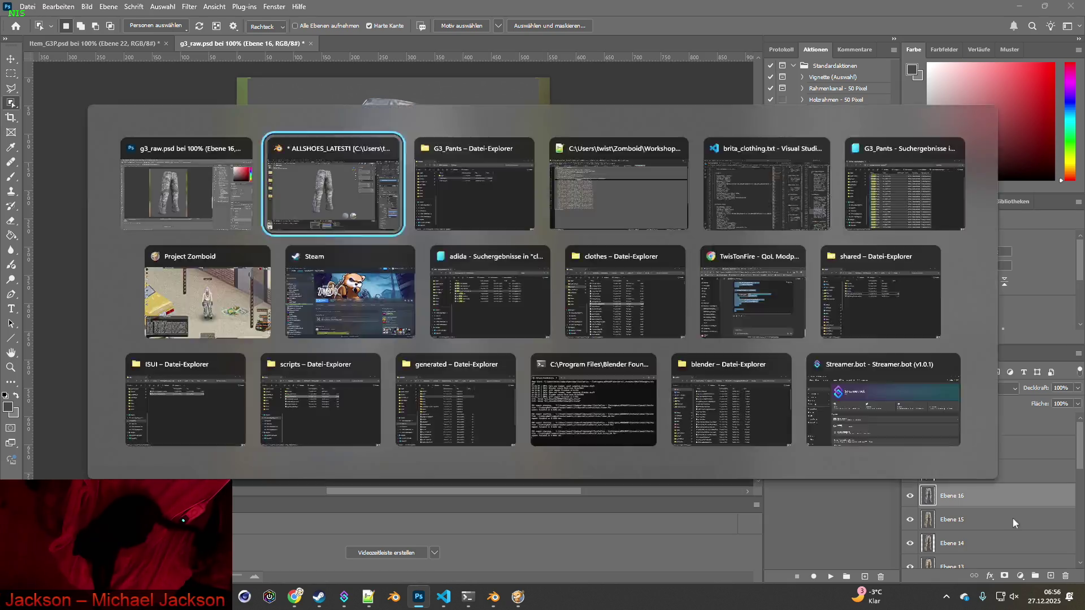
pyautogui.hotkey('alt', 'Tab')
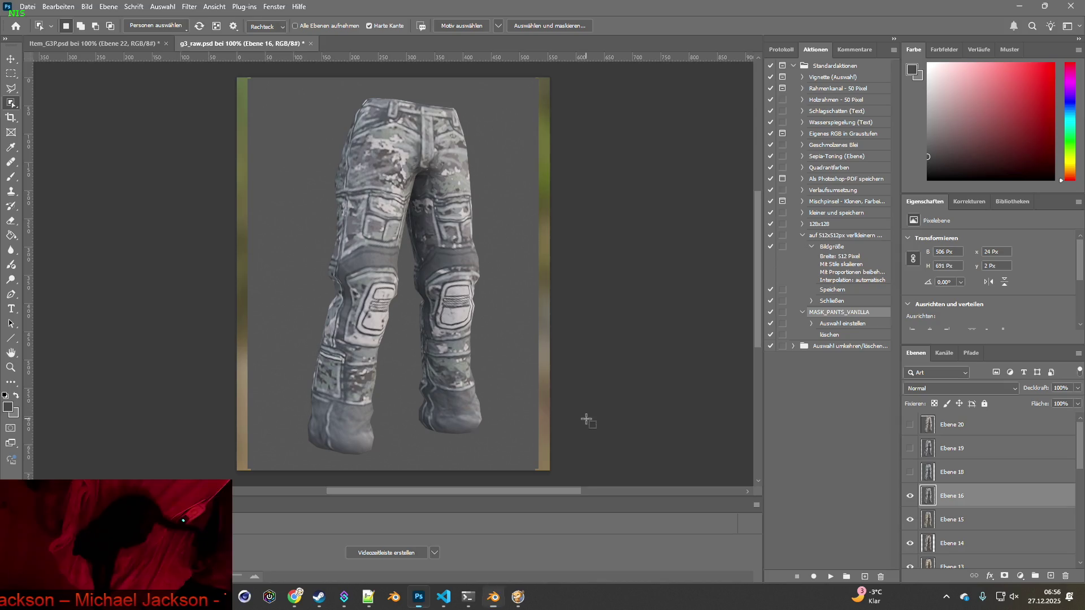
pyautogui.click(910, 472)
pyautogui.click(910, 472)
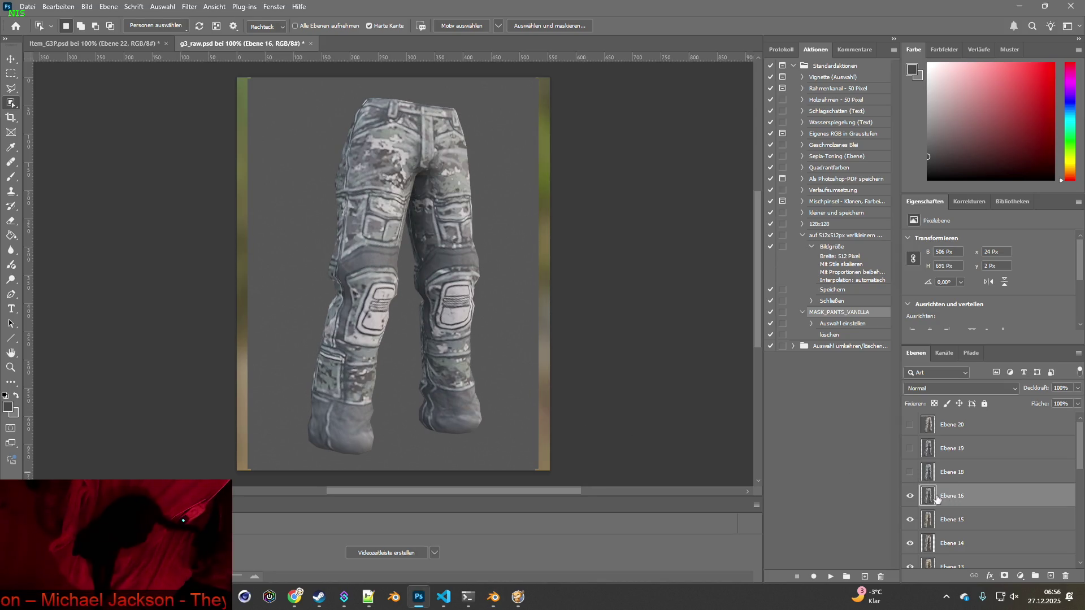
pyautogui.hotkey('alt', 'Tab')
pyautogui.hotkey('alt', 'Tab')
pyautogui.hotkey('alt', 'Tab')
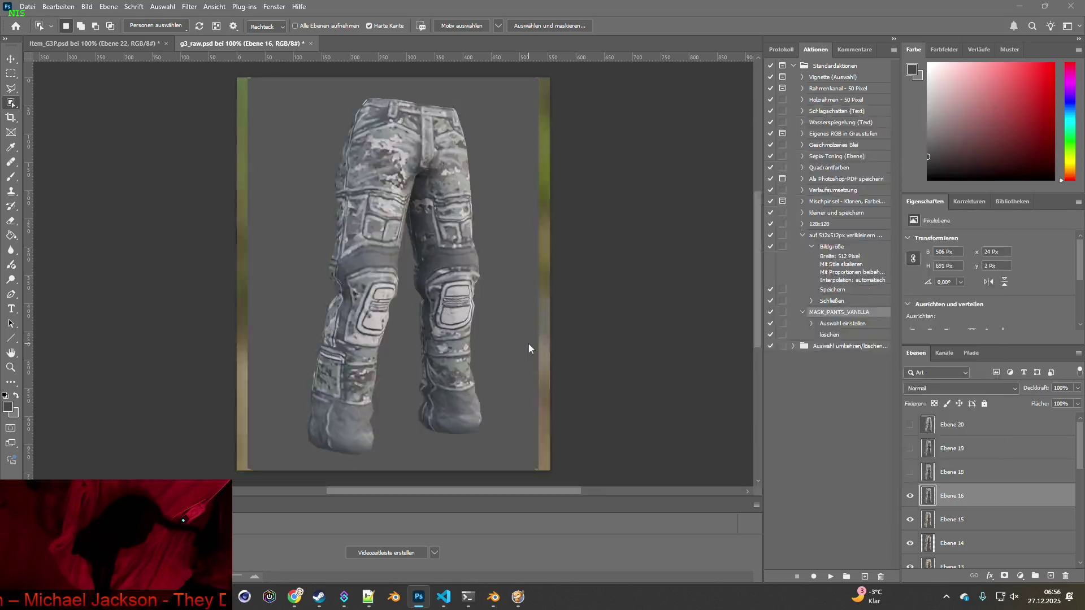
pyautogui.hotkey('alt', 'Tab')
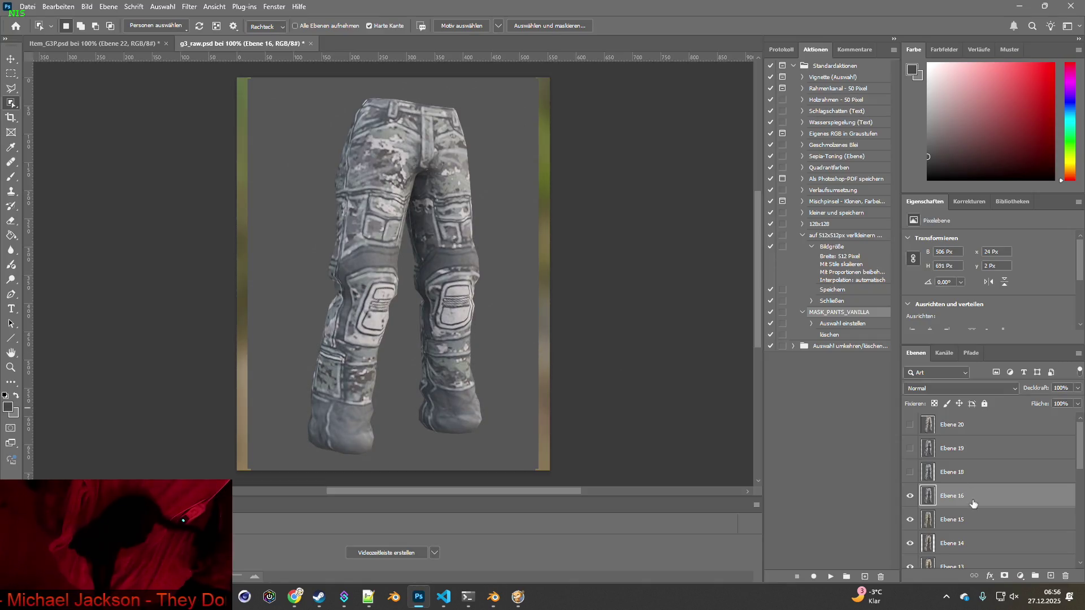
# - Rename layer Ebene 16 to Ebene 17 and hide it
pyautogui.doubleClick(967, 496)
pyautogui.press('End')
pyautogui.press('BackSpace')
pyautogui.write('7')
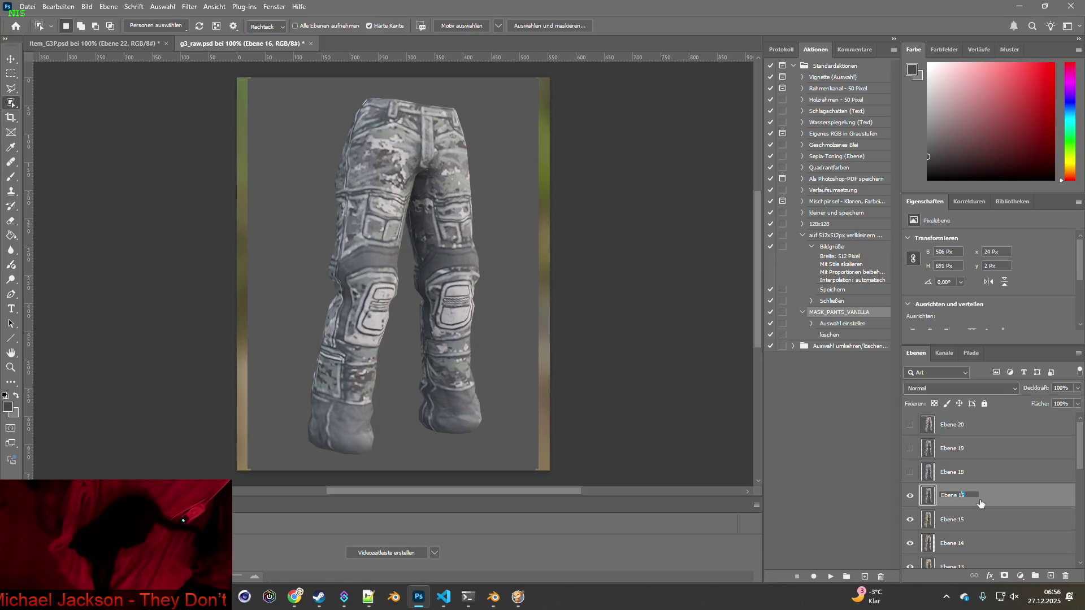
pyautogui.press('Return')
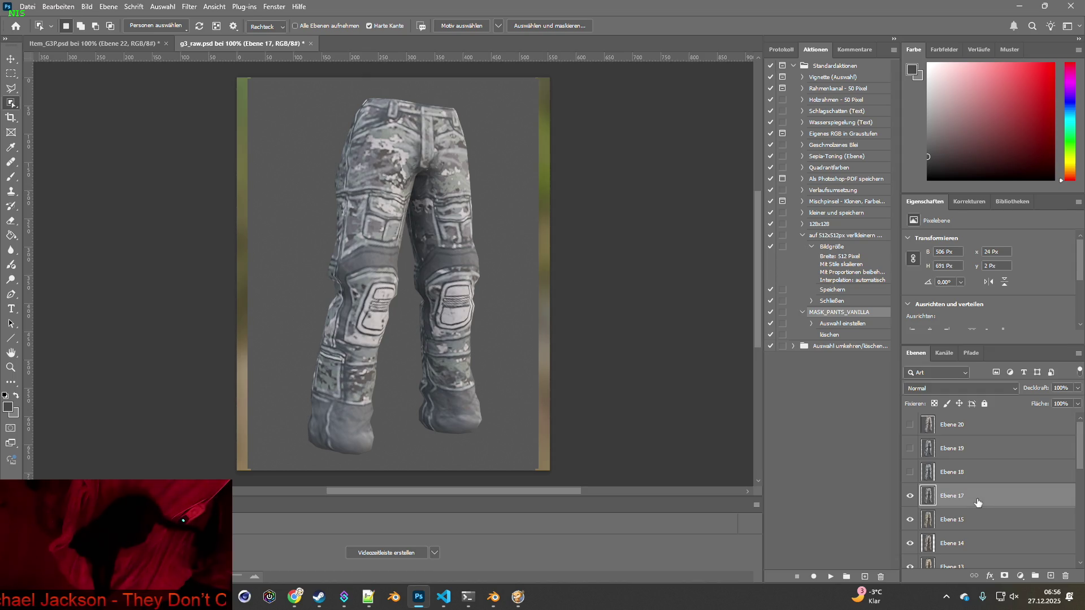
pyautogui.click(910, 496)
# - Apply G3_Pants_16.png to the Blender pants and return to Photoshop
pyautogui.hotkey('alt', 'Tab')
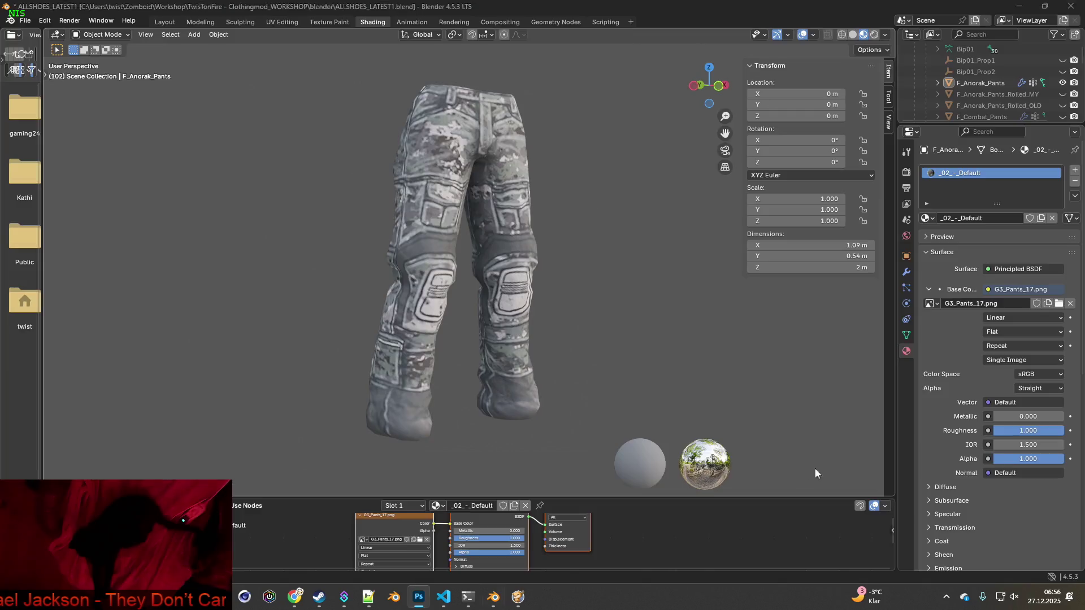
pyautogui.click(419, 539)
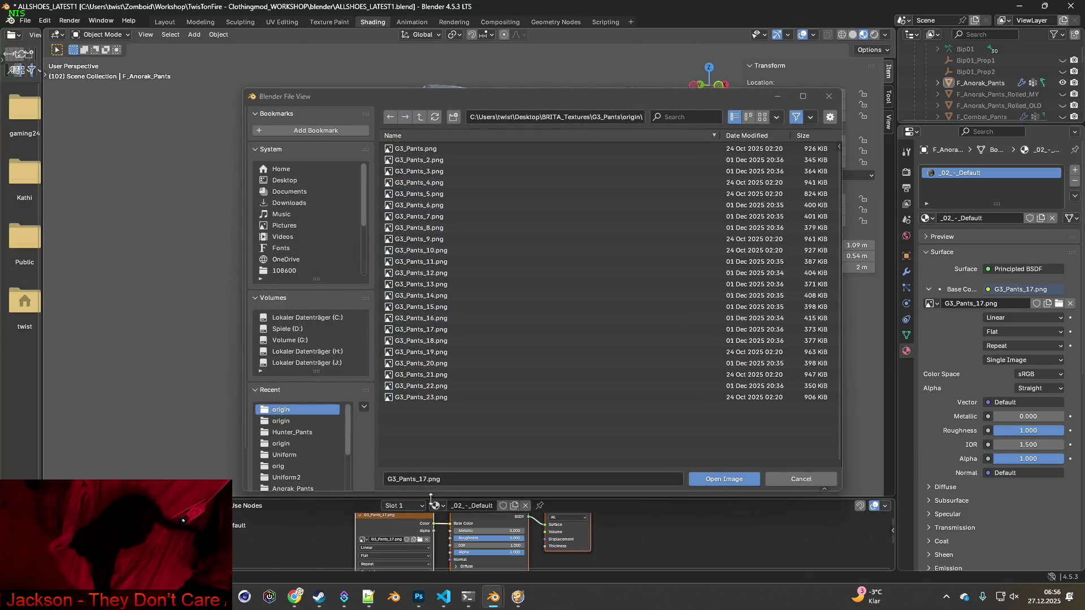
pyautogui.click(435, 333)
pyautogui.click(725, 478)
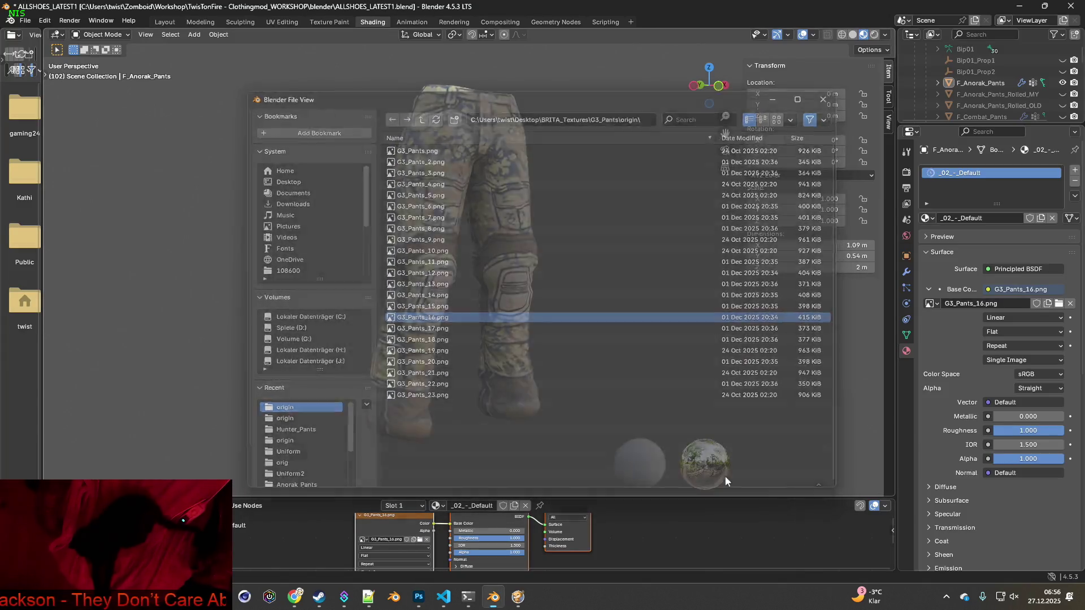
pyautogui.hotkey('alt', 'Tab')
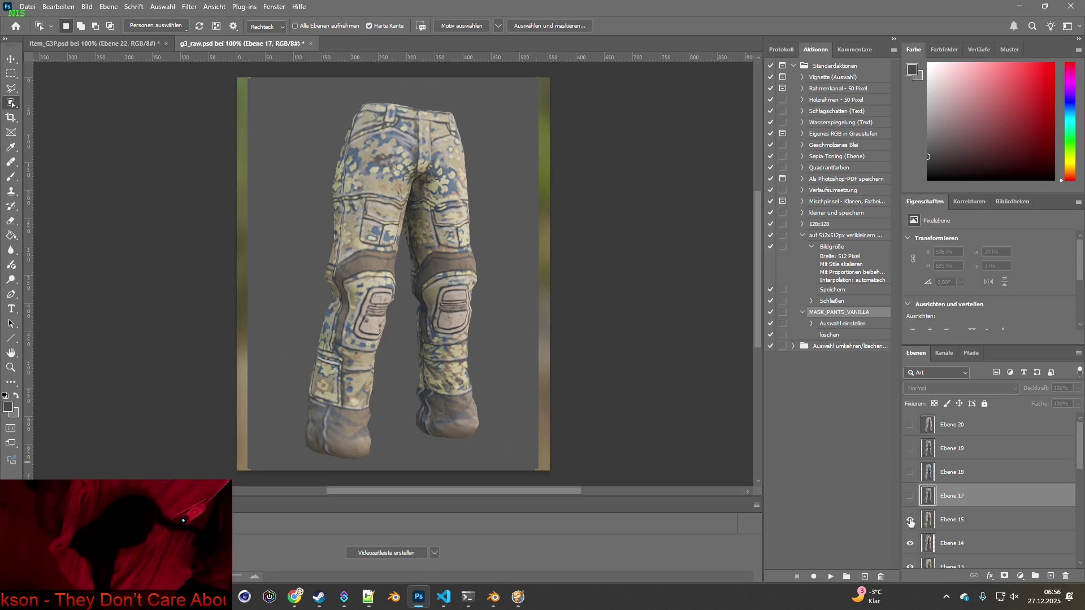
# - Toggle the Ebene 15 and Ebene 14 layers off and on to compare them with the Blender render
pyautogui.click(910, 520)
pyautogui.click(909, 519)
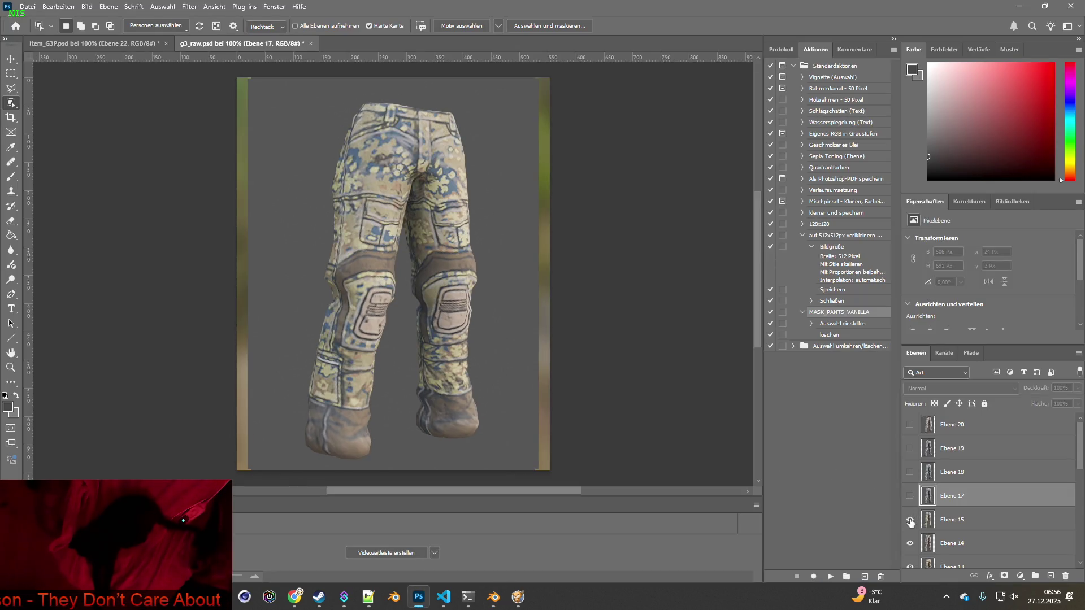
pyautogui.click(910, 520)
pyautogui.click(909, 543)
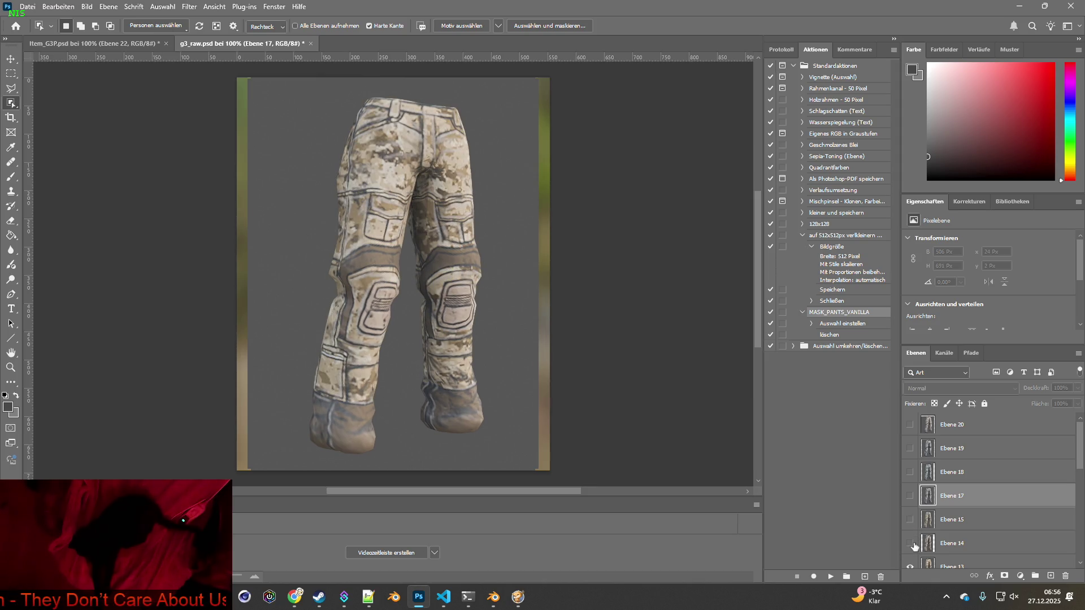
pyautogui.hotkey('alt', 'Tab')
pyautogui.hotkey('alt', 'Tab')
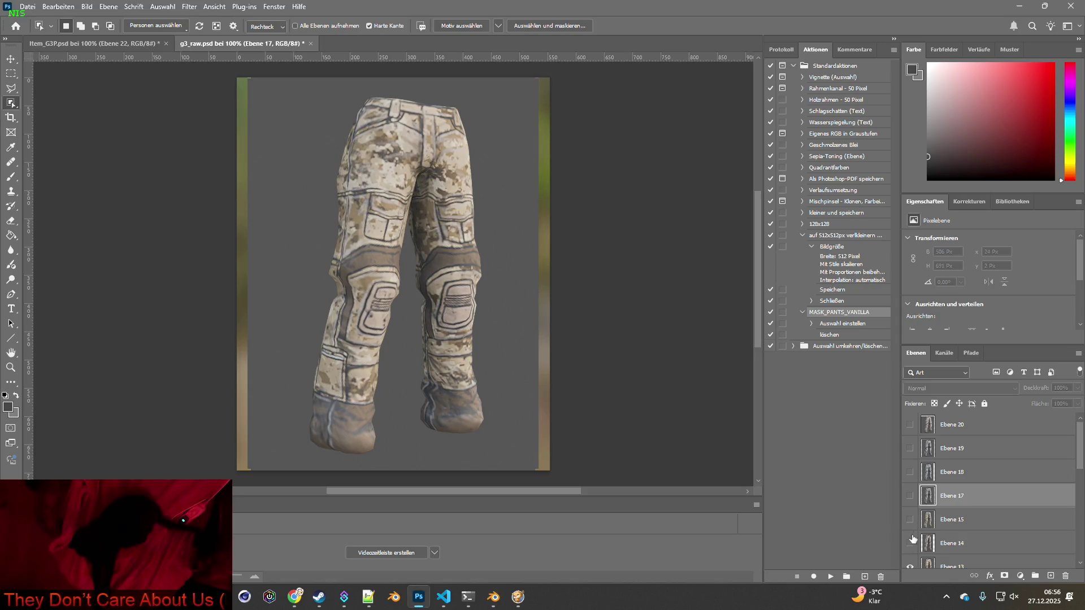
pyautogui.click(909, 543)
pyautogui.click(910, 520)
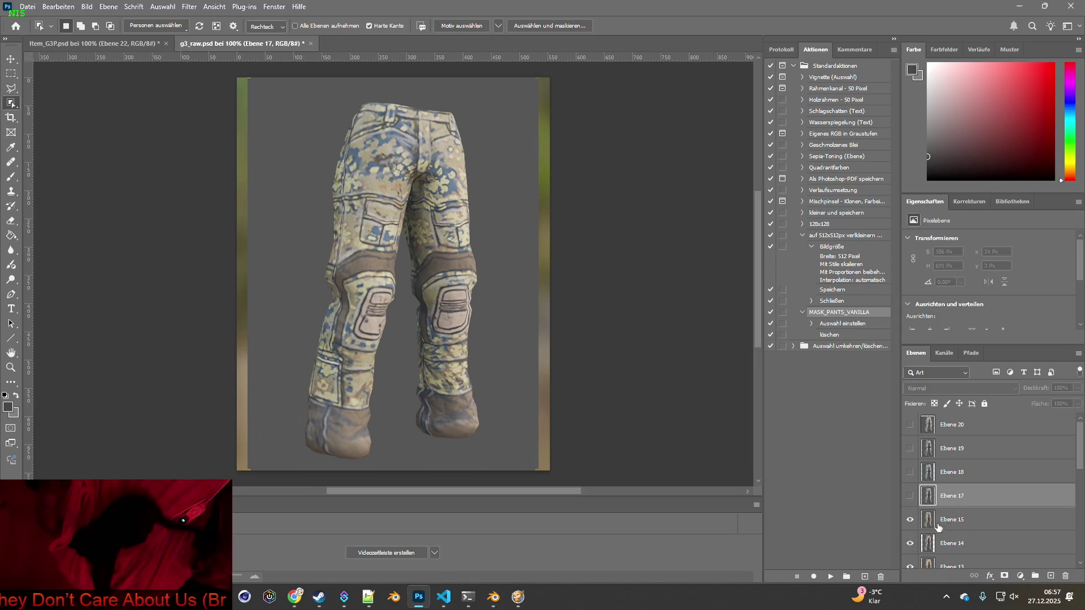
# - Rename layer Ebene 15 to 'Ebene 16' to match the G3_Pants_16 texture
pyautogui.click(961, 525)
pyautogui.hotkey('alt', 'Tab')
pyautogui.hotkey('alt', 'Tab')
pyautogui.doubleClick(965, 519)
pyautogui.write('Ebene 16')
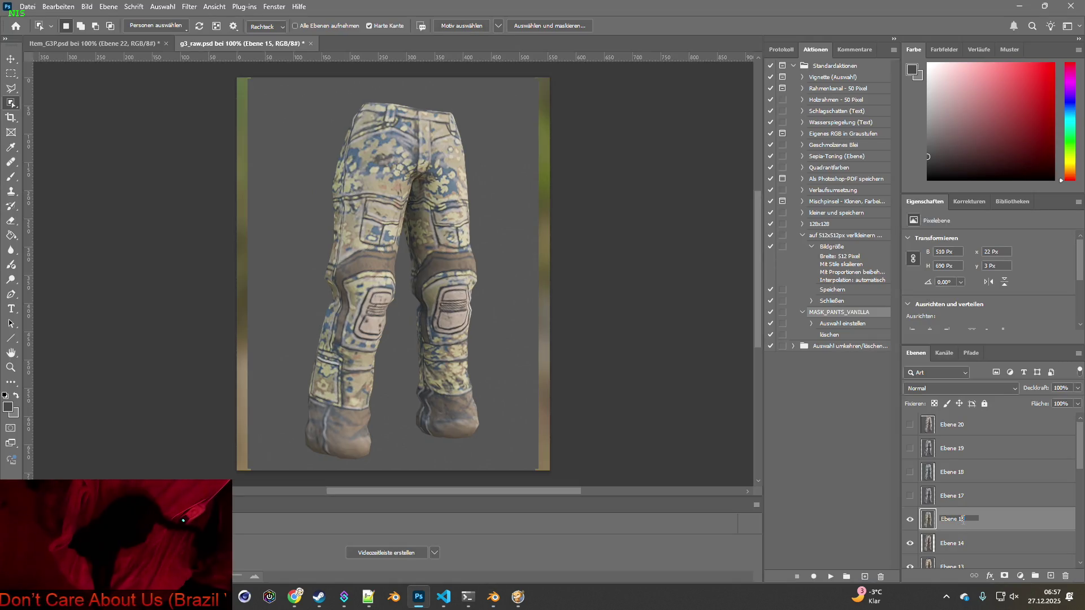
pyautogui.press('Return')
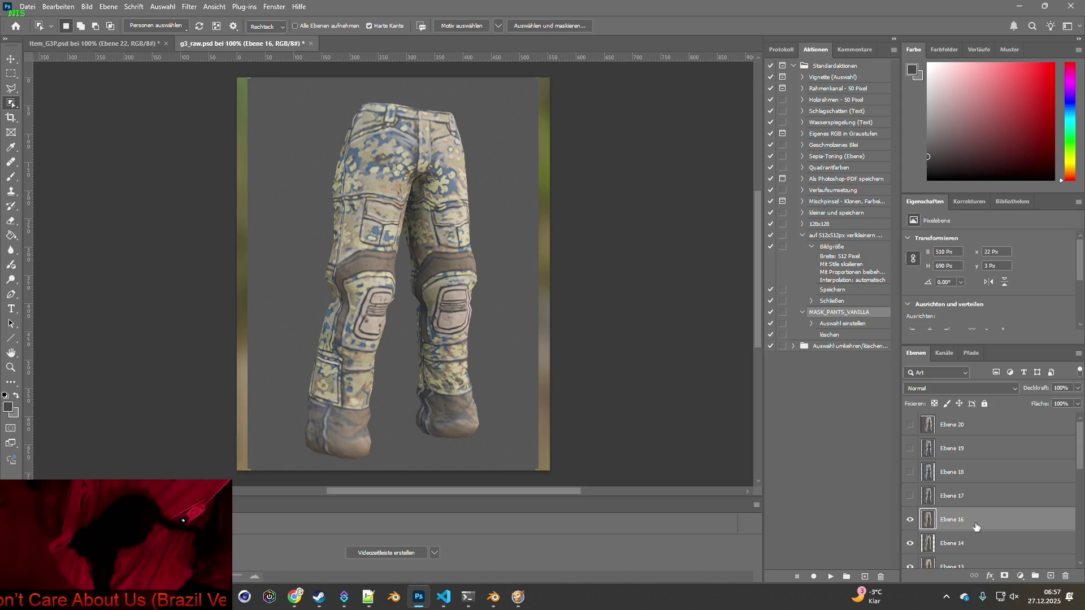
pyautogui.hotkey('alt', 'Tab')
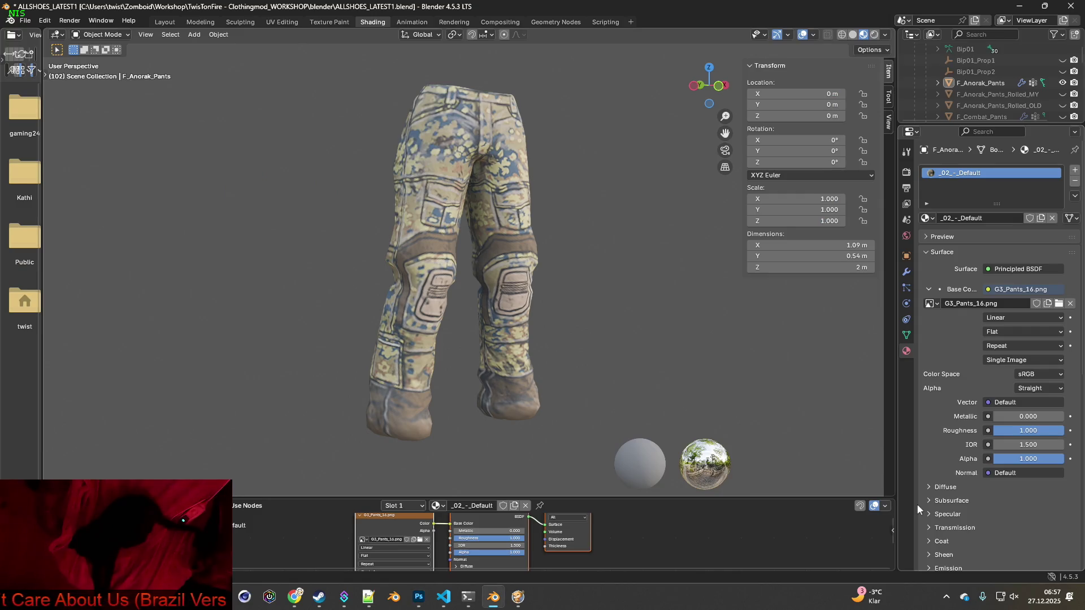
# - Load G3_Pants_15.png as the pants' base colour image in Blender
pyautogui.click(420, 539)
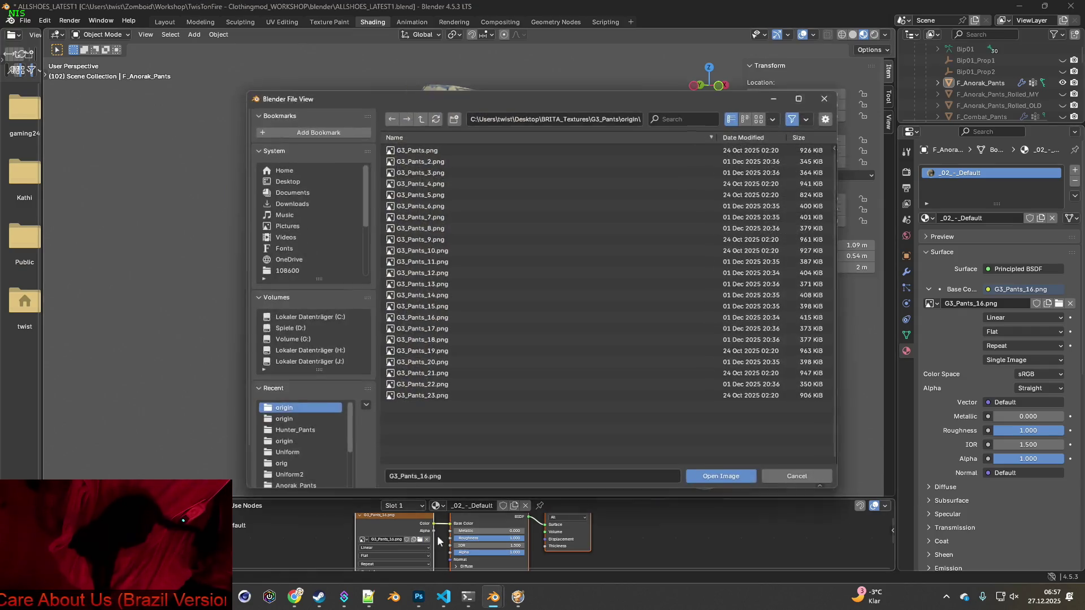
pyautogui.moveTo(429, 319)
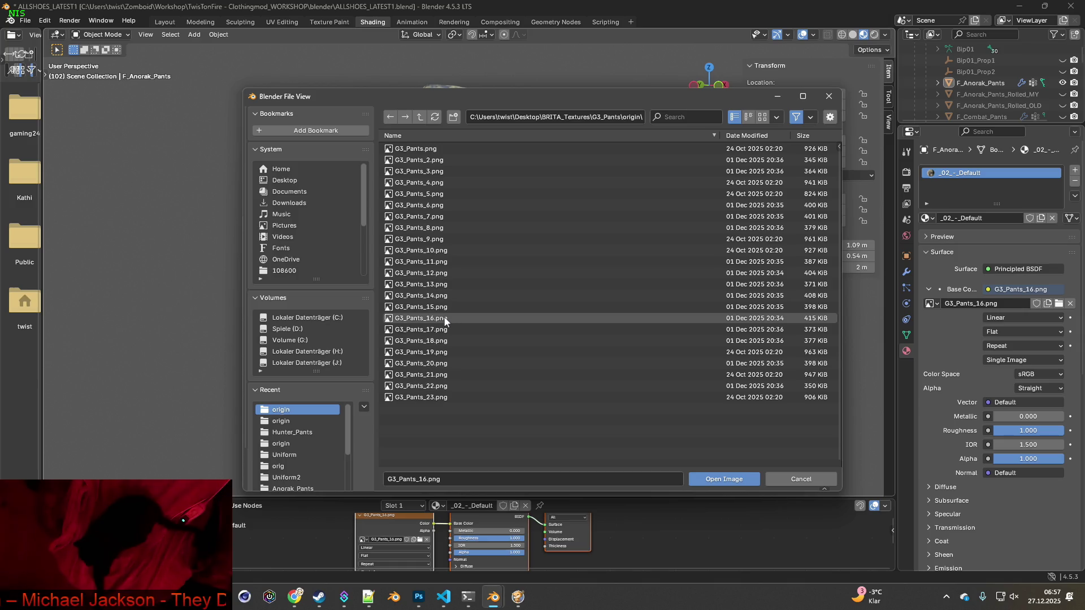
pyautogui.hotkey('alt', 'Tab')
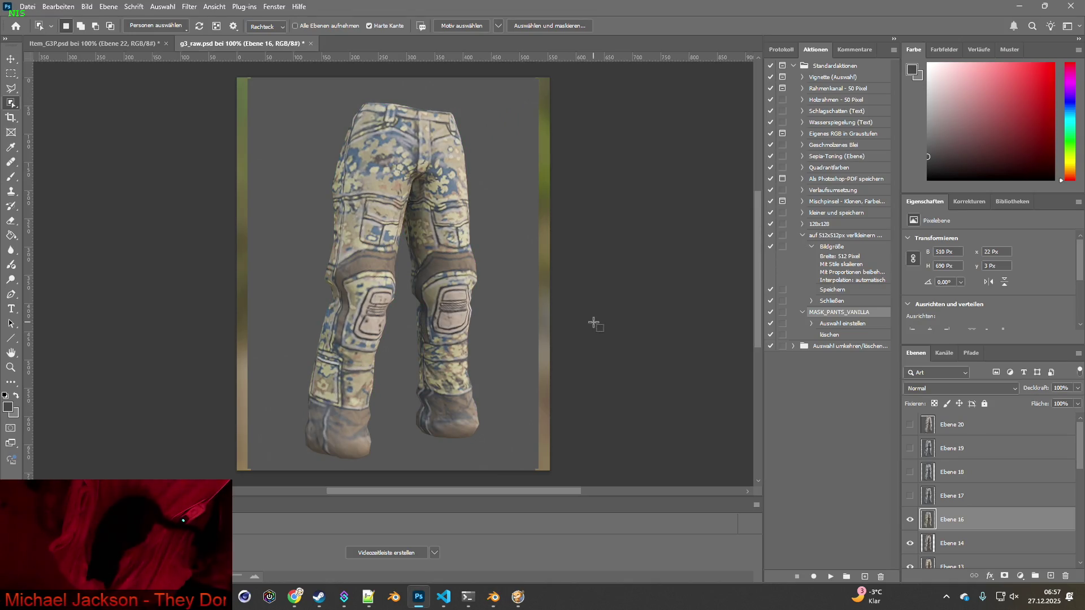
pyautogui.hotkey('alt', 'Tab')
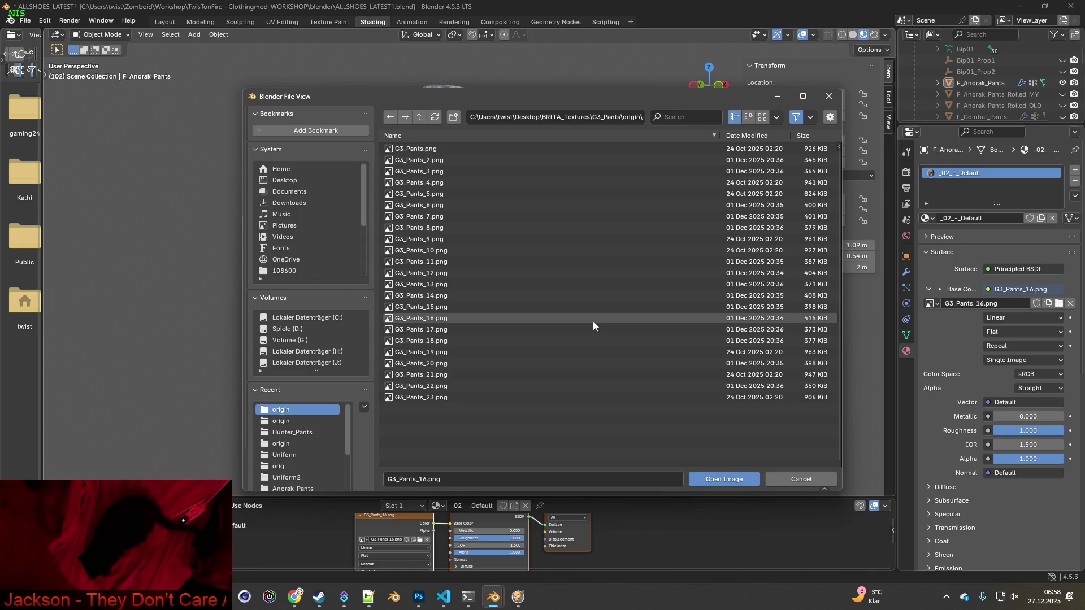
pyautogui.click(421, 544)
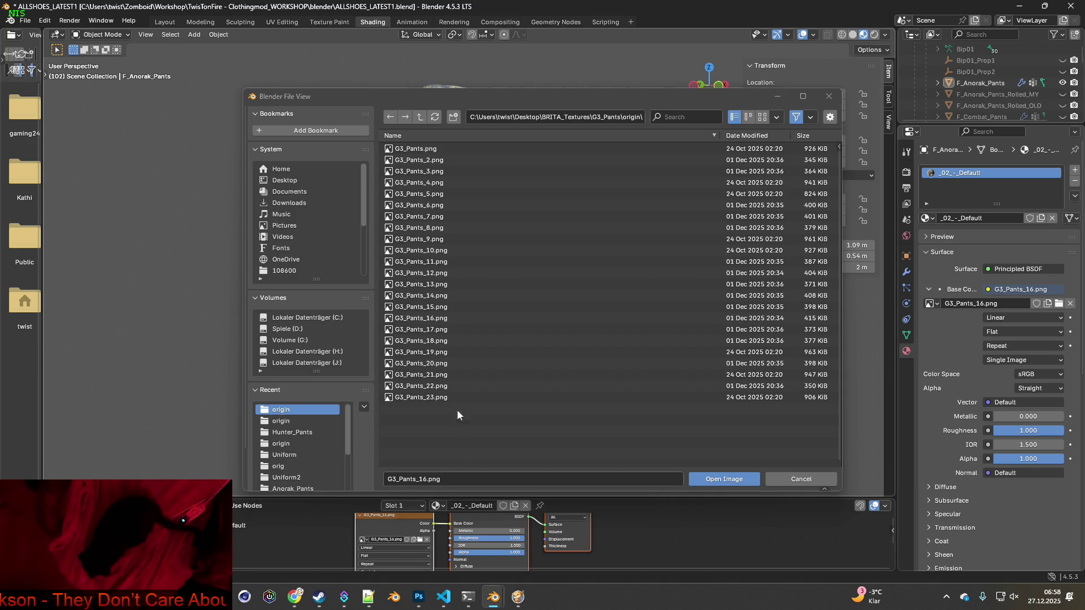
pyautogui.click(431, 307)
pyautogui.click(712, 478)
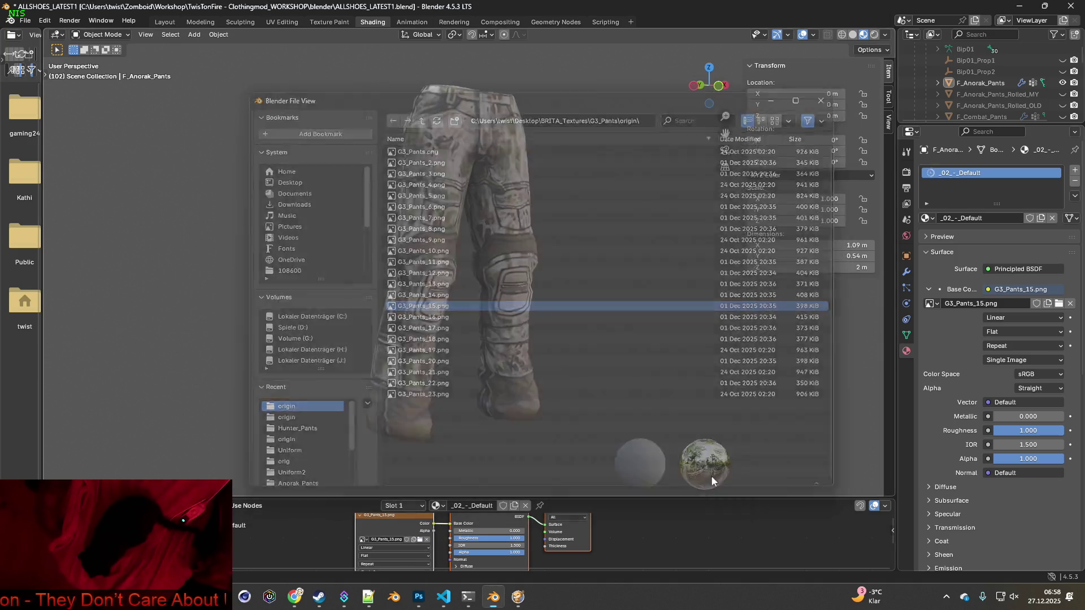
# - Hide Ebene 16 and rename layer Ebene 14 to 'Ebene 15' in Photoshop
pyautogui.hotkey('alt', 'Tab')
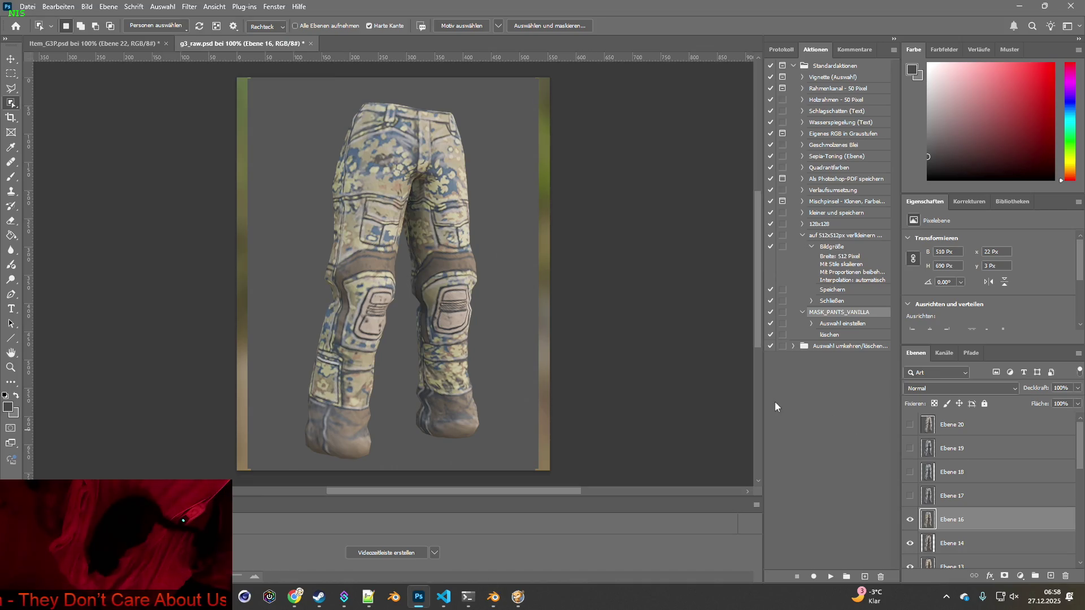
pyautogui.click(910, 521)
pyautogui.hotkey('alt', 'Tab')
pyautogui.hotkey('alt', 'Tab')
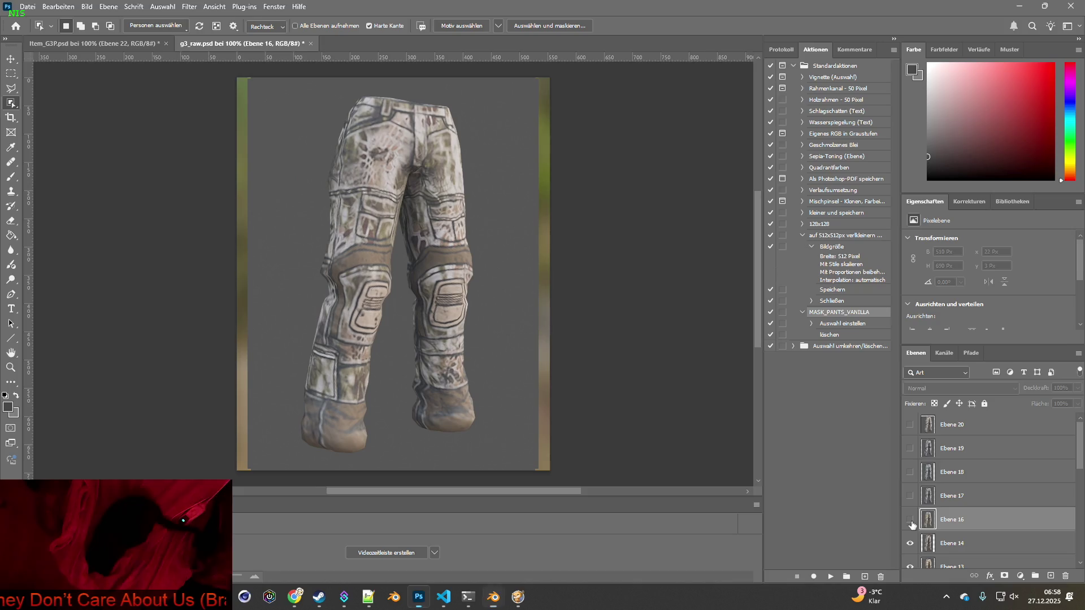
pyautogui.doubleClick(964, 542)
pyautogui.click(962, 542)
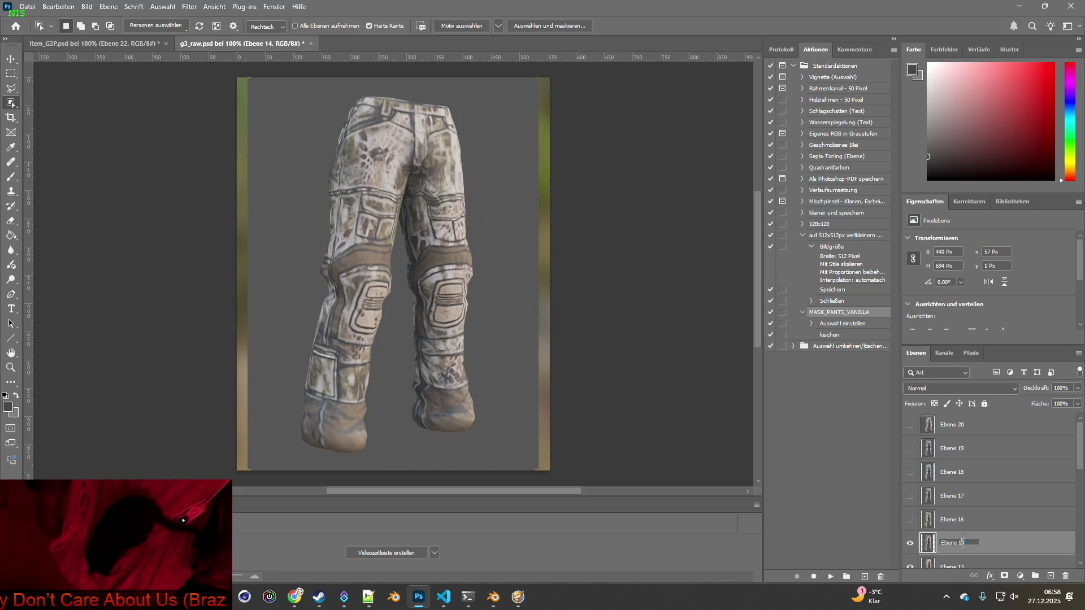
pyautogui.press('BackSpace')
pyautogui.write('5')
pyautogui.press('Return')
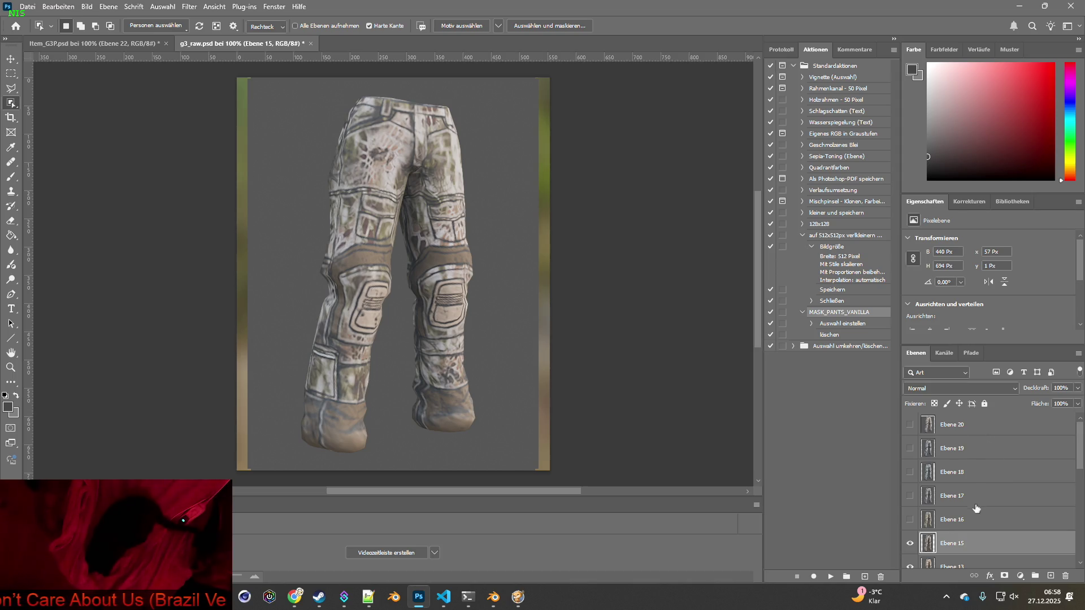
# - Hide the renamed Ebene 15 layer and select Ebene 13
pyautogui.scroll(-1, 970, 521)
pyautogui.scroll(-2, 970, 520)
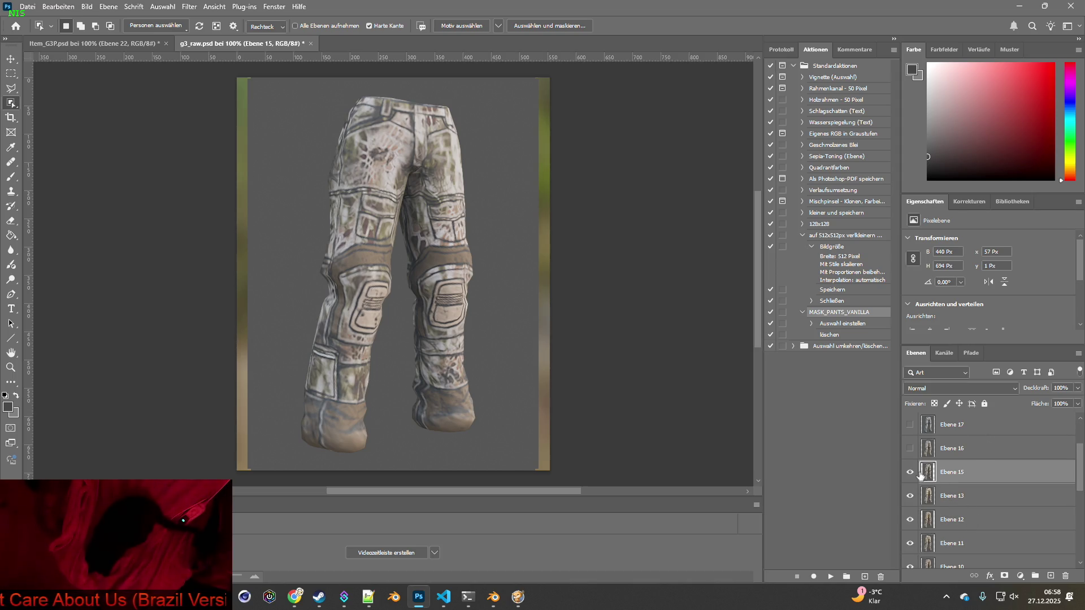
pyautogui.hotkey('alt', 'Tab')
pyautogui.hotkey('alt', 'Tab')
pyautogui.hotkey('alt', 'Tab')
pyautogui.hotkey('alt', 'Tab')
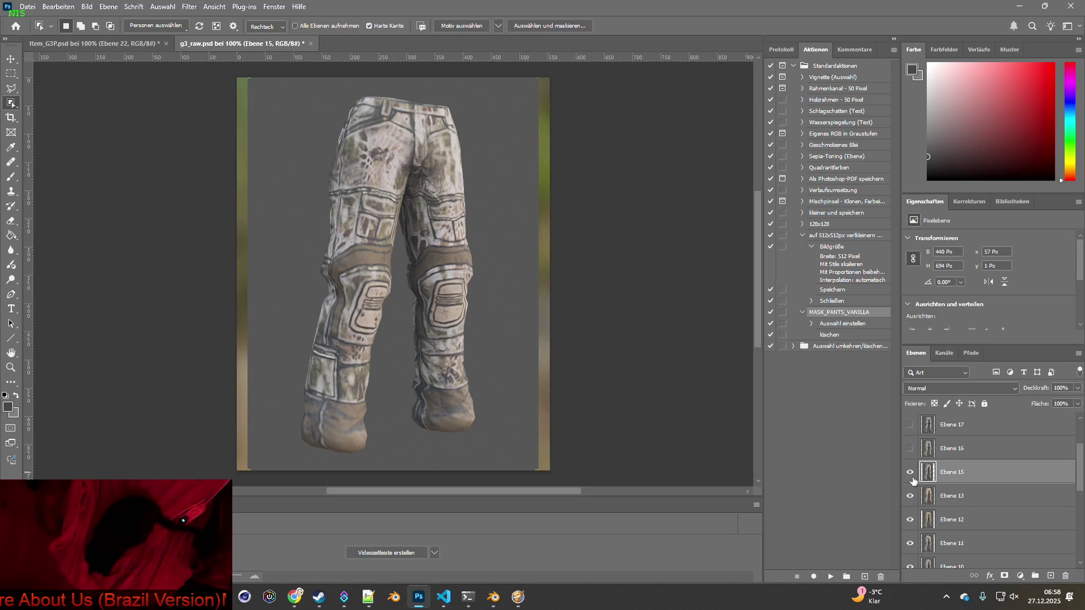
pyautogui.click(909, 472)
pyautogui.click(919, 497)
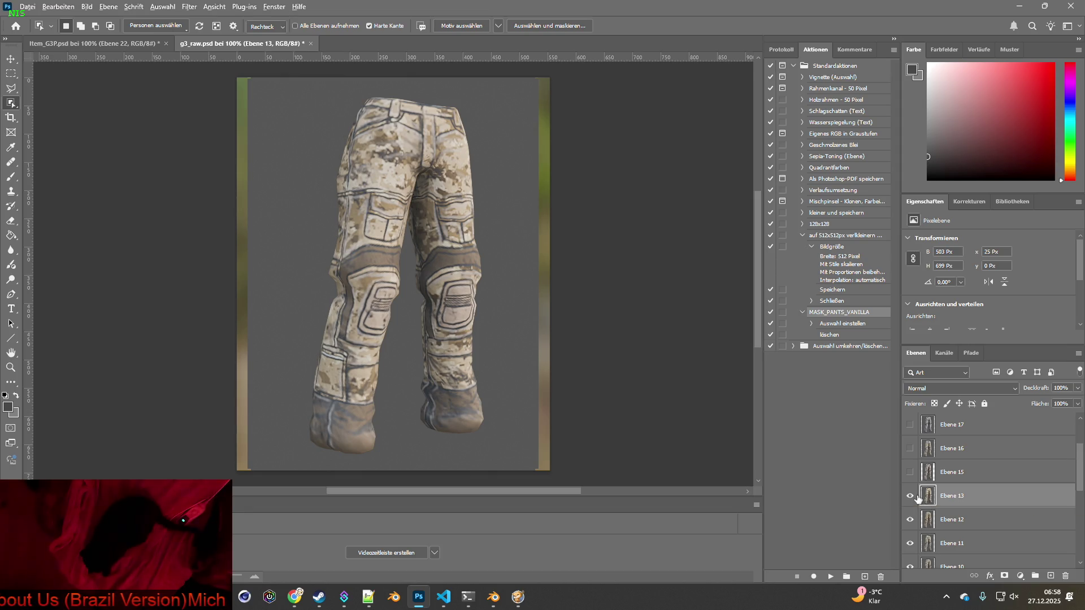
pyautogui.hotkey('alt', 'Tab')
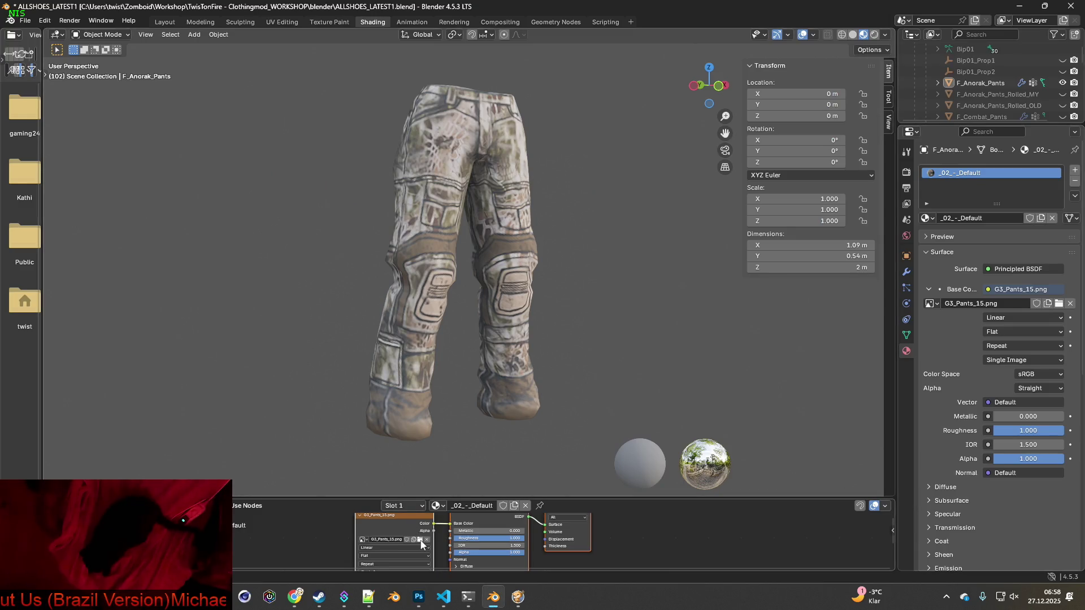
# - Load G3_Pants_14.png onto the pants and compare it with the Photoshop layers
pyautogui.click(420, 540)
pyautogui.click(423, 295)
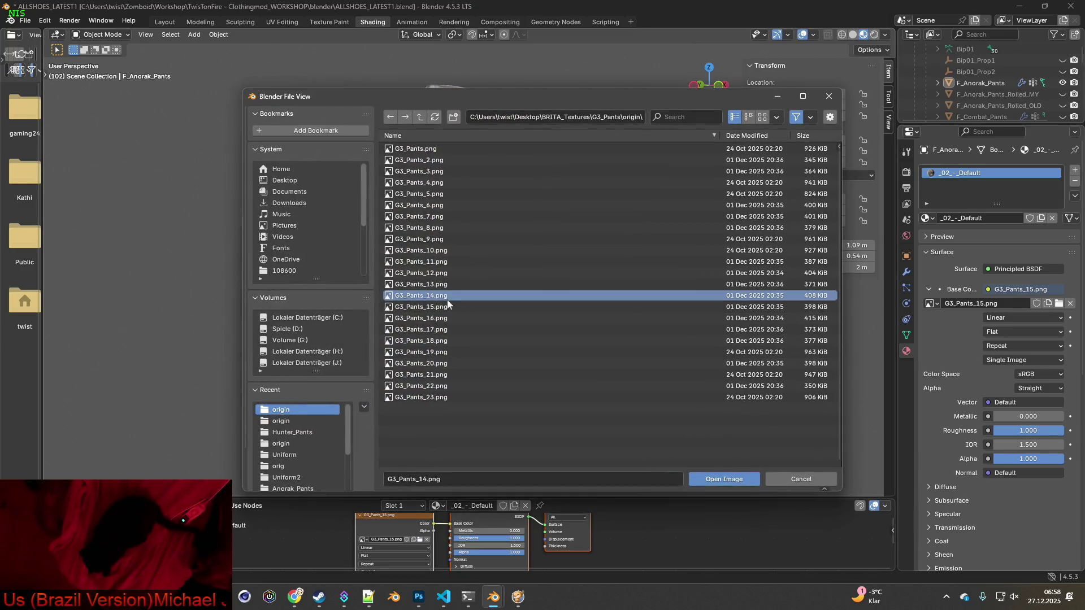
pyautogui.click(708, 485)
pyautogui.hotkey('alt', 'Tab')
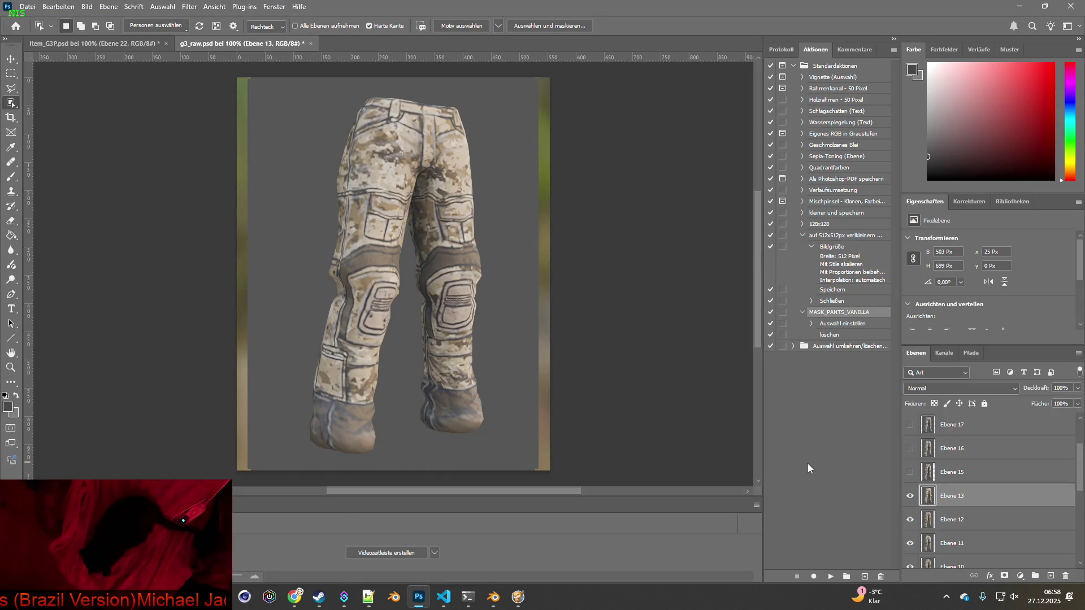
pyautogui.hotkey('alt', 'Tab')
pyautogui.hotkey('alt', 'Tab')
pyautogui.hotkey('alt', 'Tab')
pyautogui.hotkey('alt', 'Tab')
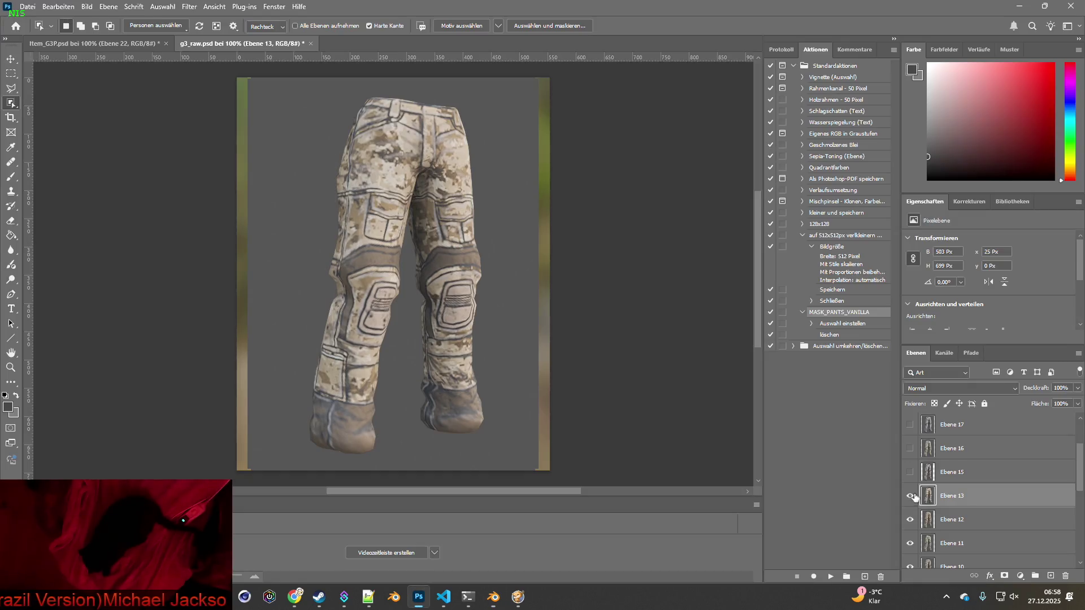
pyautogui.hotkey('alt', 'Tab')
pyautogui.hotkey('alt', 'Tab')
# - Rename layer Ebene 13 to 'Ebene 14' and hide it
pyautogui.doubleClick(966, 497)
pyautogui.doubleClick(967, 498)
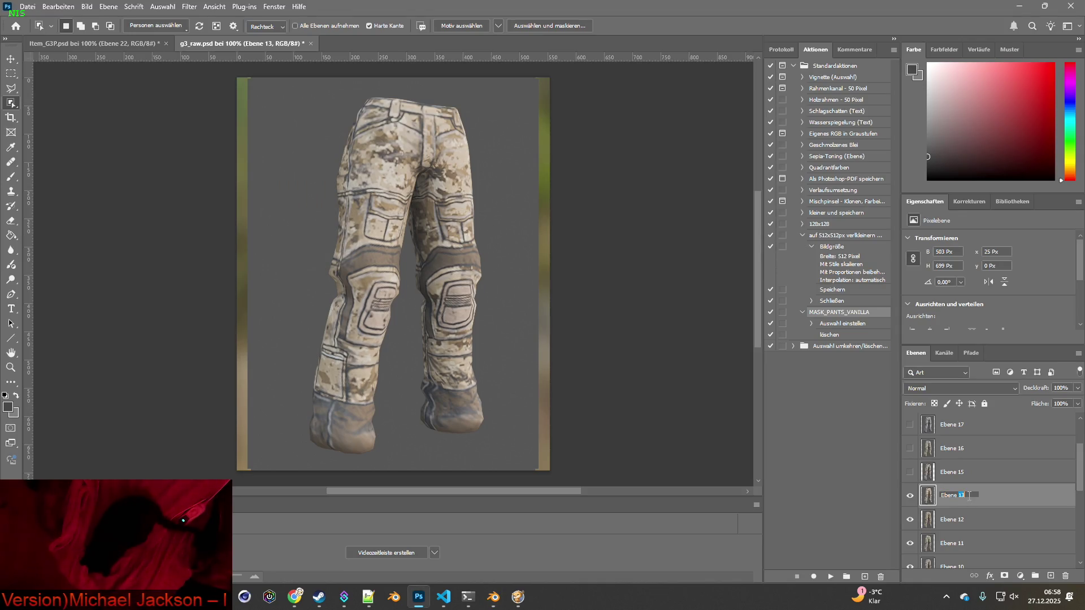
pyautogui.click(962, 497)
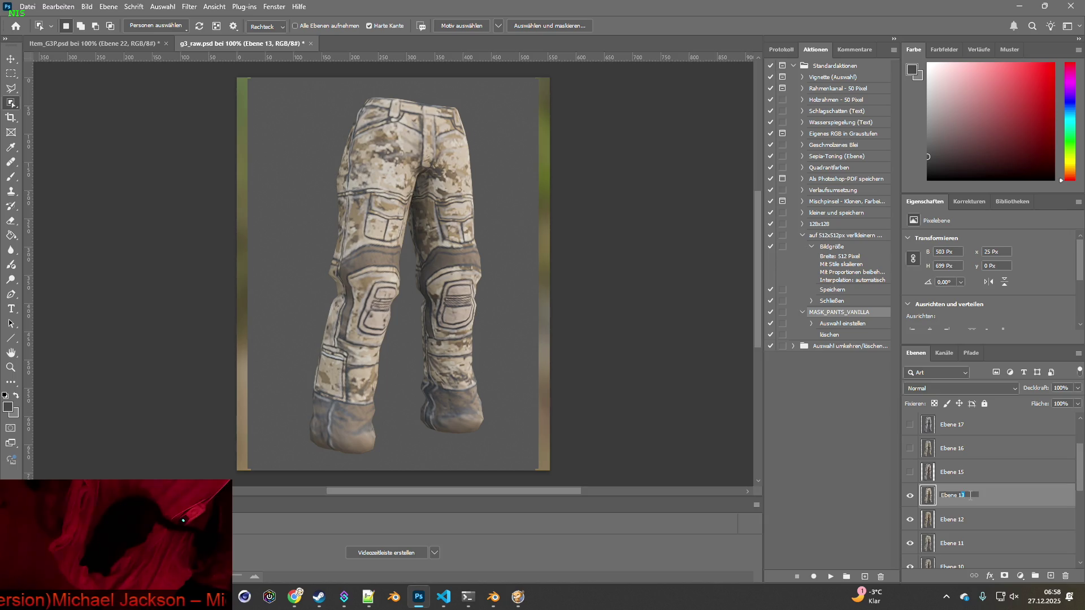
pyautogui.write('4')
pyautogui.press('Return')
pyautogui.click(964, 520)
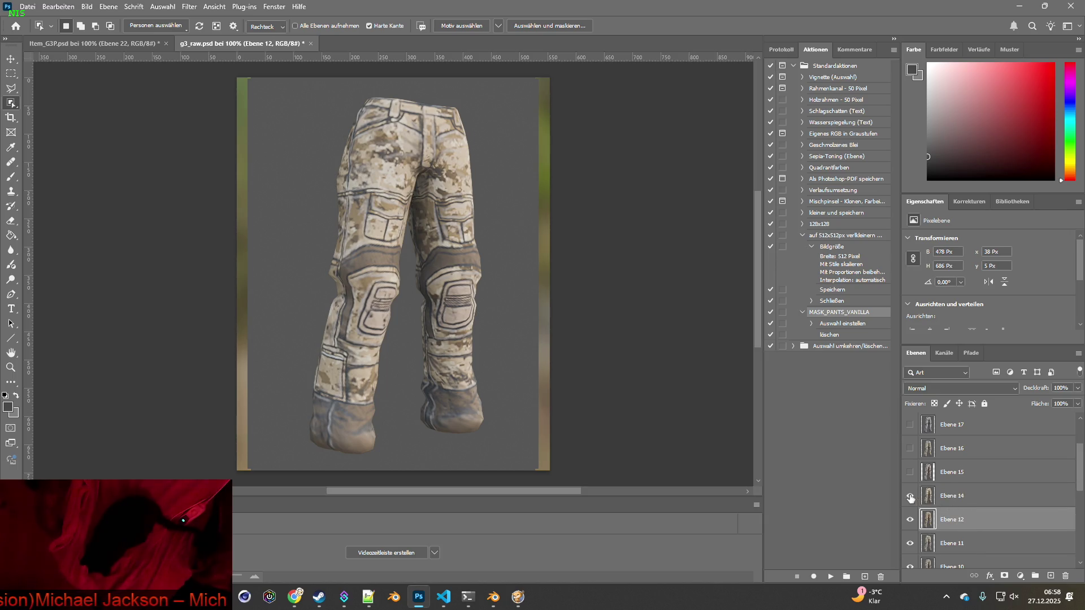
pyautogui.click(909, 495)
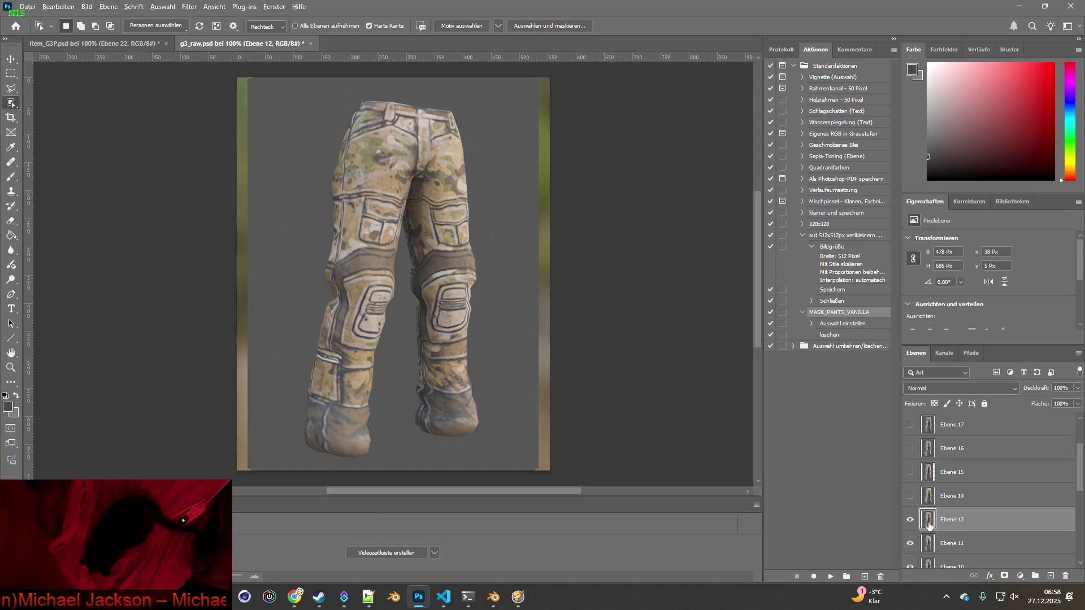
pyautogui.hotkey('alt', 'Tab')
# - Load G3_Pants_13.png onto the pants by changing the file name's number to 3
pyautogui.click(420, 540)
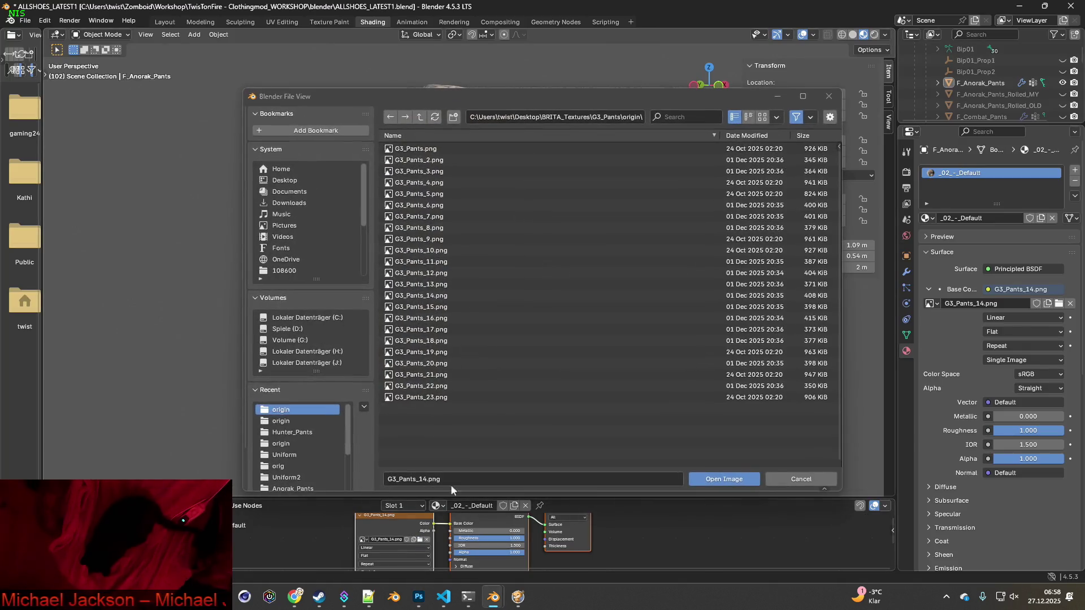
pyautogui.click(425, 479)
pyautogui.click(425, 479)
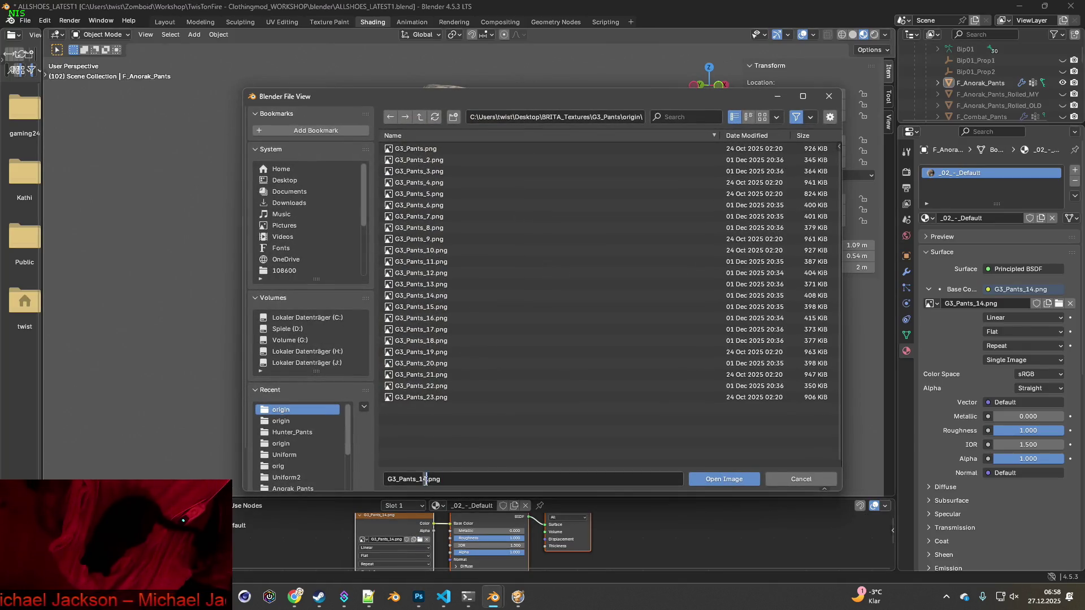
pyautogui.press('BackSpace')
pyautogui.write('3')
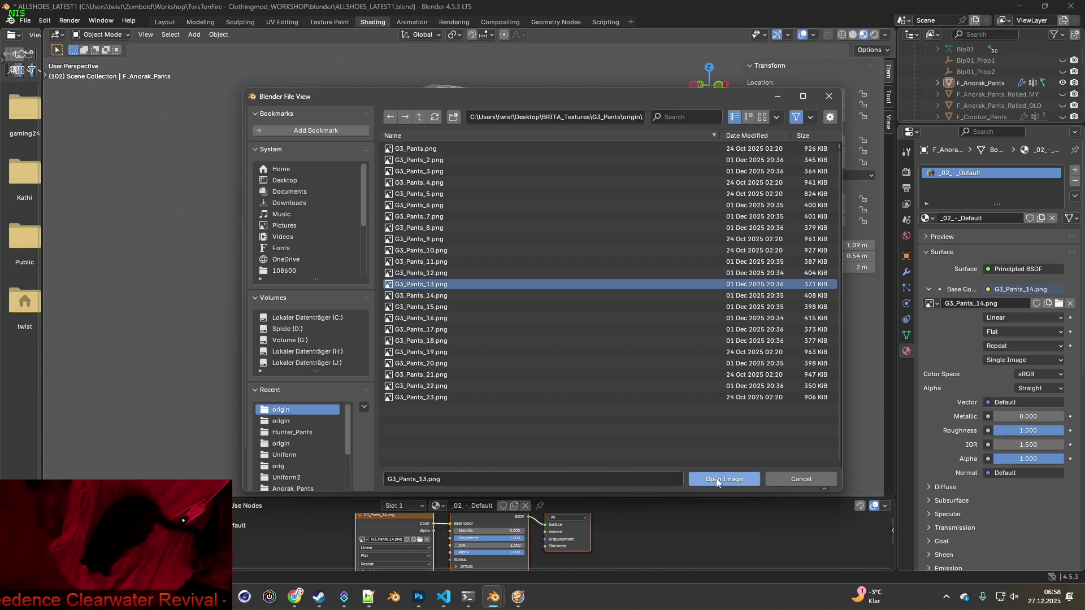
pyautogui.click(721, 478)
# - Rename layer Ebene 12 to 'Ebene 13' and hide it
pyautogui.hotkey('alt', 'Tab')
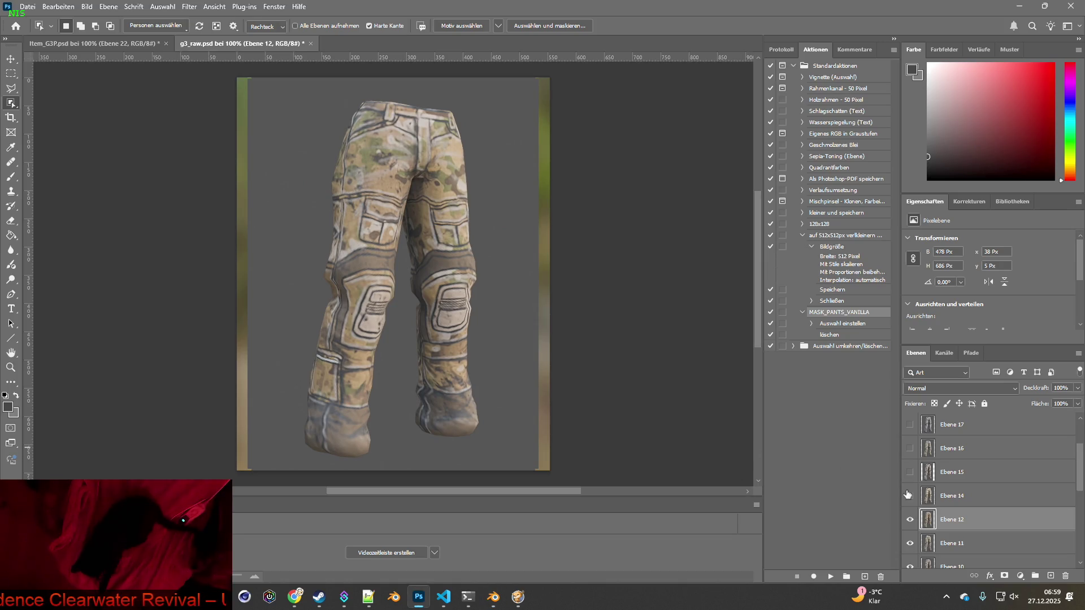
pyautogui.hotkey('alt', 'Tab')
pyautogui.hotkey('alt', 'Tab')
pyautogui.doubleClick(960, 519)
pyautogui.moveTo(962, 521); pyautogui.dragTo(973, 522)
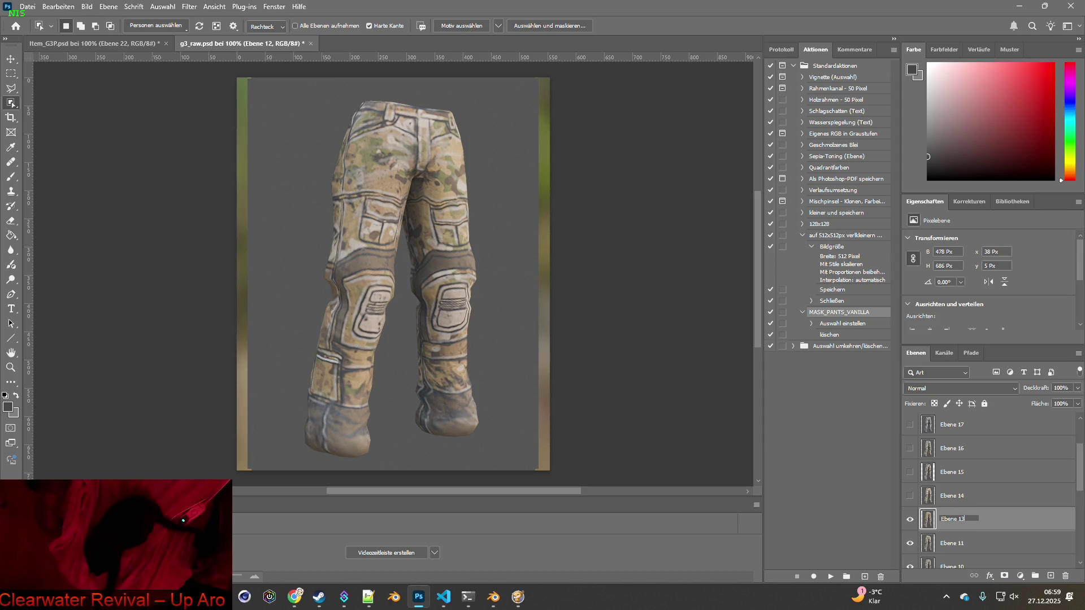
pyautogui.press('Return')
pyautogui.click(909, 520)
pyautogui.hotkey('alt', 'Tab')
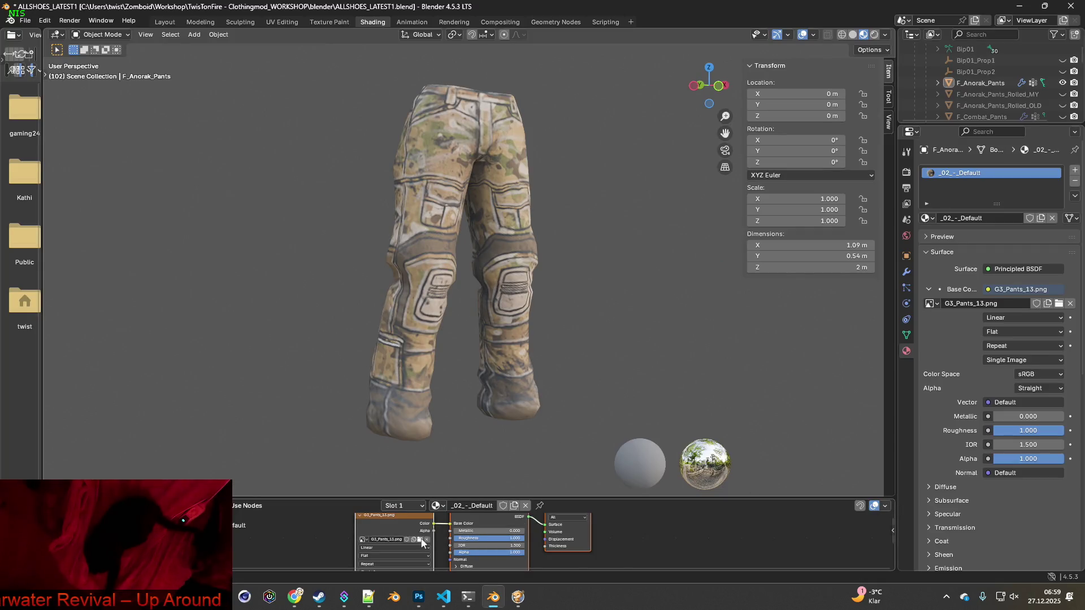
# - Load G3_Pants_12.png onto the pants and compare it with the Photoshop layers
pyautogui.click(421, 541)
pyautogui.click(429, 273)
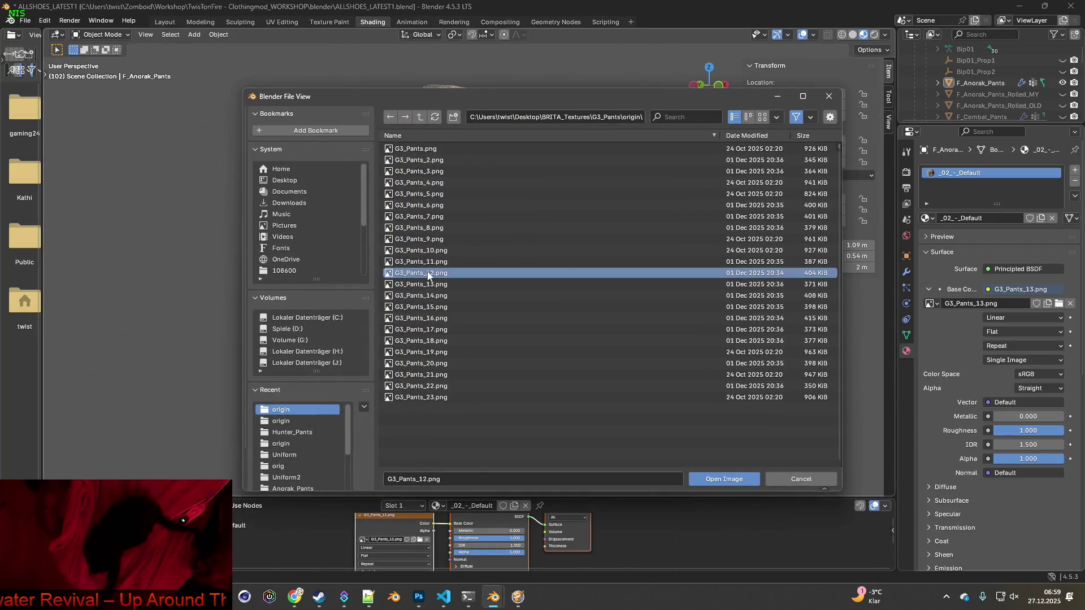
pyautogui.click(713, 477)
pyautogui.hotkey('alt', 'Tab')
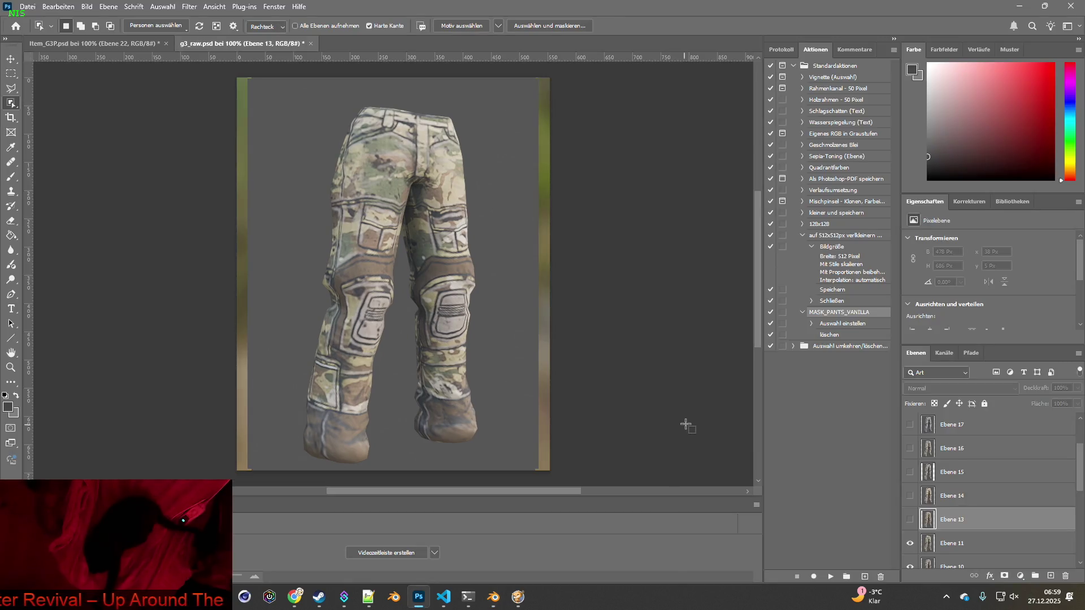
pyautogui.hotkey('alt', 'Tab')
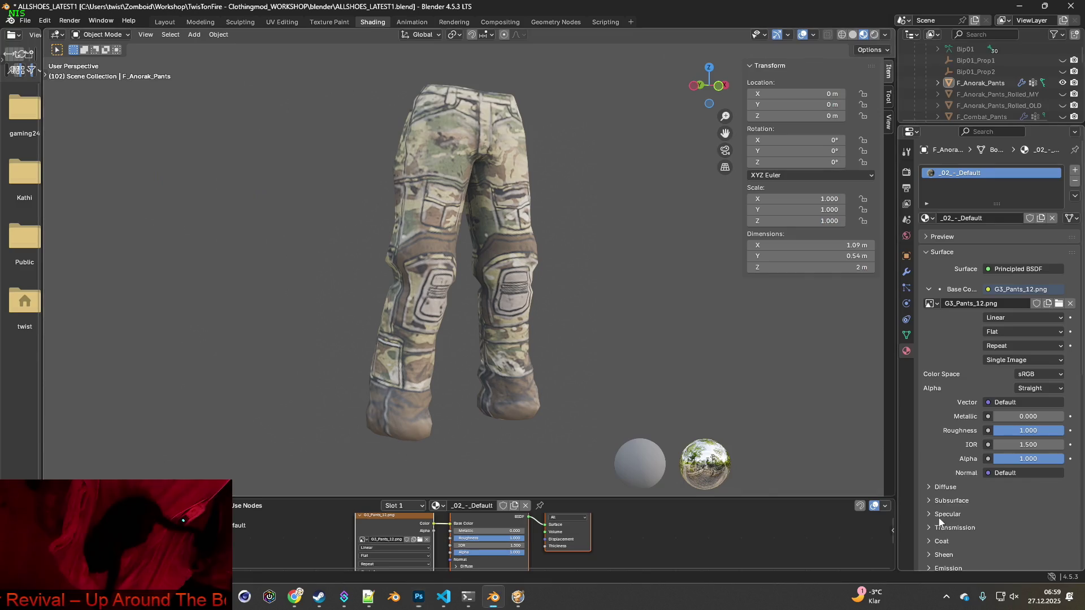
pyautogui.hotkey('alt', 'Tab')
pyautogui.hotkey('alt', 'Tab')
pyautogui.hotkey('alt', 'Tab')
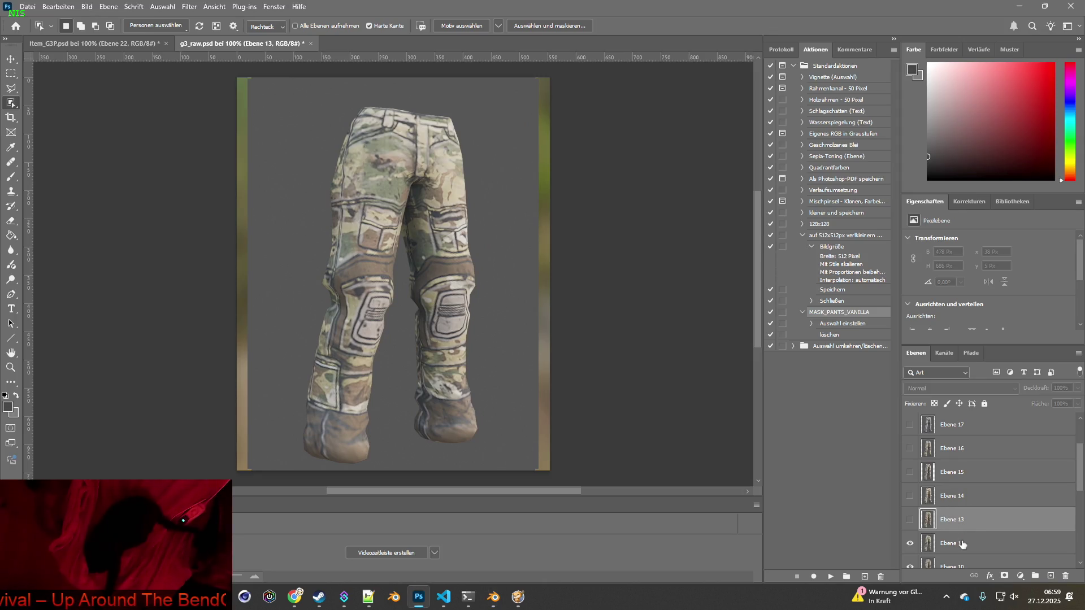
# - Rename layer Ebene 11 to 'Ebene 12' and hide it
pyautogui.doubleClick(962, 543)
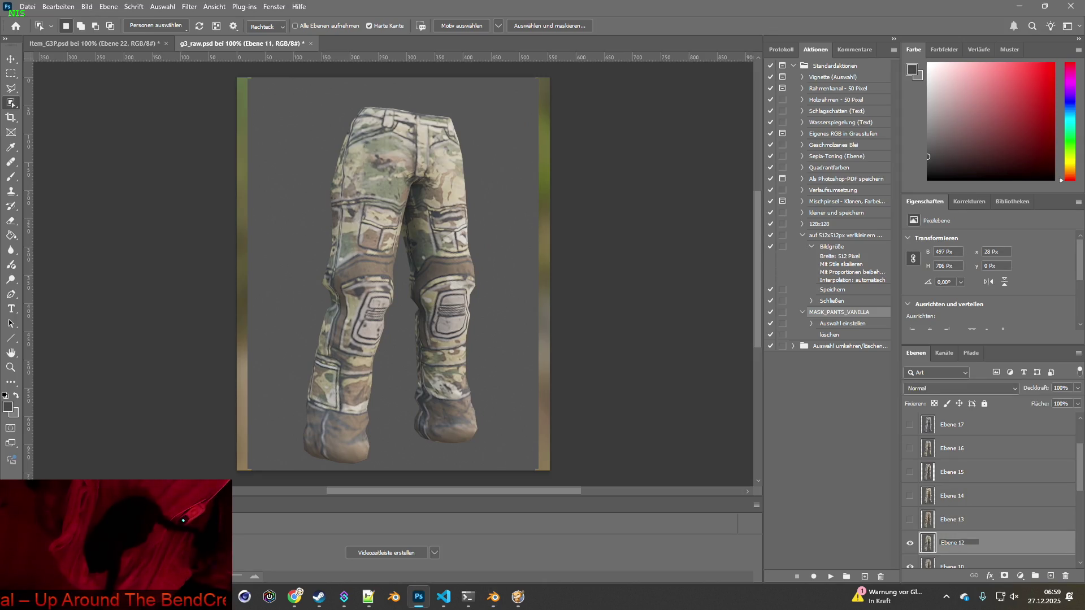
pyautogui.press('Return')
pyautogui.scroll(-3, 973, 520)
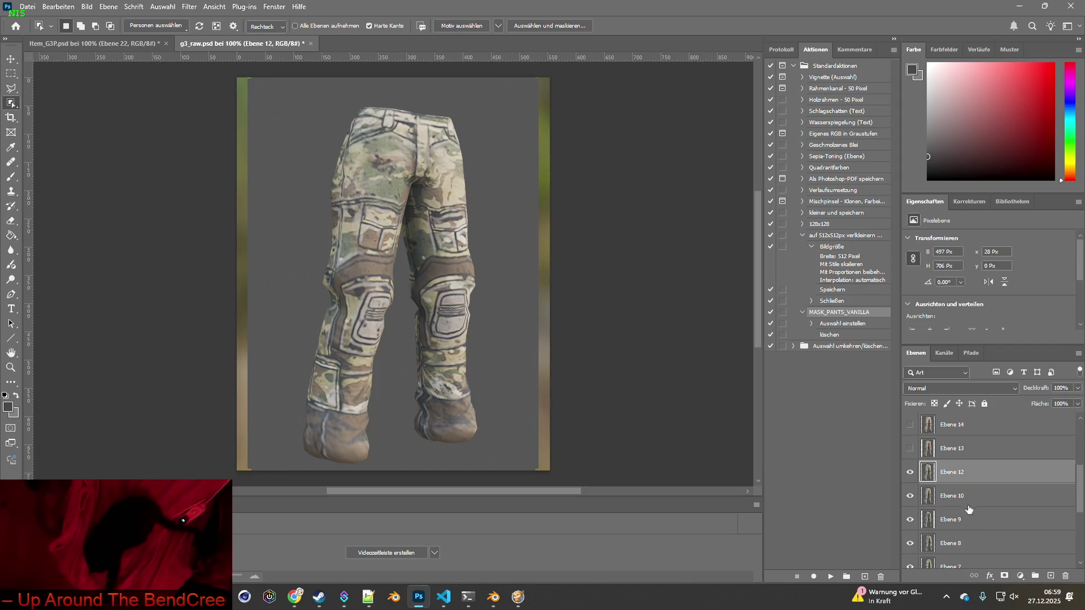
pyautogui.click(909, 472)
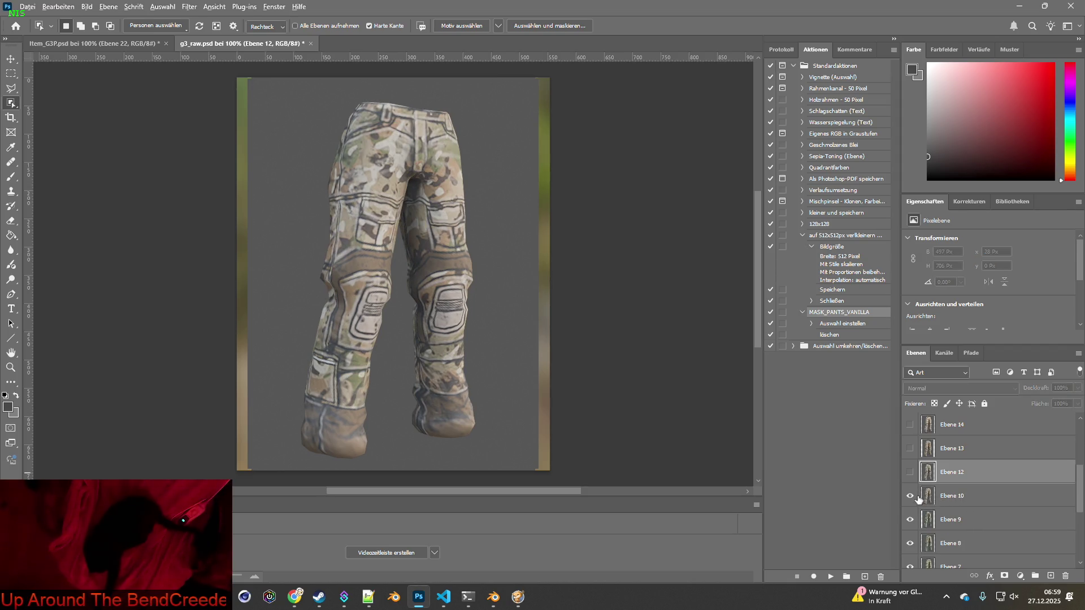
pyautogui.click(910, 472)
pyautogui.click(910, 472)
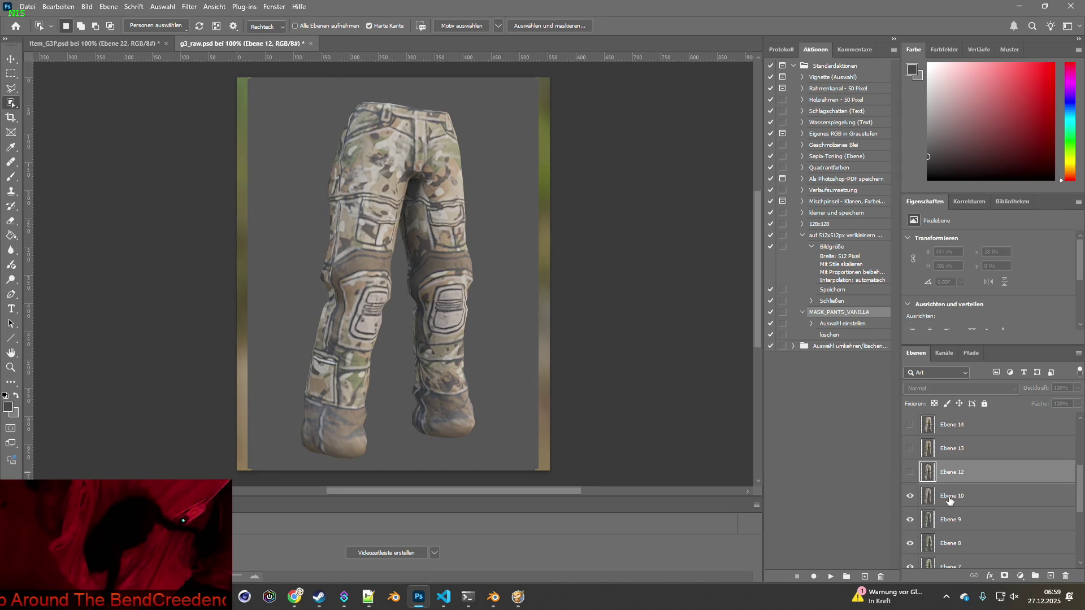
pyautogui.hotkey('alt', 'Tab')
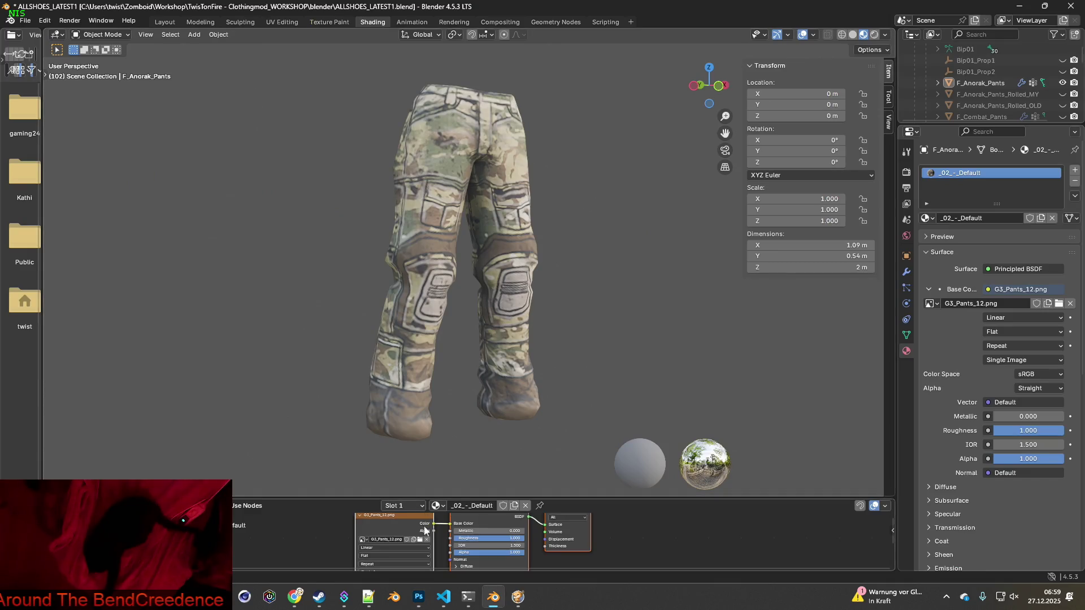
# - Load G3_Pants_11.png onto the pants in Blender
pyautogui.click(419, 540)
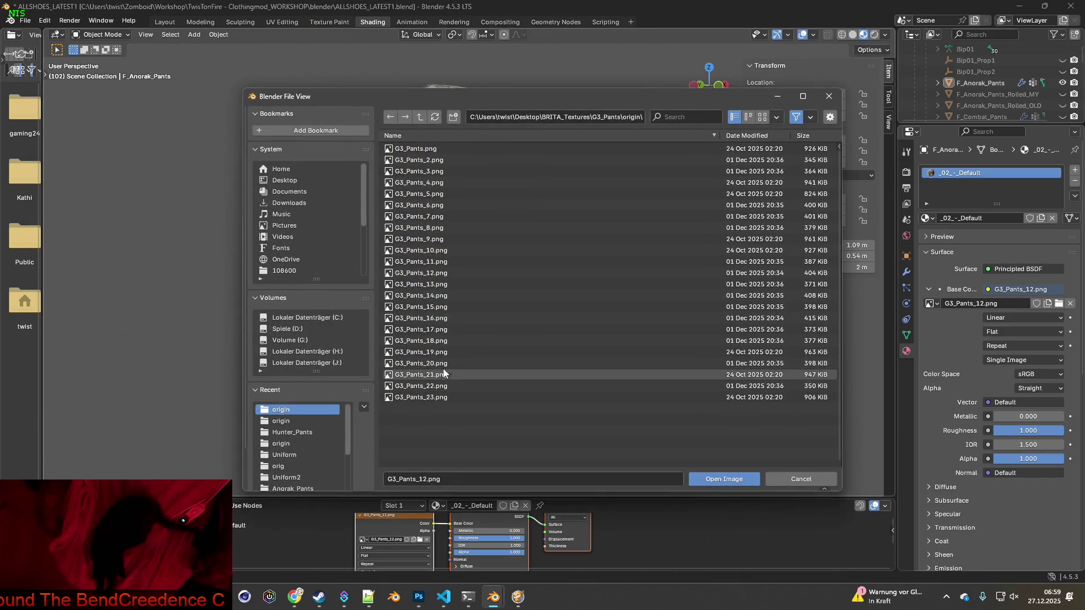
pyautogui.click(421, 261)
pyautogui.click(724, 480)
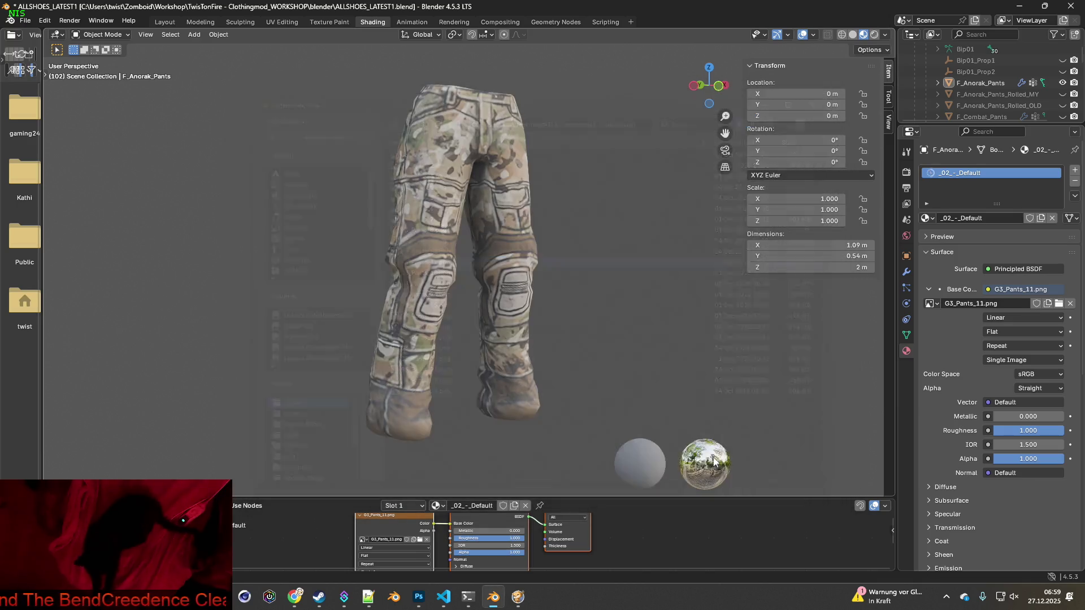
pyautogui.hotkey('alt', 'Tab')
pyautogui.hotkey('alt', 'Tab')
pyautogui.hotkey('alt', 'Tab')
# - Rename layer Ebene 10 to 'Ebene 11' and hide it
pyautogui.doubleClick(955, 496)
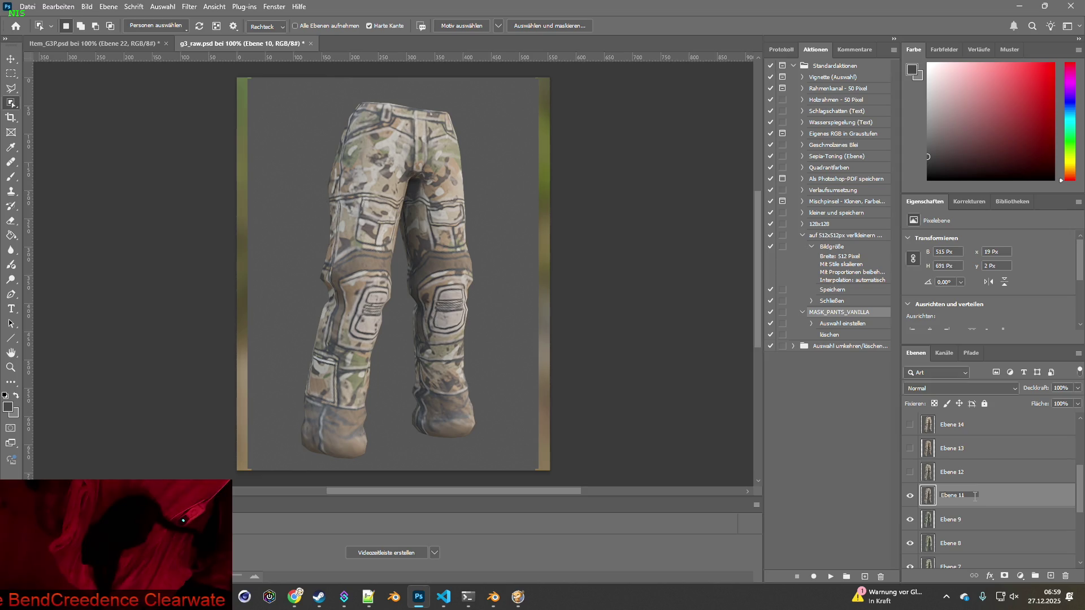
pyautogui.press('Return')
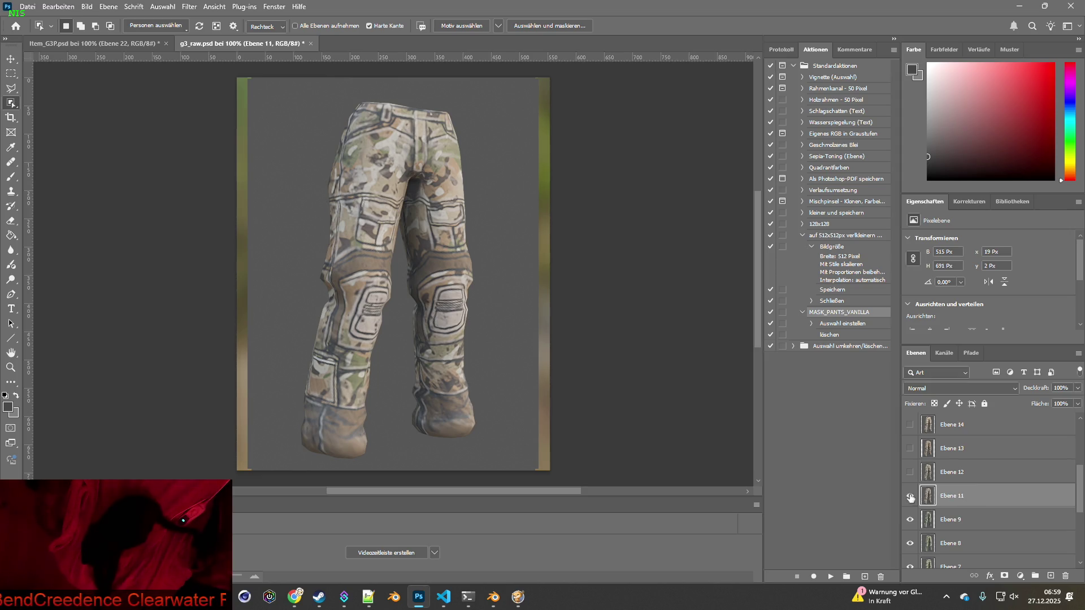
pyautogui.click(910, 496)
pyautogui.hotkey('alt', 'Tab')
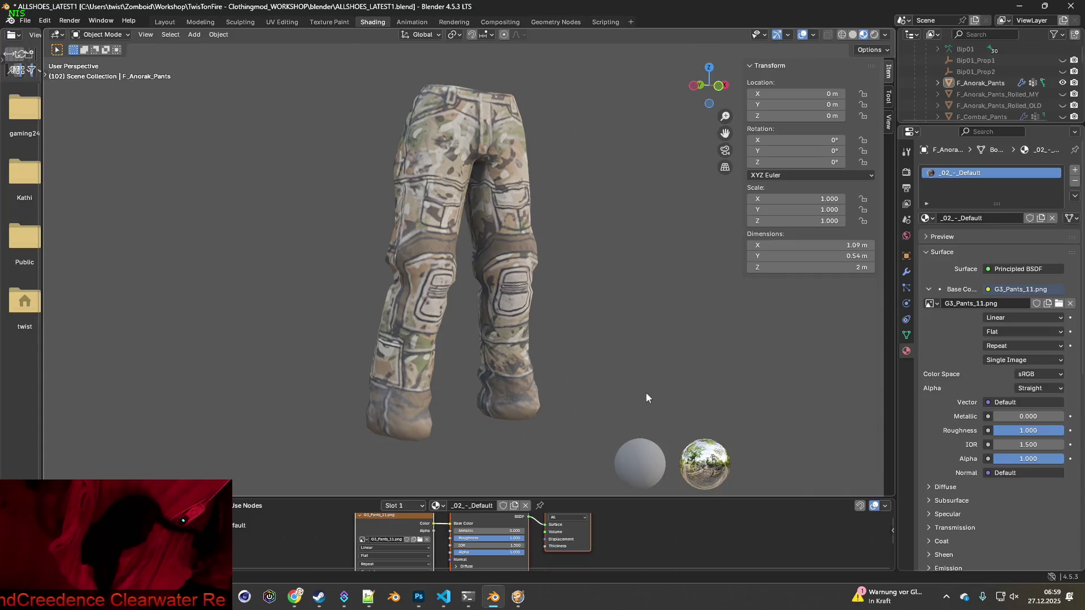
# - Load G3_Pants_10.png onto the pants in Blender
pyautogui.click(420, 540)
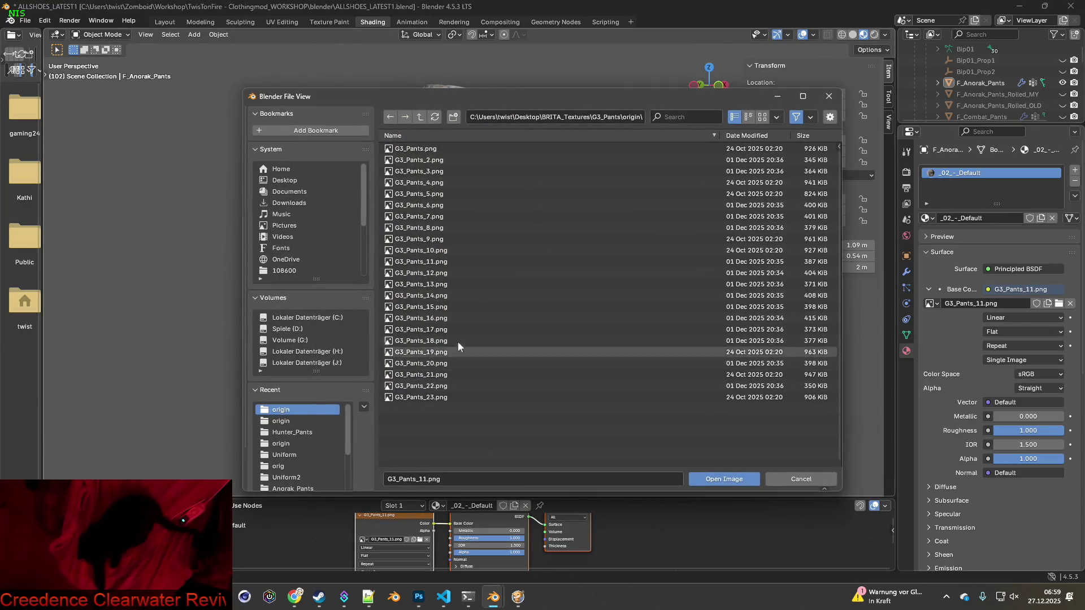
pyautogui.click(463, 250)
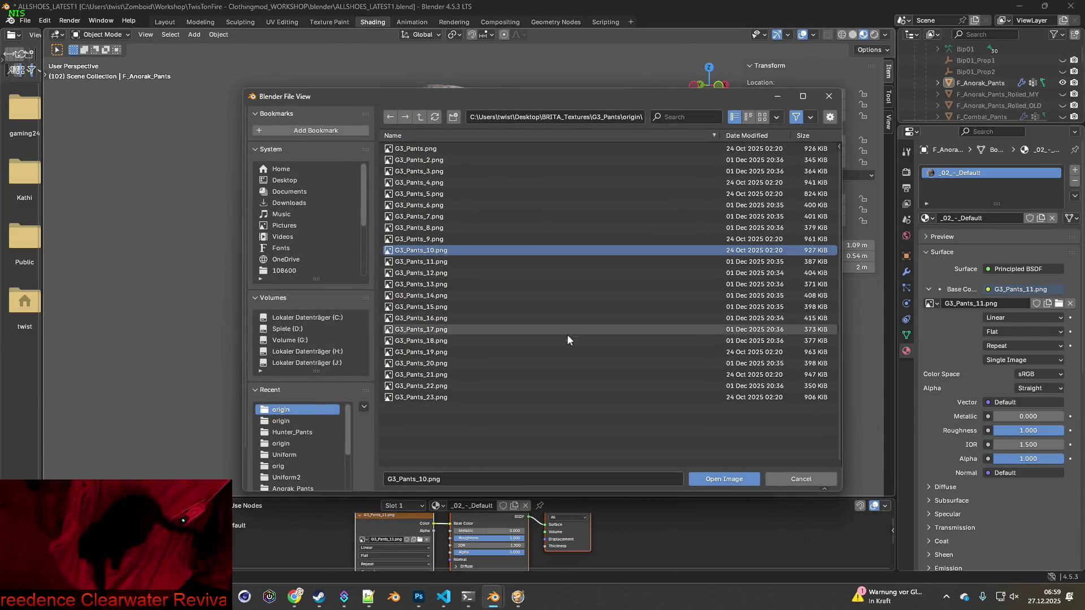
pyautogui.click(725, 481)
pyautogui.hotkey('alt', 'Tab')
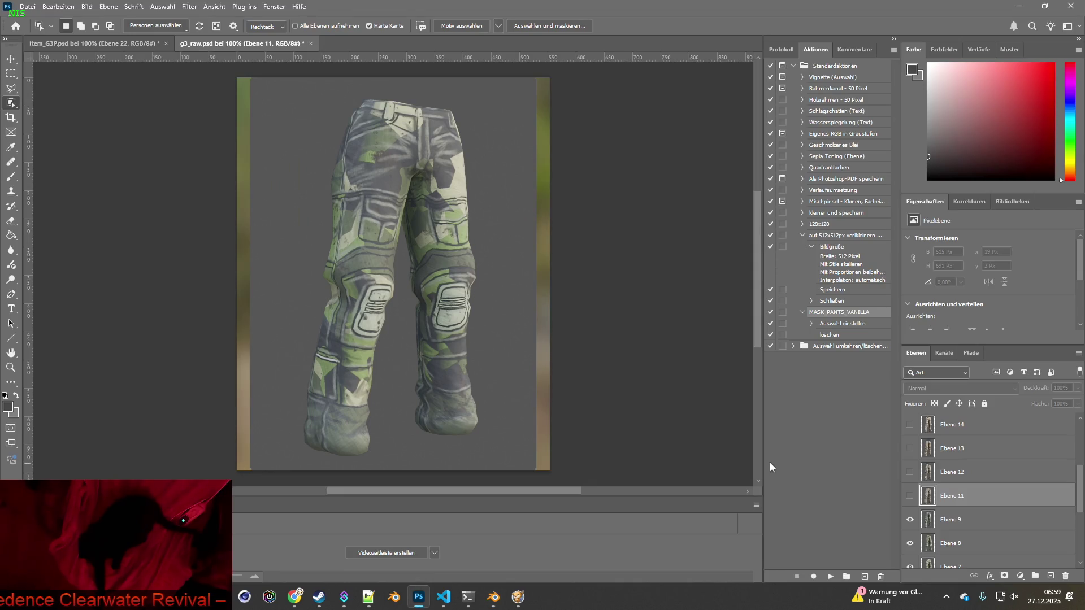
# - Rename layer Ebene 9 to 'Ebene 10' and hide it
pyautogui.doubleClick(956, 519)
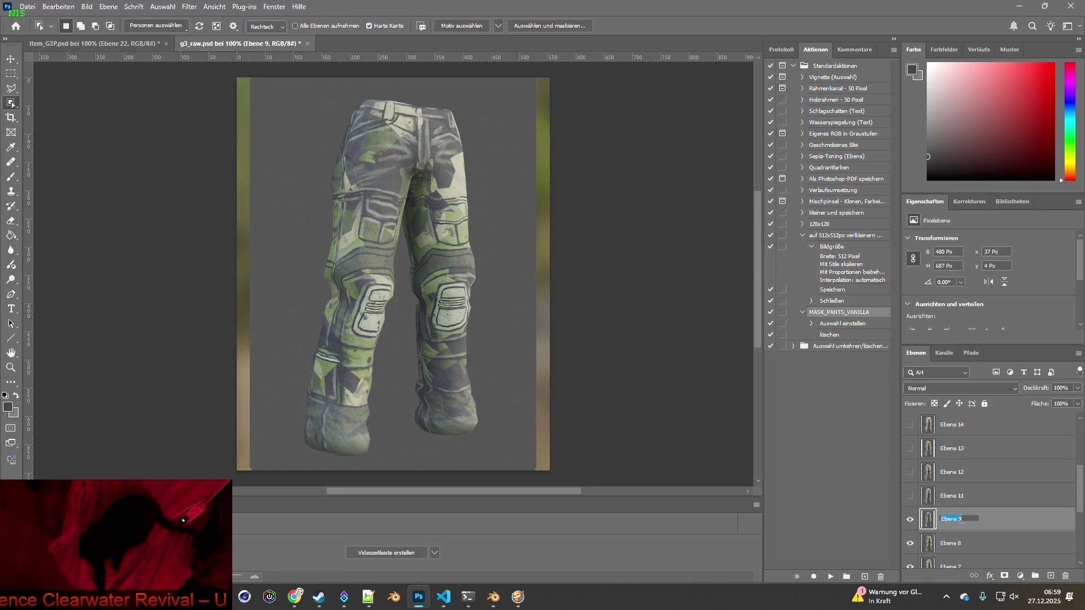
pyautogui.doubleClick(958, 520)
pyautogui.write('10')
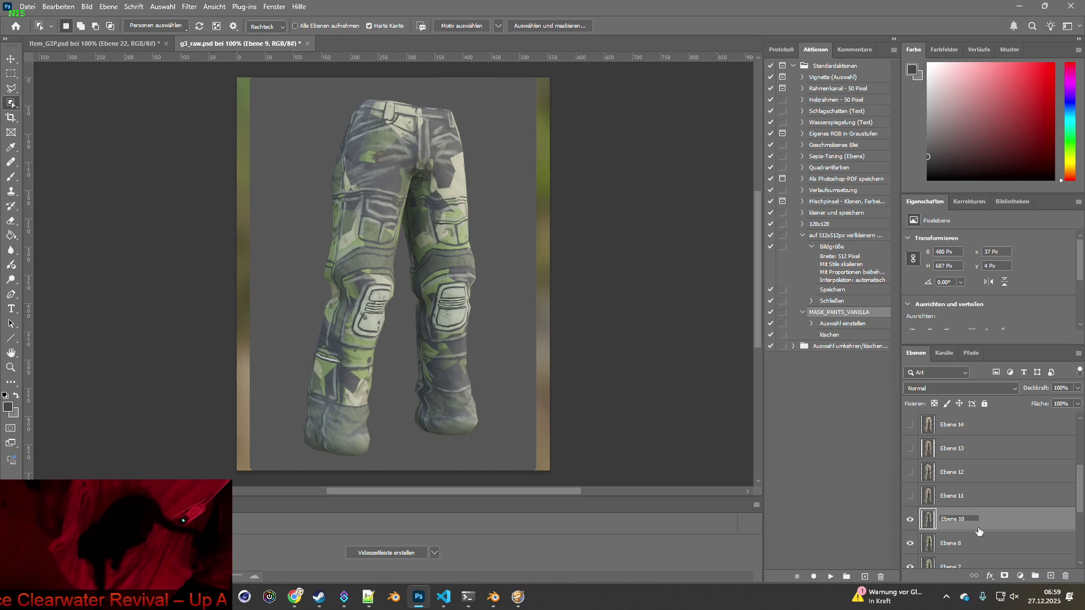
pyautogui.press('Return')
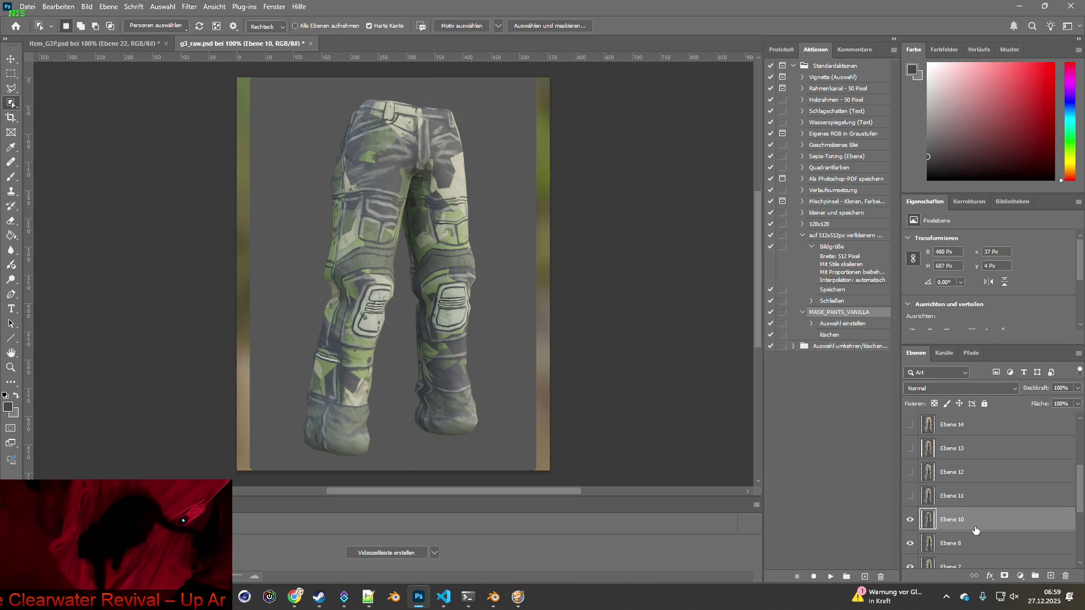
pyautogui.scroll(-5, 957, 551)
pyautogui.scroll(4, 968, 534)
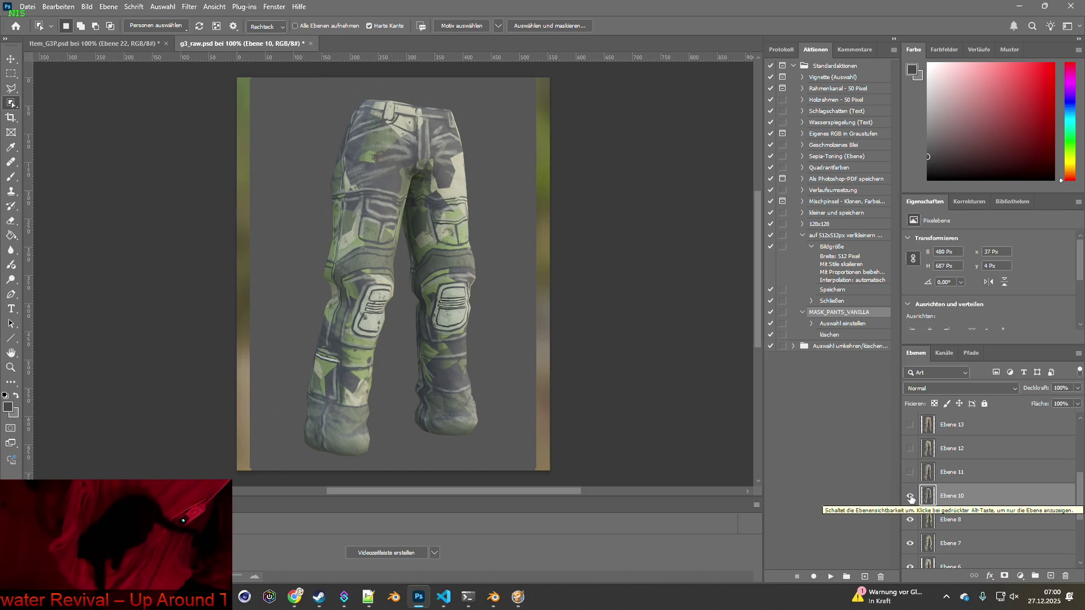
pyautogui.click(910, 497)
pyautogui.hotkey('alt', 'Tab')
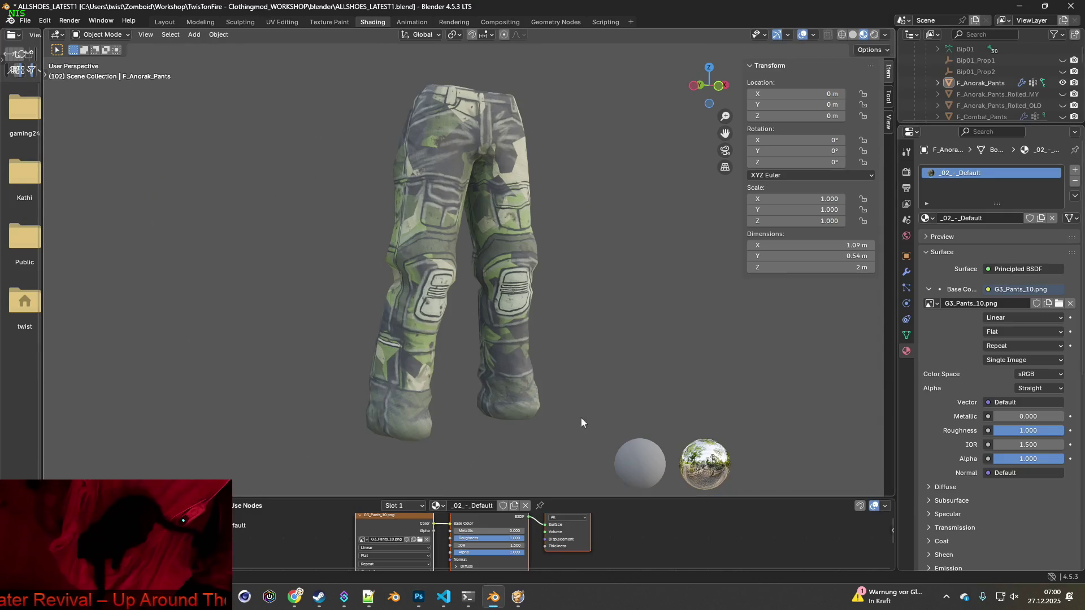
# - Load G3_Pants_9.png onto the pants in Blender
pyautogui.click(420, 539)
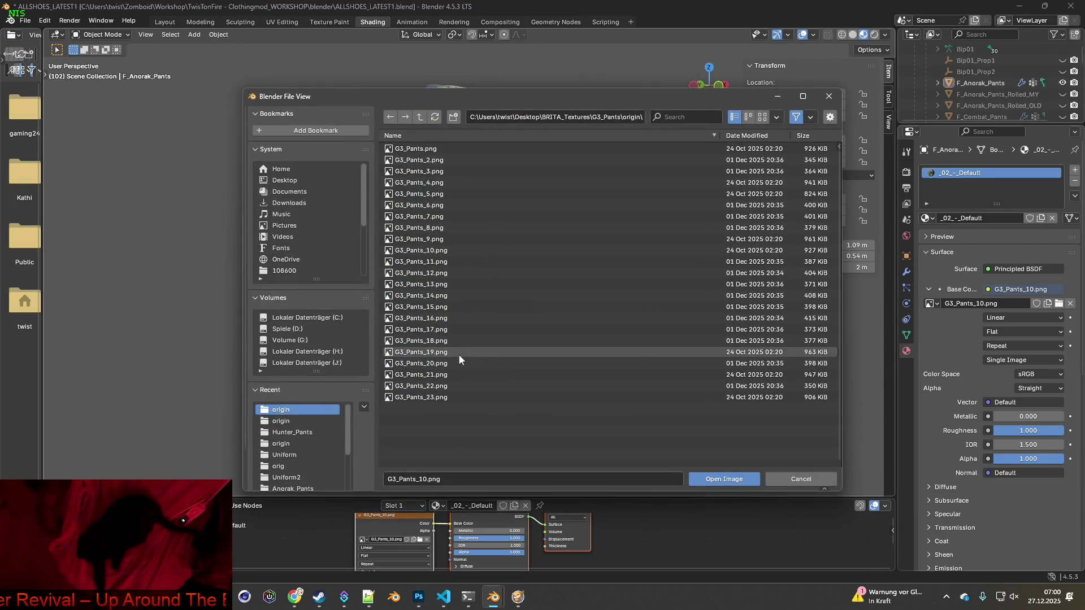
pyautogui.hotkey('alt', 'Tab')
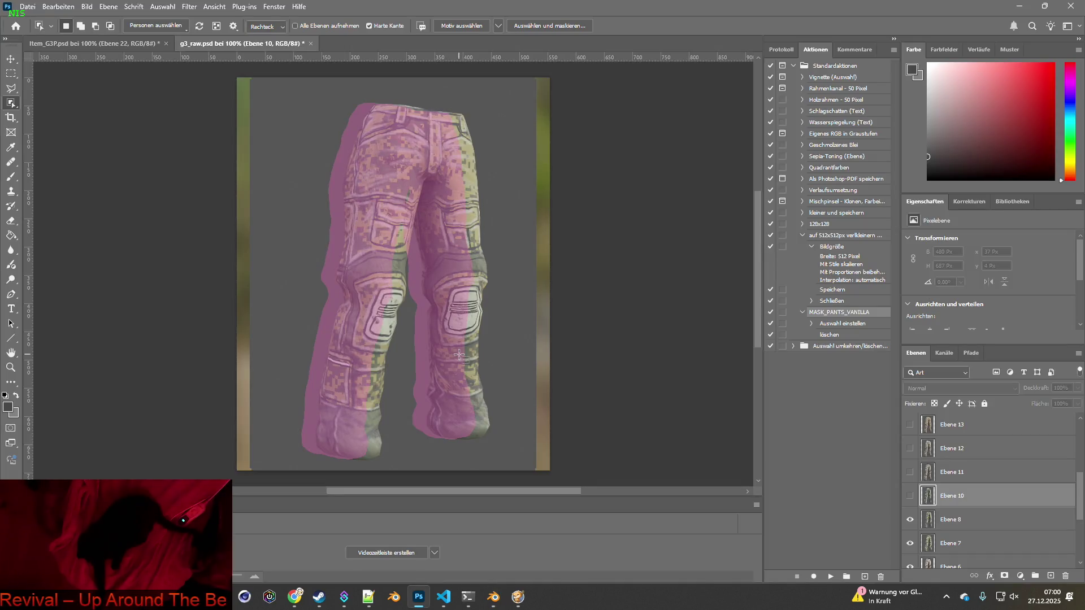
pyautogui.hotkey('alt', 'Tab')
pyautogui.click(492, 239)
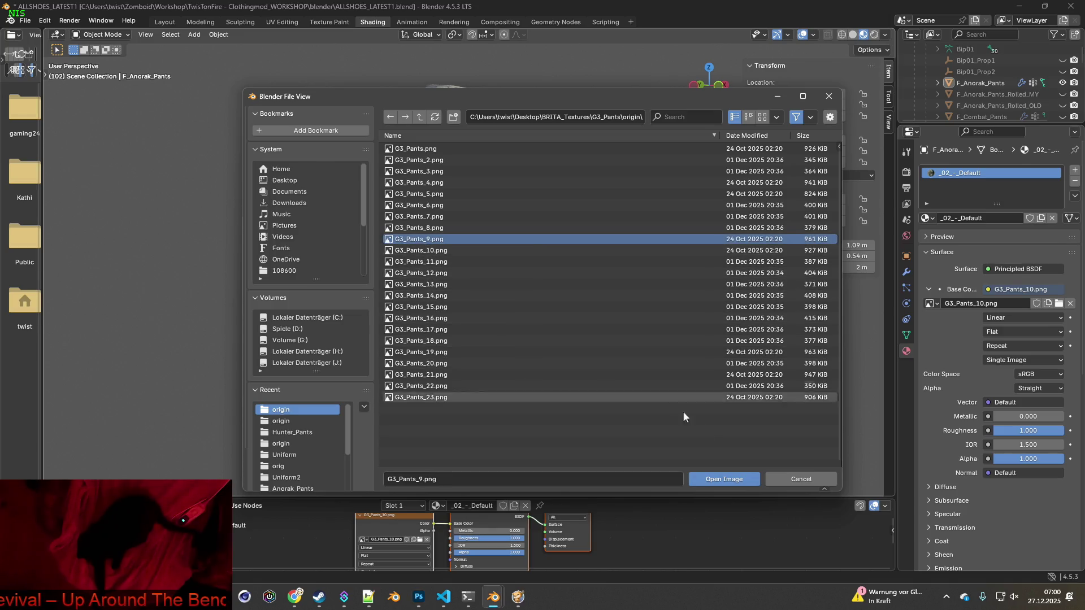
pyautogui.click(720, 478)
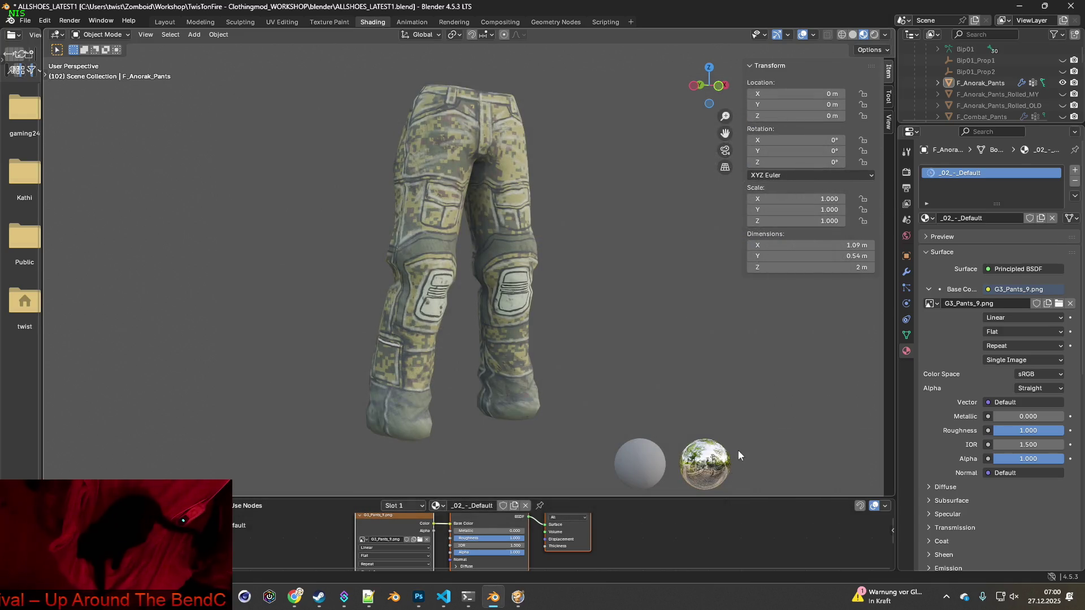
pyautogui.hotkey('alt', 'Tab')
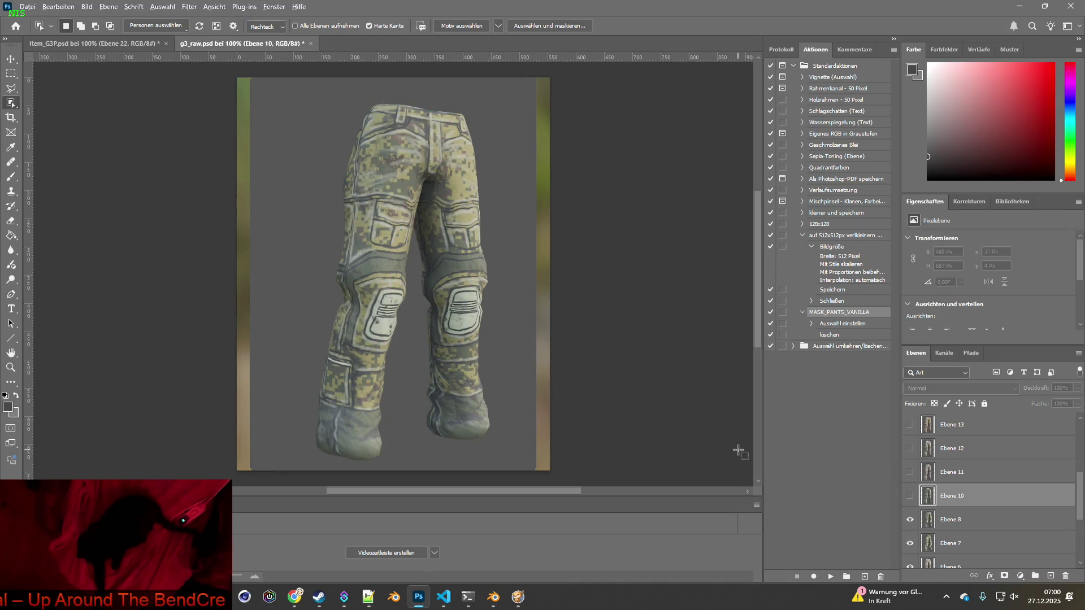
# - Rename layer Ebene 8 to 'Ebene 9' and hide it
pyautogui.doubleClick(959, 519)
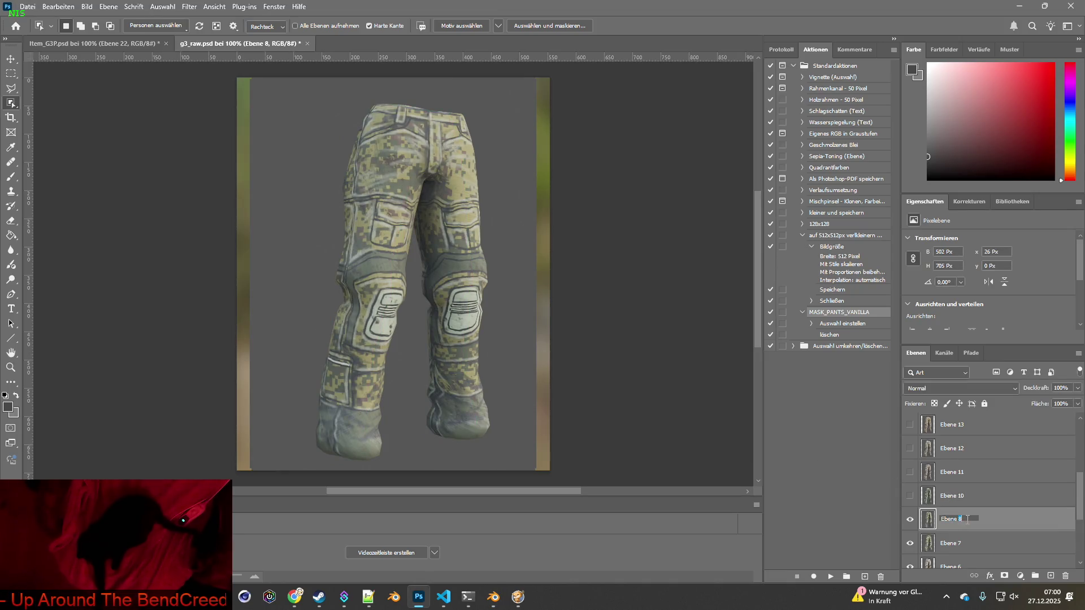
pyautogui.write('9')
pyautogui.press('Return')
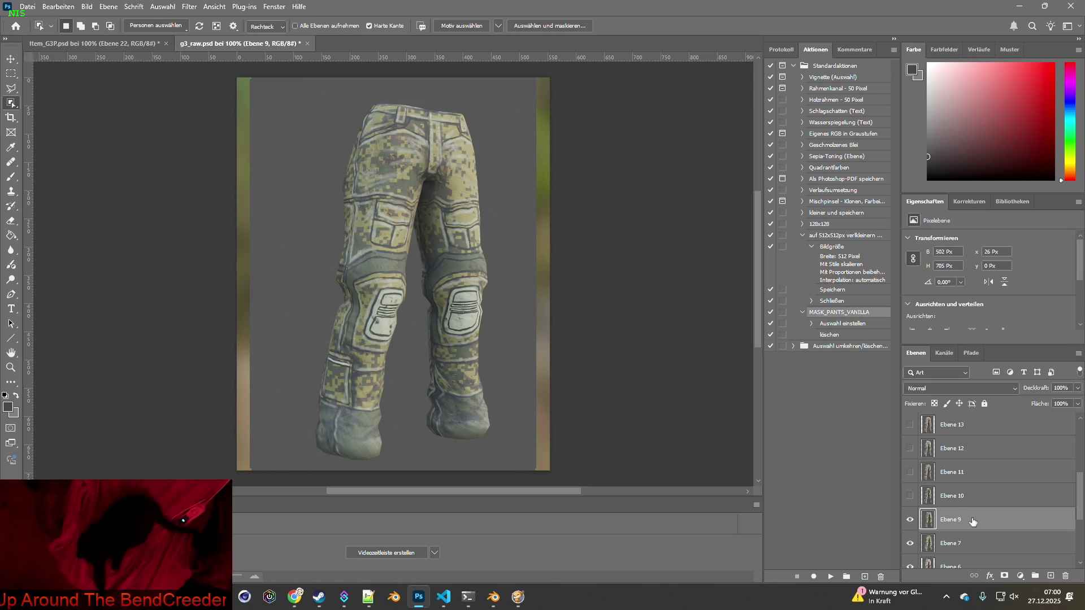
pyautogui.click(909, 519)
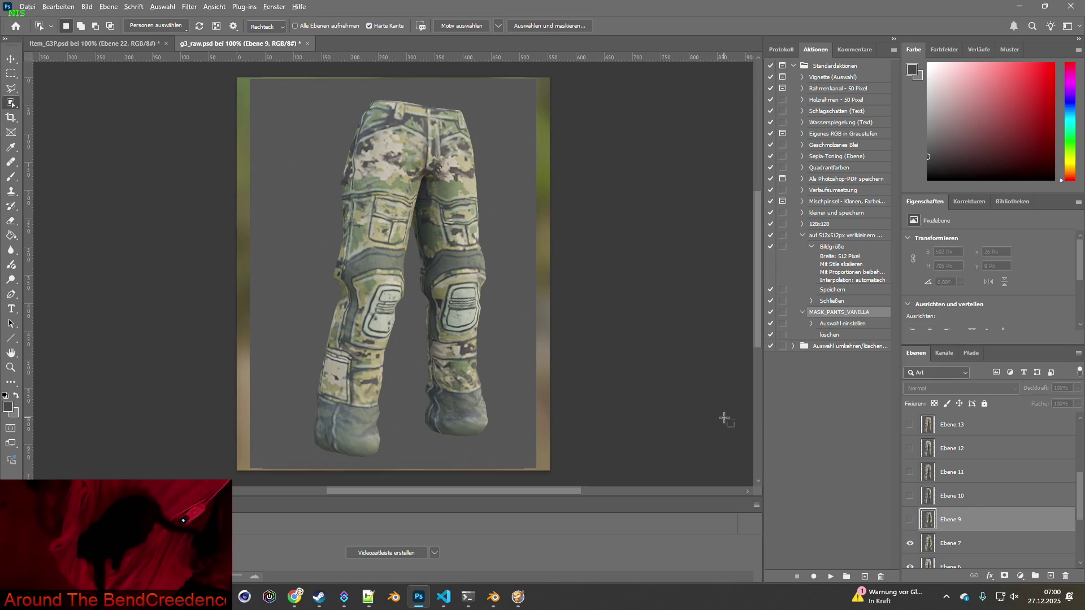
pyautogui.hotkey('alt', 'Tab')
# - Load G3_Pants_8.png onto the pants in Blender
pyautogui.click(420, 539)
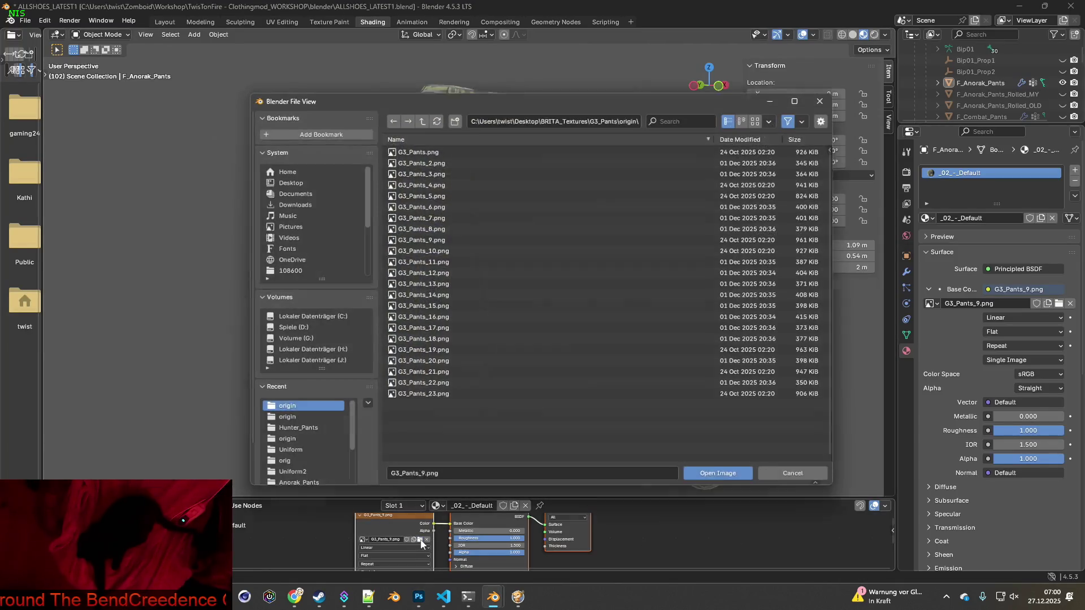
pyautogui.click(430, 228)
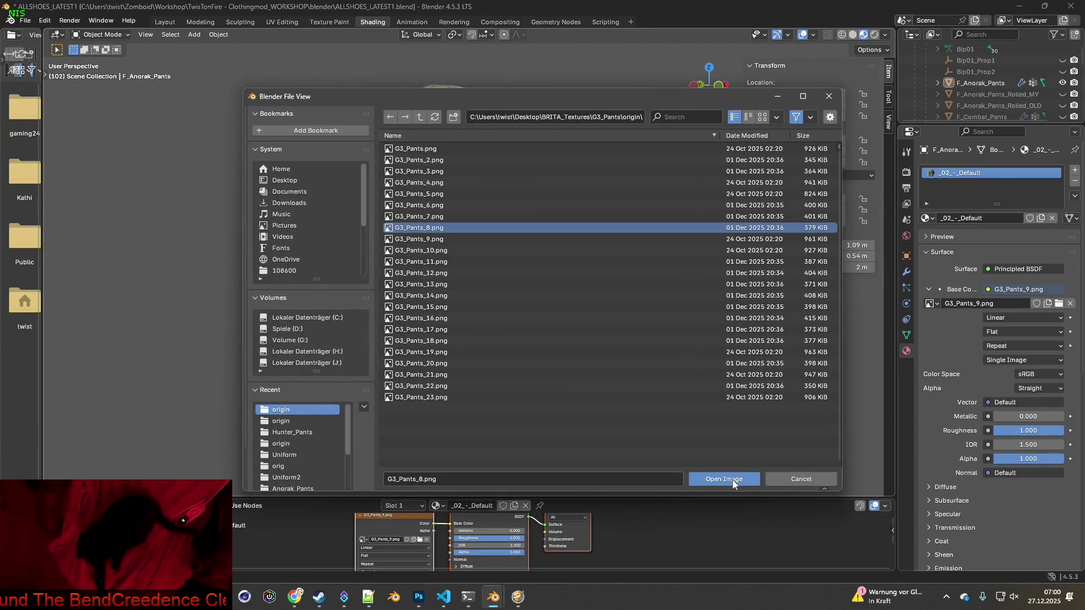
pyautogui.click(723, 479)
pyautogui.hotkey('alt', 'Tab')
pyautogui.hotkey('alt', 'Tab')
pyautogui.hotkey('alt', 'Tab')
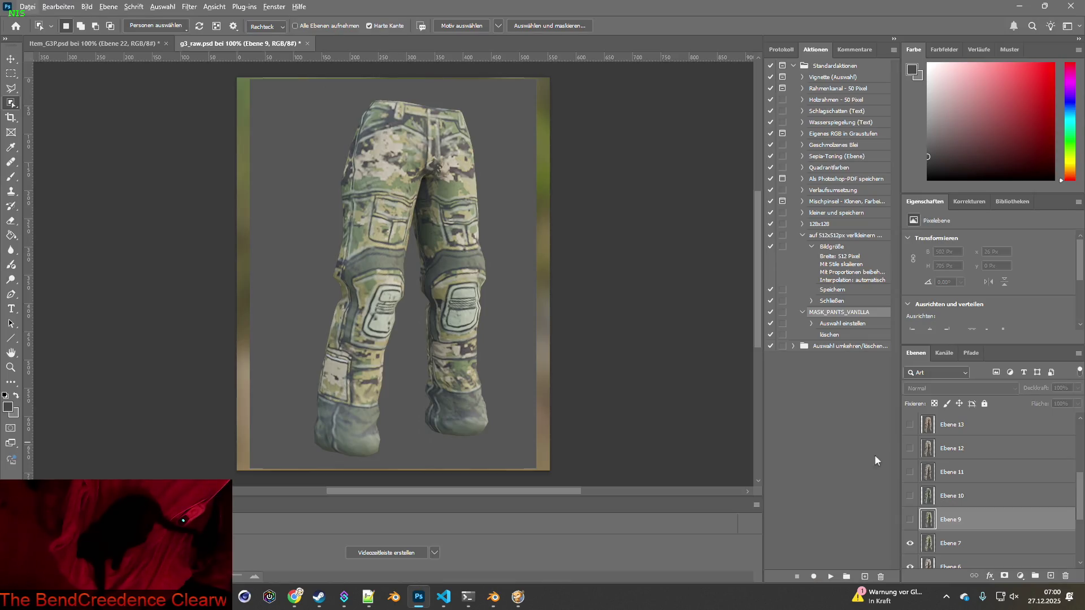
# - Rename layer Ebene 7 to 'Ebene 8', hide it, and select Ebene 6
pyautogui.doubleClick(961, 543)
pyautogui.click(959, 541)
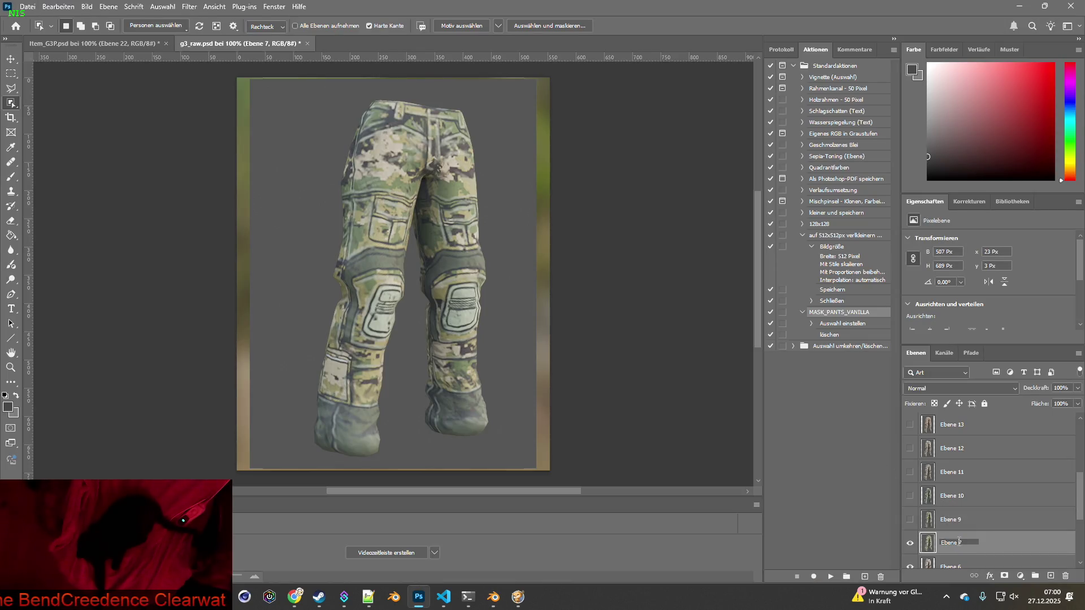
pyautogui.write('8')
pyautogui.press('Return')
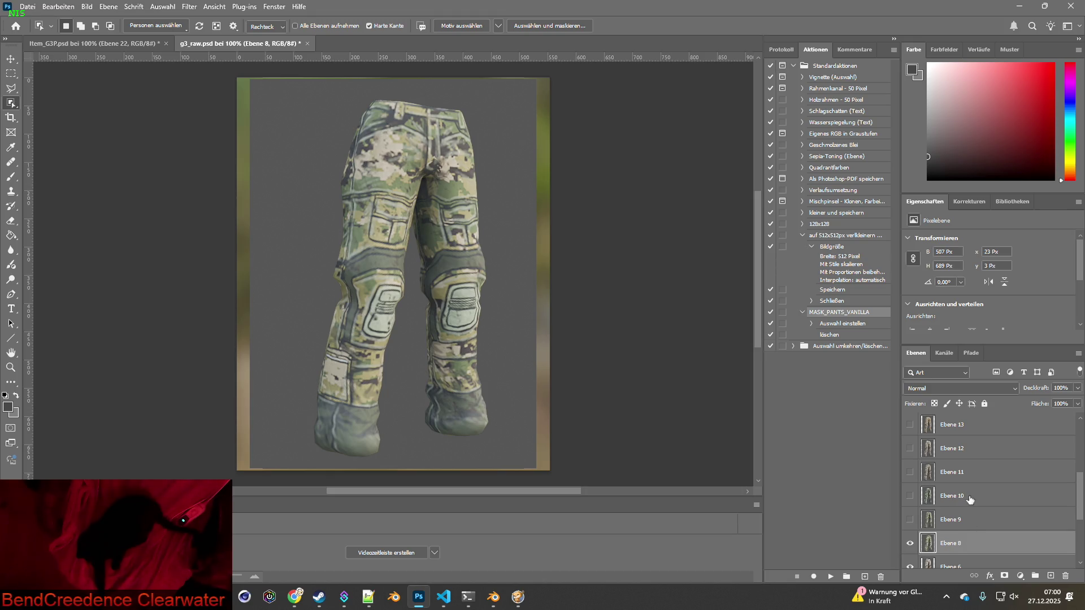
pyautogui.scroll(-3, 970, 500)
pyautogui.click(909, 472)
pyautogui.click(933, 497)
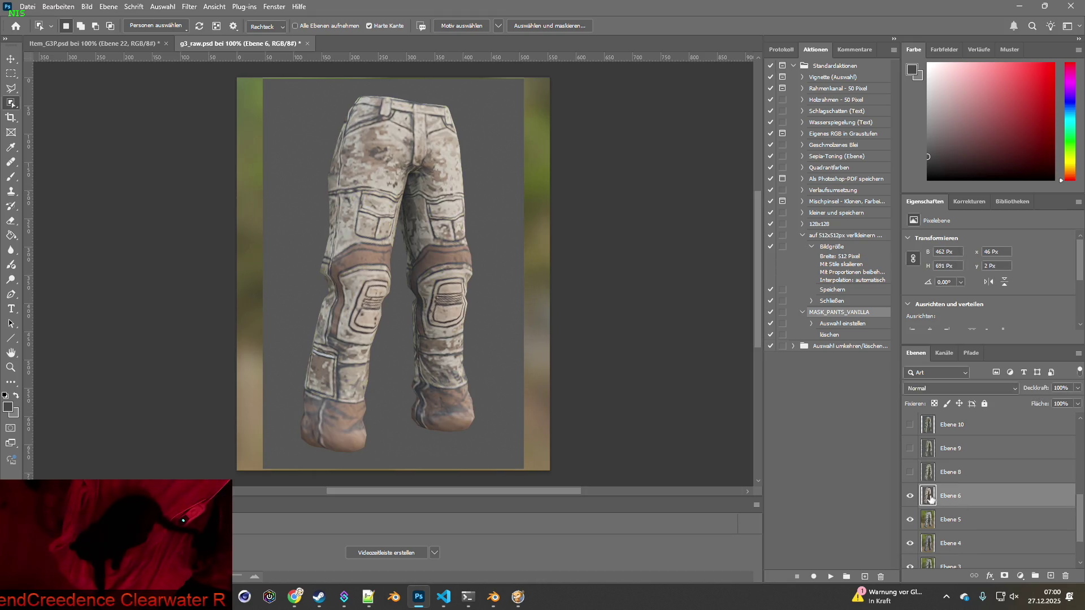
pyautogui.hotkey('alt', 'Tab')
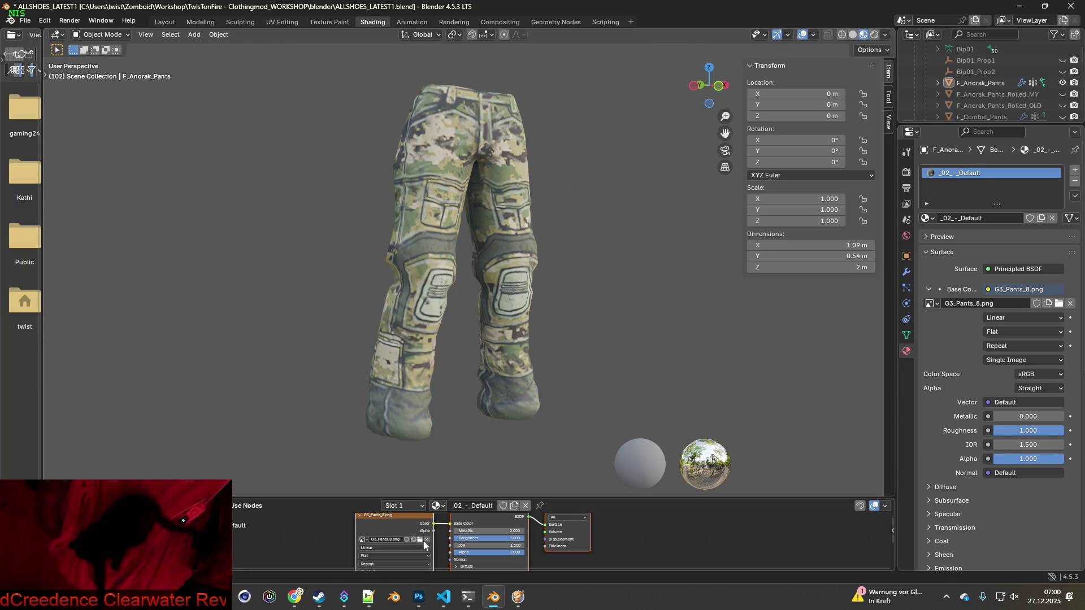
# - Load G3_Pants_7.png onto the pants in Blender
pyautogui.click(421, 542)
pyautogui.click(480, 217)
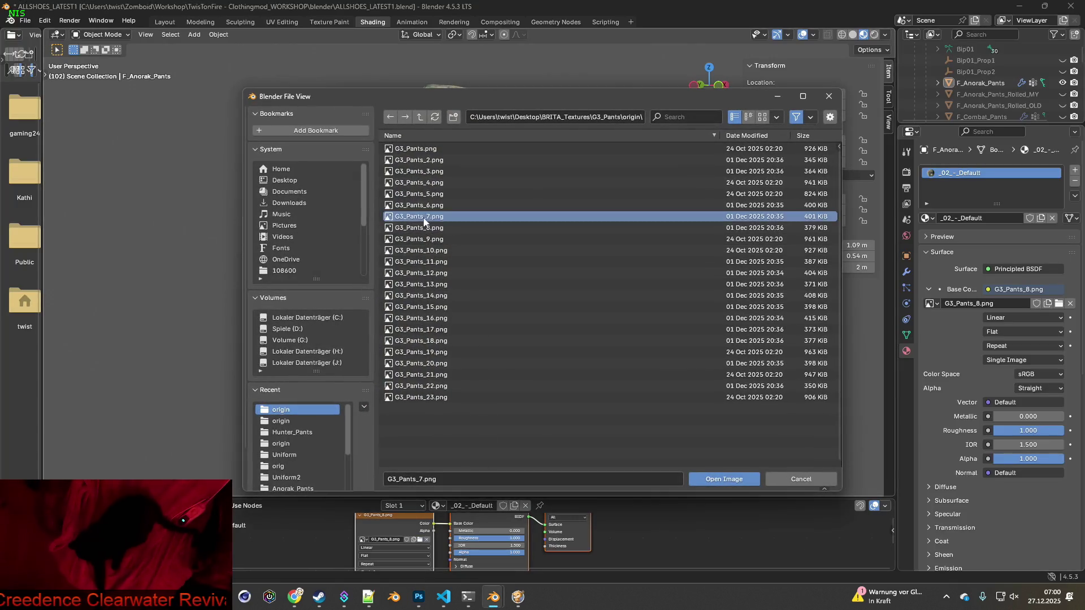
pyautogui.press('Return')
pyautogui.hotkey('alt', 'Tab')
pyautogui.hotkey('alt', 'Tab')
pyautogui.hotkey('alt', 'Tab')
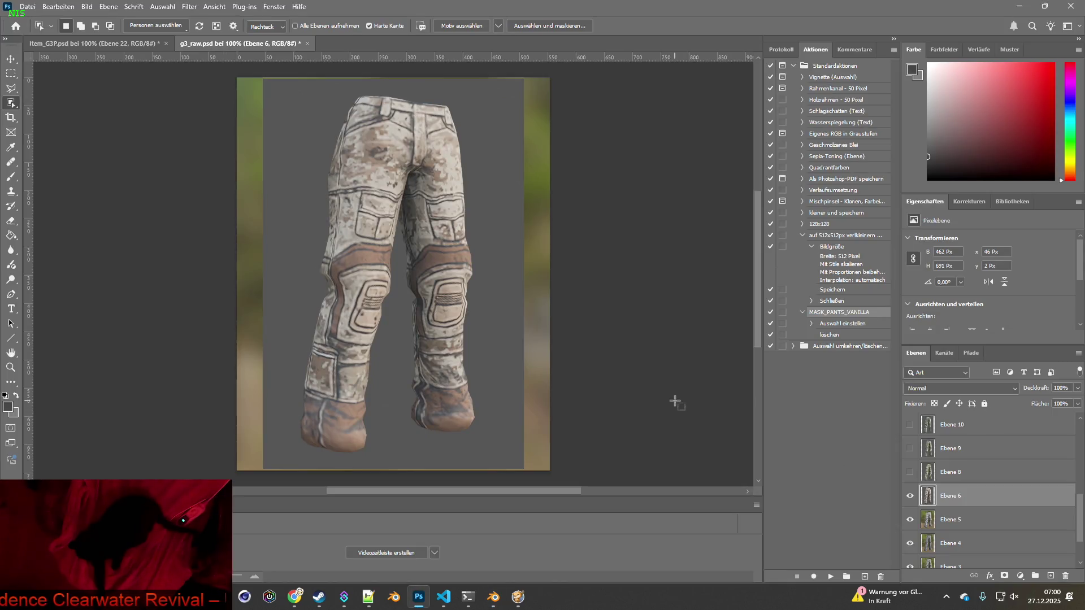
# - Rename layer Ebene 6 to 'Ebene 7', hide it, and select Ebene 5
pyautogui.doubleClick(959, 496)
pyautogui.write('Ebene 5')
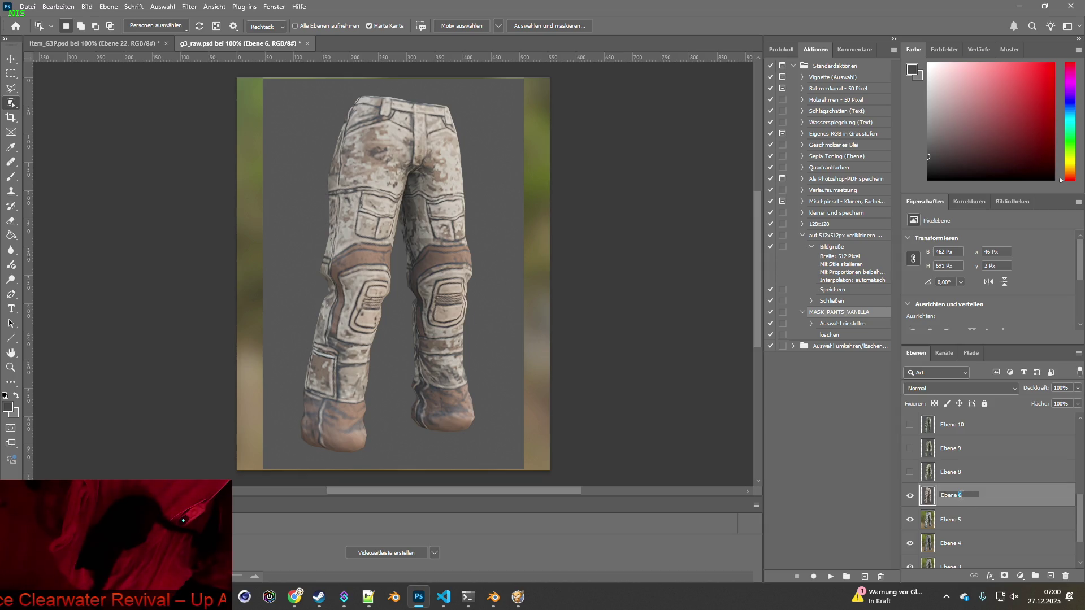
pyautogui.write('7')
pyautogui.press('Return')
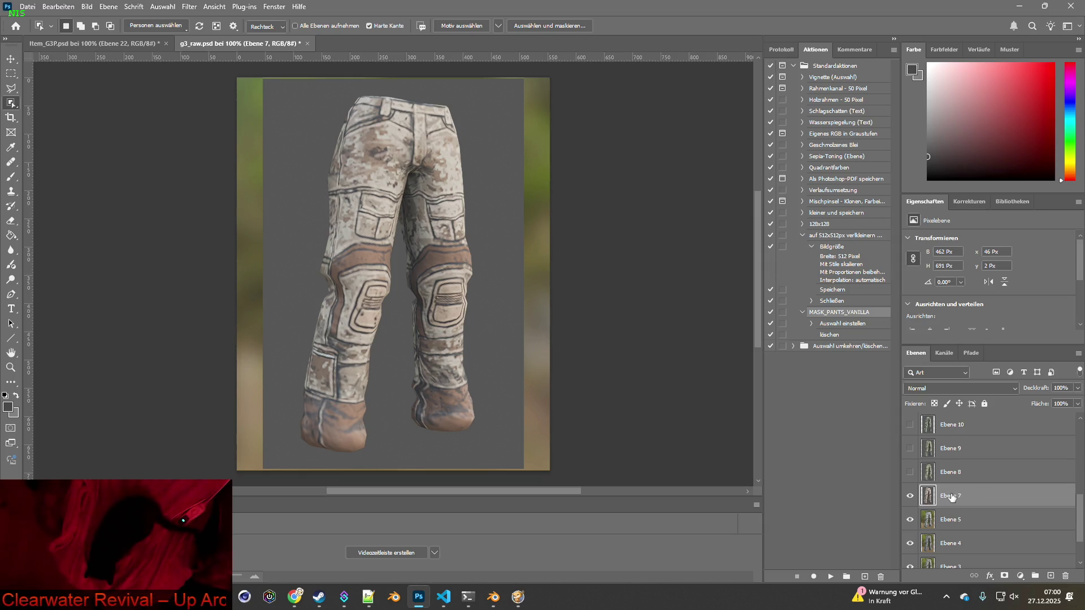
pyautogui.click(910, 496)
pyautogui.click(933, 520)
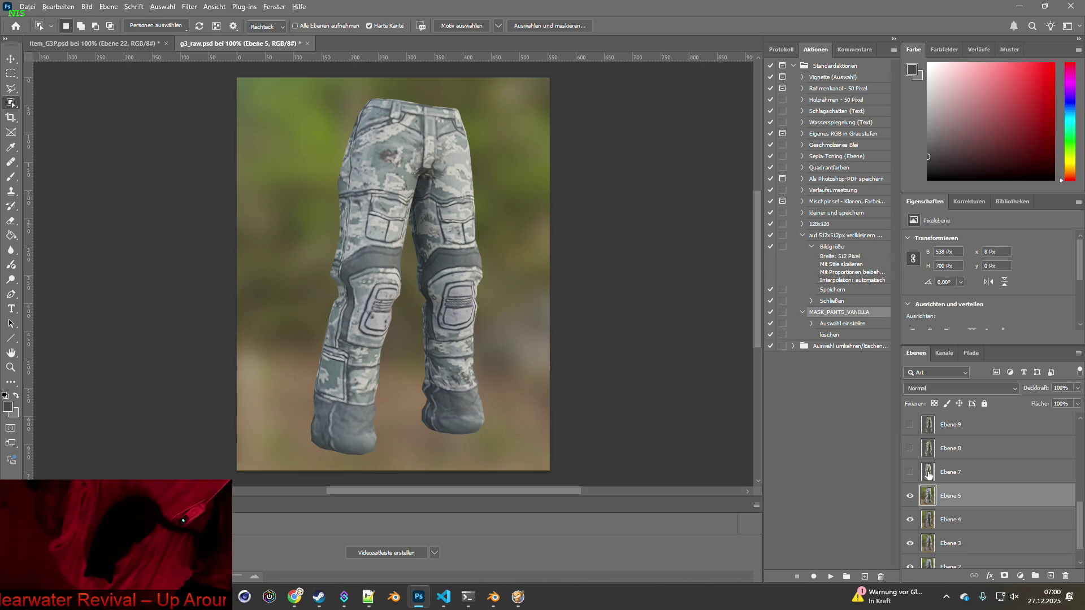
pyautogui.hotkey('alt', 'Tab')
pyautogui.click(421, 541)
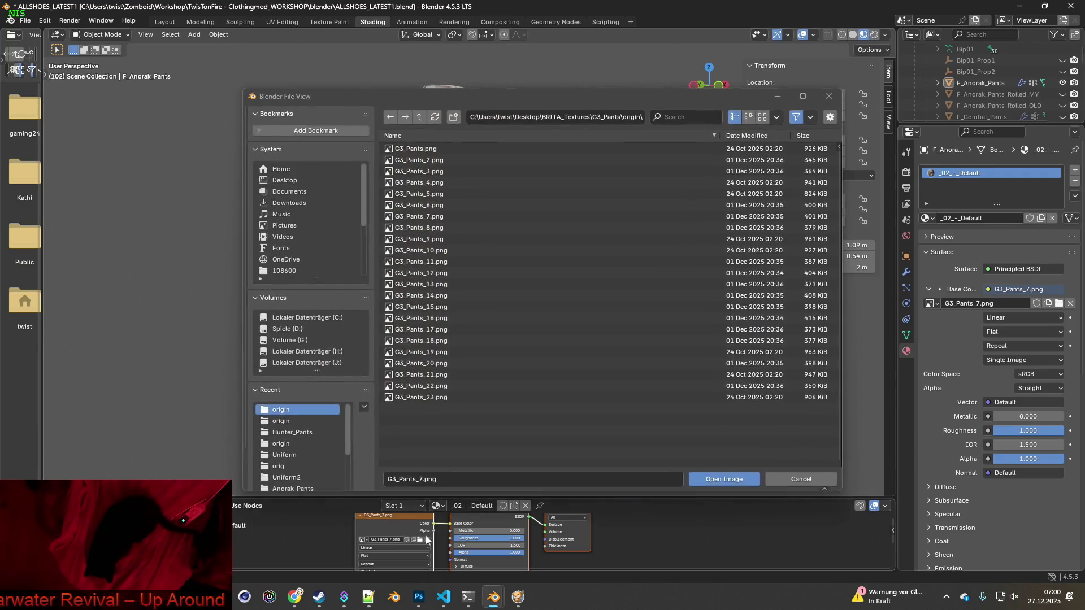
# - Load G3_Pants_6.png onto the pants in Blender and compare it with Photoshop
pyautogui.click(426, 205)
pyautogui.click(734, 479)
pyautogui.hotkey('alt', 'Tab')
pyautogui.hotkey('alt', 'Tab')
pyautogui.hotkey('alt', 'Tab')
pyautogui.hotkey('alt', 'Tab')
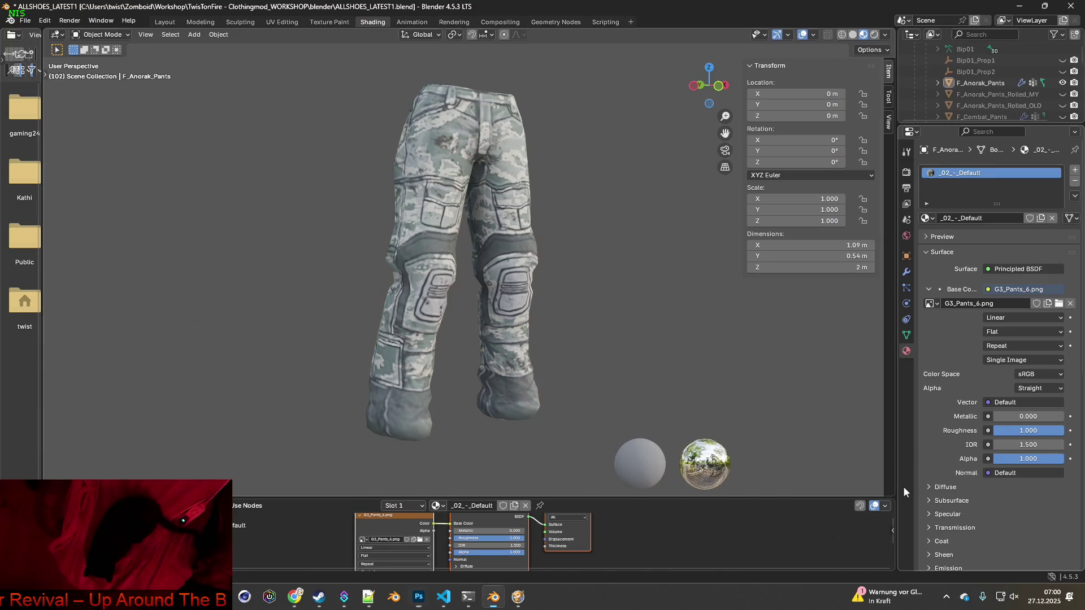
pyautogui.hotkey('alt', 'Tab')
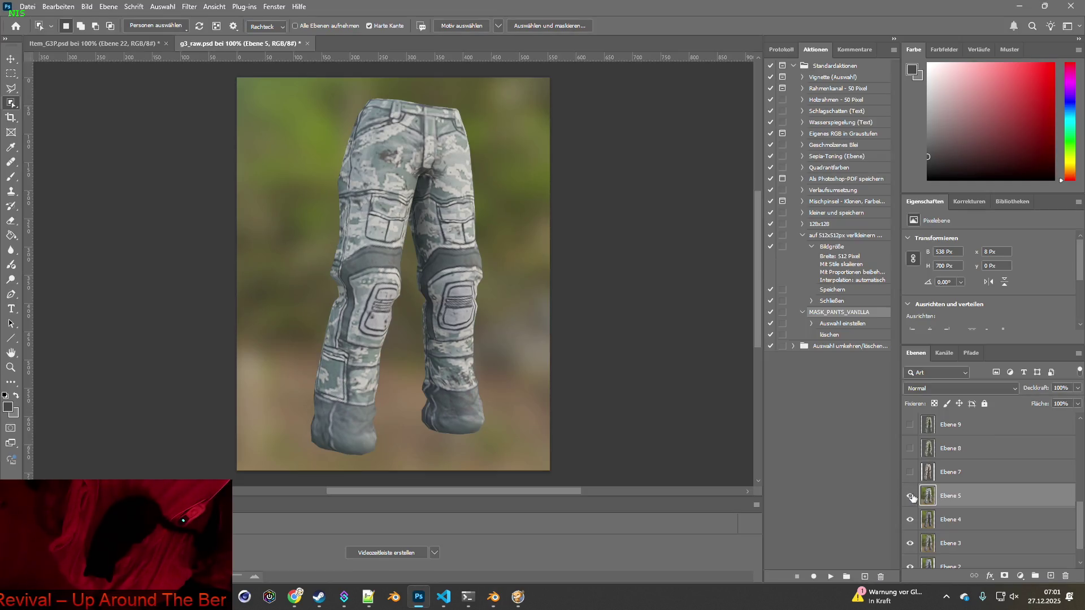
# - Rename the Ebene 5 layer to Ebene 6 in Photoshop
pyautogui.doubleClick(958, 497)
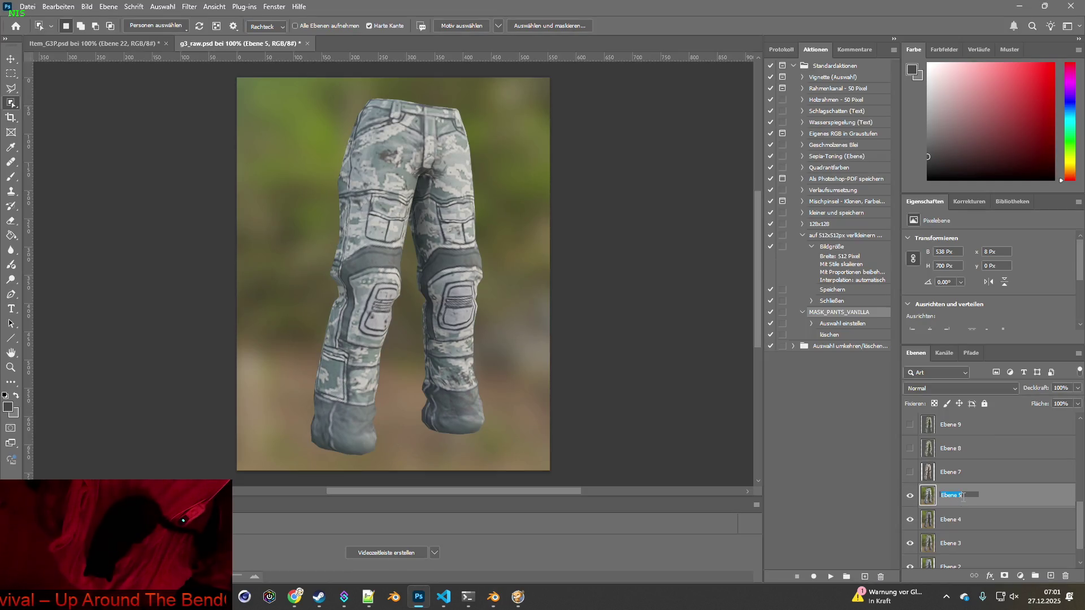
pyautogui.press('Return')
pyautogui.scroll(-1, 974, 500)
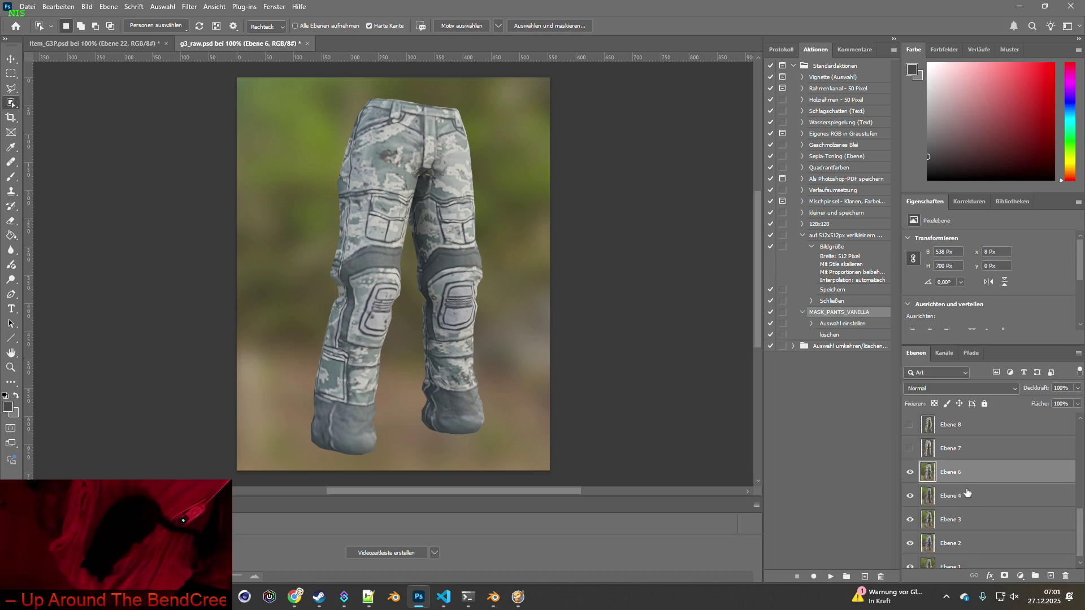
# - Load G3_Pants_5 onto the pants in Blender and hide camo layer Ebene 6
pyautogui.hotkey('alt', 'Tab')
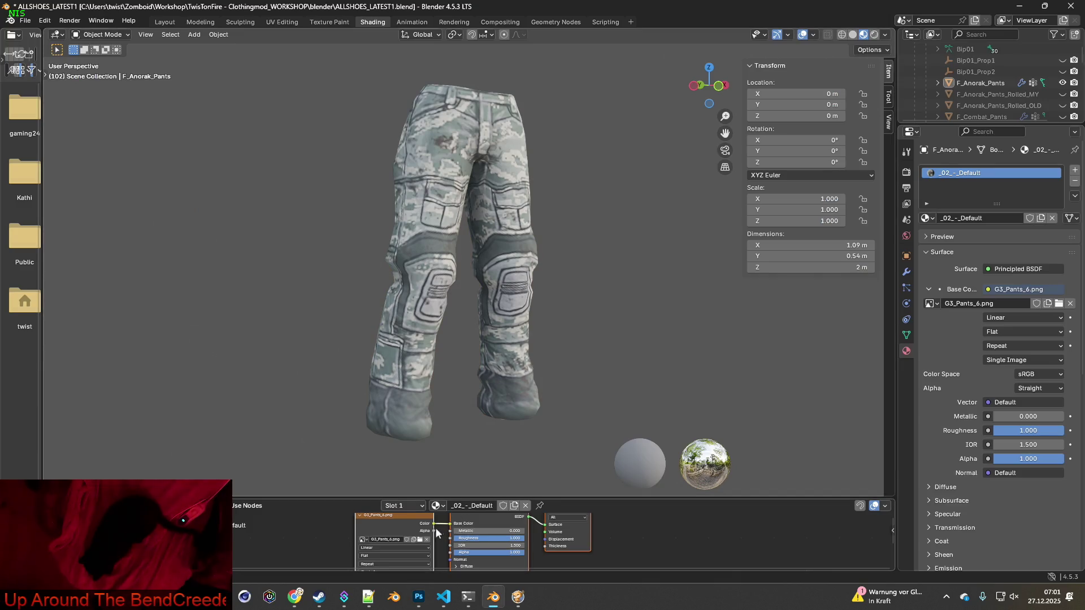
pyautogui.click(423, 541)
pyautogui.click(429, 195)
pyautogui.click(716, 479)
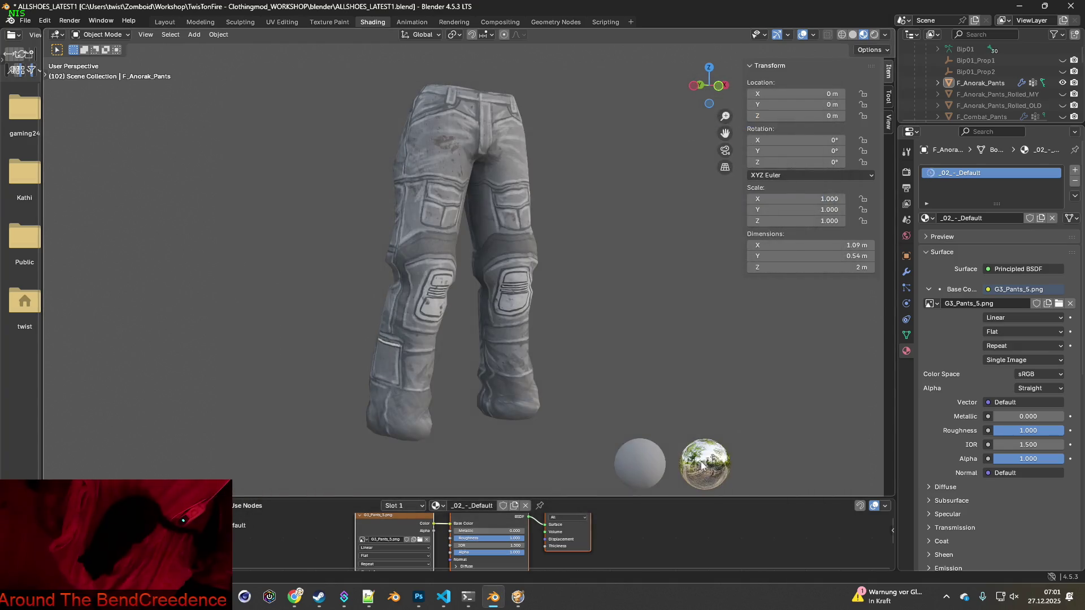
pyautogui.hotkey('alt', 'Tab')
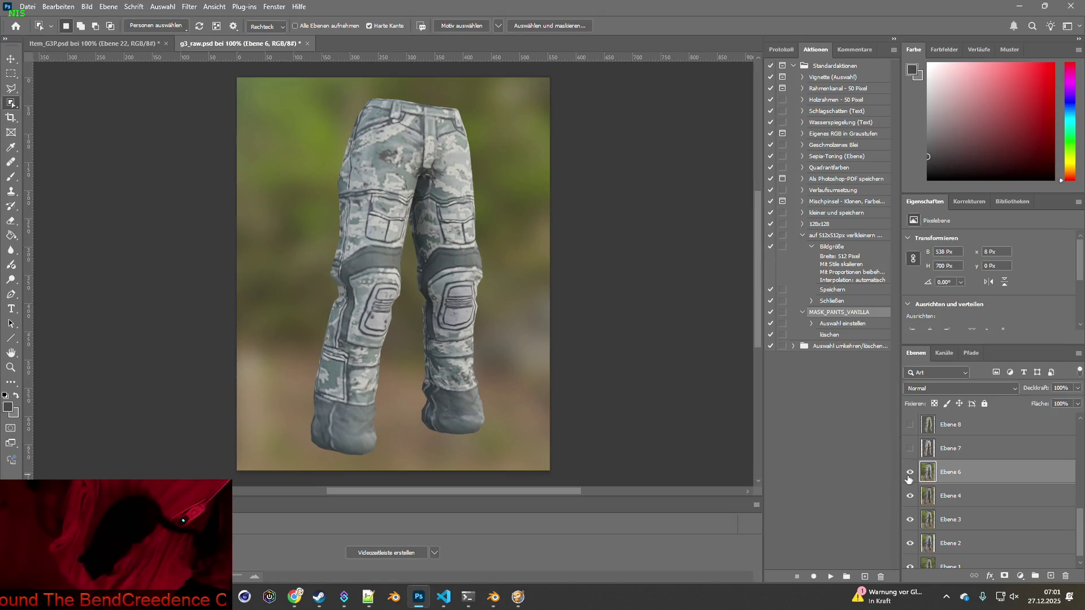
pyautogui.click(909, 472)
pyautogui.hotkey('alt', 'Tab')
pyautogui.hotkey('alt', 'Tab')
pyautogui.hotkey('alt', 'Tab')
pyautogui.hotkey('alt', 'Tab')
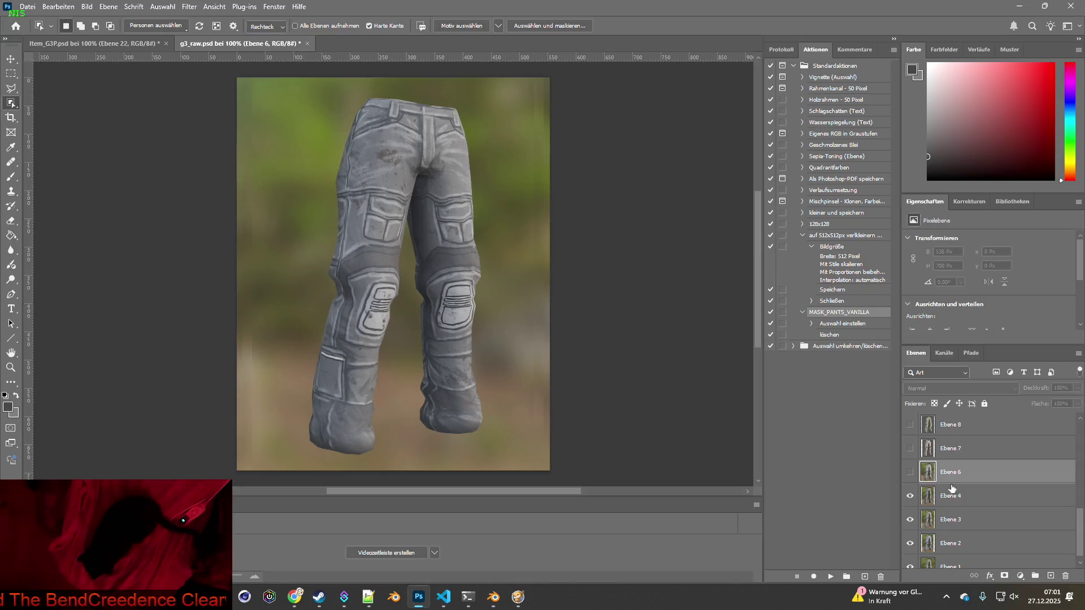
# - Rename Ebene 4 to Ebene 5, hide it, and select Ebene 3
pyautogui.click(955, 495)
pyautogui.doubleClick(960, 495)
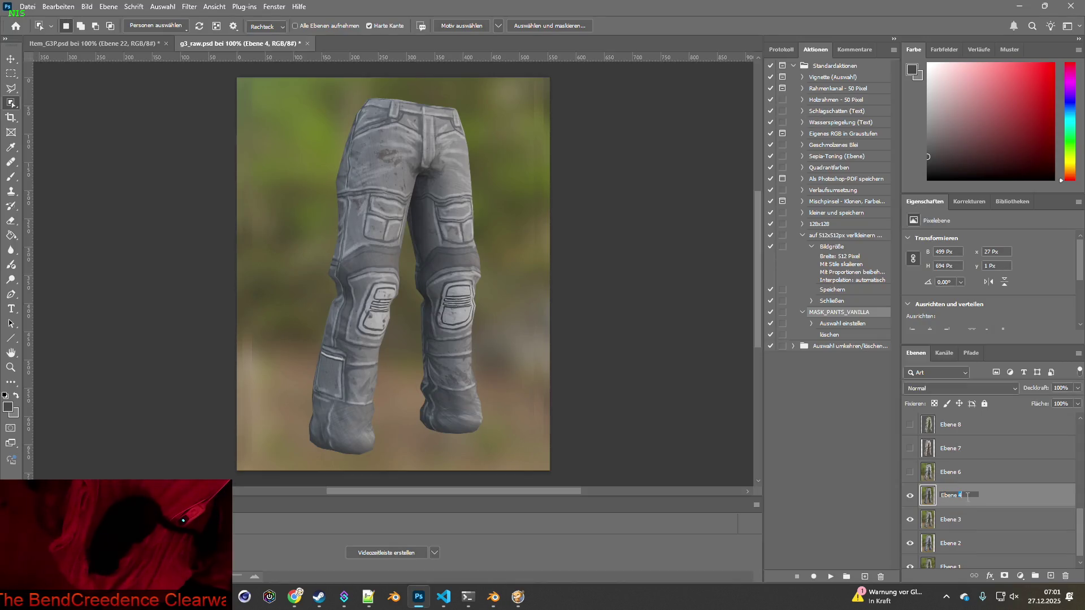
pyautogui.write('5')
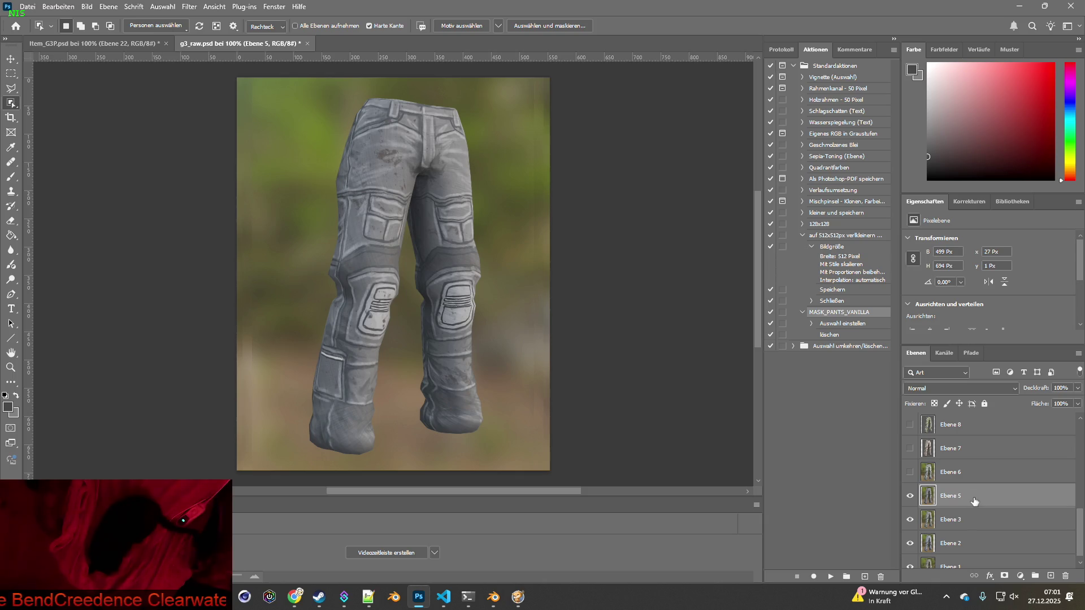
pyautogui.press('Return')
pyautogui.click(910, 486)
pyautogui.click(956, 513)
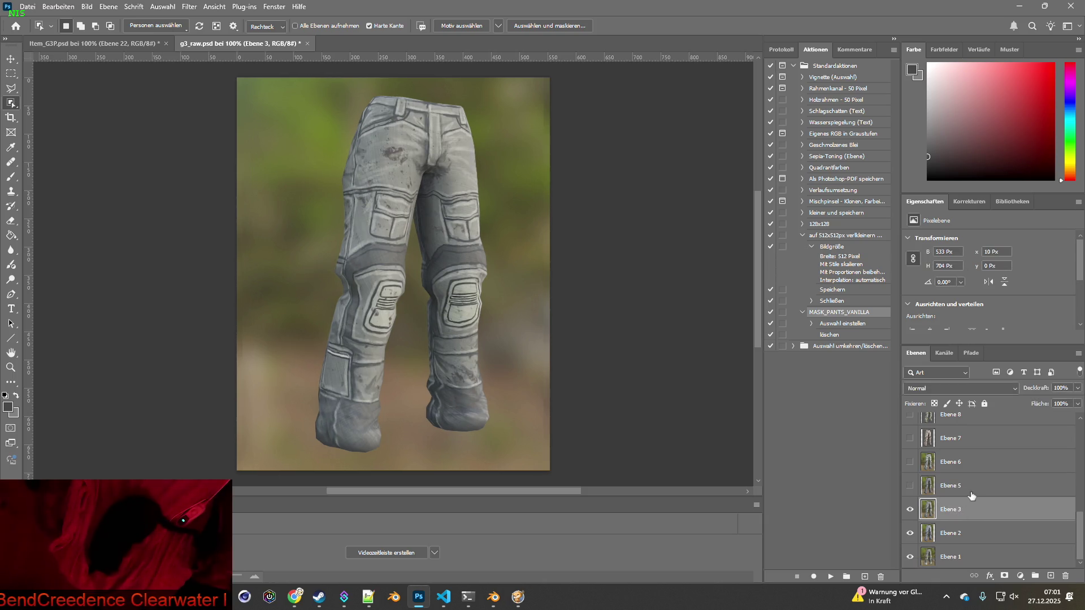
# - Load G3_Pants_4 onto the pants in Blender and compare with Photoshop
pyautogui.hotkey('alt', 'Tab')
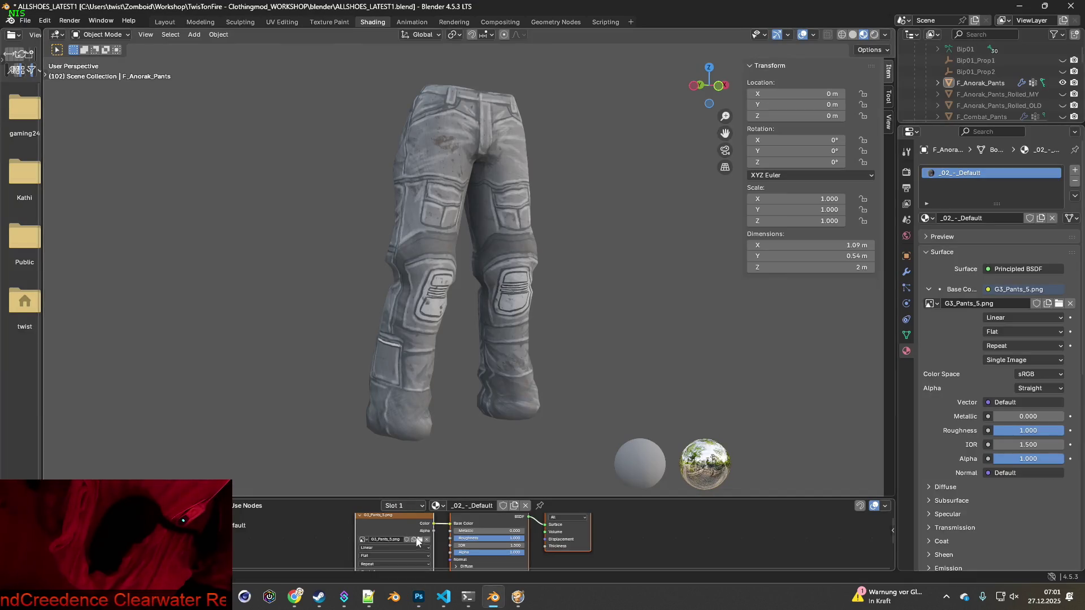
pyautogui.click(419, 539)
pyautogui.click(418, 182)
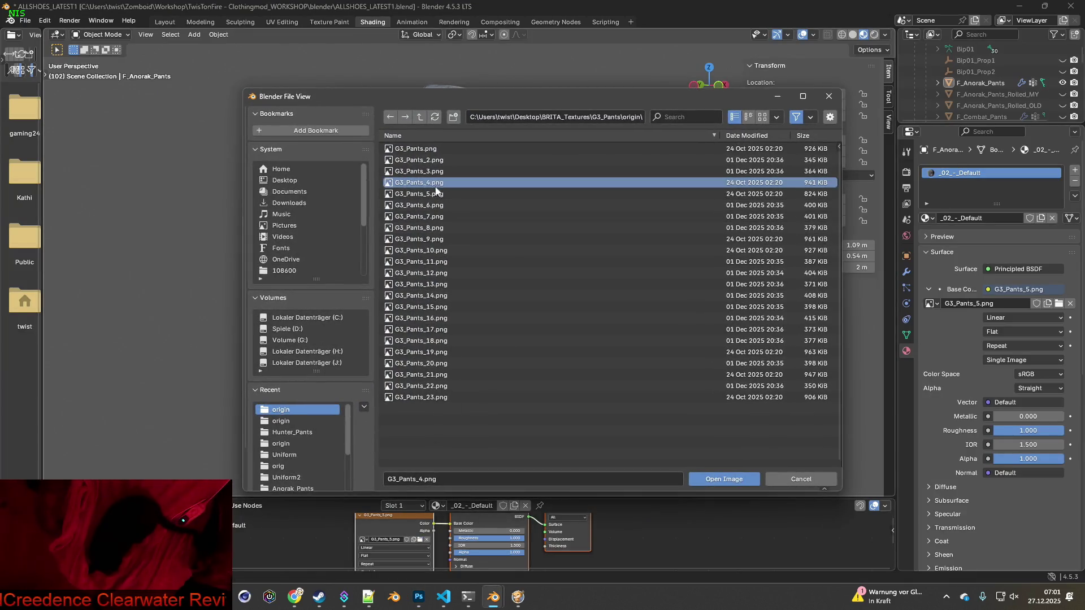
pyautogui.click(724, 479)
pyautogui.hotkey('alt', 'Tab')
pyautogui.hotkey('alt', 'Tab')
pyautogui.hotkey('alt', 'Tab')
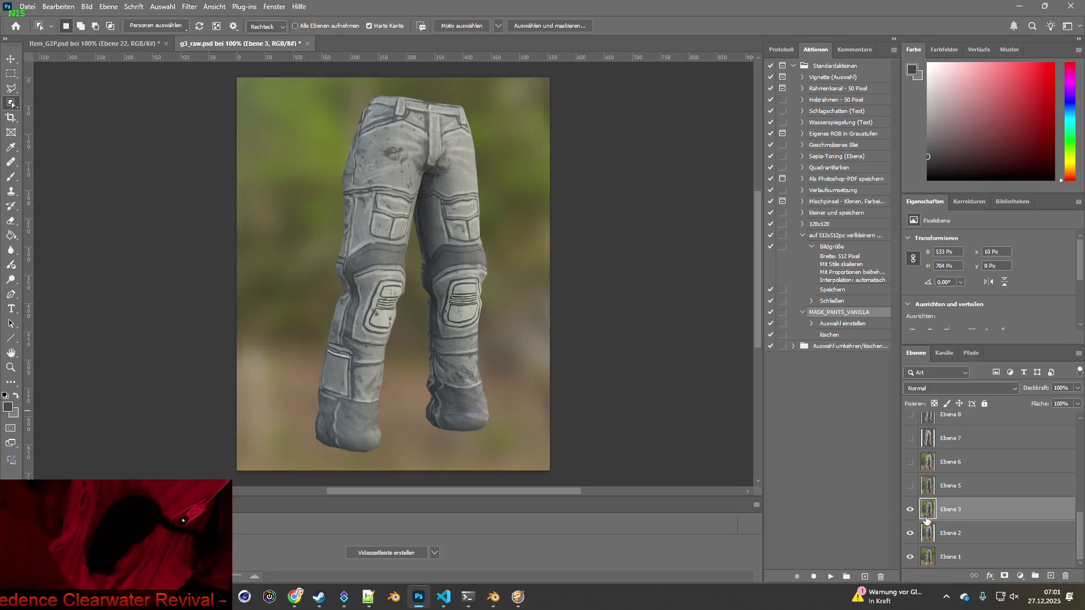
pyautogui.hotkey('alt', 'Tab')
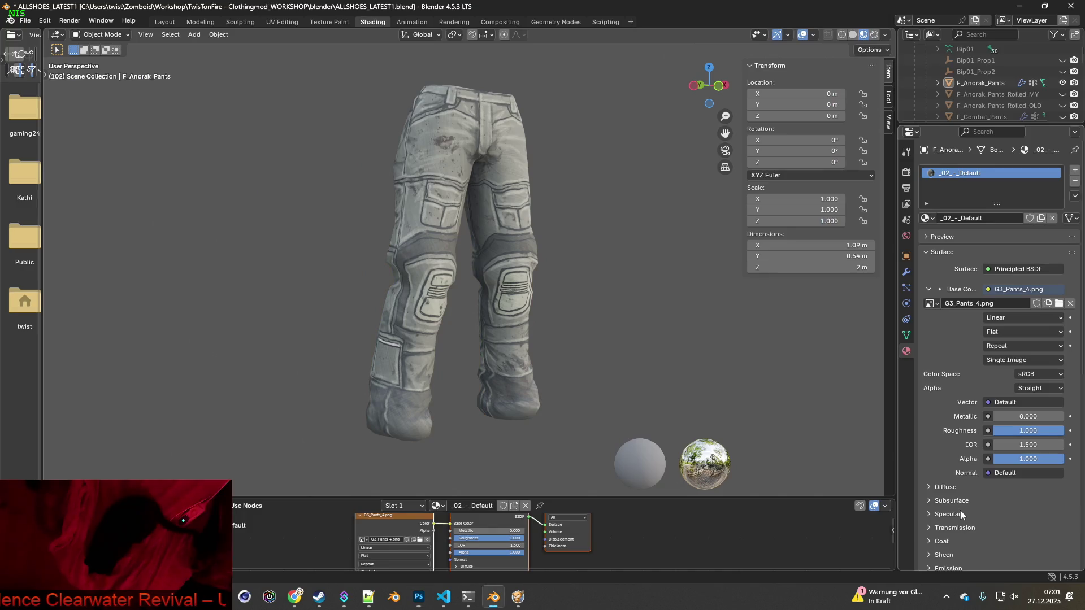
pyautogui.hotkey('alt', 'Tab')
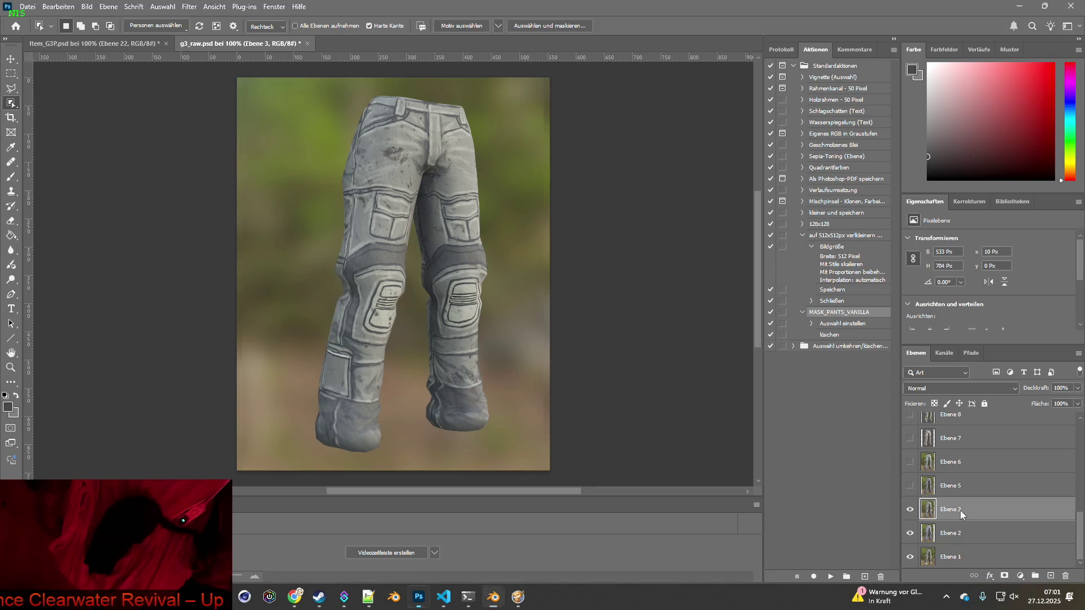
# - Rename Ebene 3 to Ebene 4, hide it, and select Ebene 2
pyautogui.doubleClick(958, 509)
pyautogui.write('4')
pyautogui.press('Return')
pyautogui.click(910, 509)
pyautogui.click(972, 542)
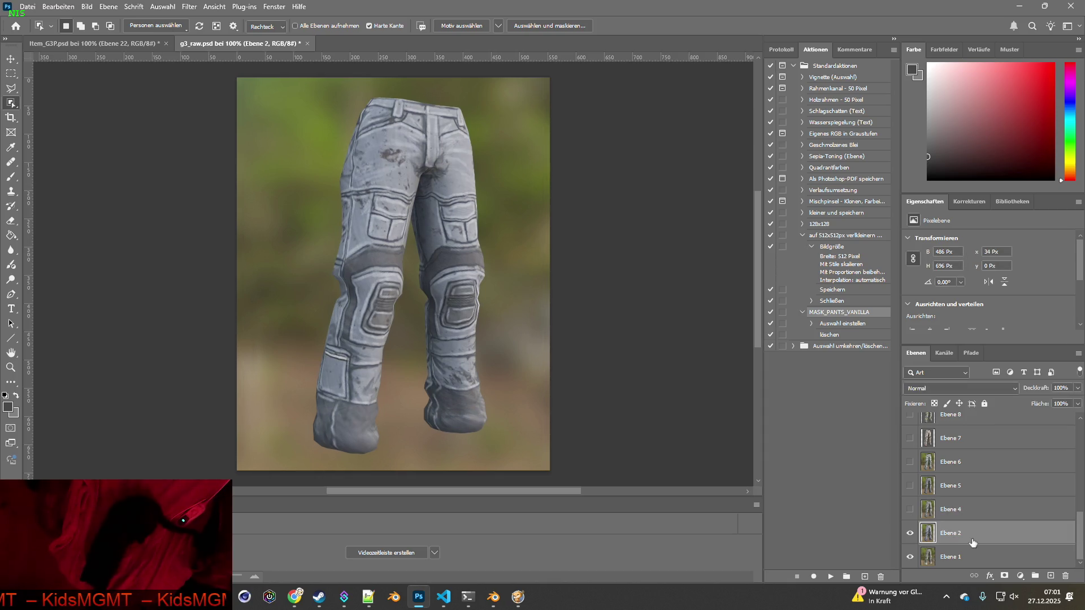
# - Load G3_Pants_3 onto the pants in Blender and compare renders with Photoshop
pyautogui.hotkey('alt', 'Tab')
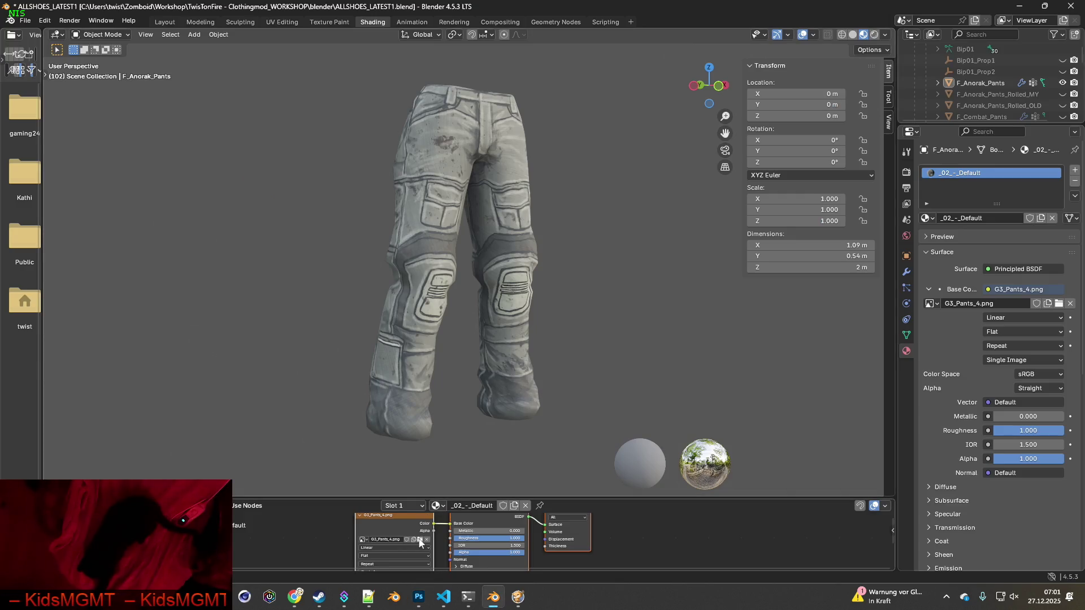
pyautogui.click(420, 540)
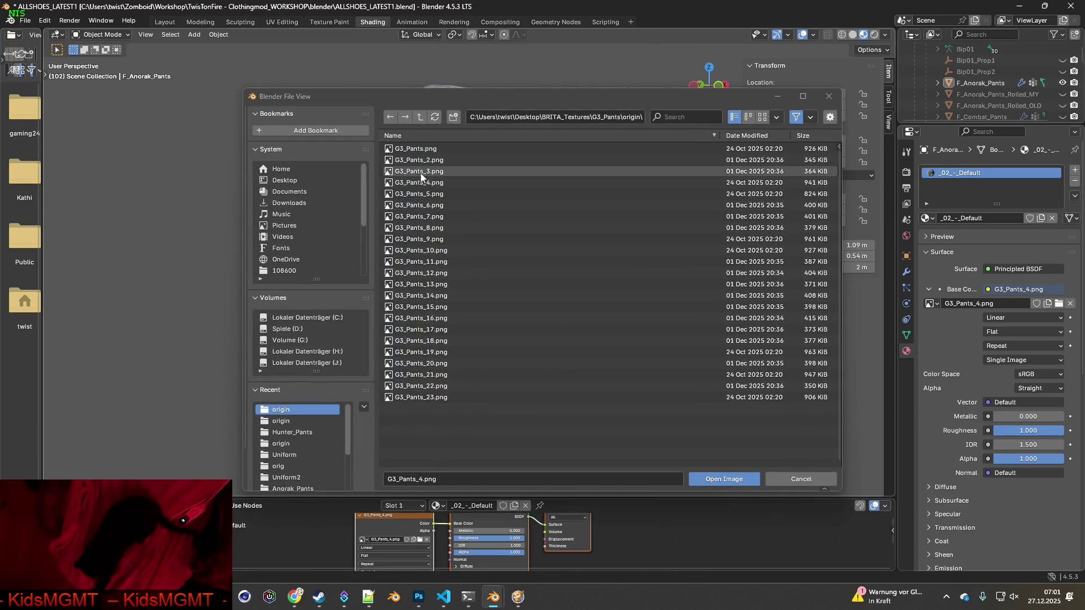
pyautogui.click(723, 479)
pyautogui.hotkey('alt', 'Tab')
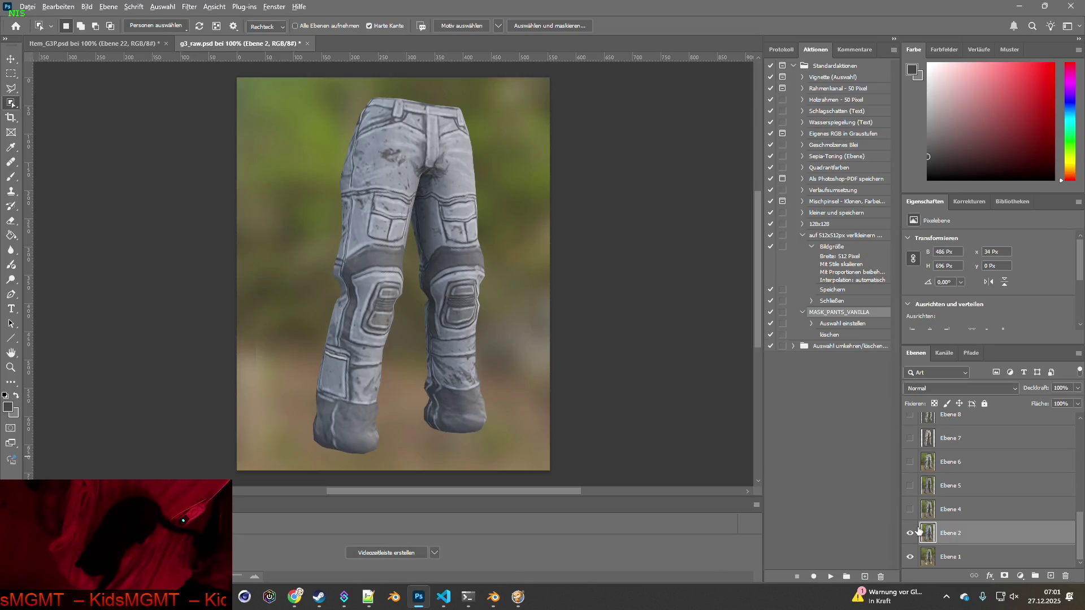
pyautogui.hotkey('alt', 'Tab')
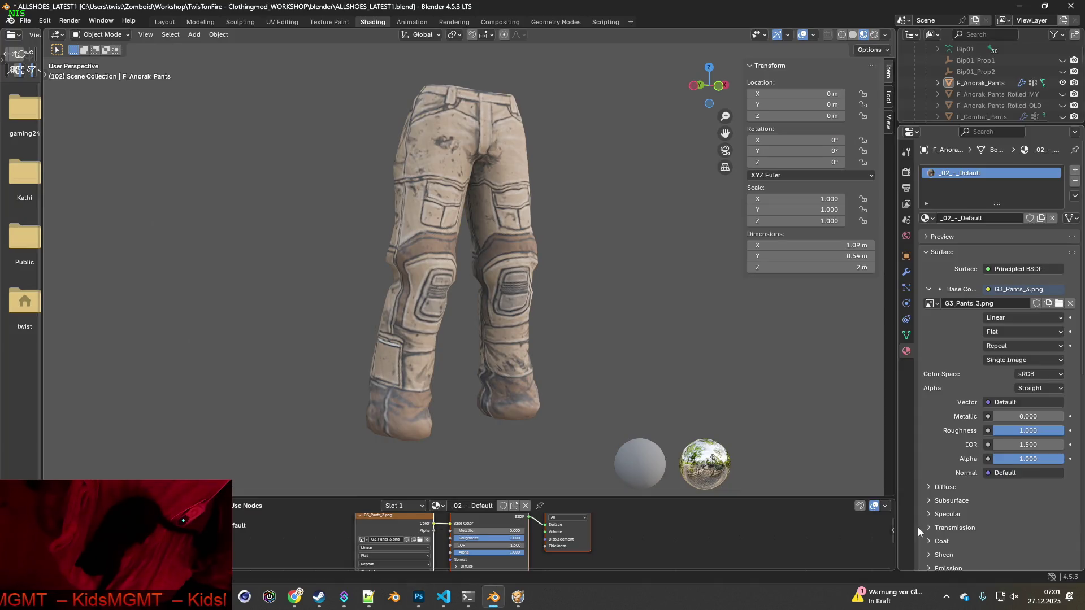
pyautogui.hotkey('alt', 'Tab')
pyautogui.hotkey('alt', 'Tab')
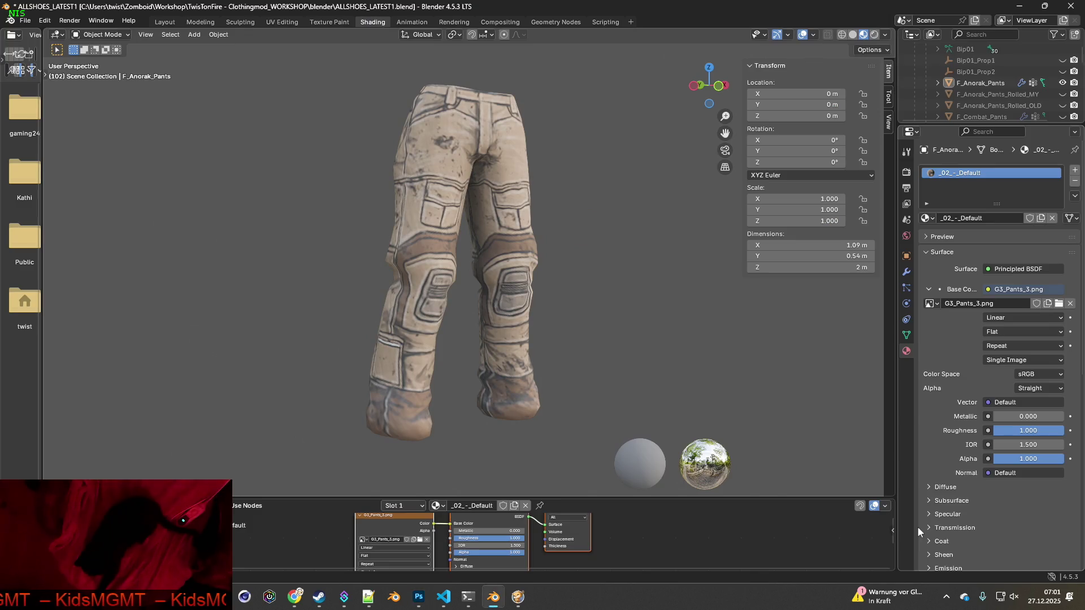
pyautogui.hotkey('alt', 'Tab')
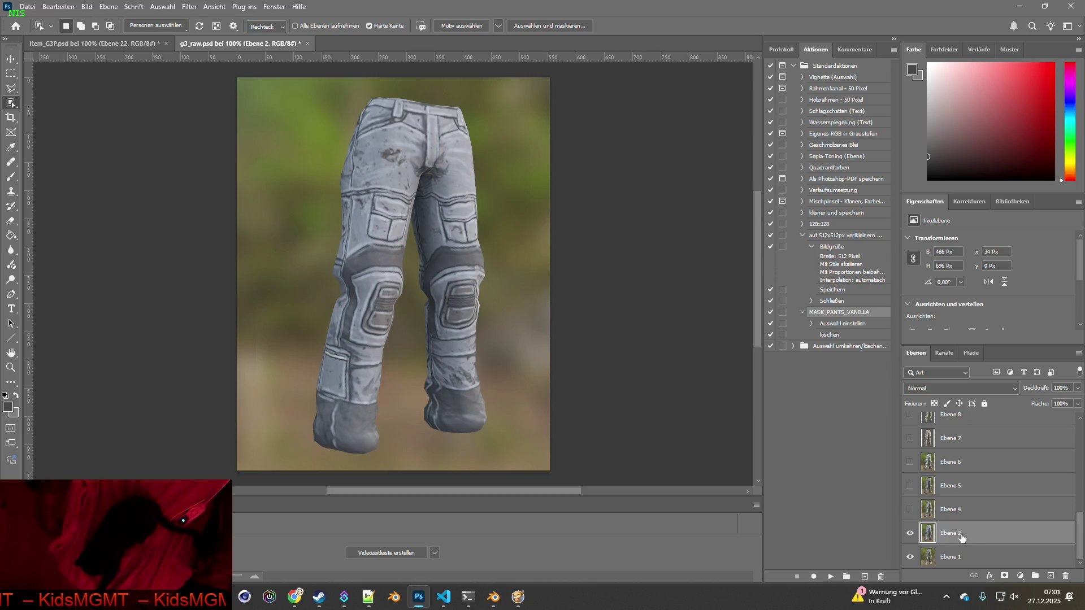
pyautogui.hotkey('alt', 'Tab')
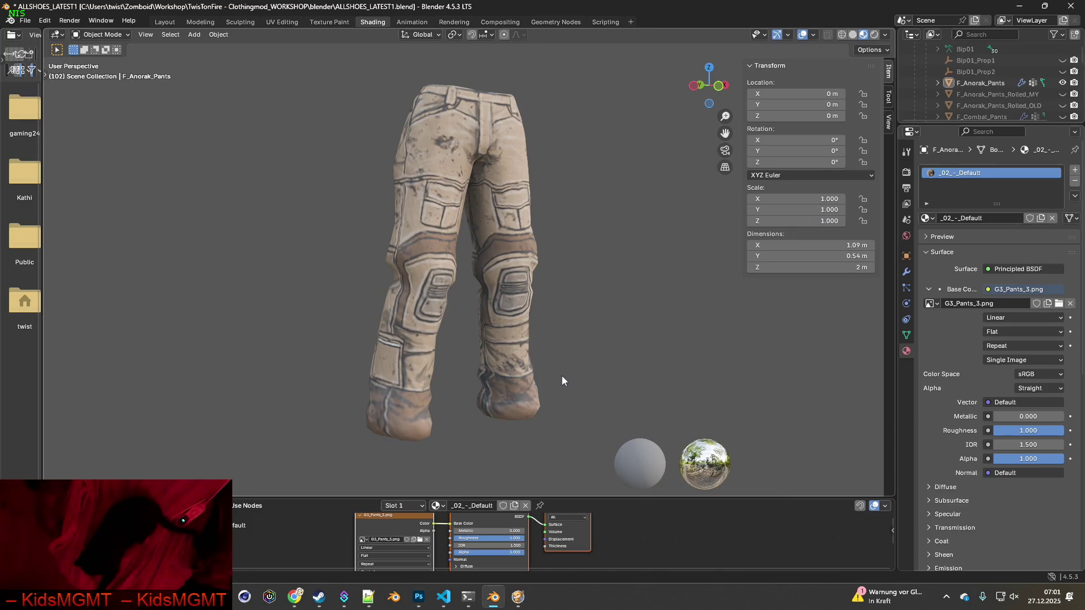
# - Capture the beige pants viewport, paste it as layer Ebene 3, and hide it
pyautogui.press('Print')
pyautogui.moveTo(310, 65); pyautogui.dragTo(598, 456)
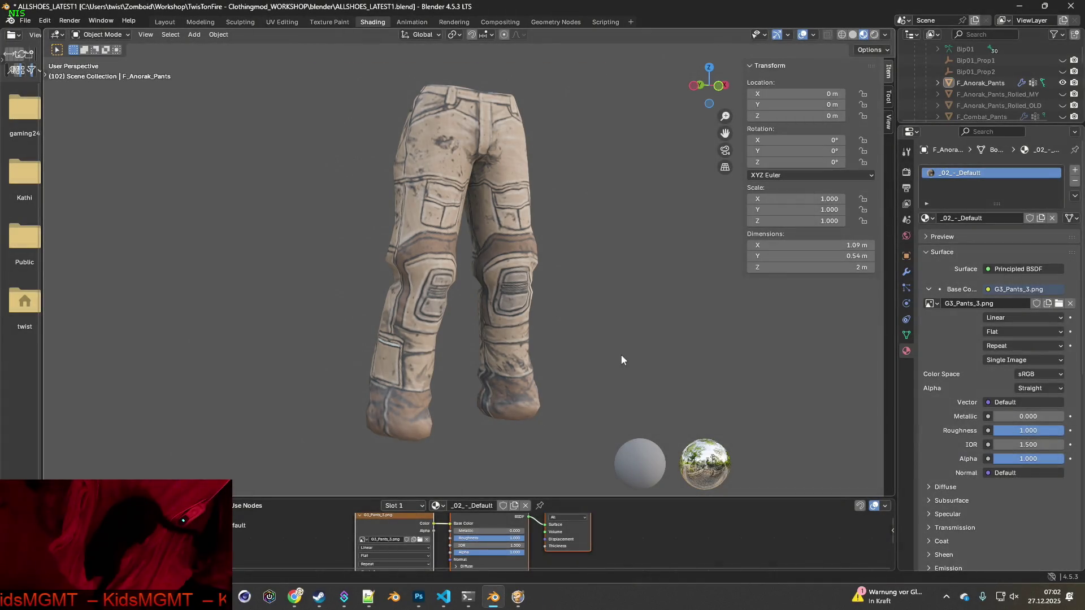
pyautogui.hotkey('alt', 'Tab')
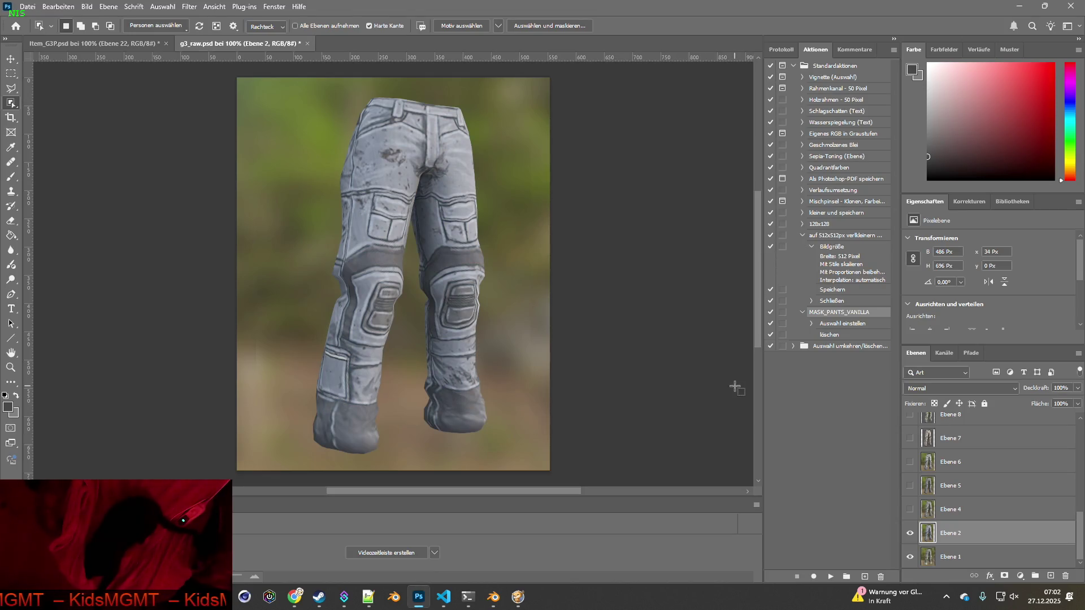
pyautogui.hotkey('ctrl', 'v')
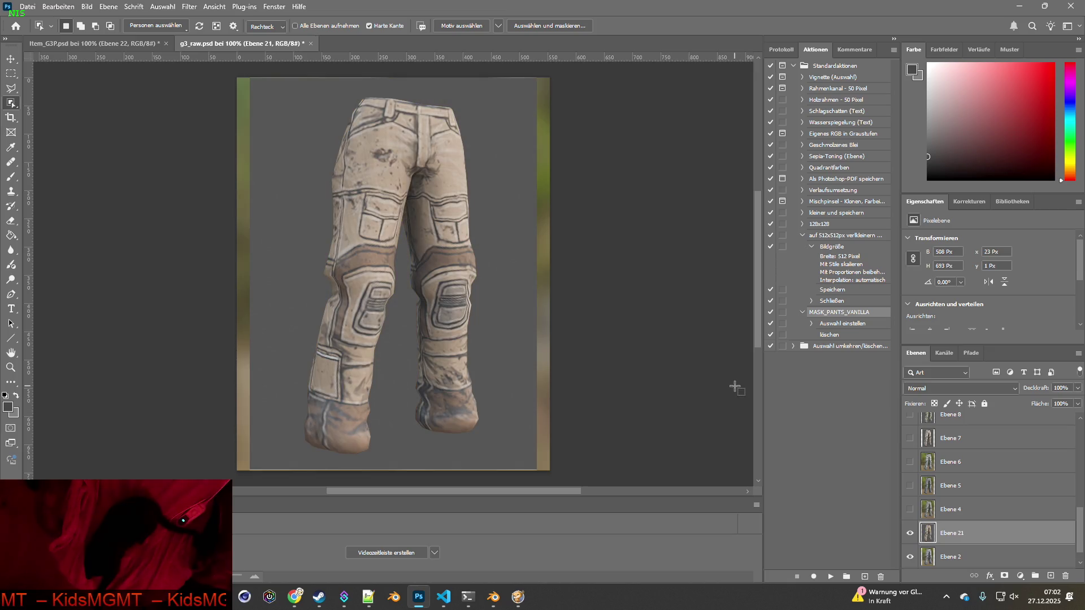
pyautogui.doubleClick(960, 534)
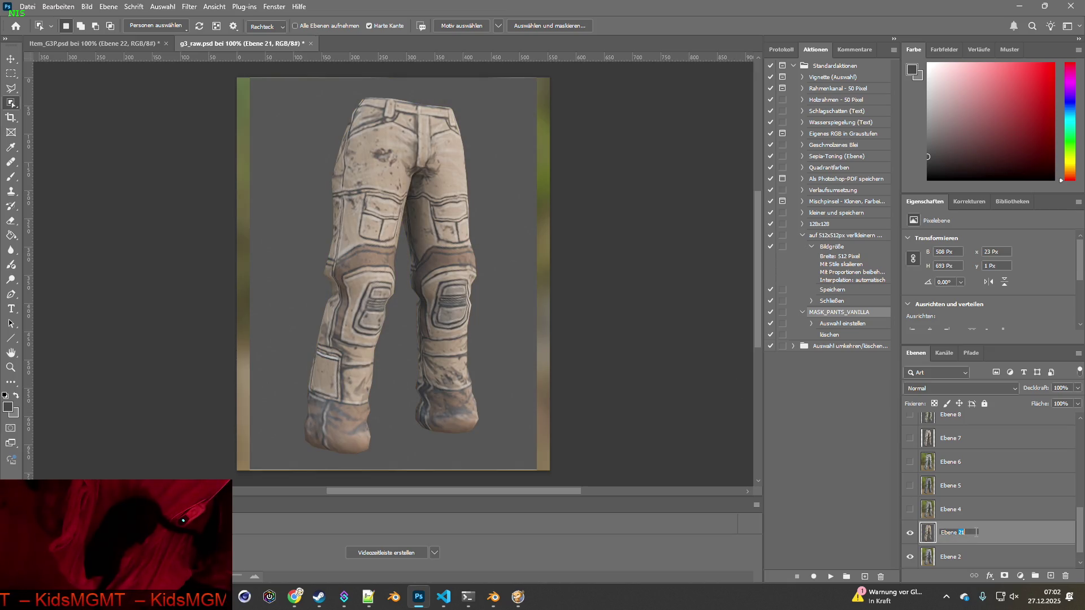
pyautogui.write('3')
pyautogui.press('Return')
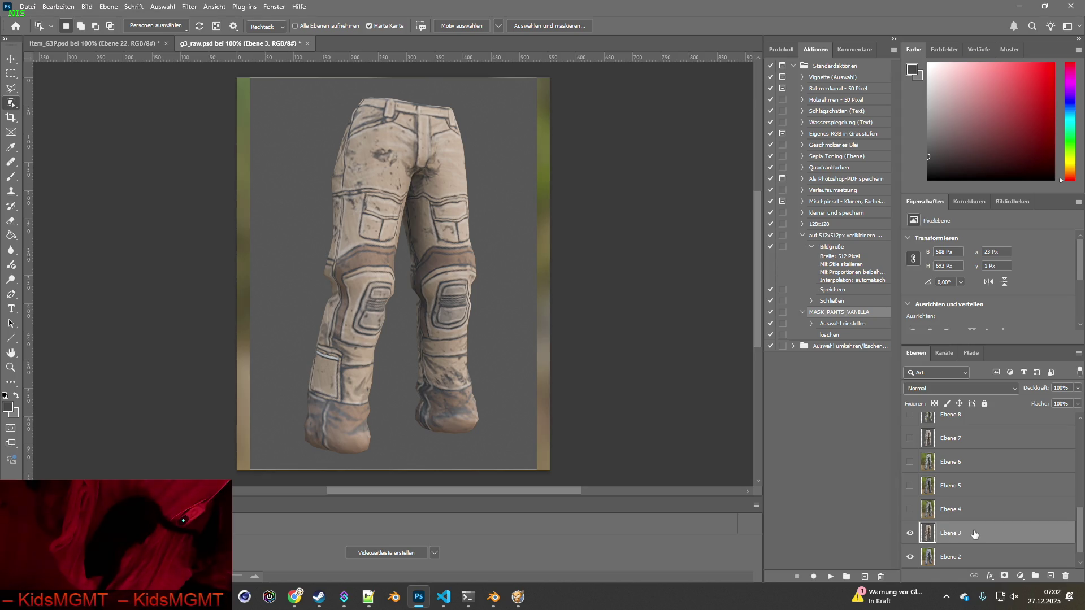
pyautogui.click(910, 533)
# - Load G3_Pants_2 onto the pants in Blender and compare with Photoshop
pyautogui.hotkey('alt', 'Tab')
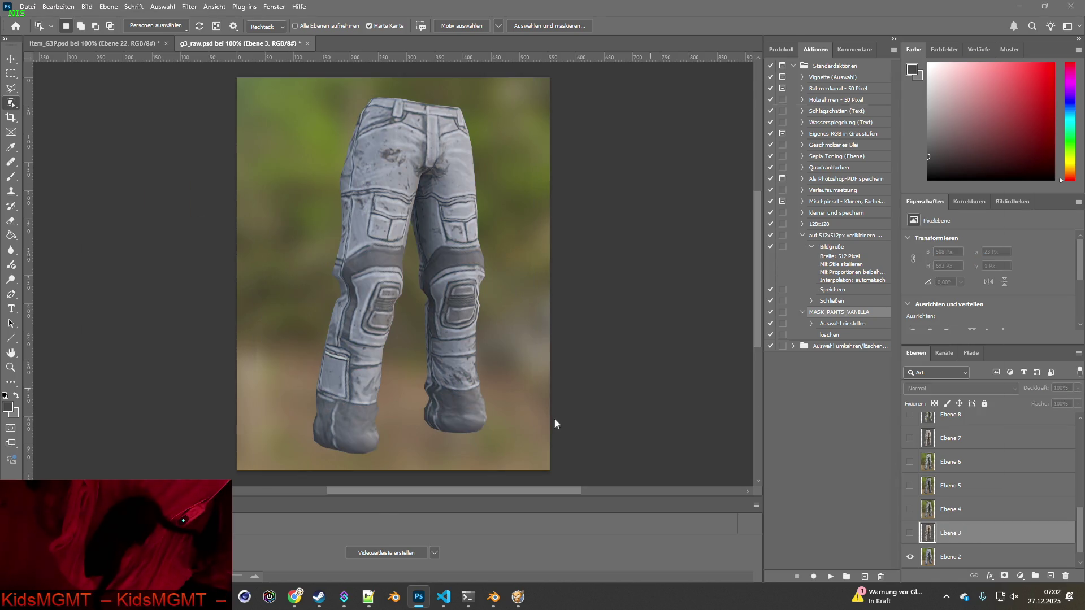
pyautogui.click(420, 539)
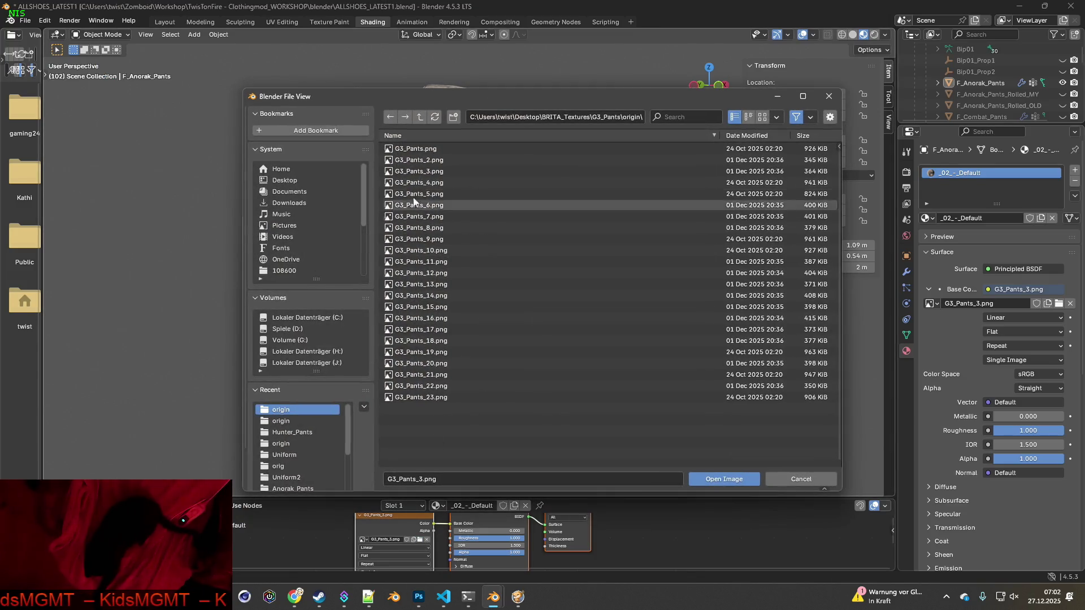
pyautogui.click(509, 160)
pyautogui.click(719, 473)
pyautogui.hotkey('alt', 'Tab')
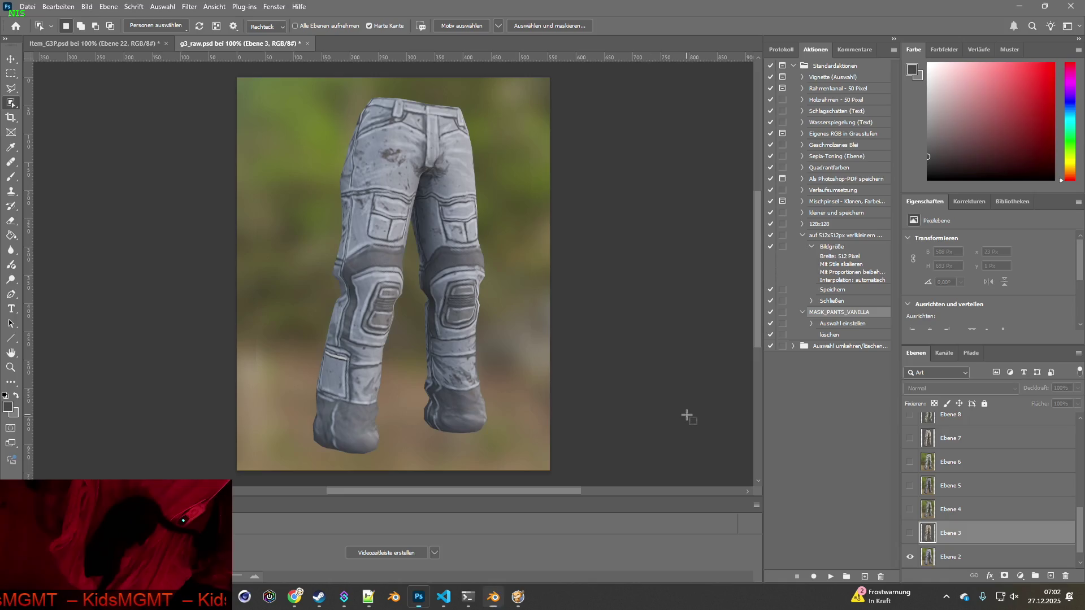
pyautogui.hotkey('alt', 'Tab')
pyautogui.hotkey('alt', 'Tab')
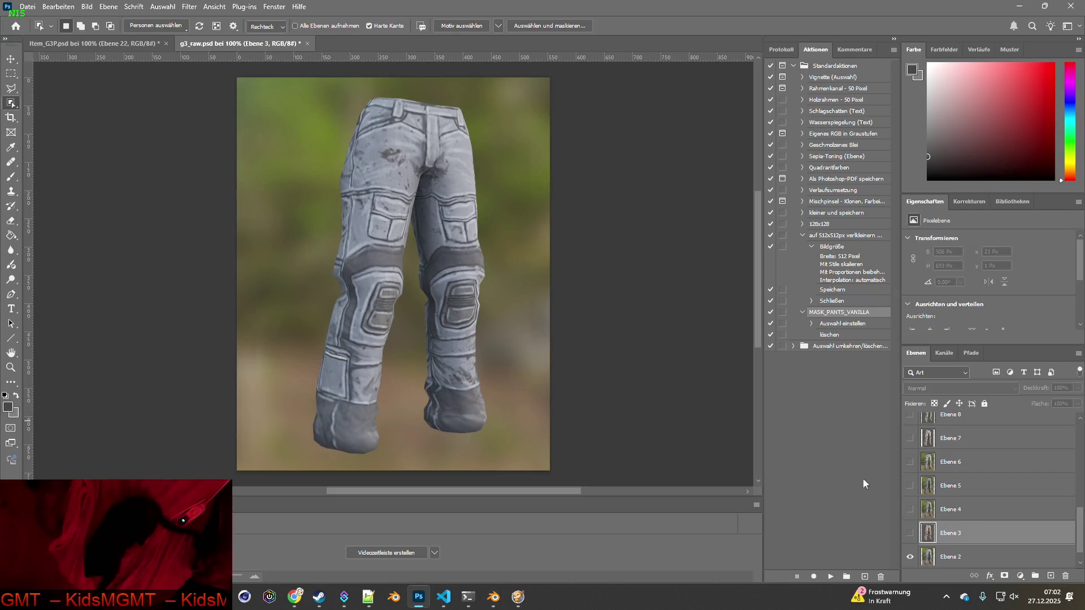
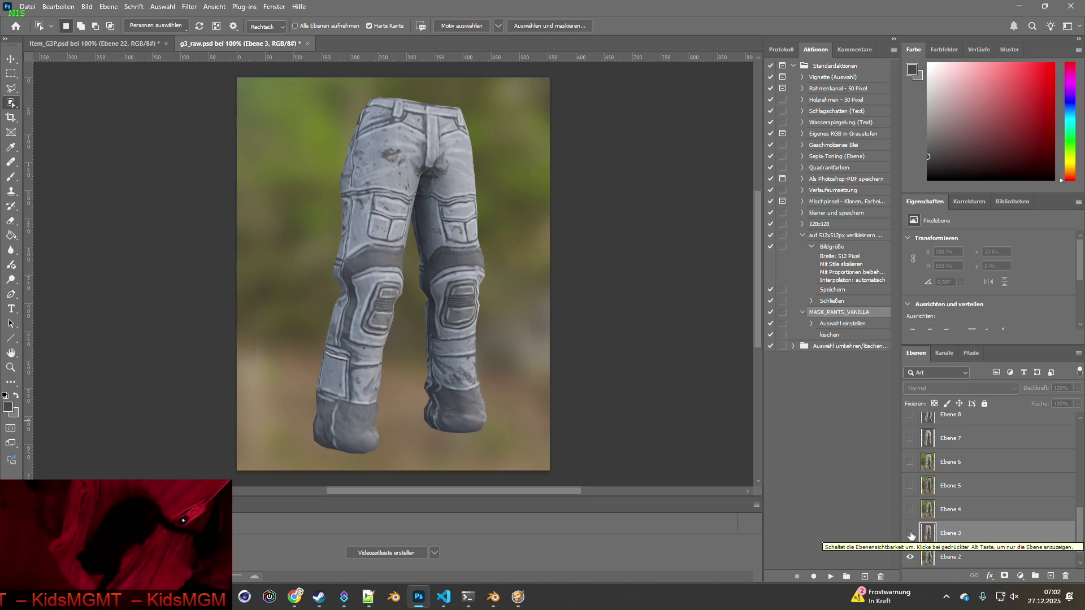
# - Load G3_Pants_21.png into the pants material's Image Texture node in Blender for a camo look
pyautogui.scroll(5, 915, 531)
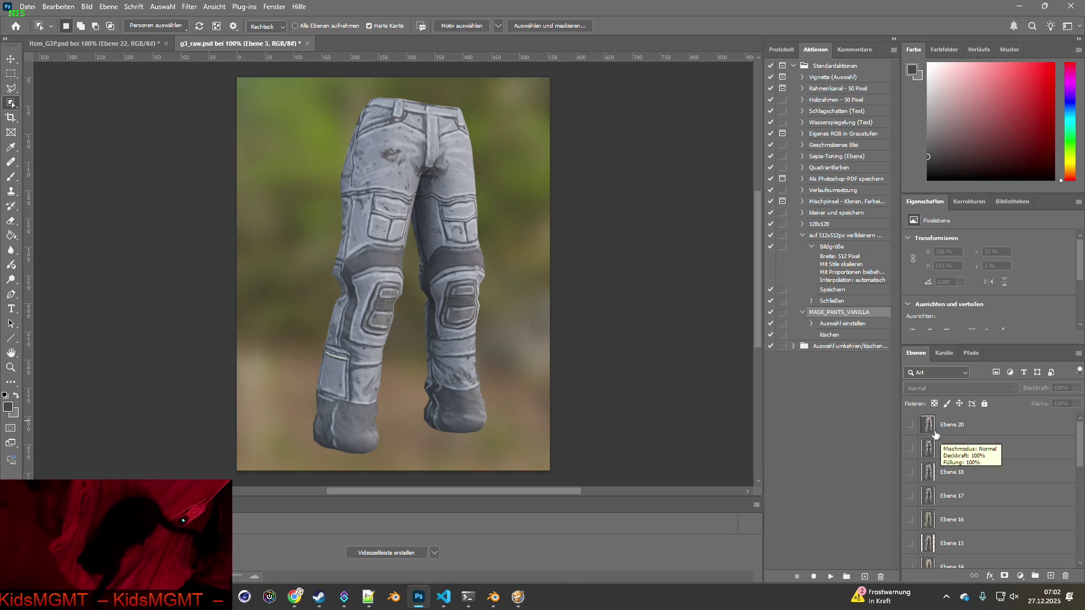
pyautogui.click(493, 597)
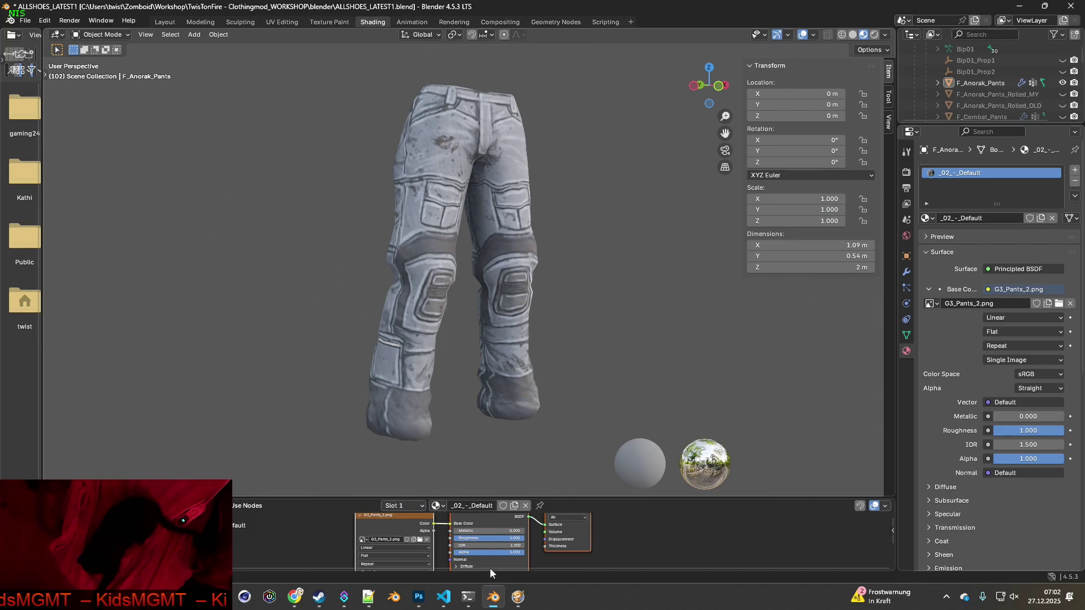
pyautogui.click(420, 540)
pyautogui.click(442, 375)
pyautogui.click(724, 474)
pyautogui.hotkey('alt', 'Tab')
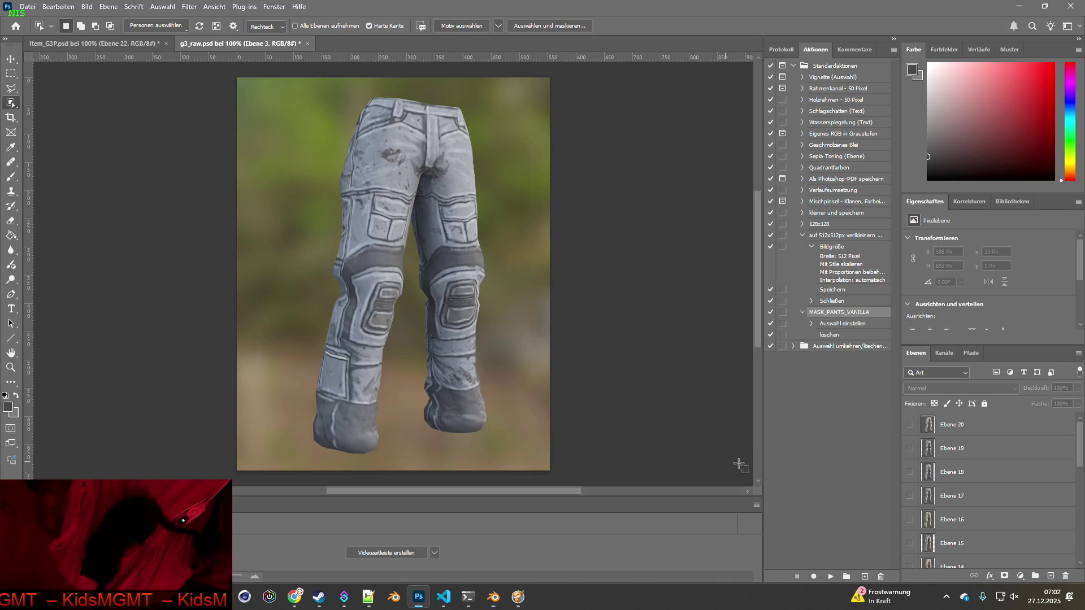
pyautogui.hotkey('alt', 'Tab')
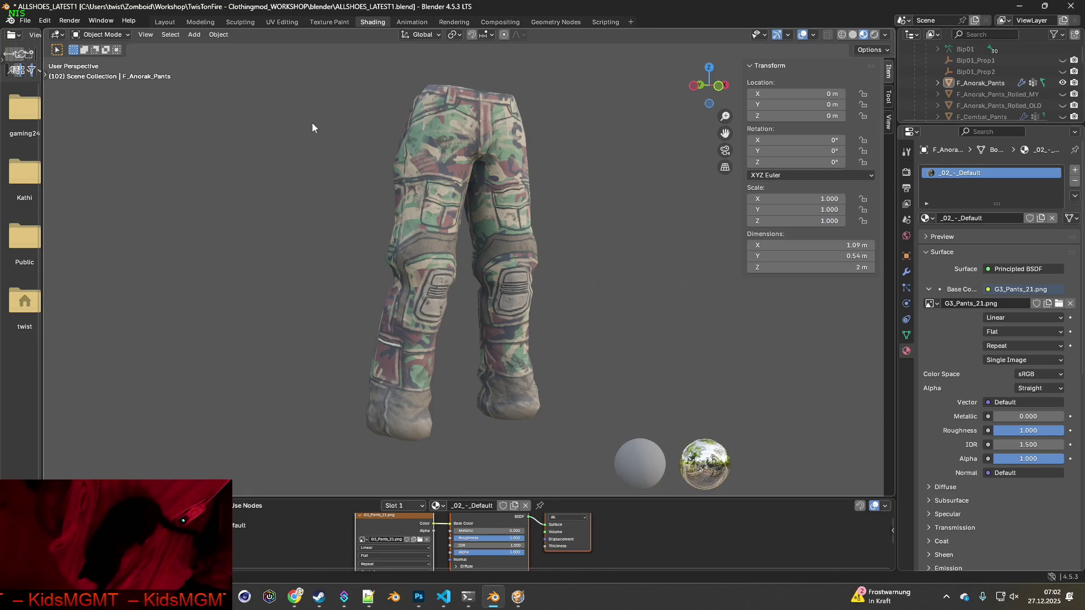
# - Screenshot the camo pants and paste it into Photoshop above Ebene 20
pyautogui.press('super+shift+s')
pyautogui.moveTo(312, 61)
pyautogui.mouseDown()
pyautogui.moveTo(572, 376)
pyautogui.moveTo(593, 455)
pyautogui.mouseUp()
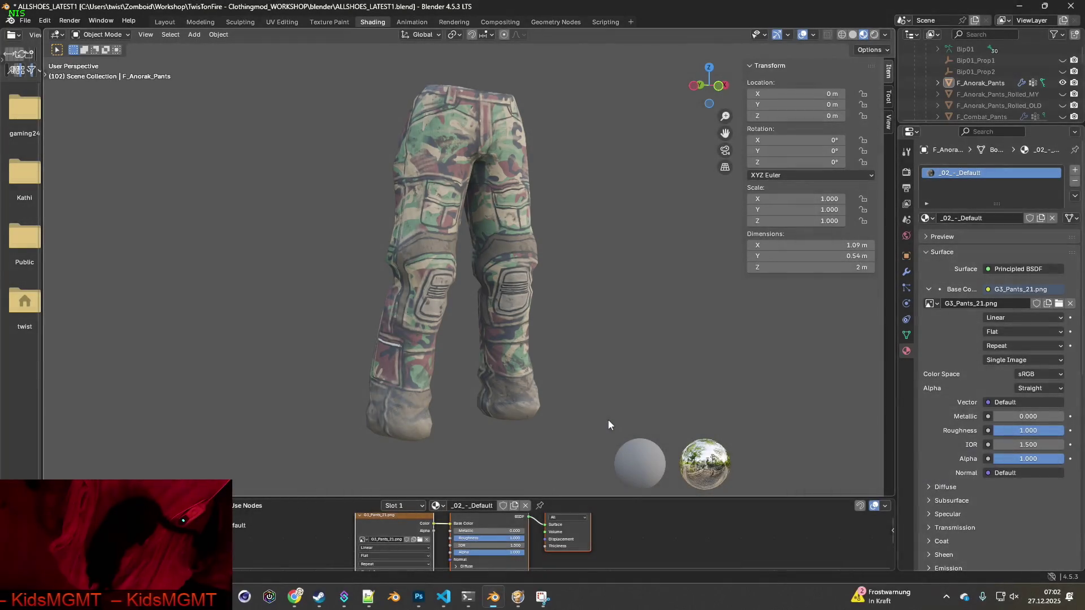
pyautogui.hotkey('alt', 'Tab')
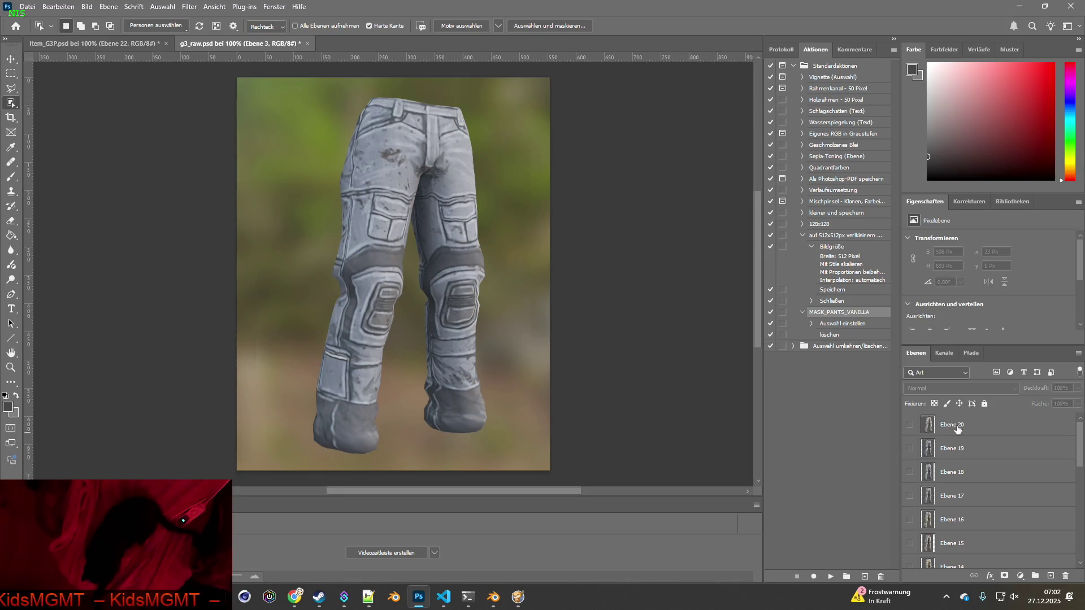
pyautogui.click(962, 431)
pyautogui.hotkey('ctrl', 'v')
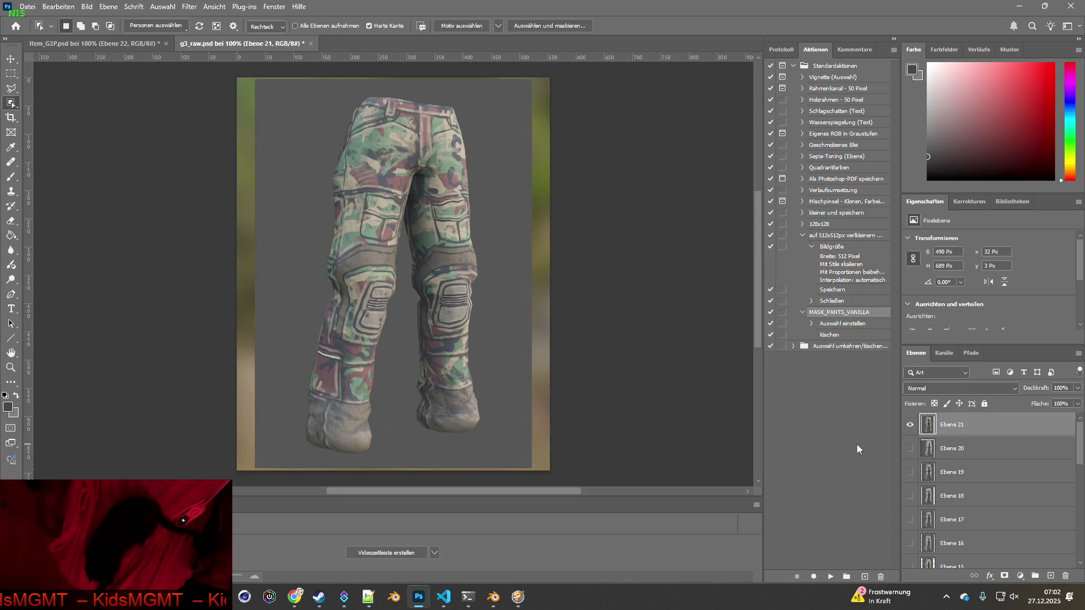
# - Load the blue G3_Pants_22.png texture on the pants and capture a screenshot of it
pyautogui.hotkey('alt', 'Tab')
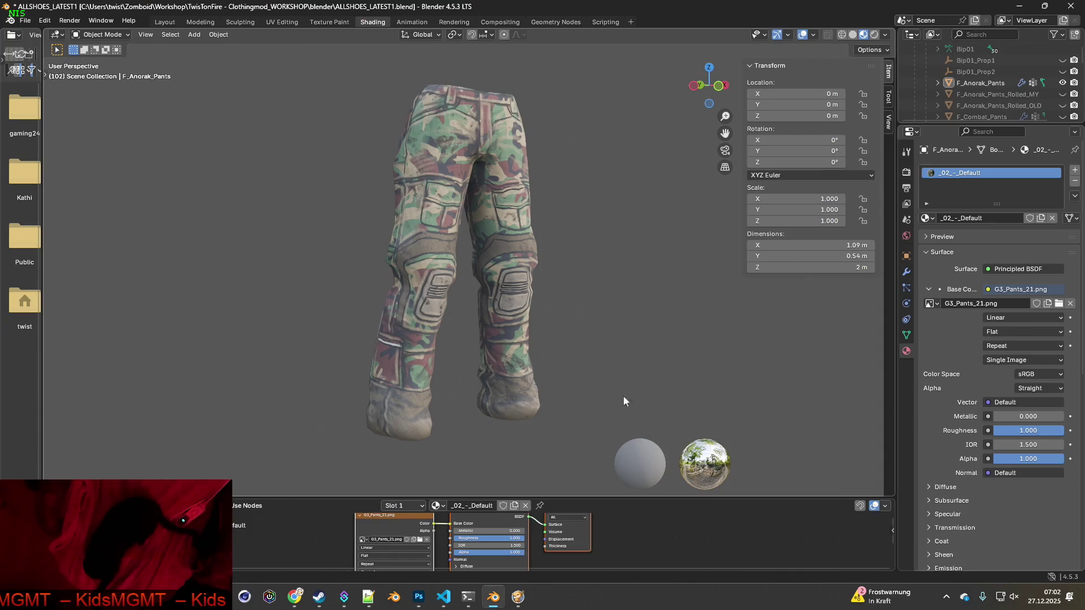
pyautogui.click(420, 539)
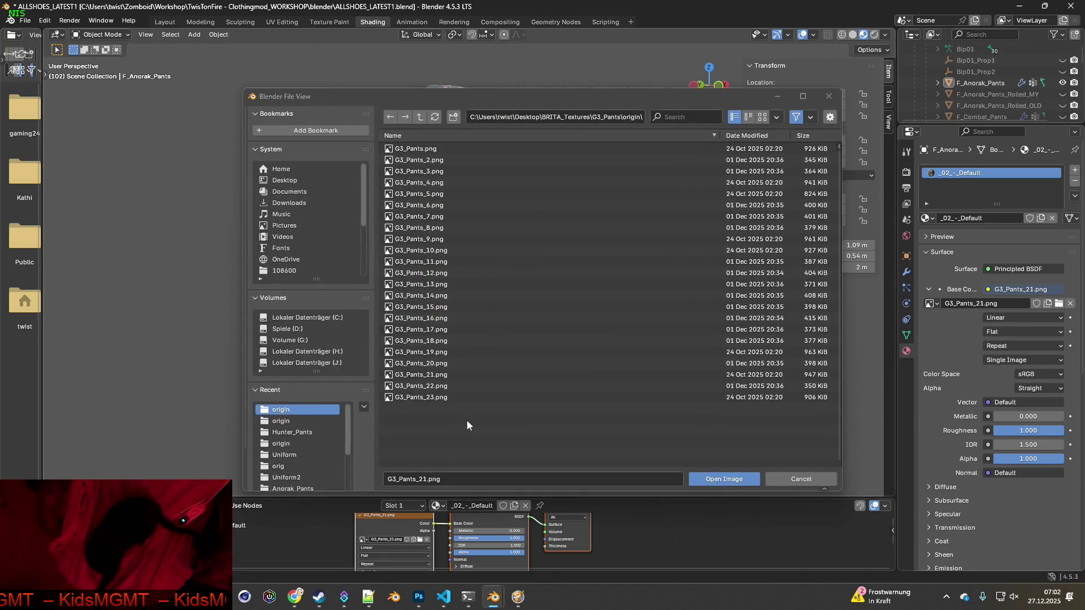
pyautogui.click(436, 385)
pyautogui.click(738, 477)
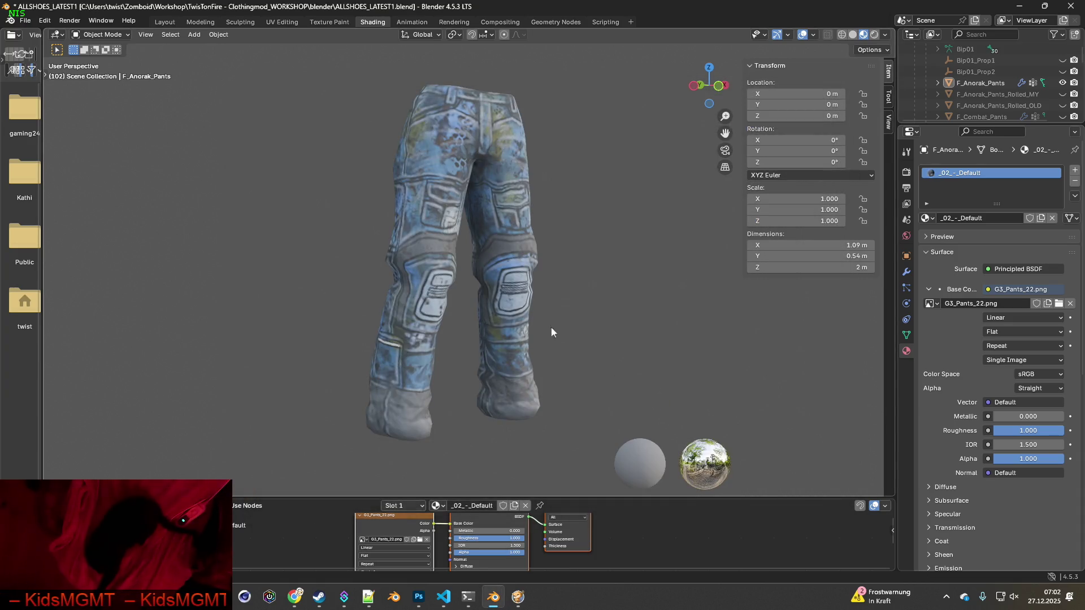
pyautogui.press('super+shift+s')
pyautogui.moveTo(320, 67)
pyautogui.mouseDown()
pyautogui.moveTo(605, 424)
pyautogui.moveTo(595, 441)
pyautogui.mouseUp()
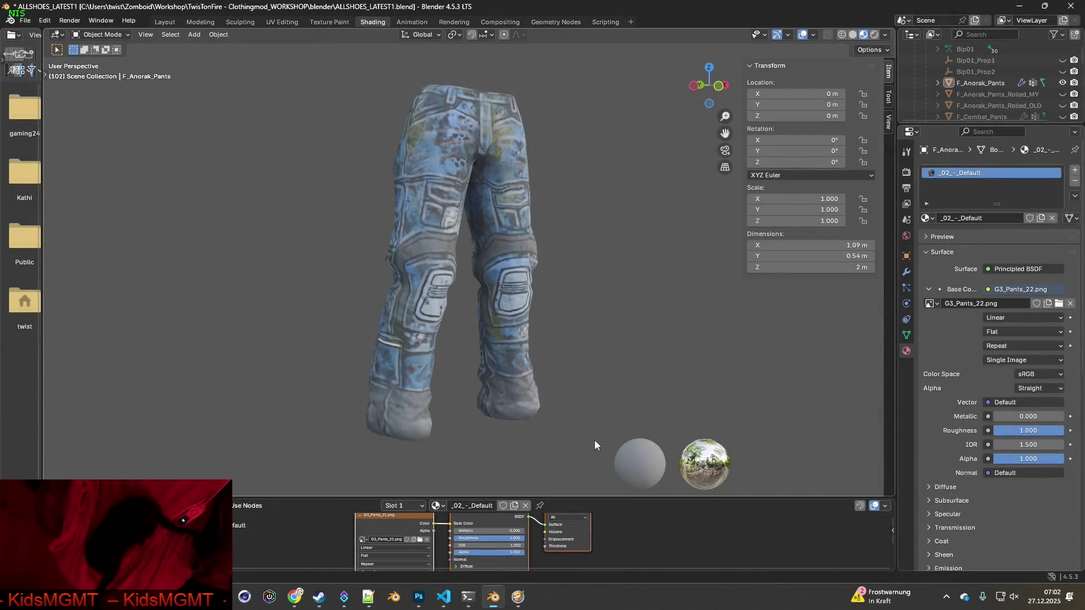
pyautogui.hotkey('alt', 'Tab')
pyautogui.hotkey('alt', 'Tab')
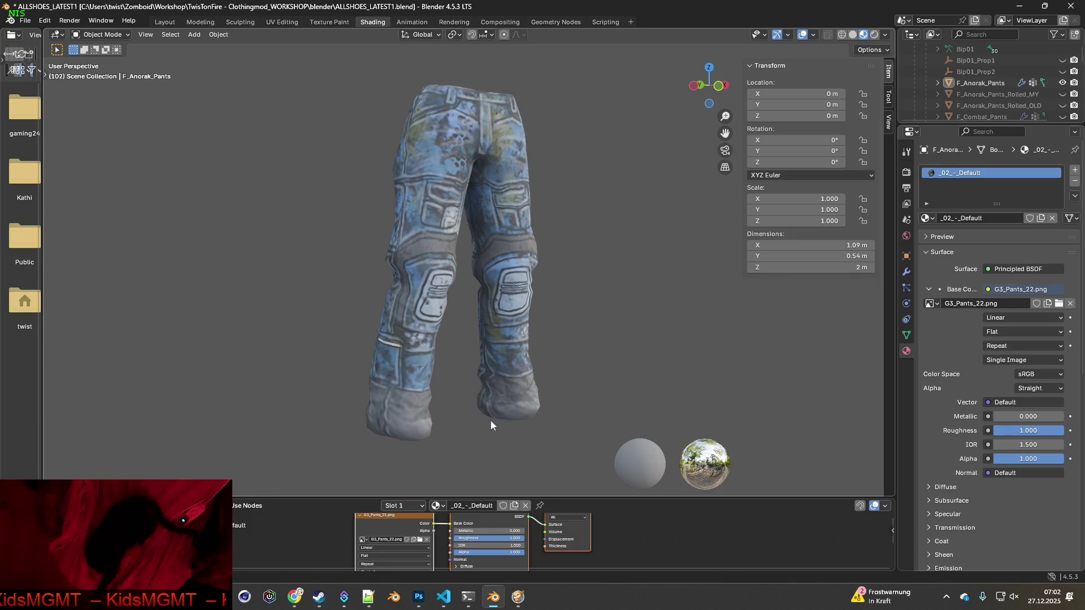
# - Load the camo G3_Pants_23.png texture on the pants and capture a screenshot
pyautogui.click(421, 540)
pyautogui.click(438, 399)
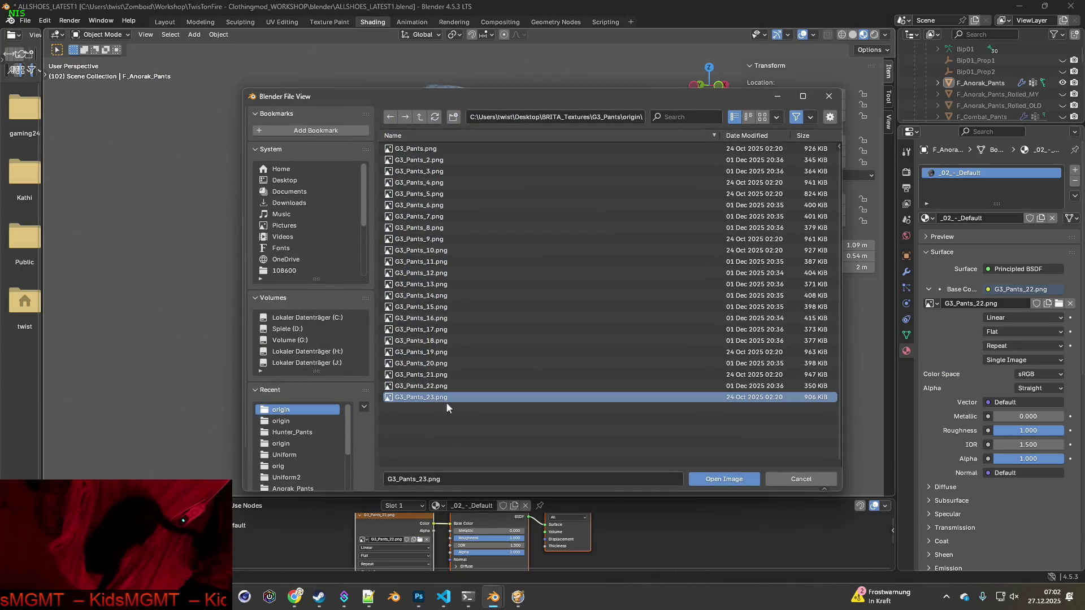
pyautogui.click(716, 479)
pyautogui.press('super+shift+s')
pyautogui.moveTo(306, 60)
pyautogui.mouseDown()
pyautogui.moveTo(578, 344)
pyautogui.moveTo(598, 449)
pyautogui.mouseUp()
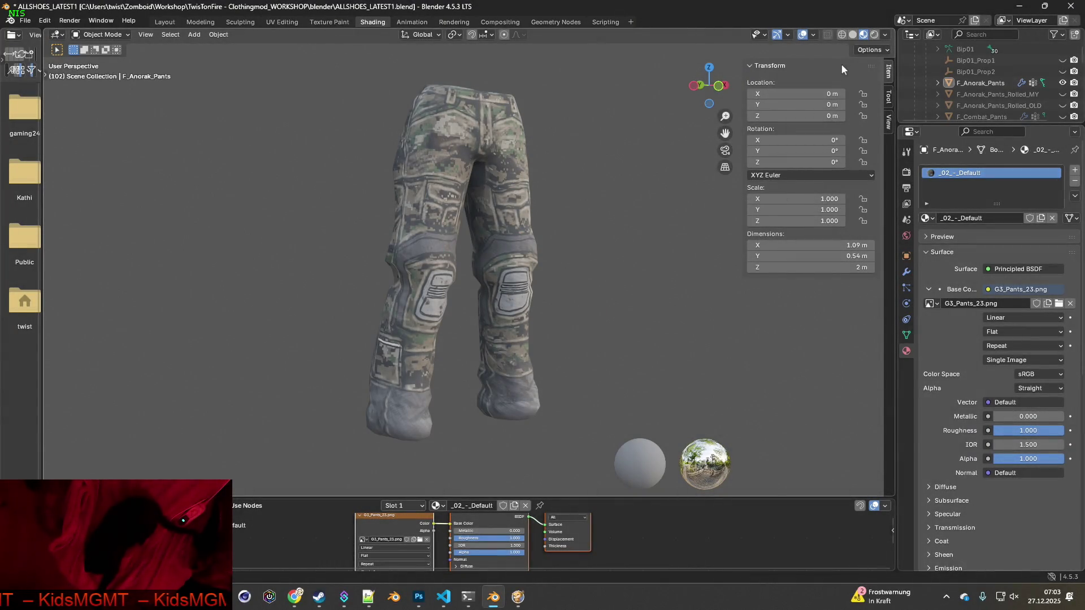
# - Raise World Opacity to show the environment, then paste that capture into Photoshop as Ebene 23
pyautogui.click(885, 34)
pyautogui.moveTo(842, 182); pyautogui.dragTo(913, 182)
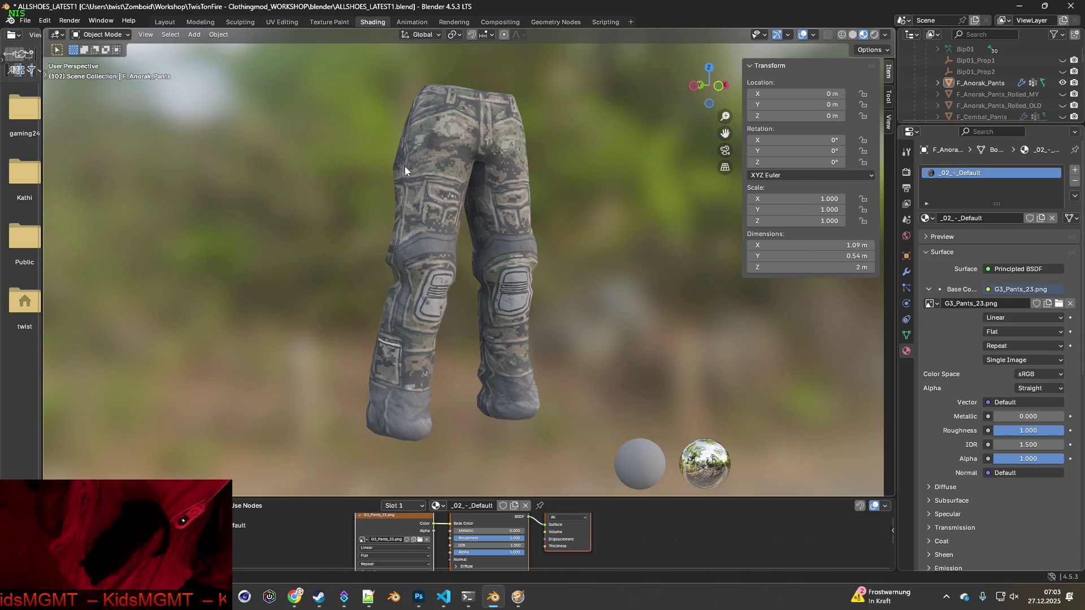
pyautogui.press('shift+super+s')
pyautogui.moveTo(304, 61); pyautogui.dragTo(582, 452)
pyautogui.hotkey('alt', 'Tab')
pyautogui.hotkey('ctrl', 'v')
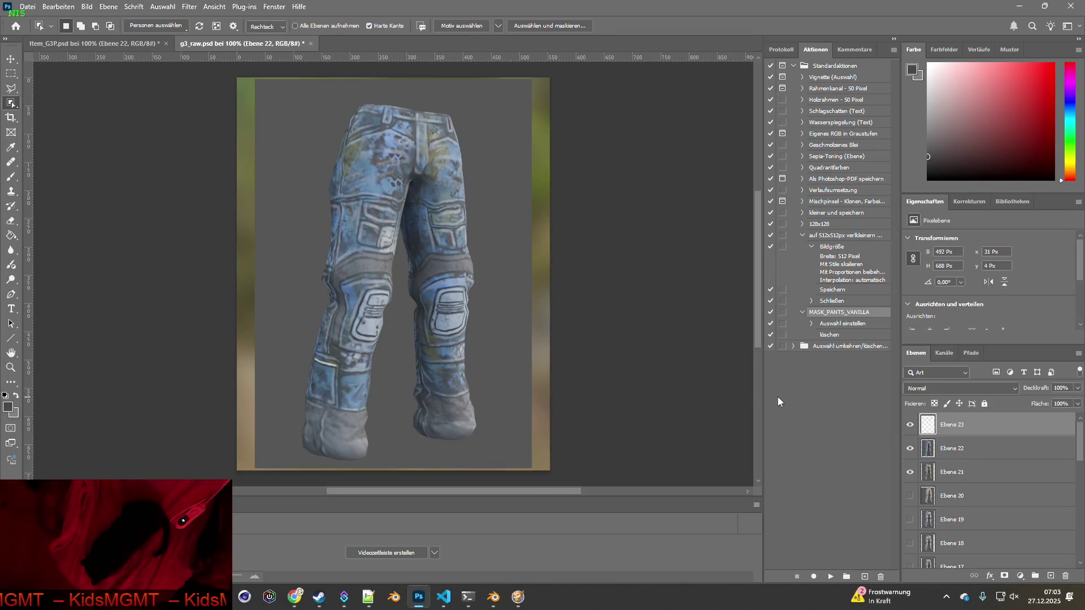
# - Save g3_raw.psd via Datei > Speichern
pyautogui.moveTo(909, 425); pyautogui.dragTo(910, 473)
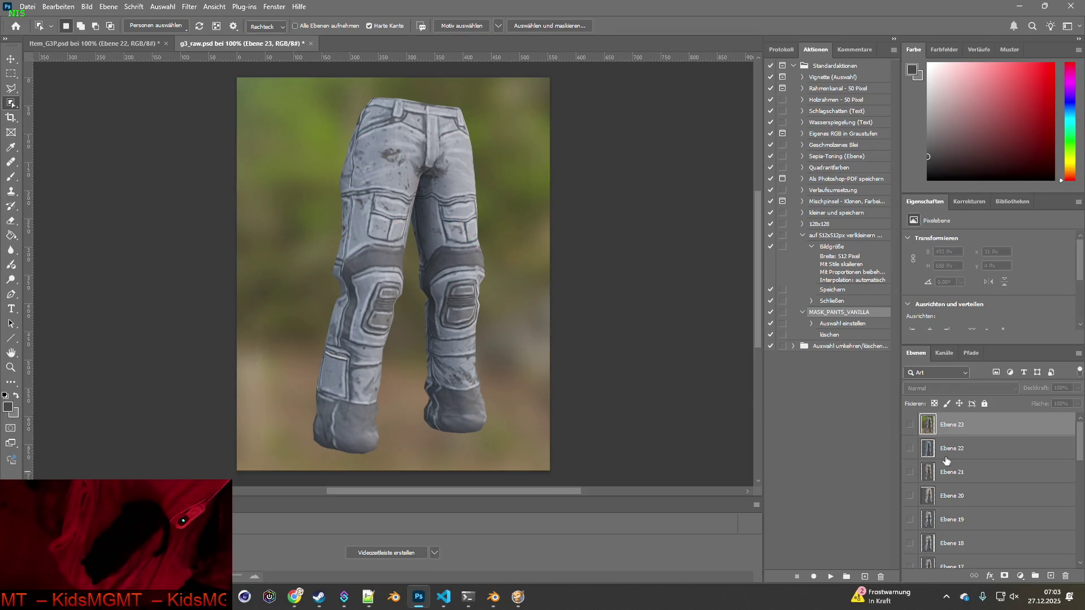
pyautogui.scroll(-8, 945, 465)
pyautogui.click(27, 6)
pyautogui.click(45, 136)
# - In Item_G3P.psd delete layers Ebene 1–7, keeping only Ebene 22, then return to g3_raw.psd
pyautogui.click(113, 44)
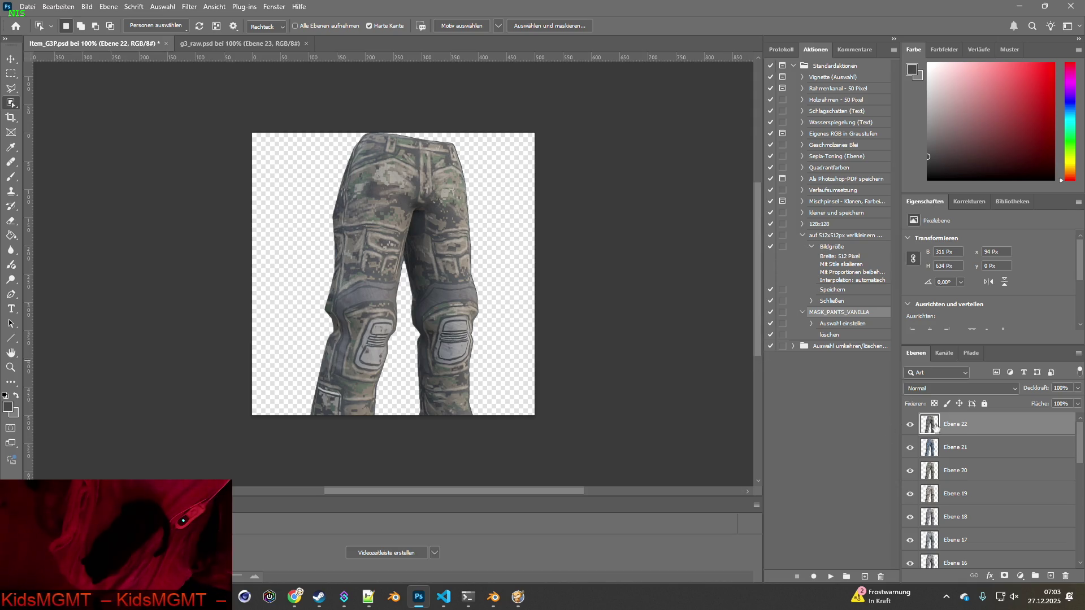
pyautogui.scroll(-6, 936, 456)
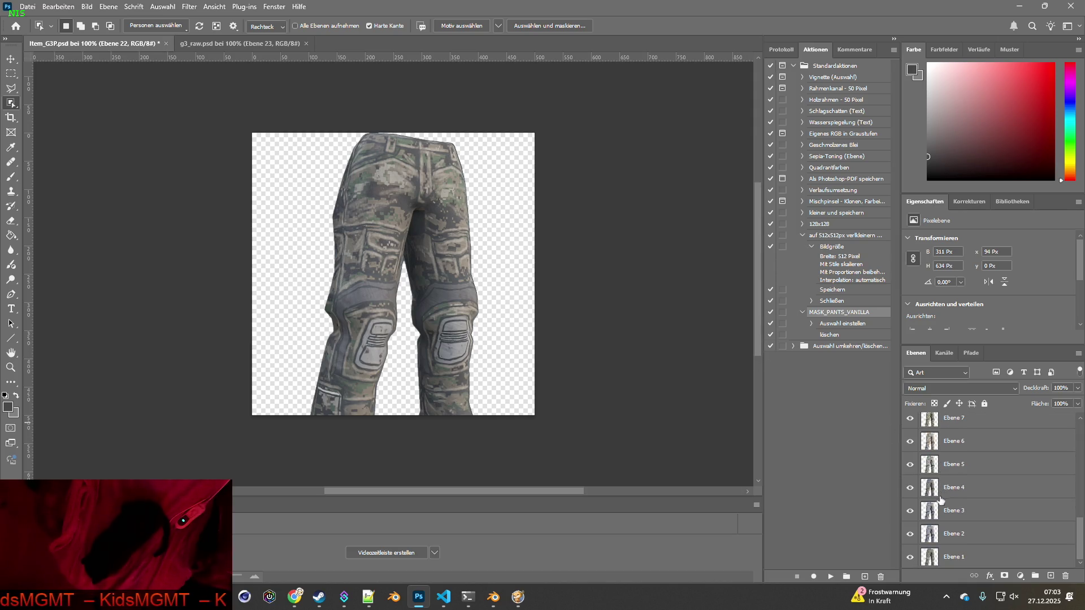
pyautogui.keyDown('shift'); pyautogui.click(935, 560); pyautogui.keyUp('shift')
pyautogui.moveTo(936, 559)
pyautogui.mouseDown()
pyautogui.moveTo(1059, 560)
pyautogui.moveTo(1067, 573)
pyautogui.mouseUp()
pyautogui.click(937, 561)
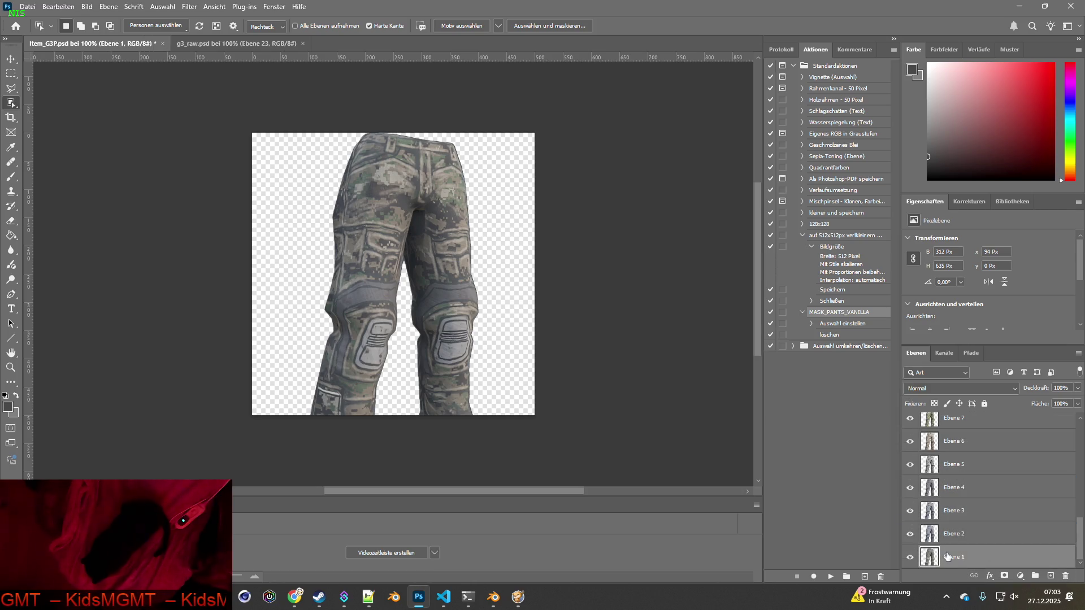
pyautogui.press('Delete')
pyautogui.press('Delete')
pyautogui.press('Delete')
pyautogui.press('Delete')
pyautogui.press('Delete')
pyautogui.press('Delete')
pyautogui.press('Delete')
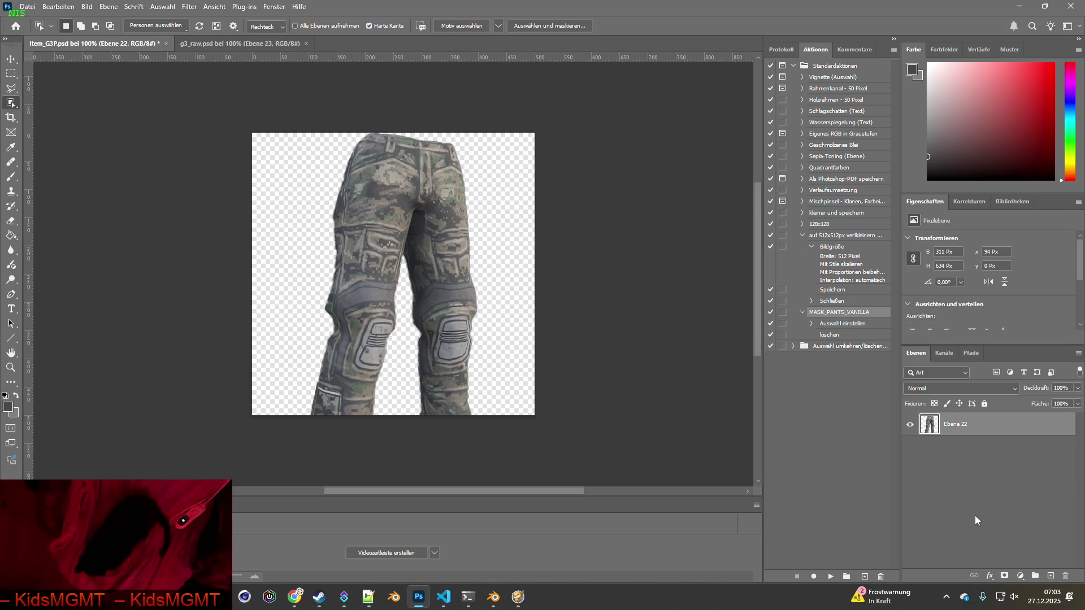
pyautogui.click(964, 484)
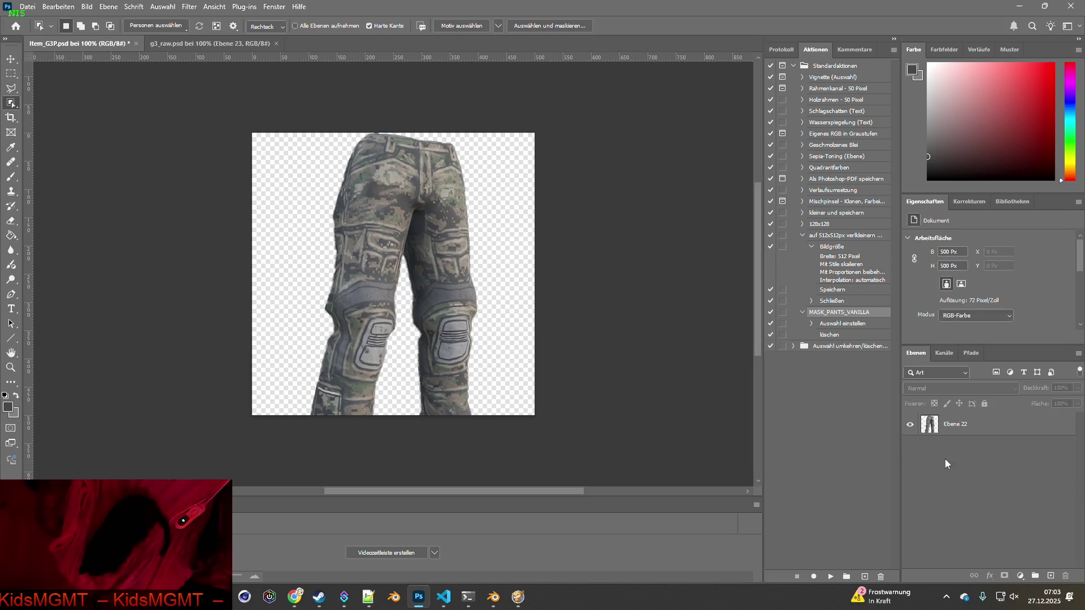
pyautogui.hotkey('ctrl', 'Tab')
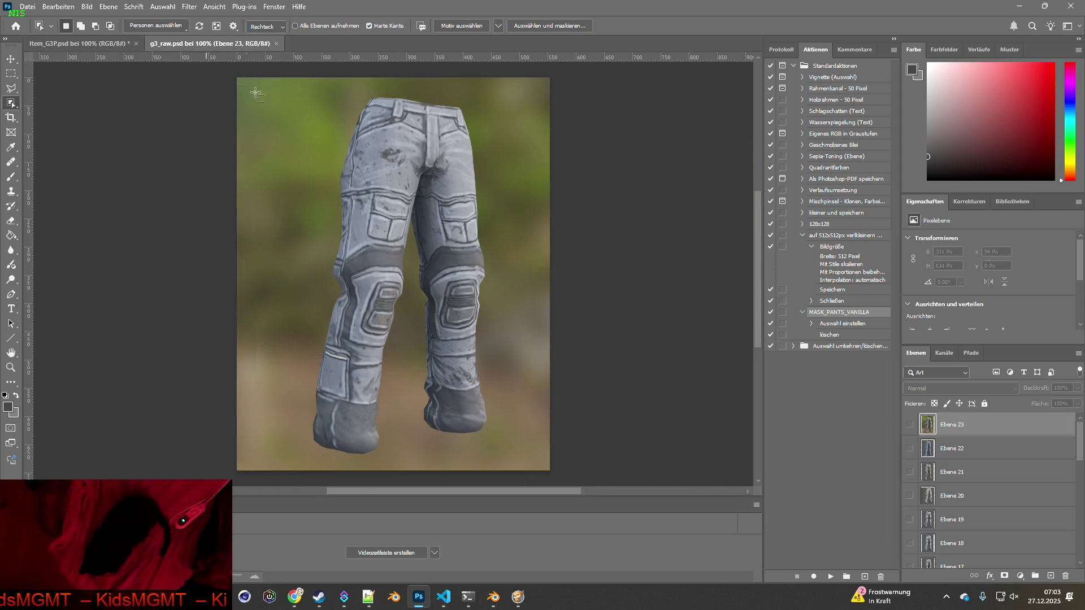
# - Copy the grey pants from g3_raw's Ebene 1 into Item_G3P.psd as a new layer named Ebene 1
pyautogui.scroll(-10, 961, 481)
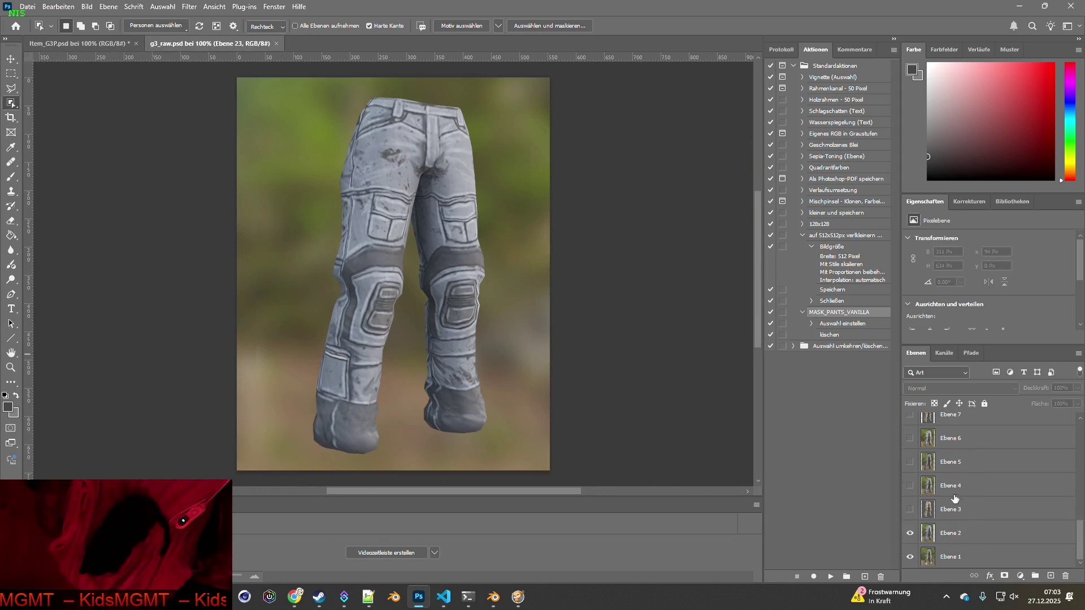
pyautogui.click(910, 532)
pyautogui.click(960, 556)
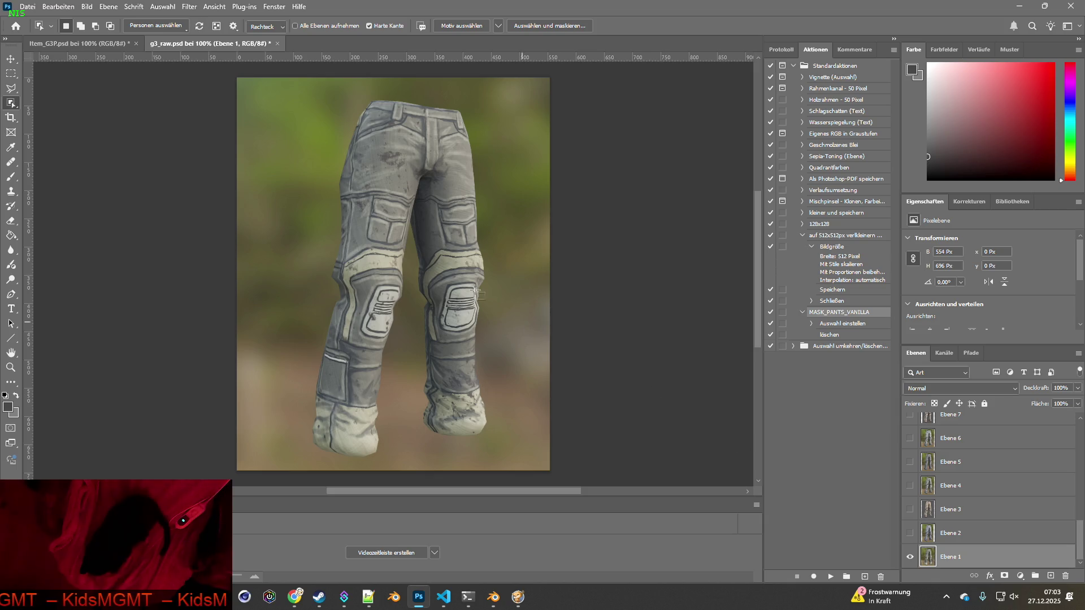
pyautogui.click(458, 270)
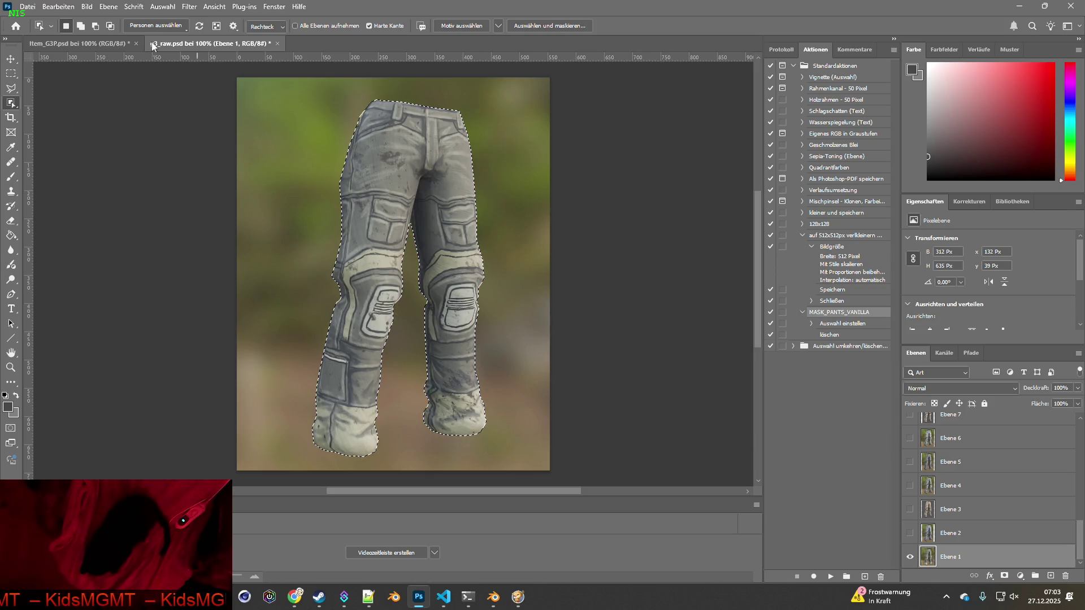
pyautogui.click(85, 44)
pyautogui.hotkey('ctrl', 'v')
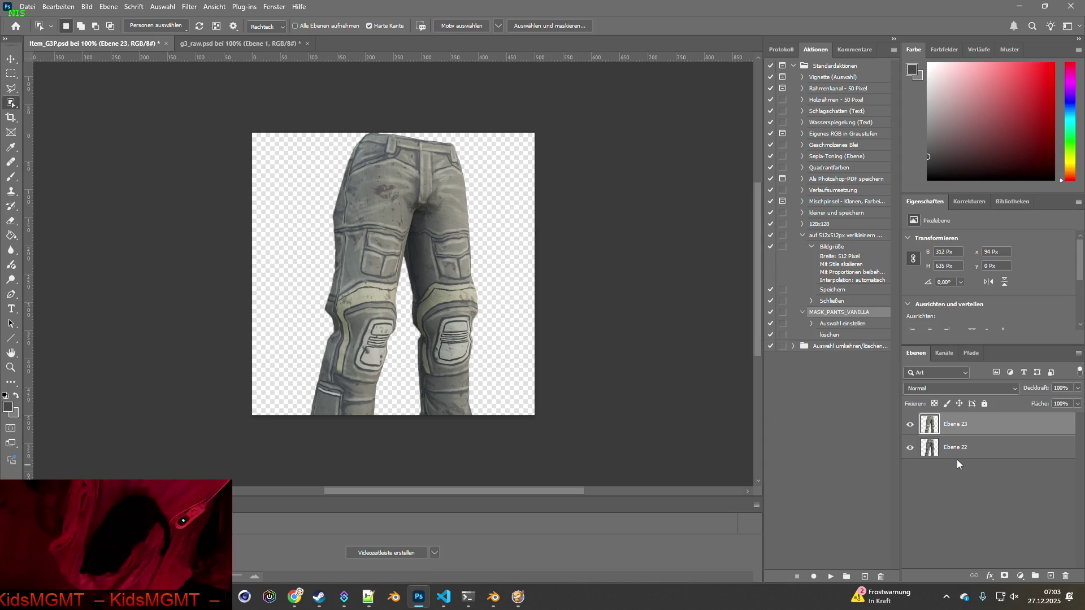
pyautogui.doubleClick(969, 426)
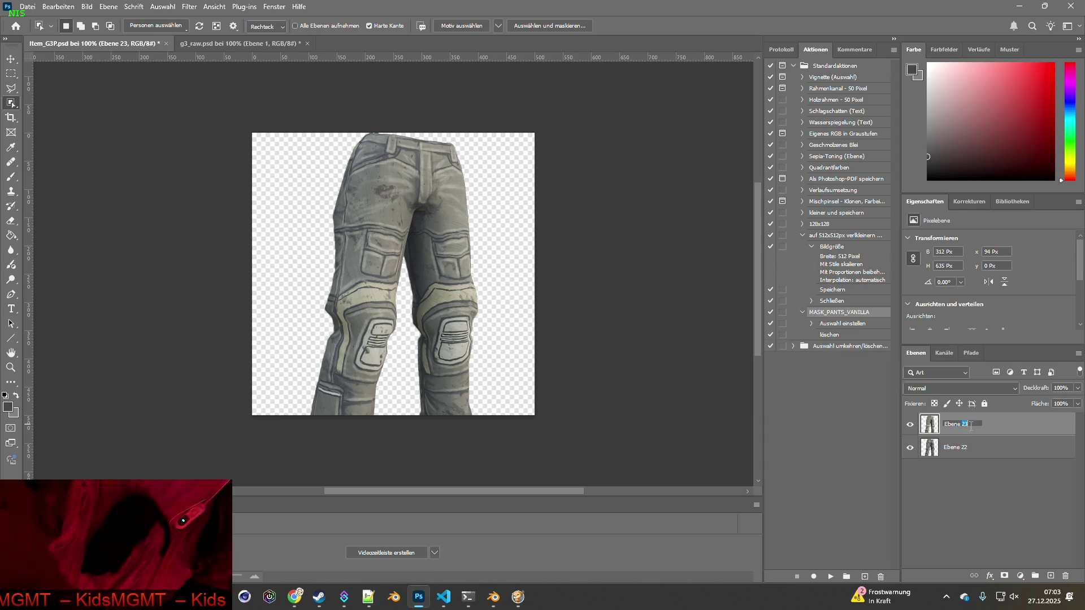
pyautogui.moveTo(955, 447)
pyautogui.mouseDown()
pyautogui.moveTo(961, 472)
pyautogui.moveTo(1065, 575)
pyautogui.mouseUp()
pyautogui.hotkey('alt', 'Tab')
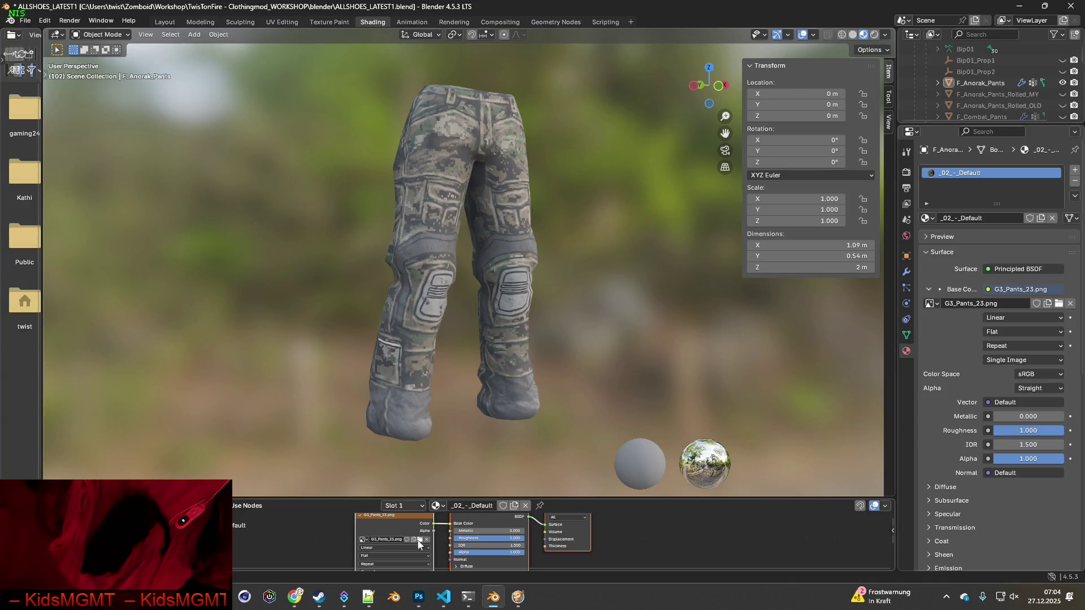
pyautogui.hotkey('alt', 'Tab')
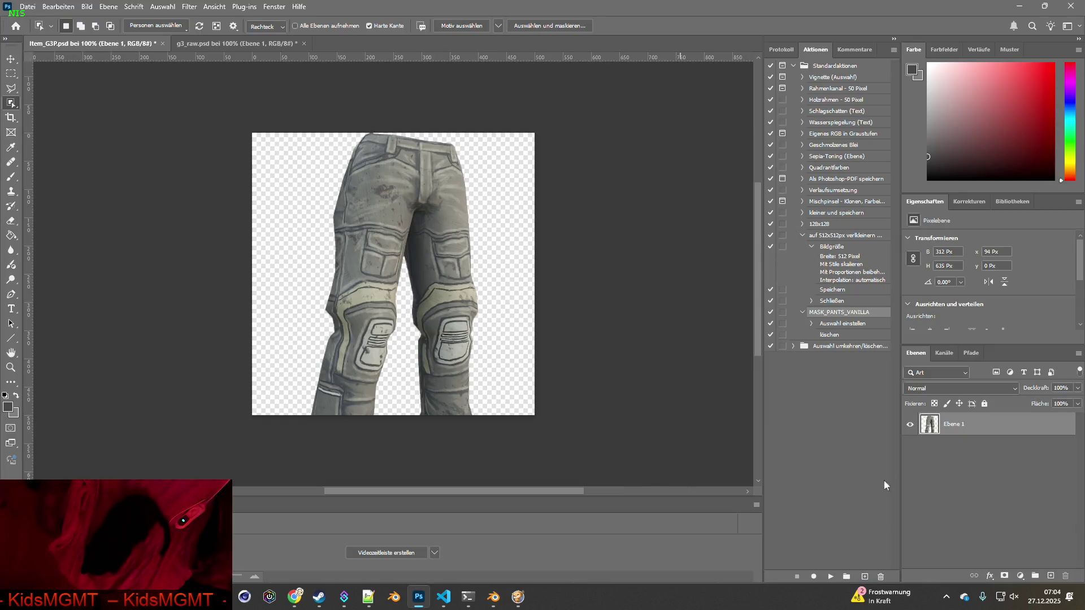
# - Copy the bluish-grey Ebene 2 pants from g3_raw.psd and paste them into Item_G3P.psd
pyautogui.hotkey('ctrl', 'Tab')
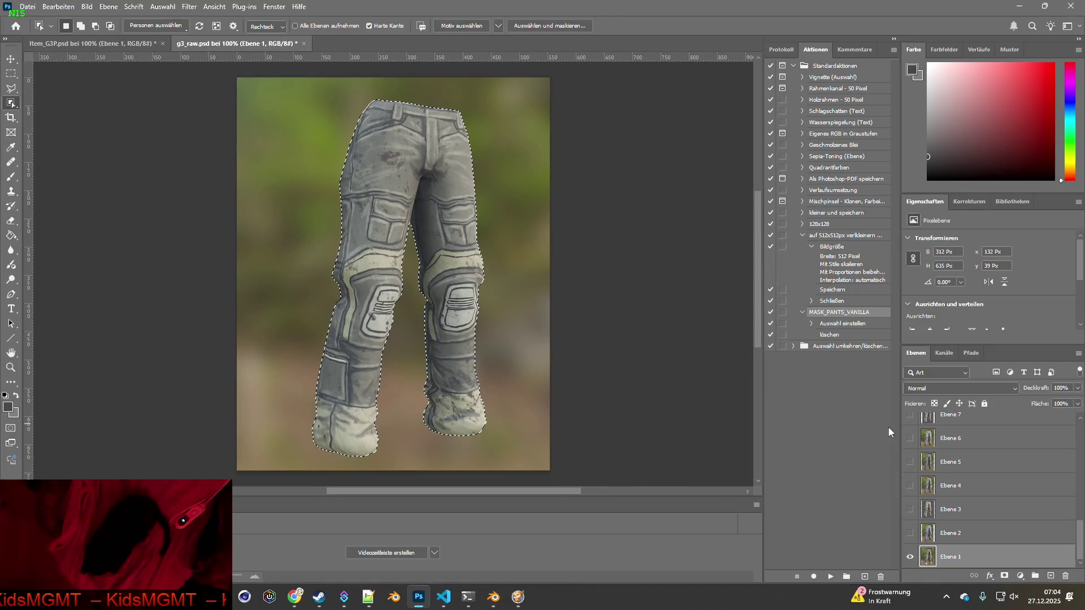
pyautogui.hotkey('alt', 'Tab')
pyautogui.hotkey('alt', 'Tab')
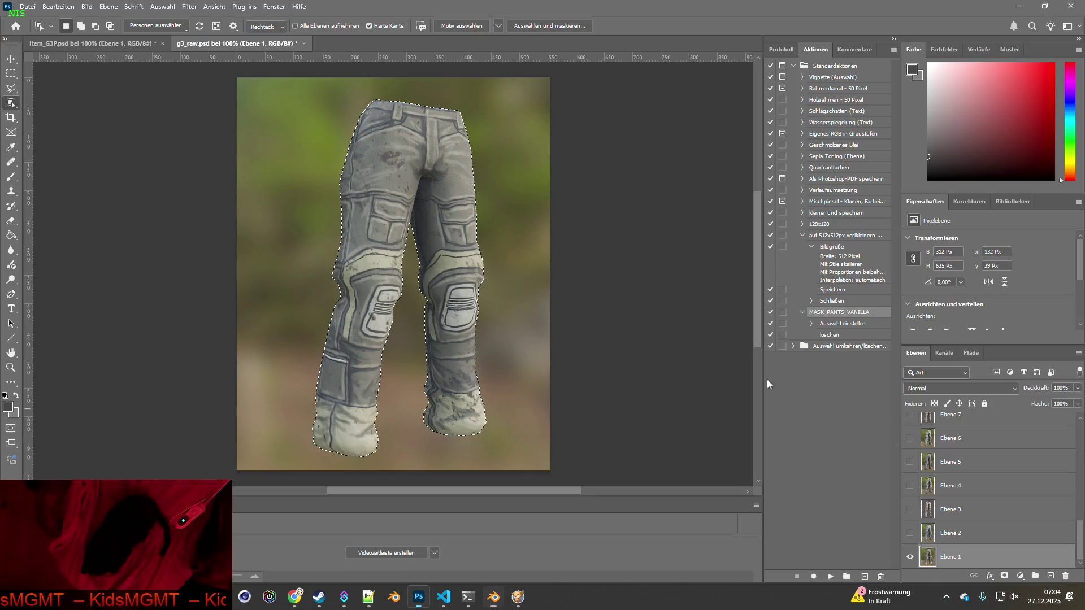
pyautogui.click(118, 49)
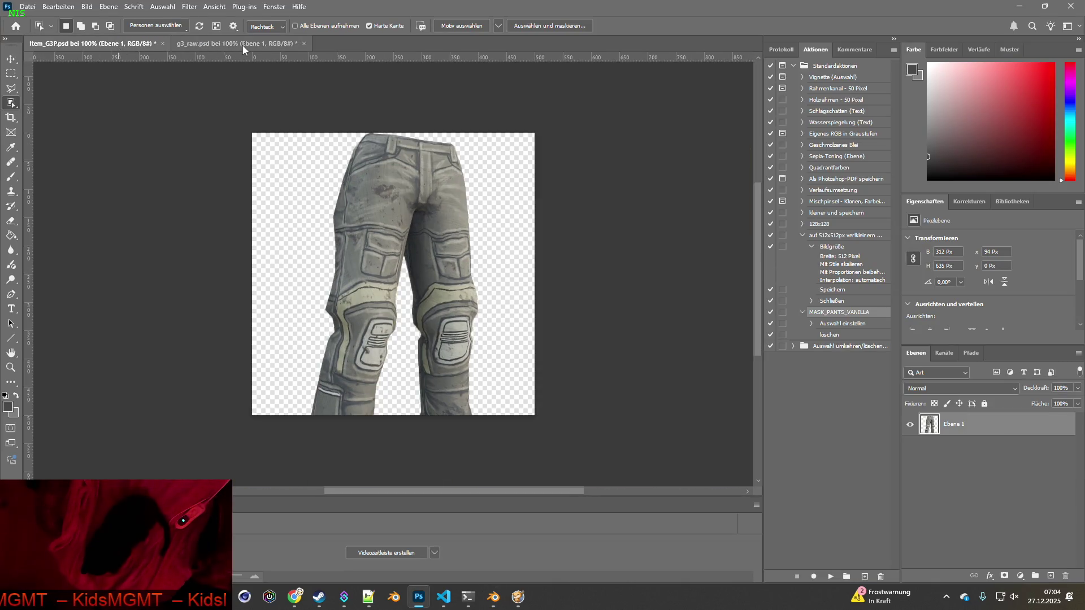
pyautogui.click(242, 46)
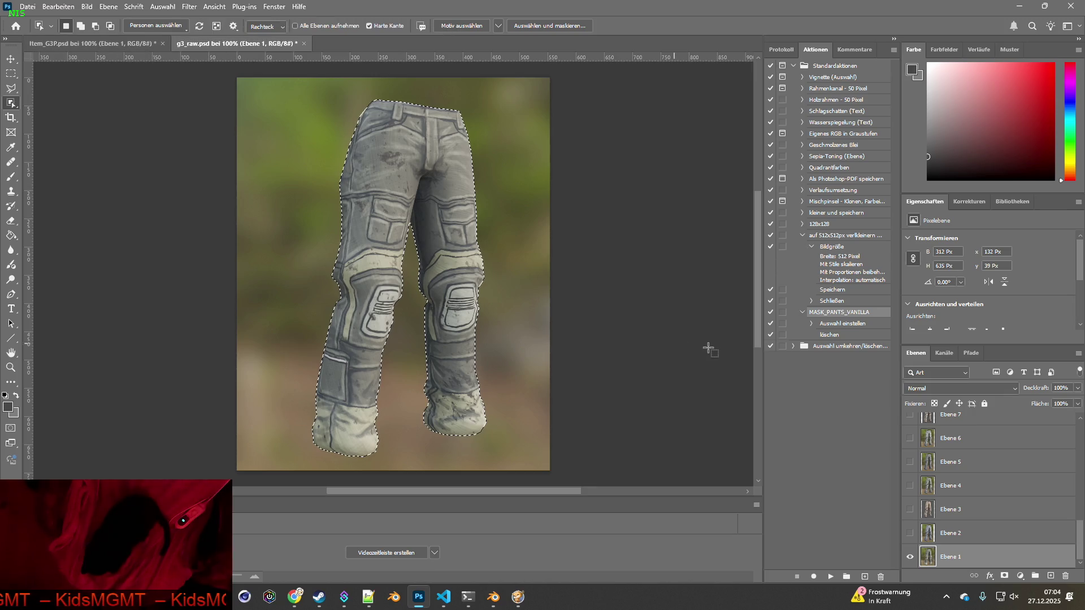
pyautogui.click(910, 557)
pyautogui.click(910, 533)
pyautogui.click(961, 533)
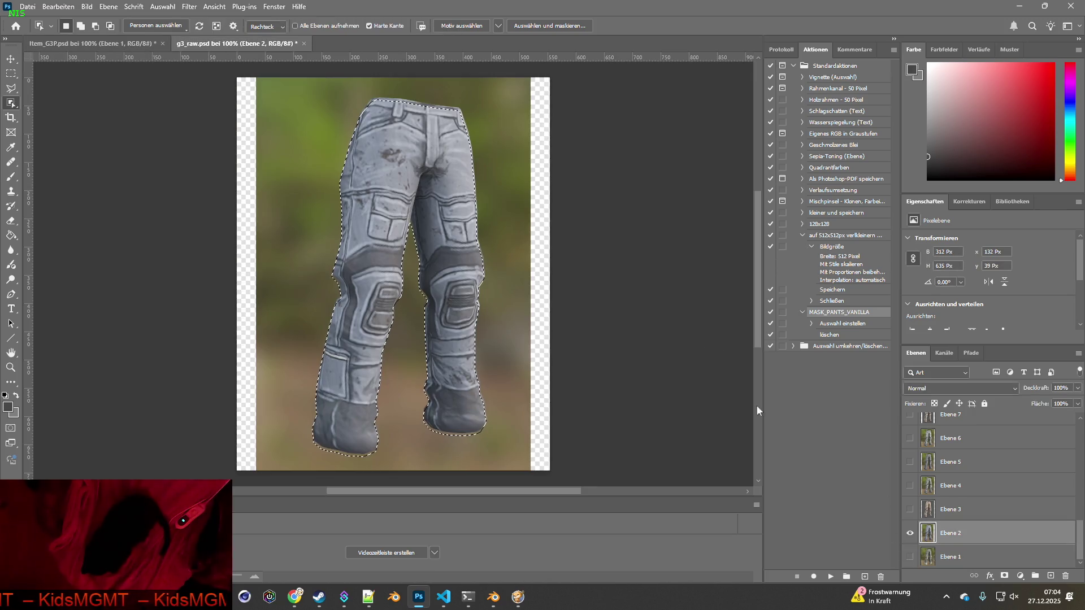
pyautogui.hotkey('ctrl', 'd')
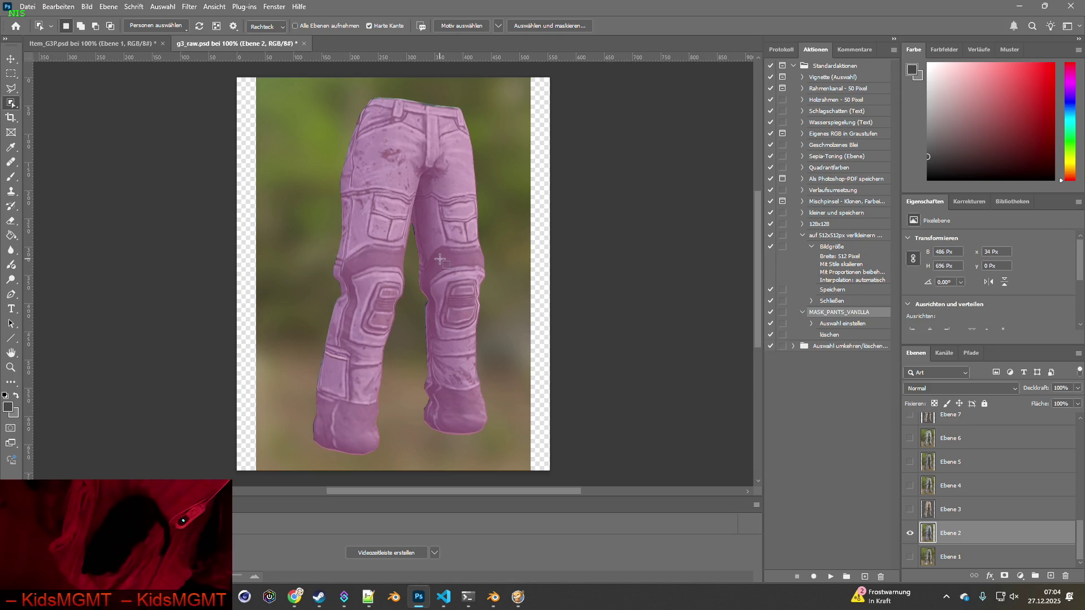
pyautogui.click(116, 45)
pyautogui.hotkey('ctrl', 'v')
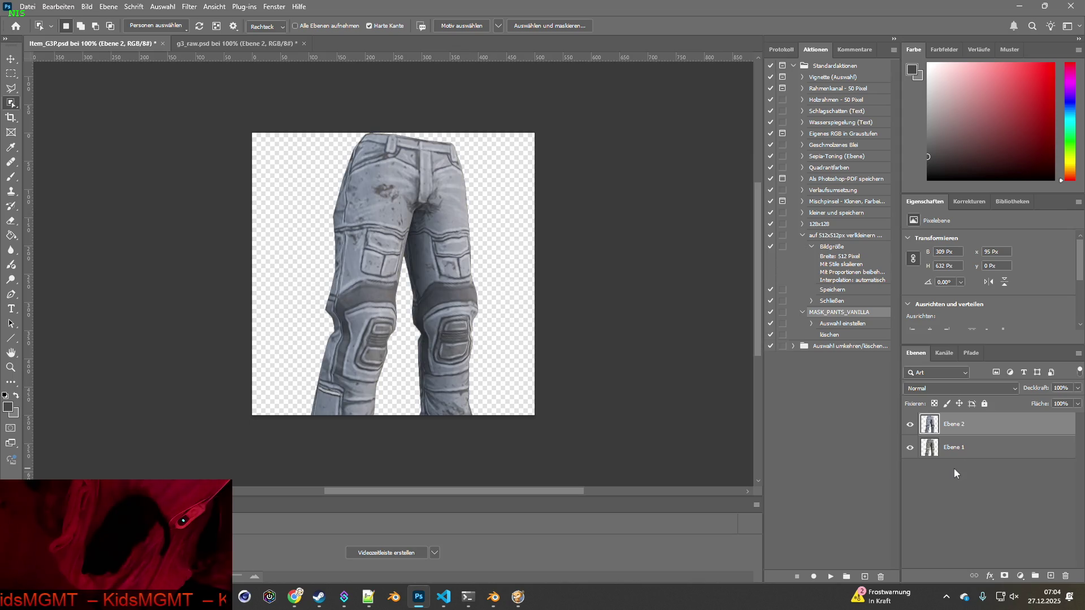
pyautogui.click(181, 44)
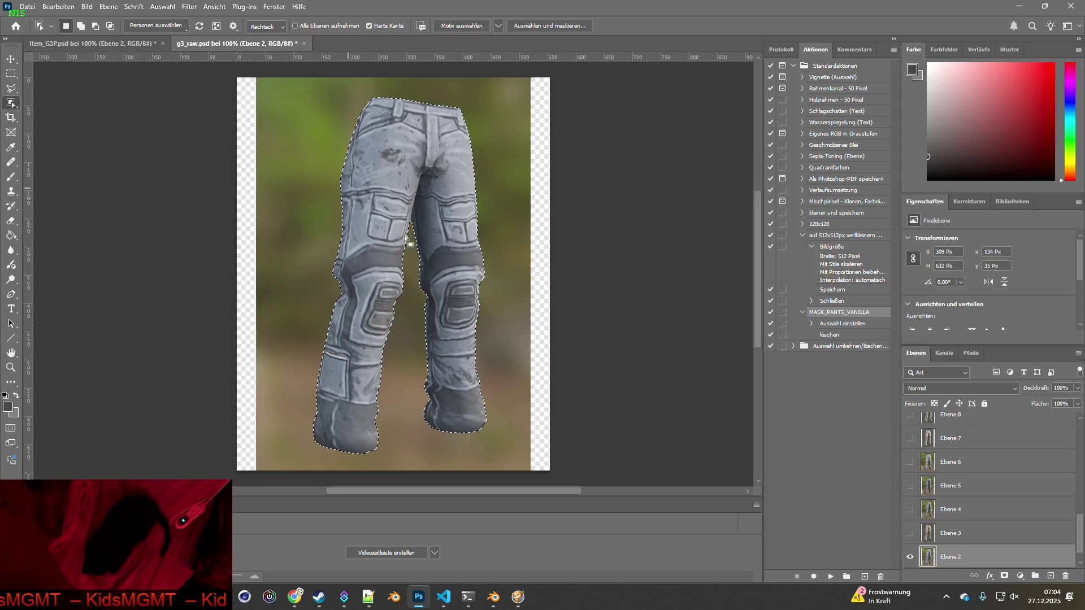
# - Copy the beige Ebene 3 pants from g3_raw.psd into Item_G3P.psd as Ebene 3
pyautogui.click(910, 557)
pyautogui.click(910, 533)
pyautogui.click(960, 533)
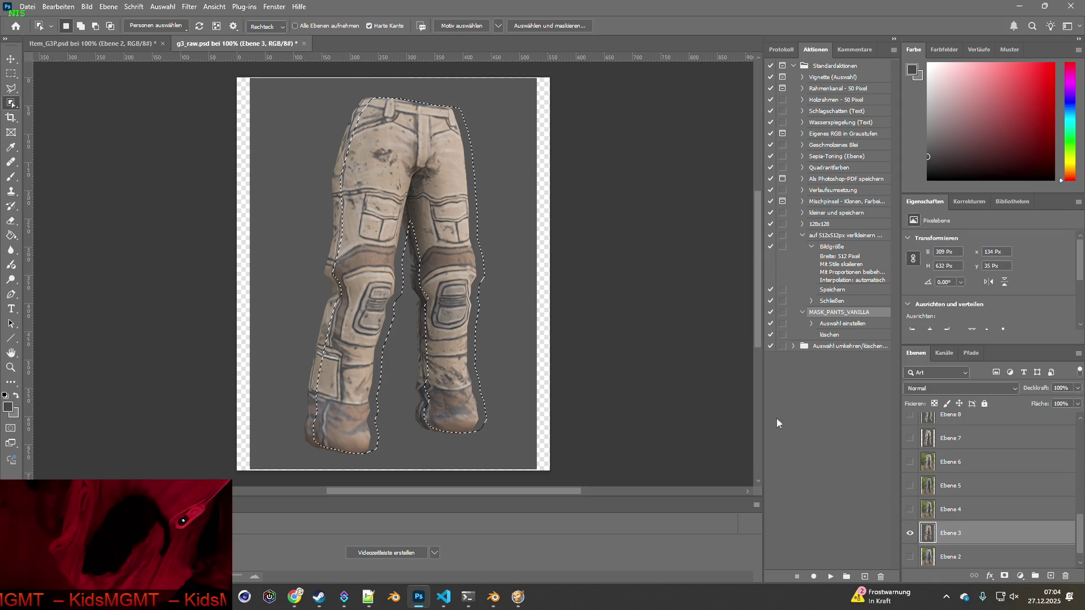
pyautogui.click(444, 253)
pyautogui.moveTo(288, 88)
pyautogui.mouseDown()
pyautogui.moveTo(523, 438)
pyautogui.moveTo(511, 443)
pyautogui.moveTo(541, 432)
pyautogui.mouseUp()
pyautogui.hotkey('ctrl', 'c')
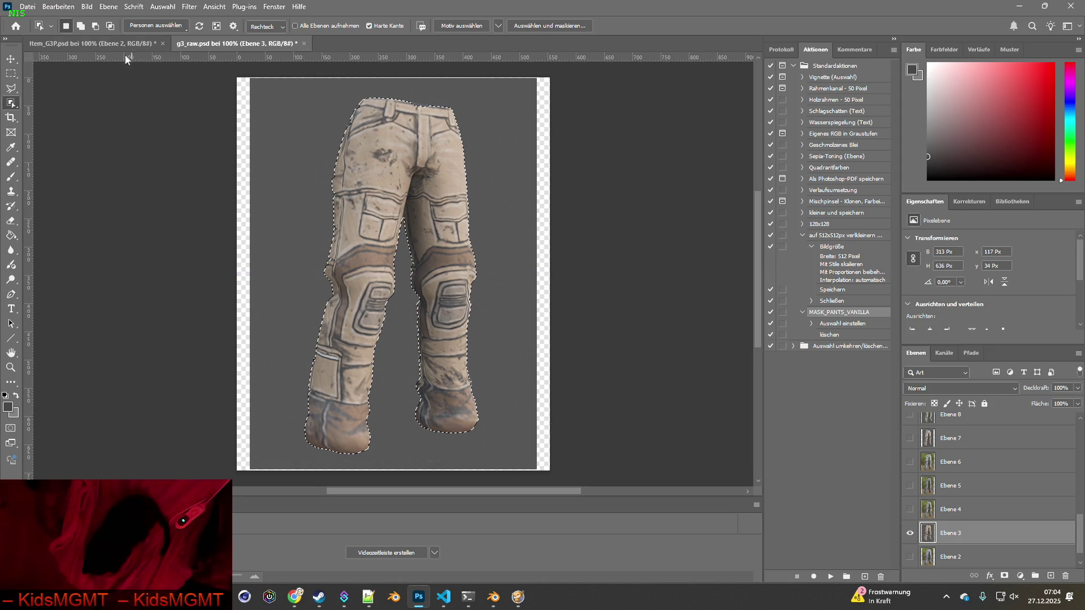
pyautogui.click(126, 44)
pyautogui.hotkey('ctrl', 'v')
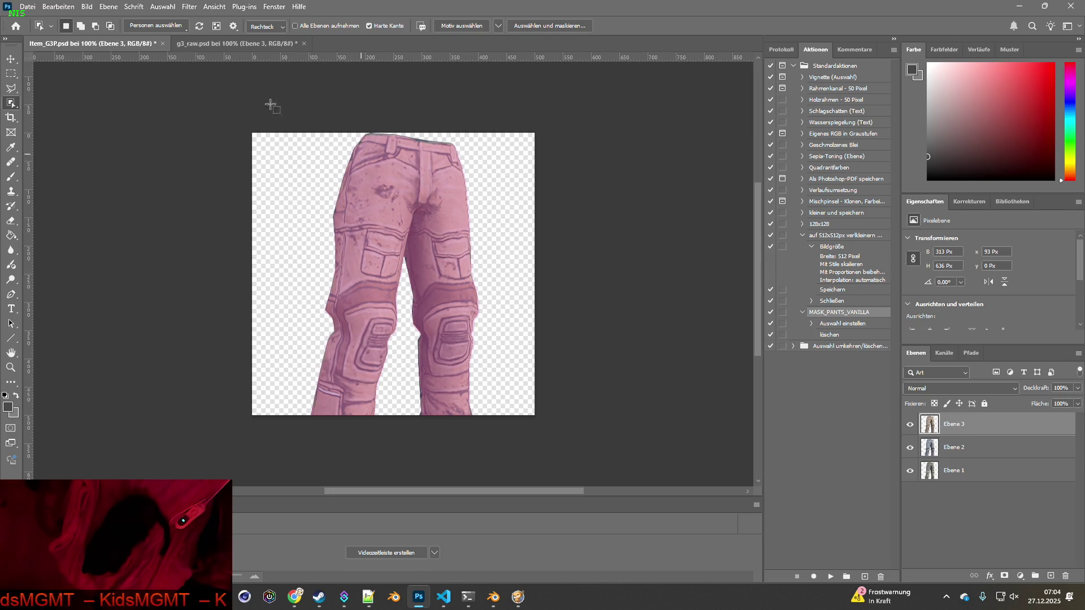
pyautogui.click(235, 44)
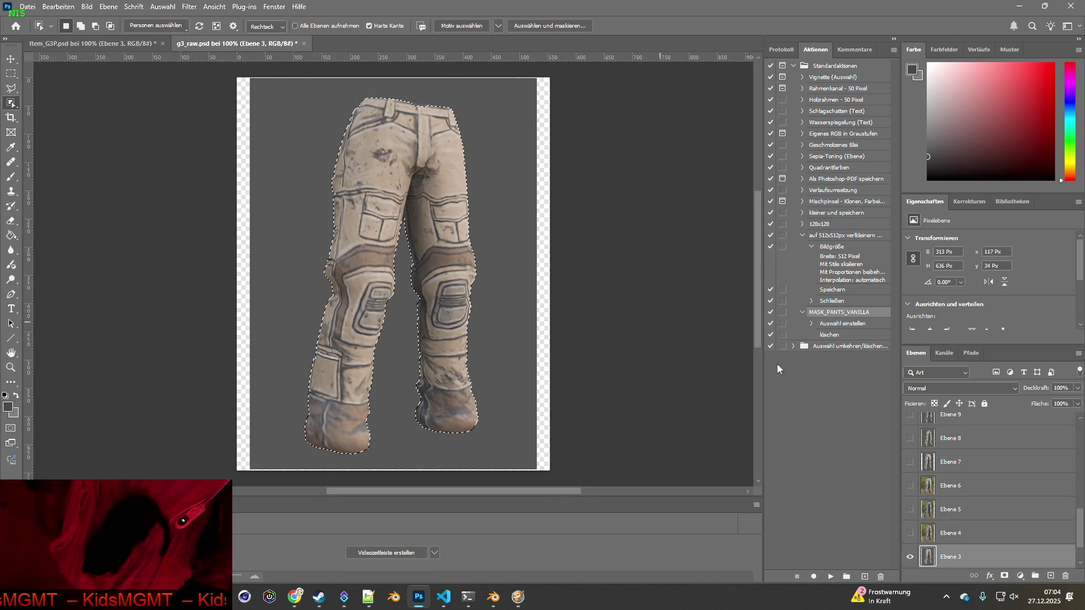
# - Select the grey Ebene 4 pants and bring them into Item_G3P.psd
pyautogui.click(910, 556)
pyautogui.click(910, 533)
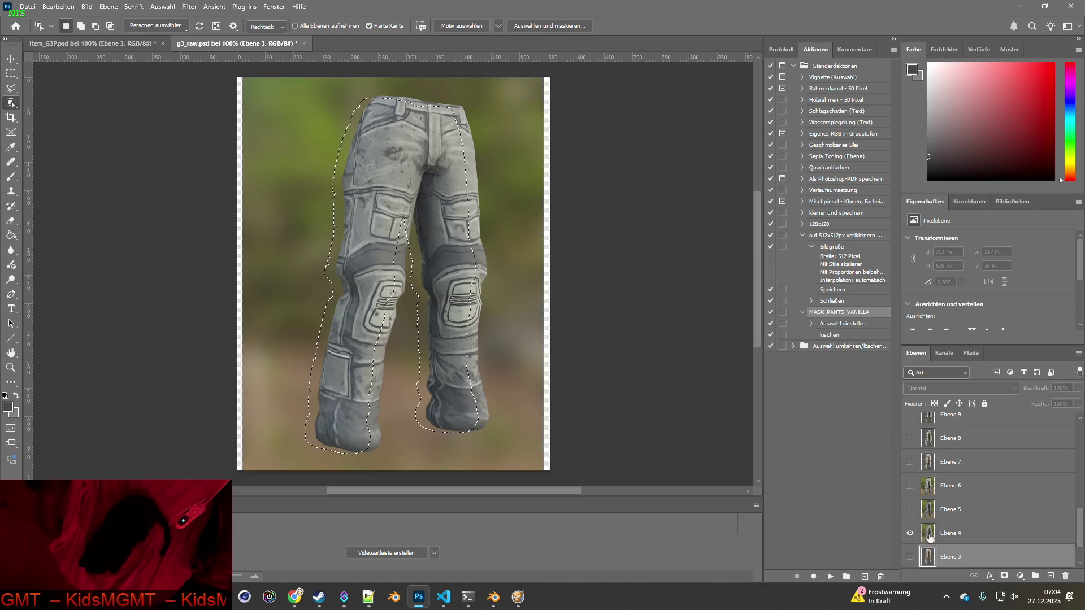
pyautogui.click(929, 537)
pyautogui.click(384, 177)
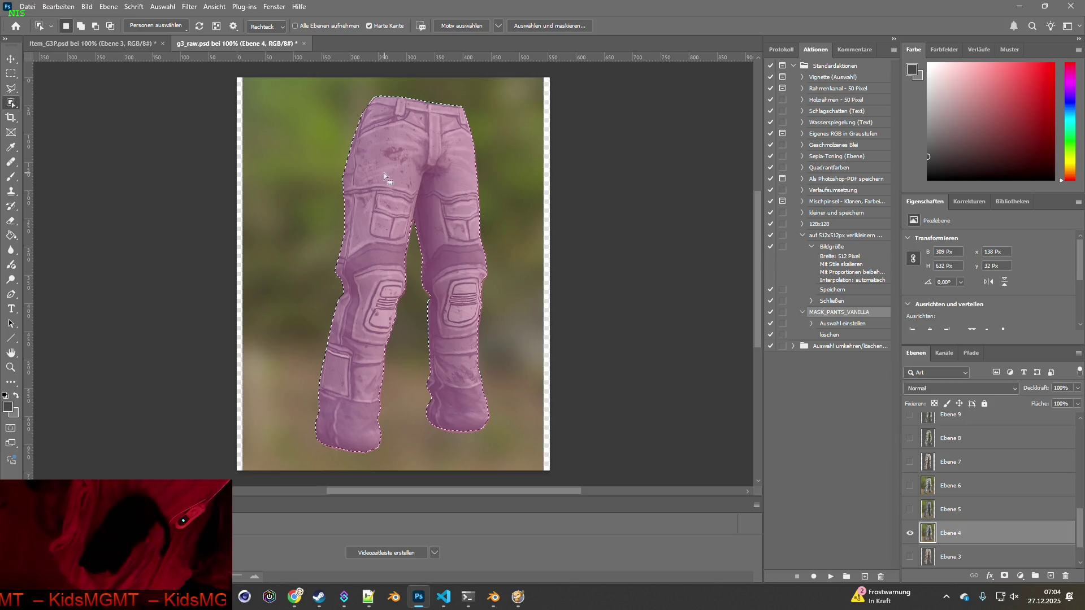
pyautogui.click(103, 43)
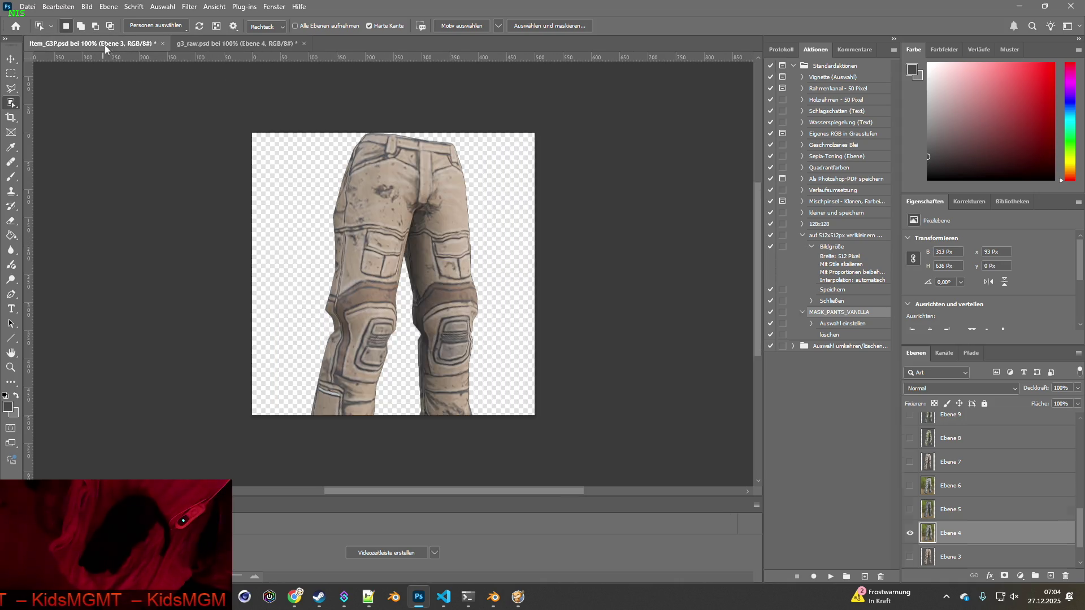
pyautogui.hotkey('alt', 'Tab')
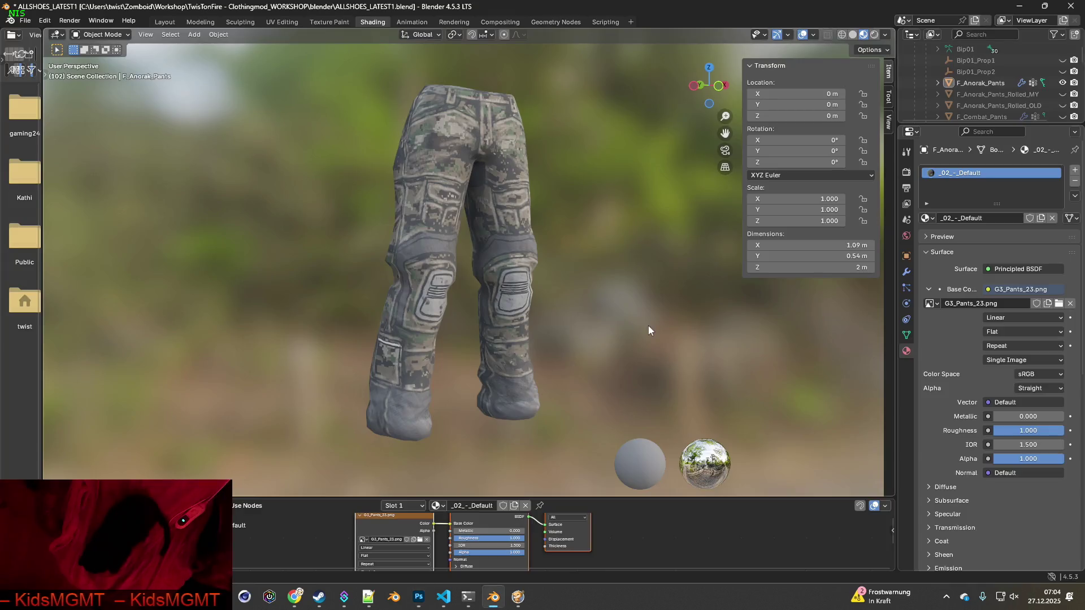
pyautogui.hotkey('alt', 'Tab')
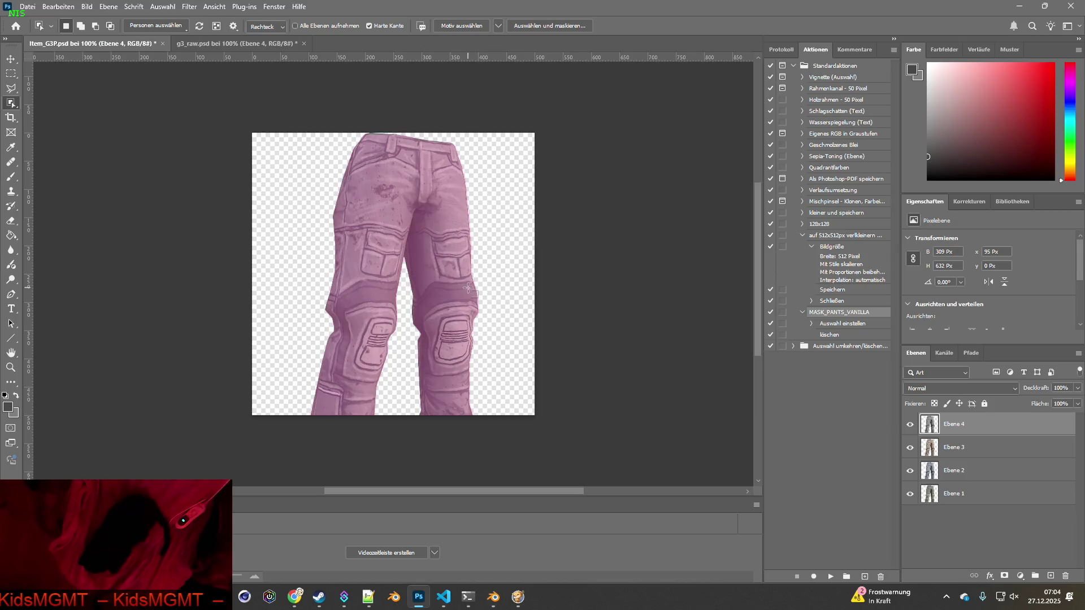
pyautogui.click(222, 45)
# - Copy the Ebene 5 pants variant into Item_G3P.psd as layer Ebene 5
pyautogui.click(909, 557)
pyautogui.click(909, 532)
pyautogui.click(961, 533)
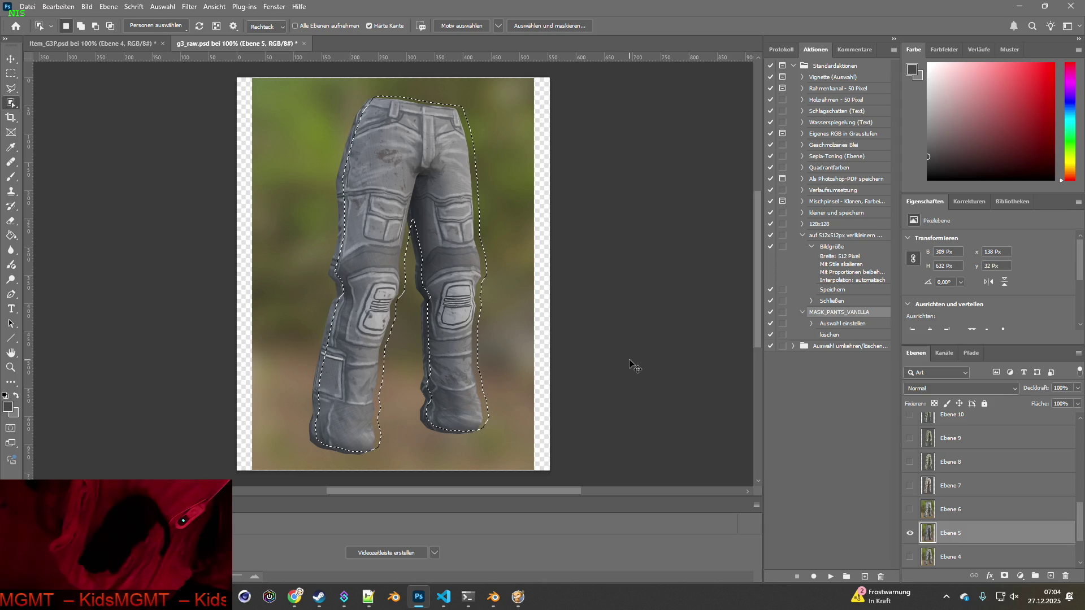
pyautogui.hotkey('ctrl', 'c')
pyautogui.click(89, 44)
pyautogui.hotkey('ctrl', 'v')
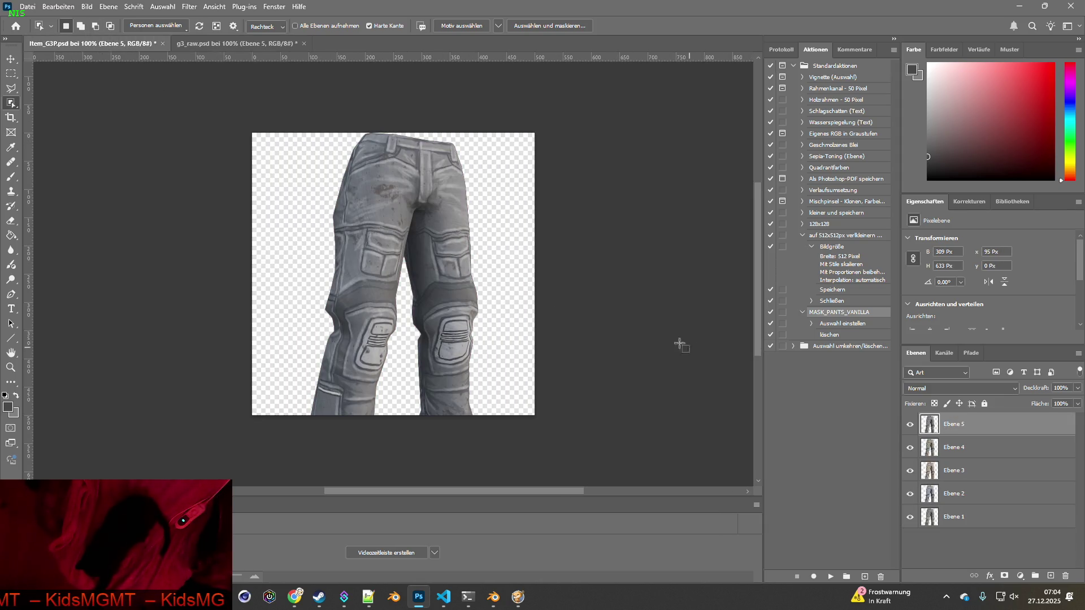
pyautogui.click(249, 44)
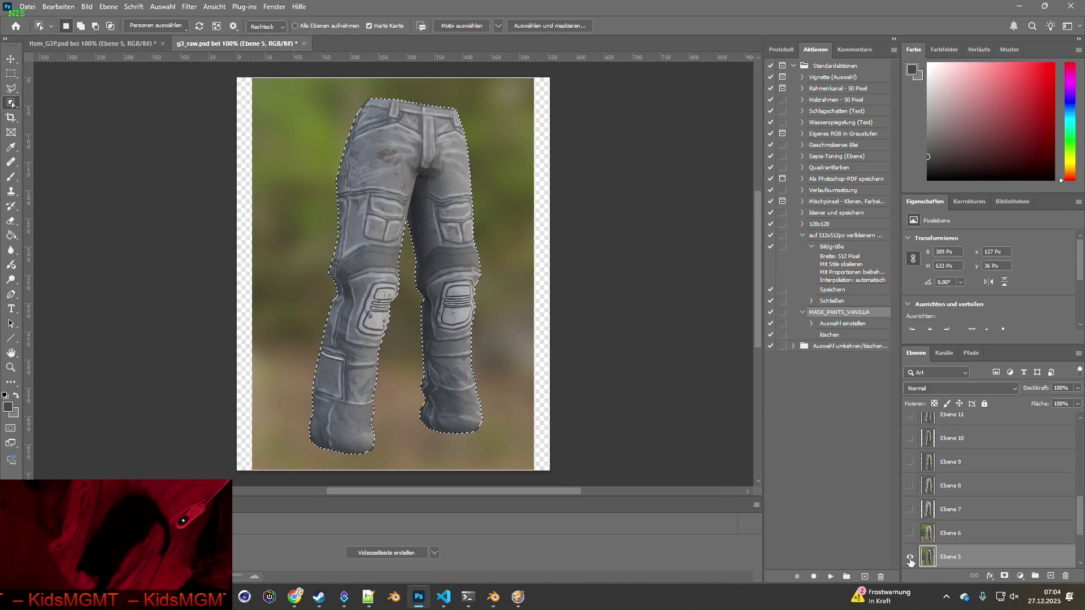
# - Show the camo Ebene 6 pants and add them to Item_G3P.psd
pyautogui.click(910, 556)
pyautogui.click(909, 533)
pyautogui.click(955, 533)
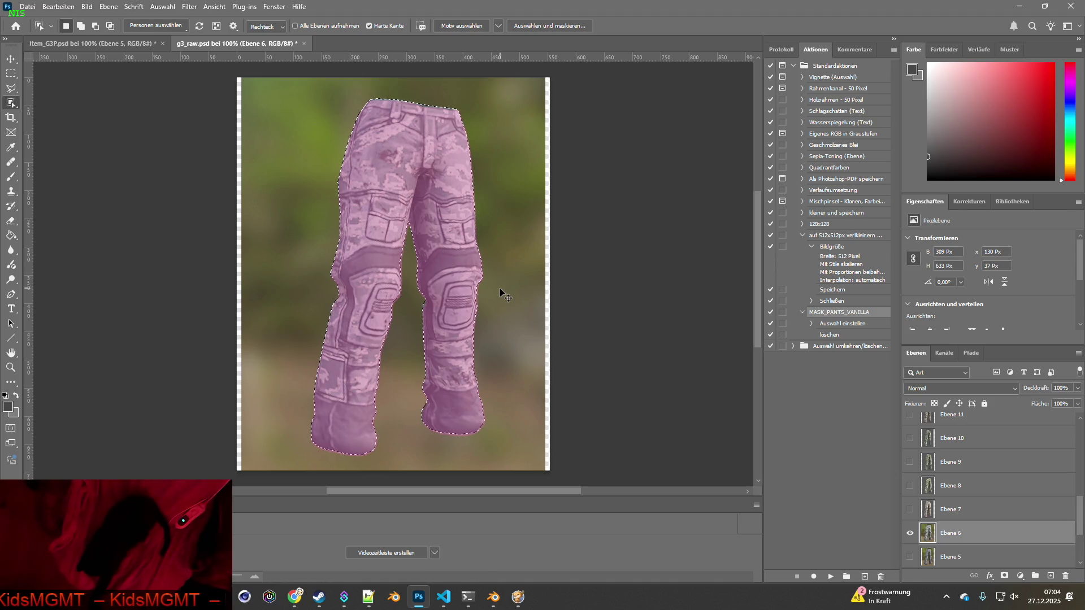
pyautogui.click(99, 43)
pyautogui.click(236, 43)
# - Select the desert camo Ebene 7 pants for Item_G3P.psd, then show green camo Ebene 8
pyautogui.click(910, 533)
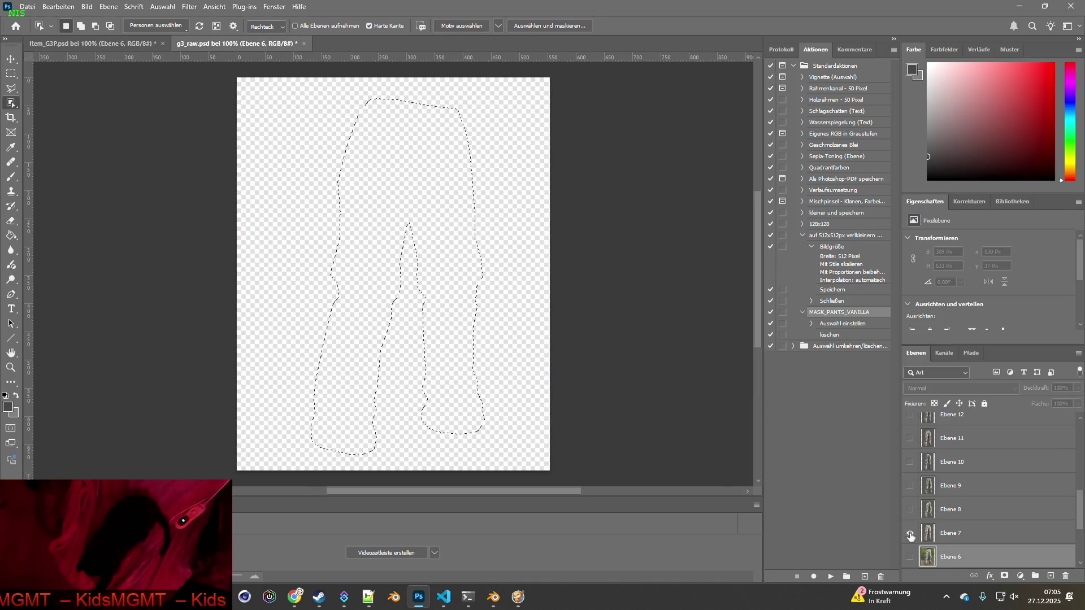
pyautogui.click(910, 533)
pyautogui.click(950, 532)
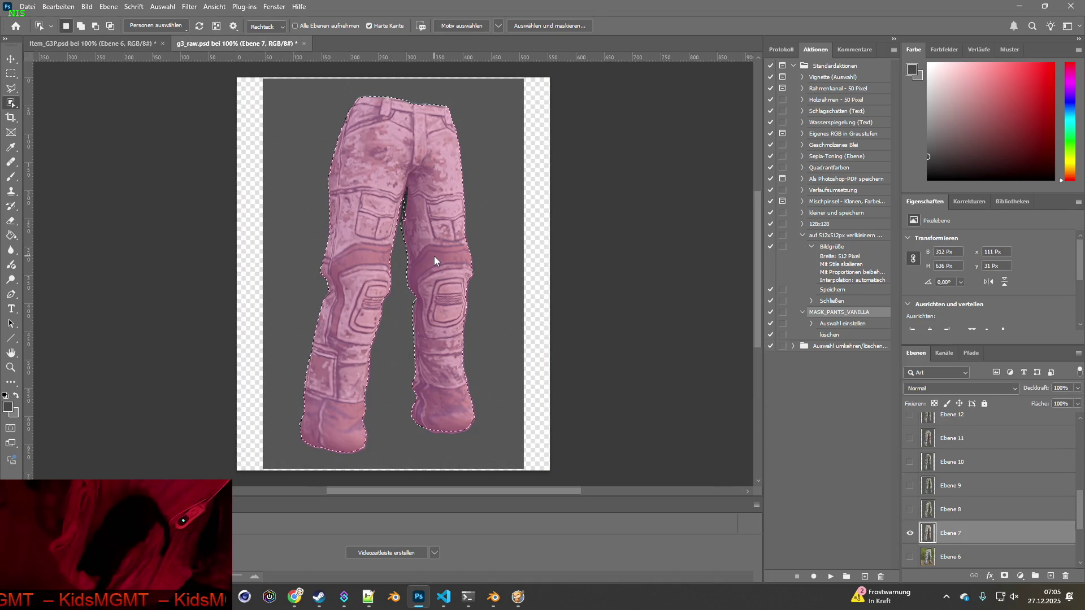
pyautogui.moveTo(289, 89)
pyautogui.mouseDown()
pyautogui.moveTo(478, 285)
pyautogui.moveTo(488, 450)
pyautogui.moveTo(503, 455)
pyautogui.mouseUp()
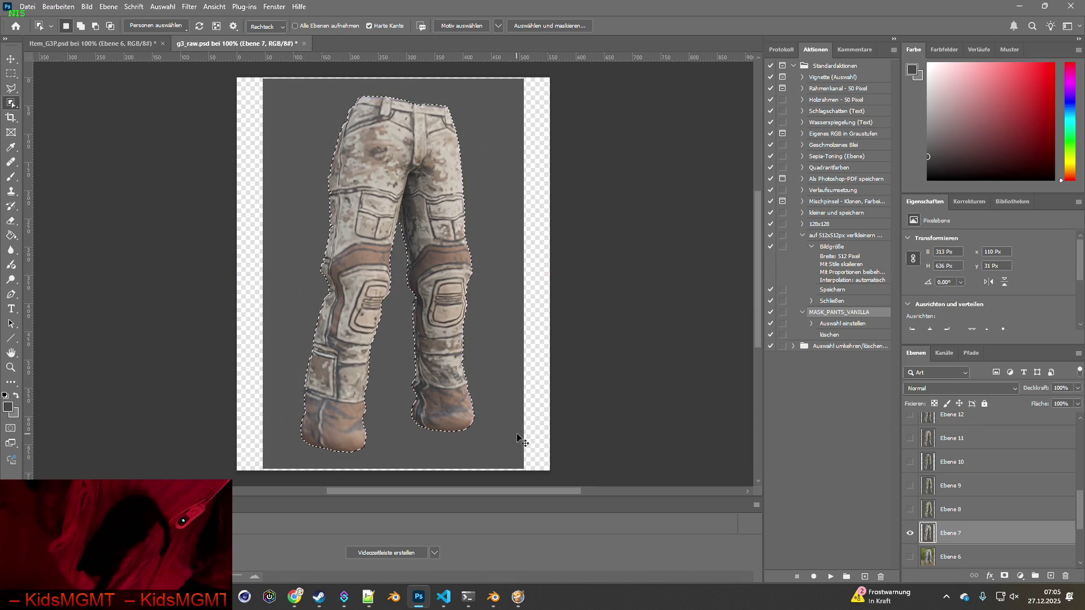
pyautogui.click(136, 44)
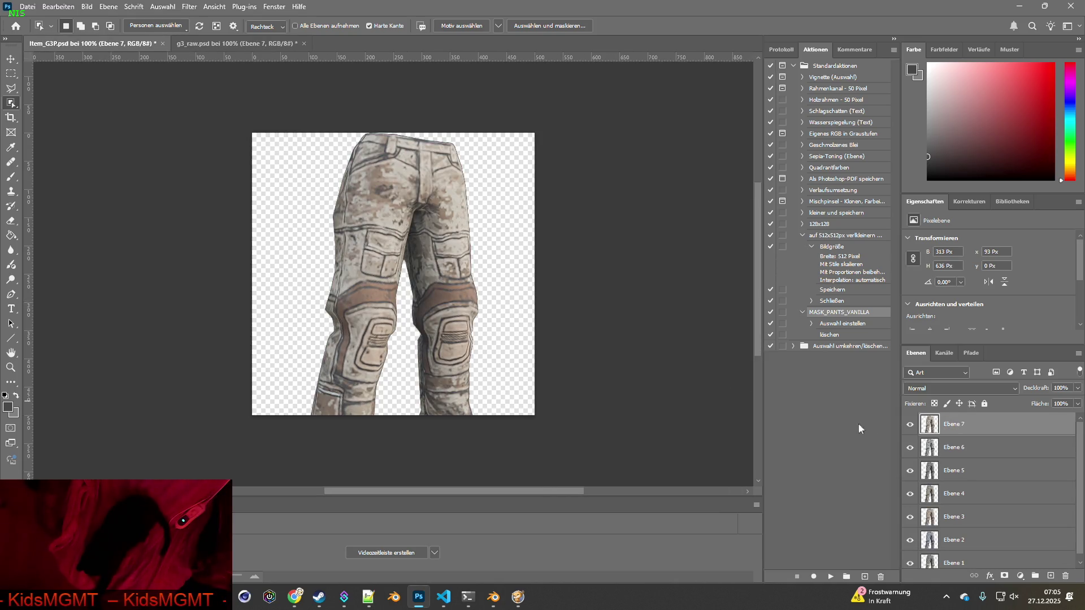
pyautogui.click(236, 43)
pyautogui.click(908, 555)
pyautogui.click(910, 533)
# - Select the green camo Ebene 8 pants and paste them into Item_G3P as a new layer
pyautogui.click(961, 533)
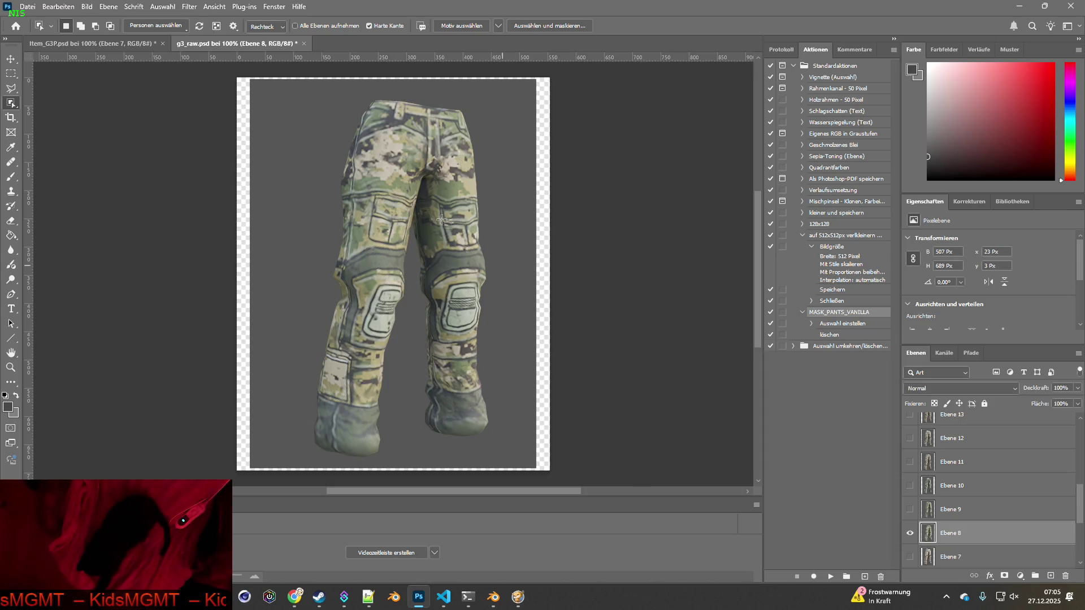
pyautogui.moveTo(310, 88)
pyautogui.mouseDown()
pyautogui.moveTo(497, 407)
pyautogui.moveTo(499, 460)
pyautogui.mouseUp()
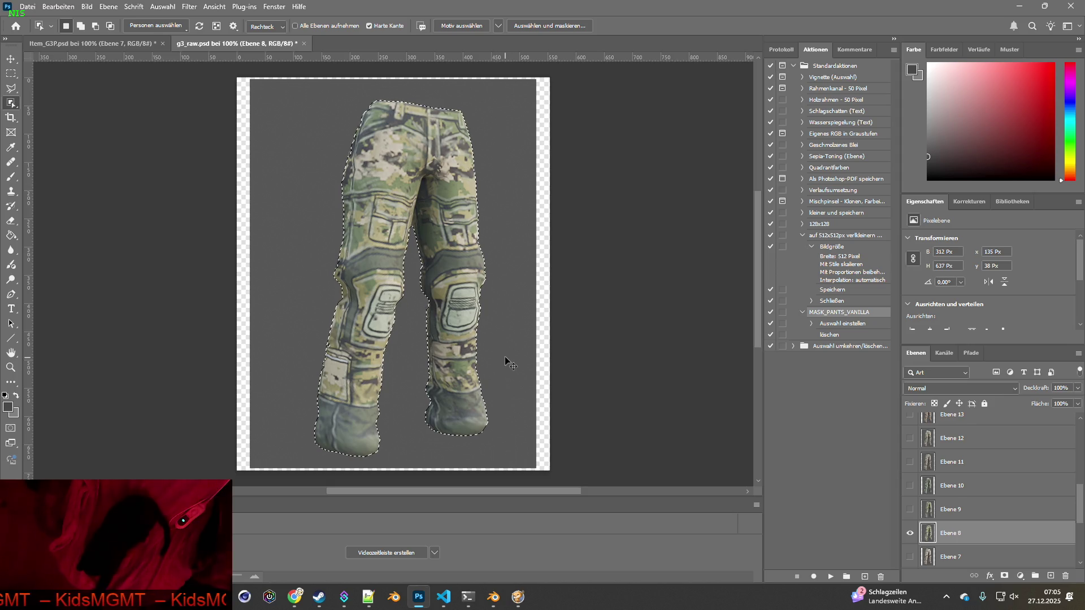
pyautogui.click(83, 45)
pyautogui.hotkey('ctrl', 'v')
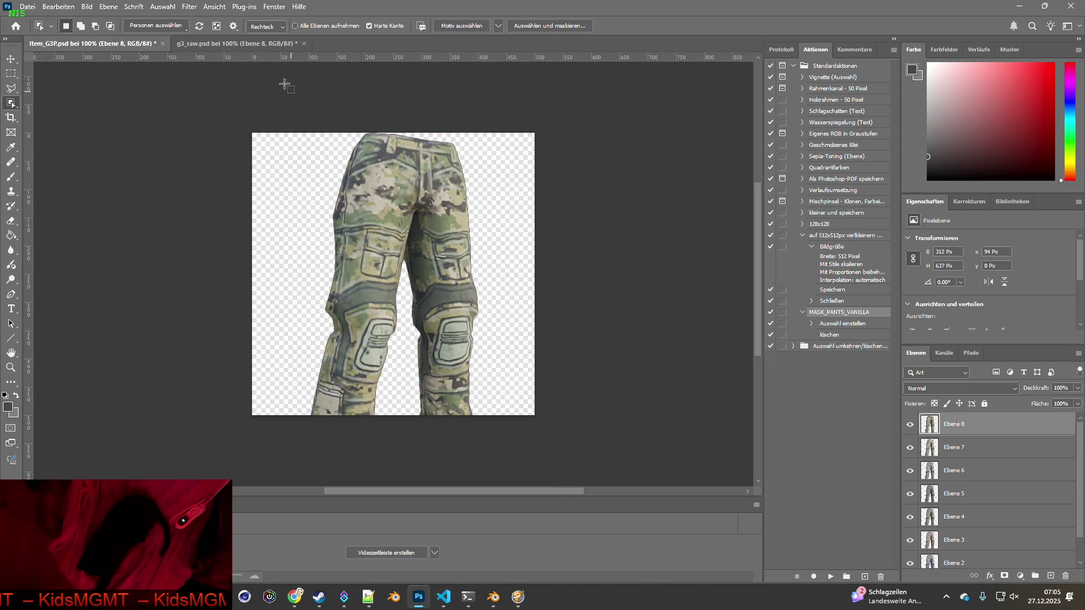
pyautogui.hotkey('ctrl', 'Tab')
# - Copy the Ebene 9 pants into Item_G3P as layer Ebene 9
pyautogui.keyDown('alt'); pyautogui.click(910, 532); pyautogui.keyUp('alt')
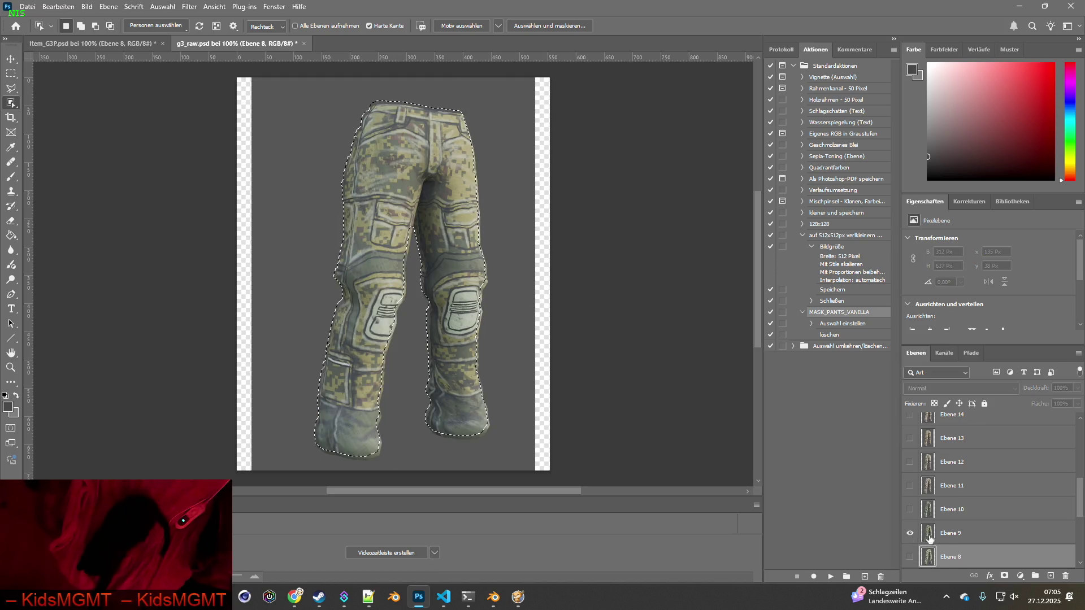
pyautogui.click(955, 533)
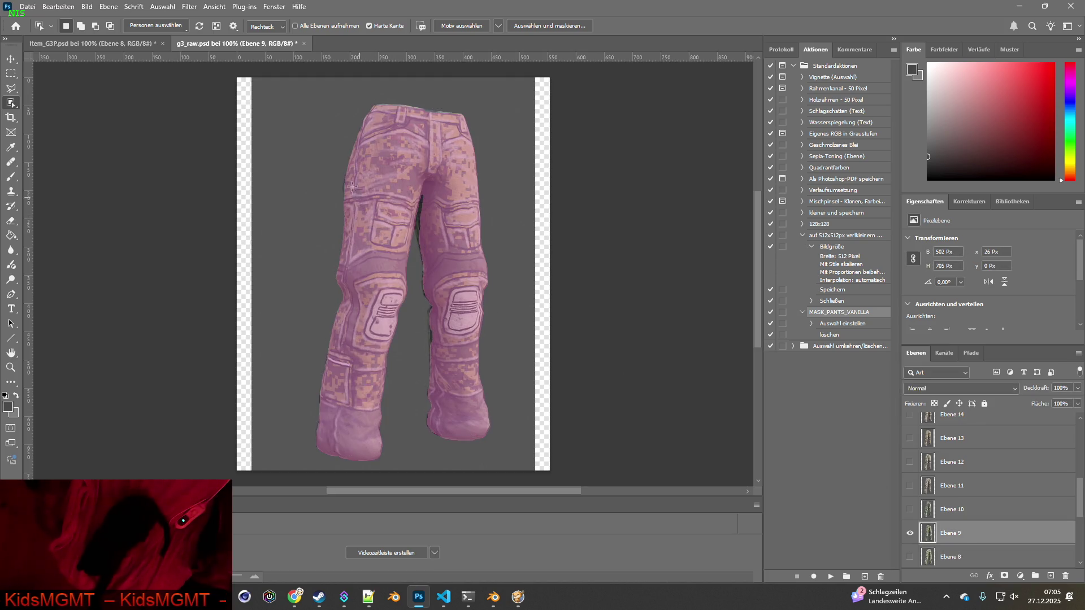
pyautogui.hotkey('ctrl', 'd')
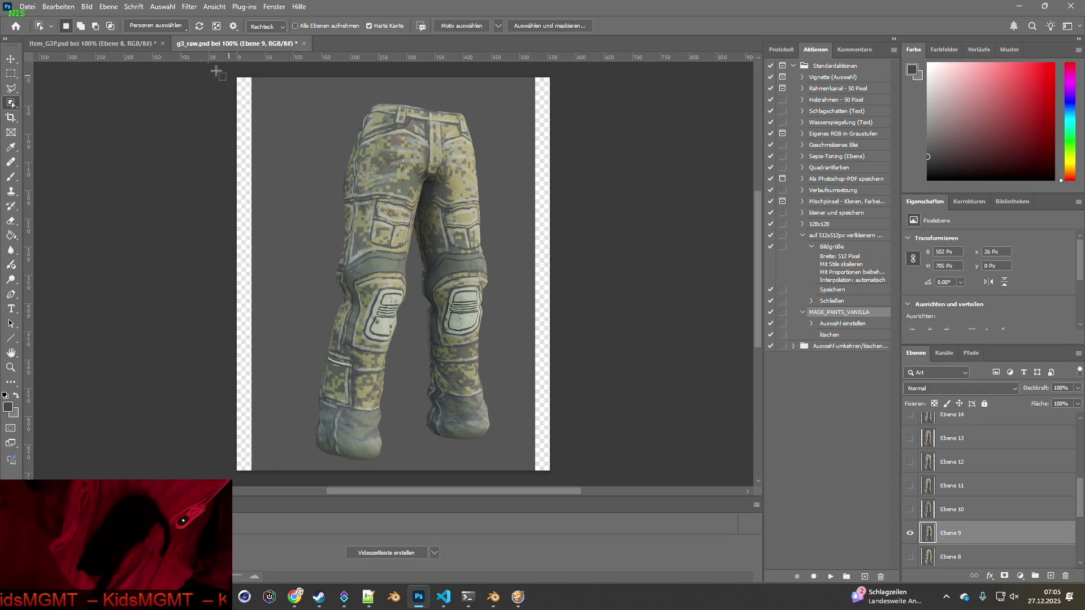
pyautogui.hotkey('ctrl', 'Tab')
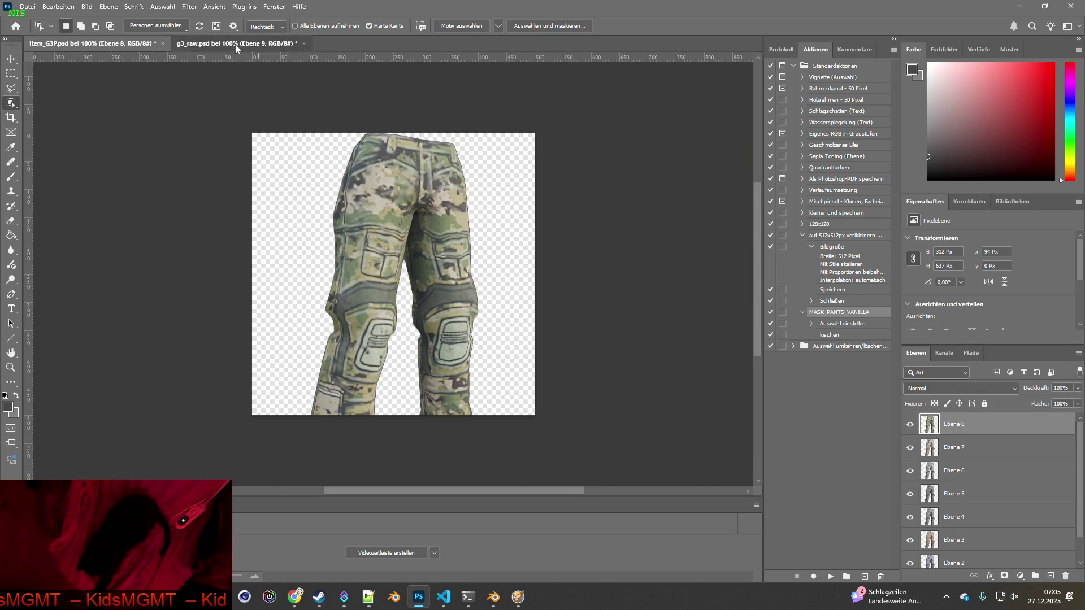
pyautogui.click(235, 44)
pyautogui.moveTo(298, 90); pyautogui.dragTo(510, 453)
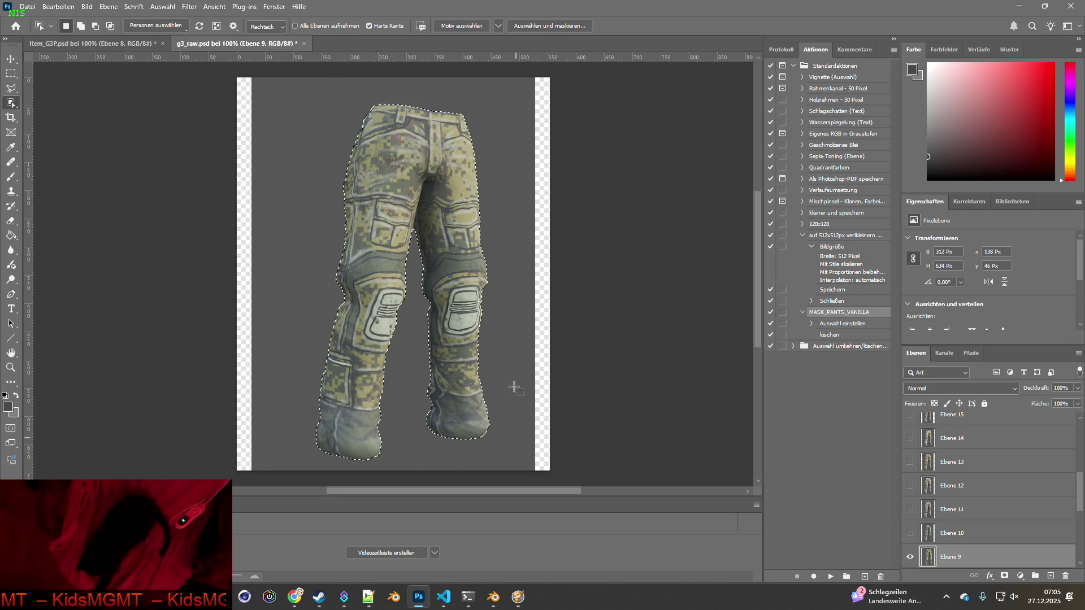
pyautogui.hotkey('ctrl', 'c')
pyautogui.click(118, 43)
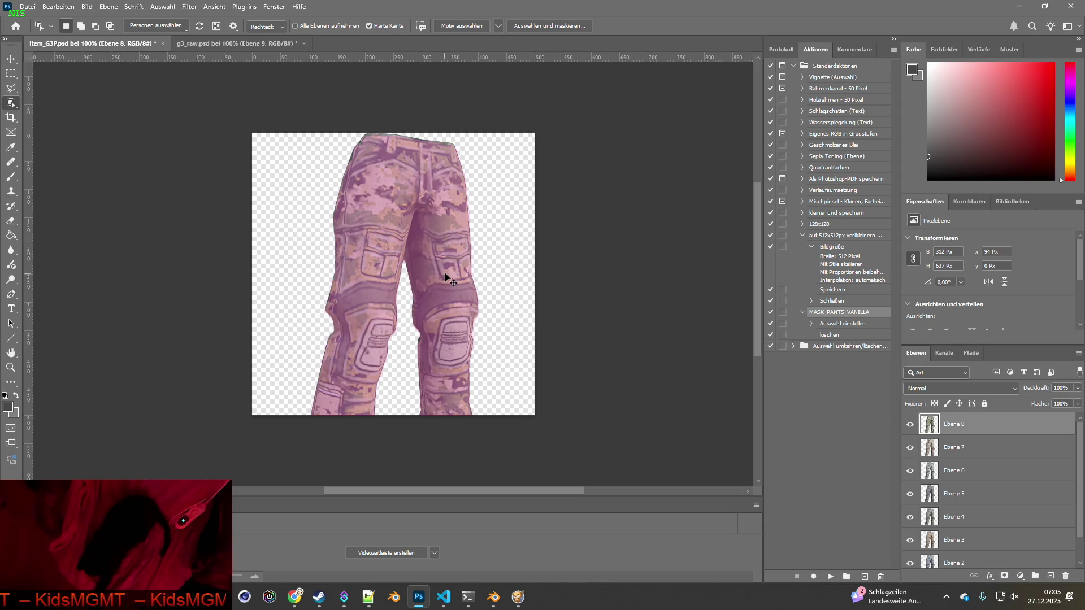
pyautogui.hotkey('ctrl', 'v')
pyautogui.click(232, 45)
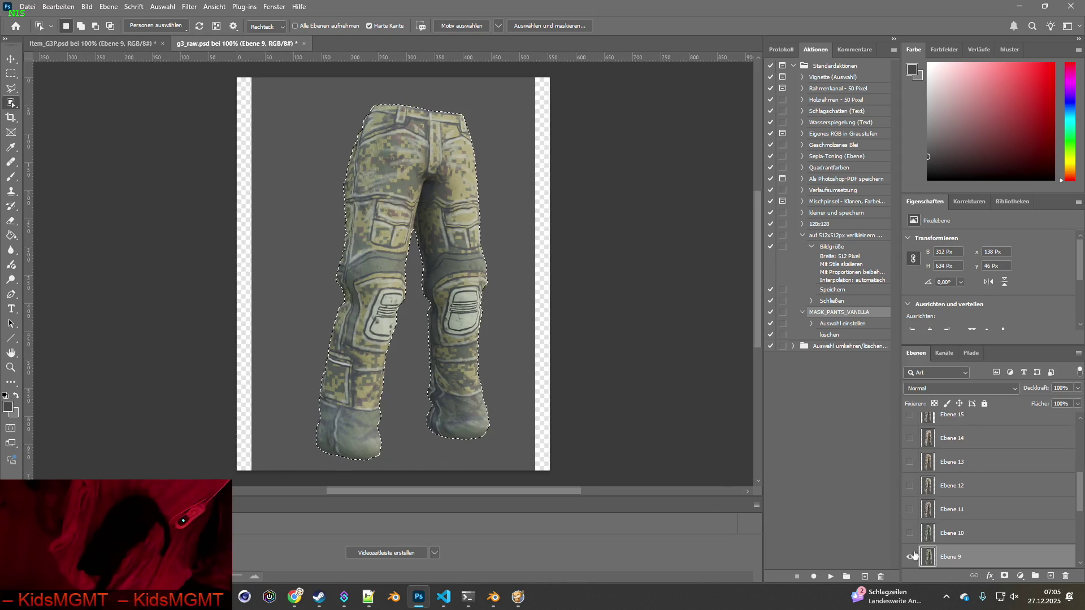
# - Copy the green Ebene 10 pants into Item_G3P as layer Ebene 10
pyautogui.click(909, 533)
pyautogui.hotkey('ctrl', 'd')
pyautogui.moveTo(284, 86)
pyautogui.mouseDown()
pyautogui.moveTo(310, 100)
pyautogui.moveTo(507, 458)
pyautogui.mouseUp()
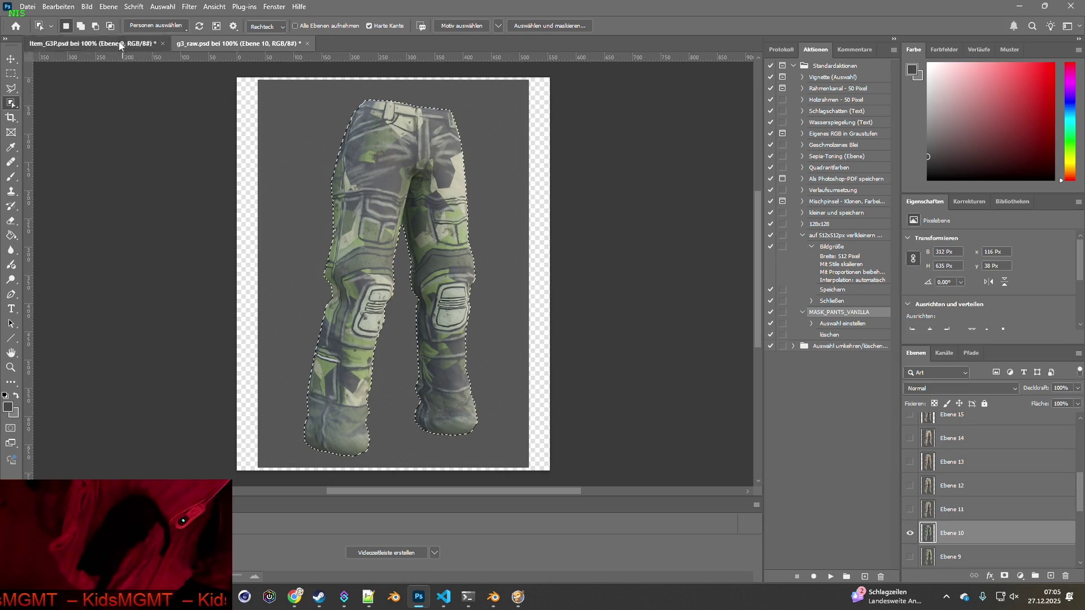
pyautogui.click(119, 42)
pyautogui.hotkey('ctrl', 'v')
pyautogui.click(246, 43)
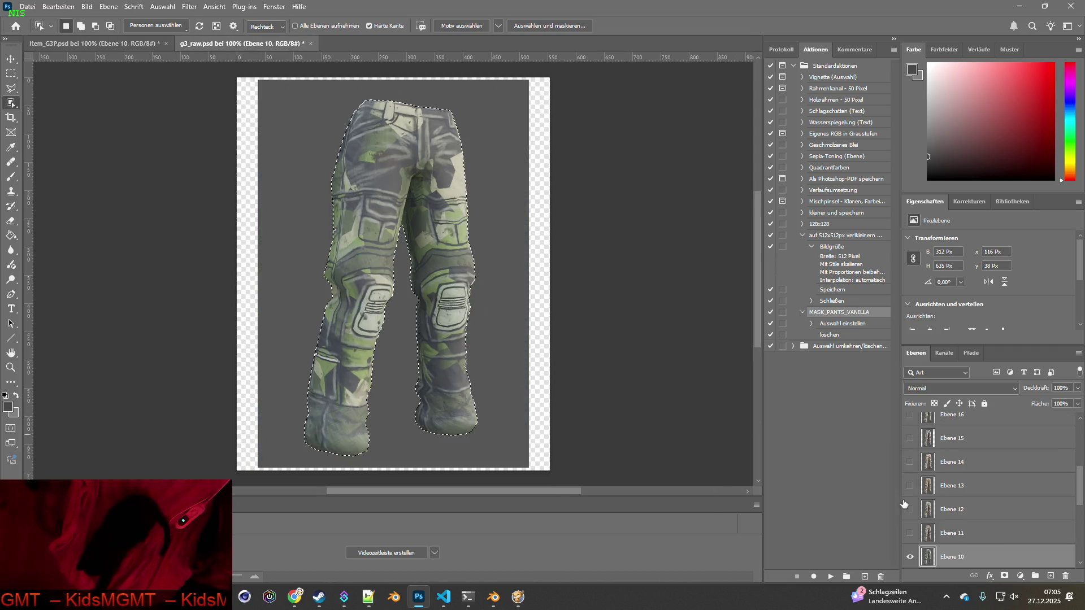
# - Copy the camo Ebene 11 pants into Item_G3P as layer Ebene 11
pyautogui.click(910, 557)
pyautogui.click(910, 533)
pyautogui.click(955, 532)
pyautogui.hotkey('ctrl', 'd')
pyautogui.moveTo(287, 89)
pyautogui.mouseDown()
pyautogui.moveTo(441, 230)
pyautogui.moveTo(491, 462)
pyautogui.mouseUp()
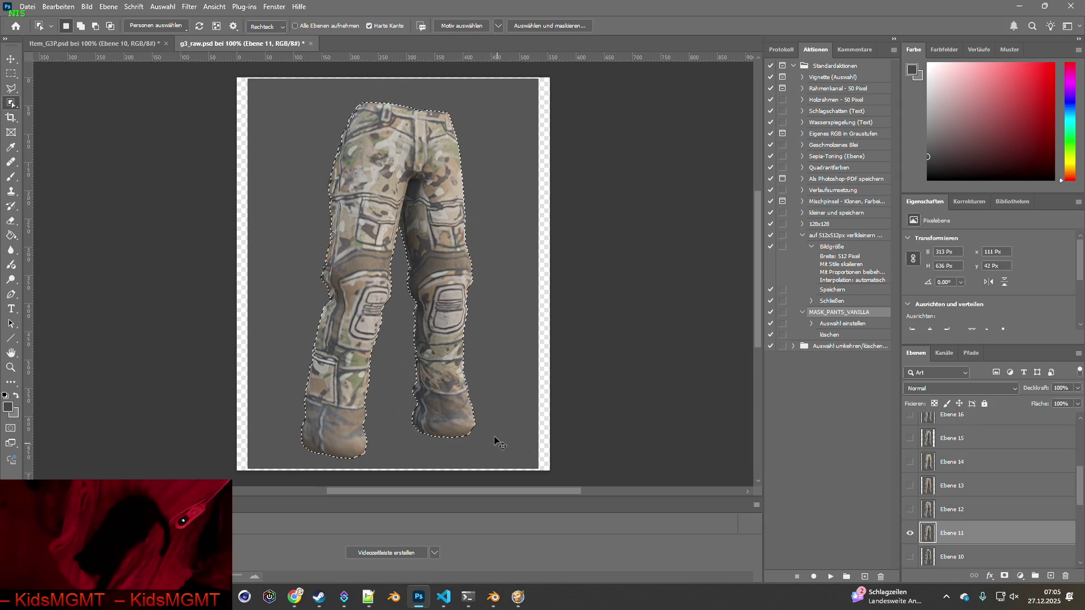
pyautogui.click(115, 44)
pyautogui.hotkey('ctrl', 'v')
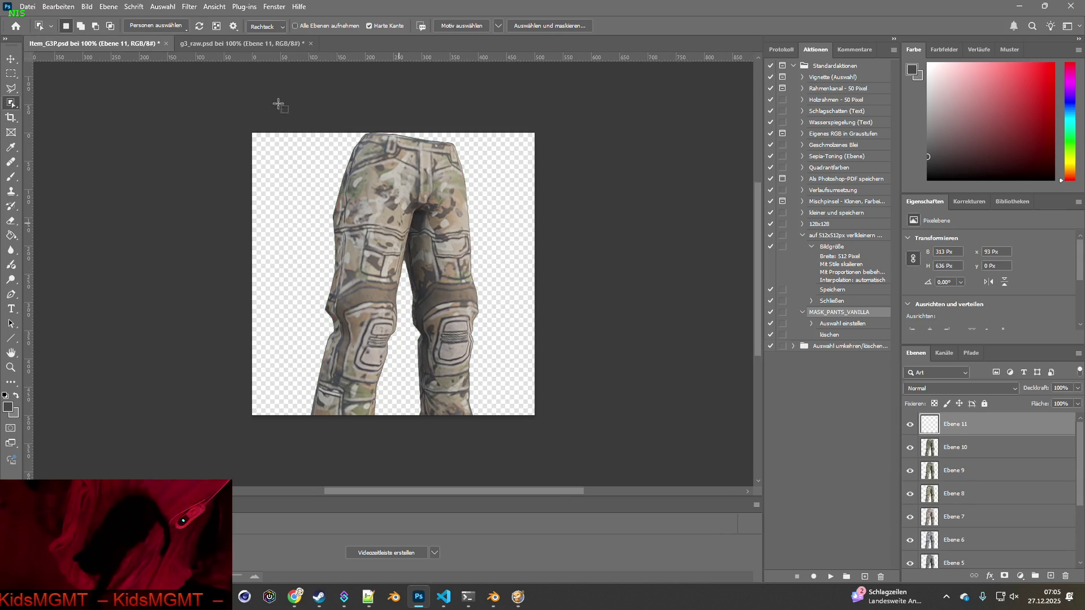
pyautogui.click(230, 44)
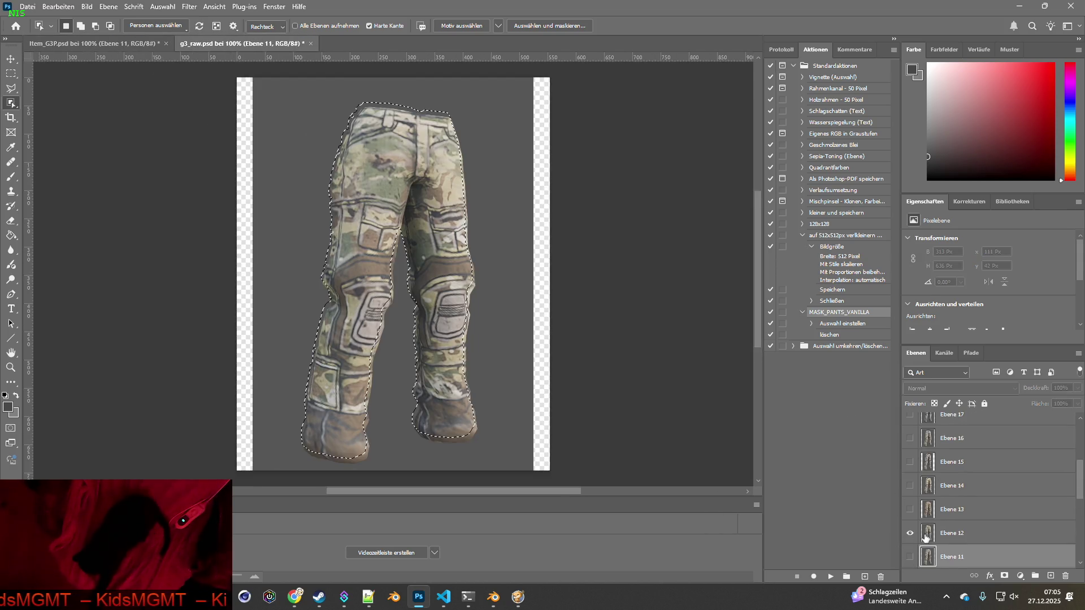
# - Select the Ebene 12 pants and paste them into Item_G3P as layer Ebene 12
pyautogui.moveTo(281, 90)
pyautogui.mouseDown()
pyautogui.moveTo(527, 417)
pyautogui.moveTo(511, 469)
pyautogui.moveTo(524, 467)
pyautogui.mouseUp()
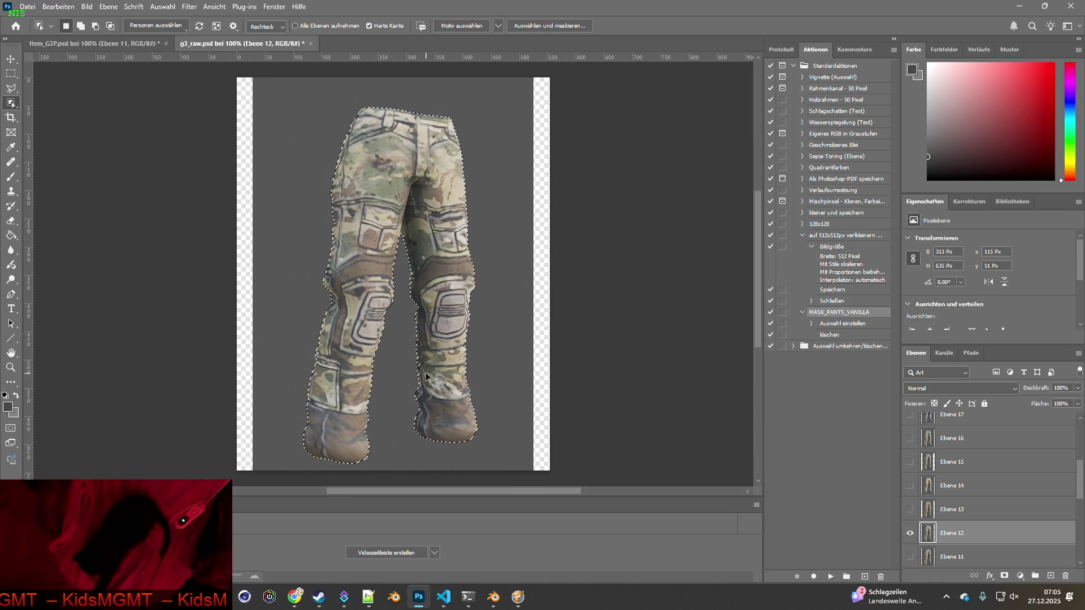
pyautogui.click(94, 43)
pyautogui.hotkey('ctrl', 'v')
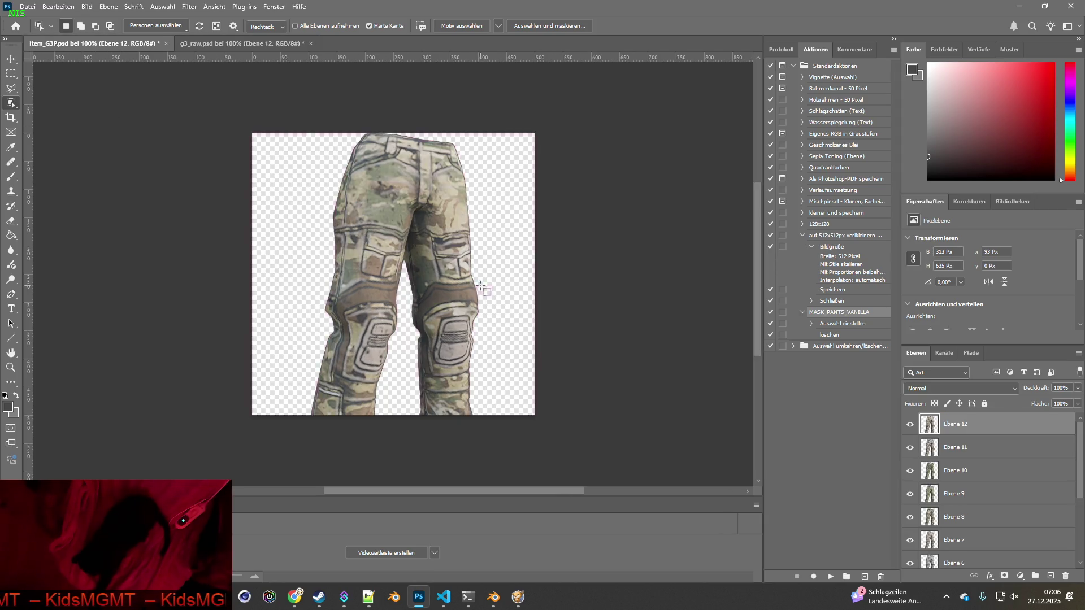
pyautogui.click(248, 44)
# - Show Ebene 13 in g3_raw and select its pants for transfer to Item_G3P
pyautogui.click(909, 556)
pyautogui.click(909, 533)
pyautogui.click(952, 533)
pyautogui.hotkey('ctrl', 'd')
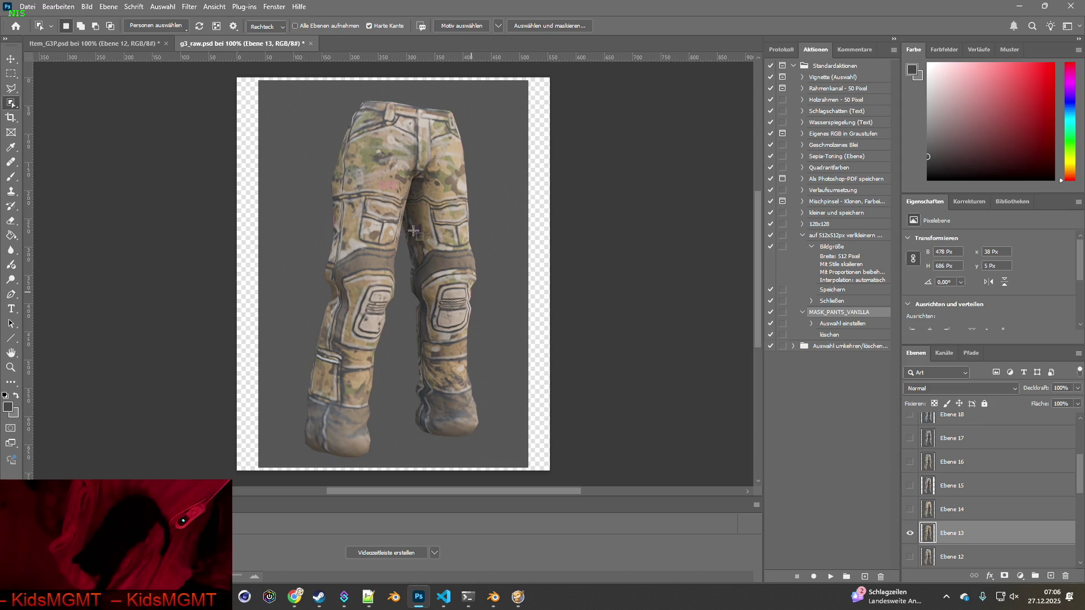
pyautogui.moveTo(290, 94)
pyautogui.mouseDown()
pyautogui.moveTo(455, 223)
pyautogui.moveTo(497, 395)
pyautogui.moveTo(502, 443)
pyautogui.moveTo(491, 462)
pyautogui.mouseUp()
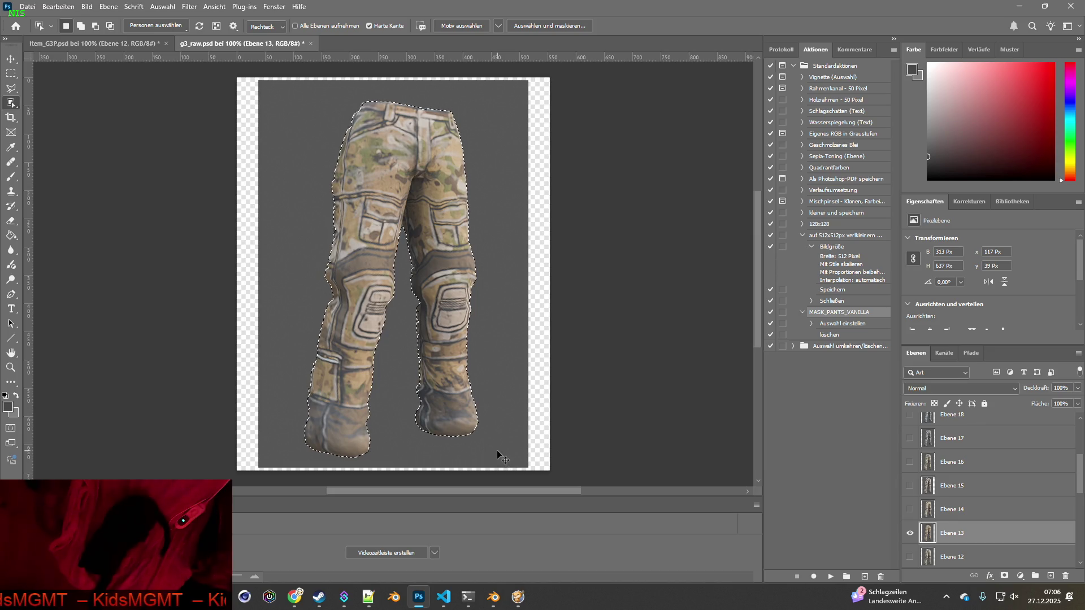
pyautogui.hotkey('ctrl', 'Tab')
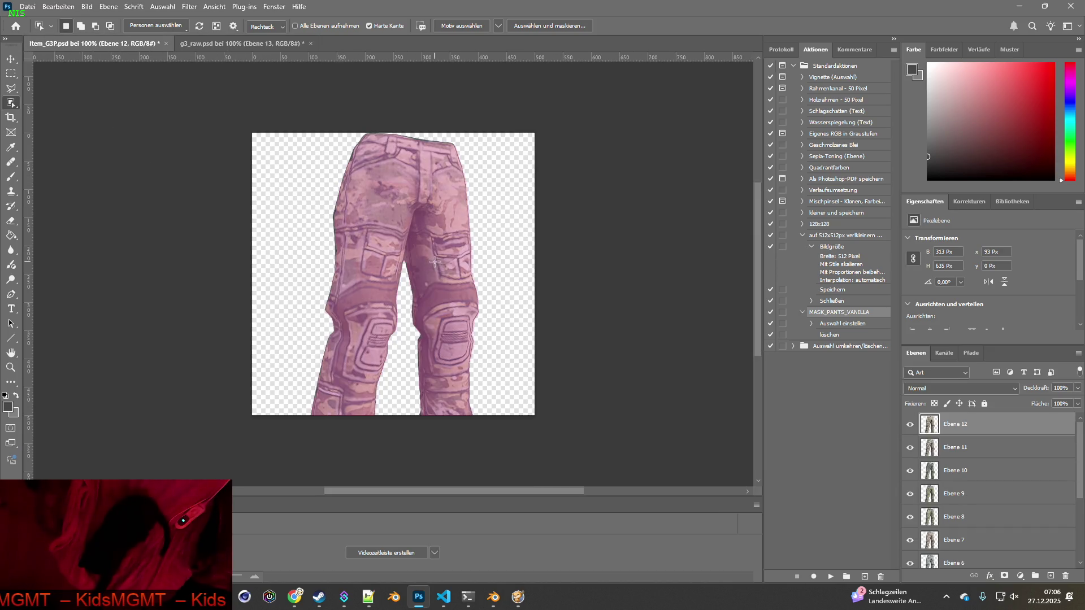
pyautogui.click(243, 43)
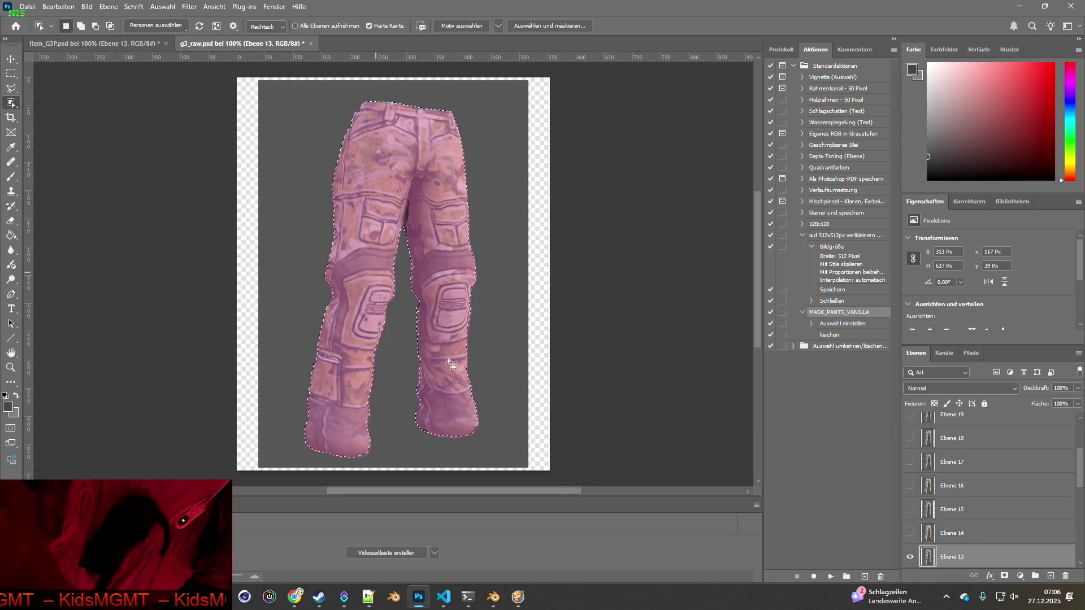
# - Hide Ebene 13, then show Ebene 14 and select its pants for Item_G3P
pyautogui.click(909, 556)
pyautogui.click(909, 533)
pyautogui.click(952, 533)
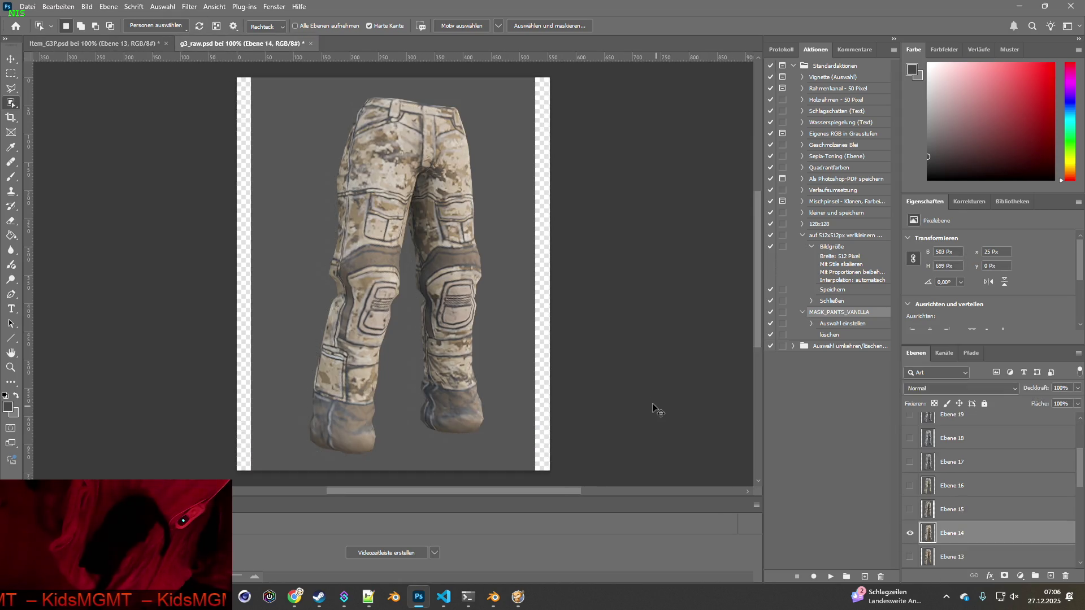
pyautogui.moveTo(287, 88); pyautogui.dragTo(303, 99)
pyautogui.moveTo(491, 455); pyautogui.dragTo(509, 468)
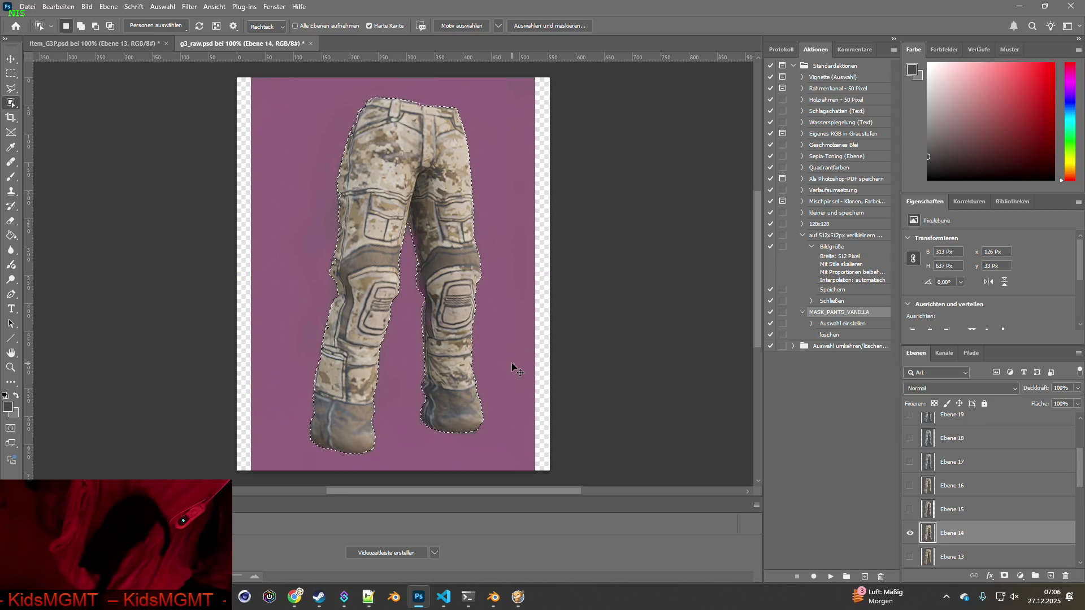
pyautogui.click(103, 41)
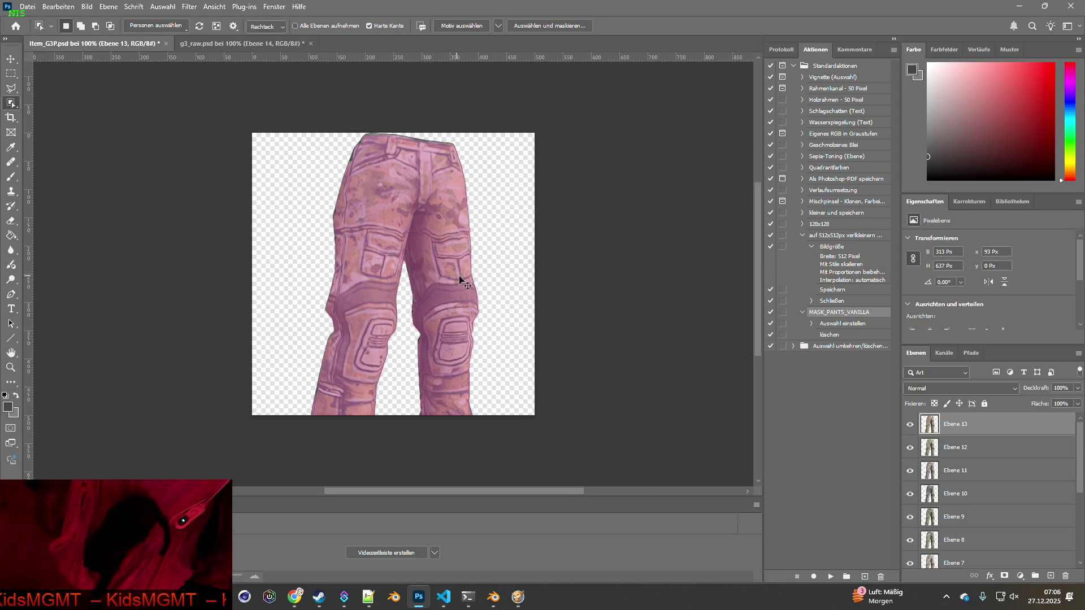
pyautogui.click(242, 43)
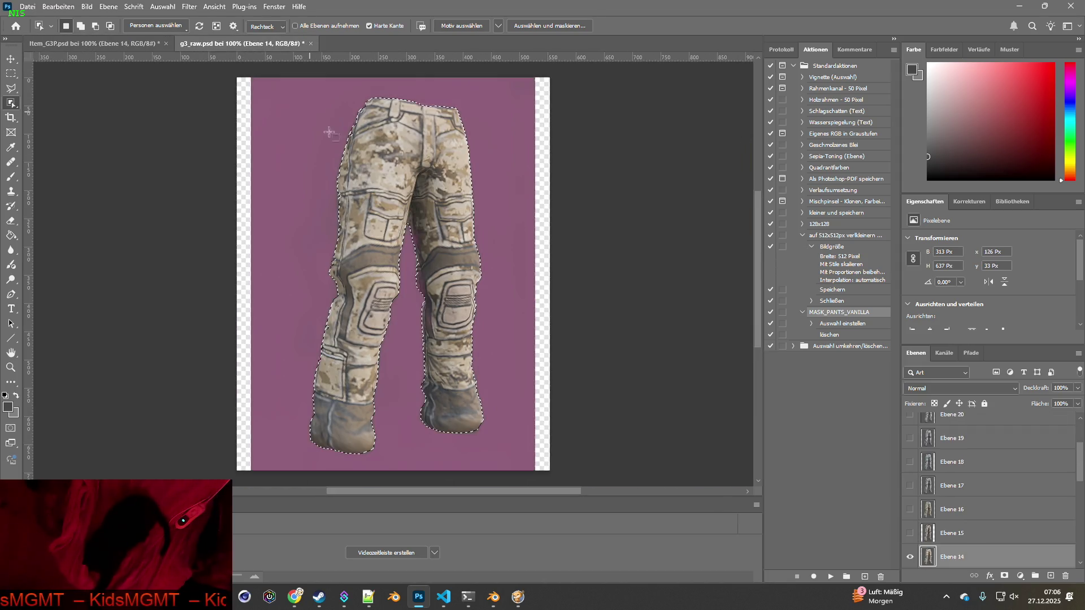
# - Select the Ebene 15 pants and paste them into Item_G3P as a new layer
pyautogui.hotkey('ctrl', 'd')
pyautogui.click(909, 557)
pyautogui.click(909, 532)
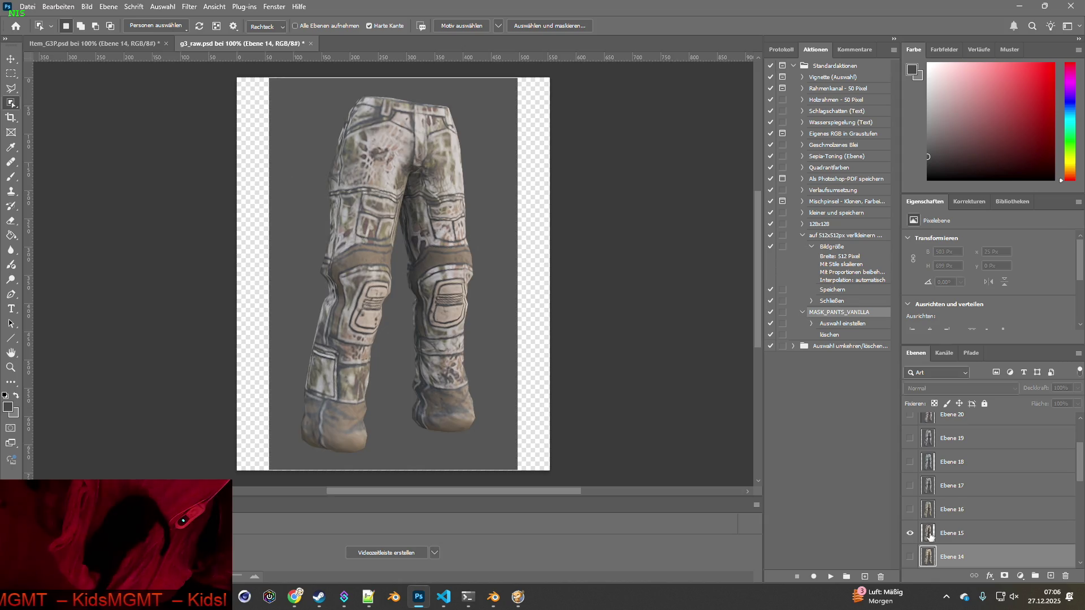
pyautogui.click(953, 533)
pyautogui.moveTo(328, 109)
pyautogui.mouseDown()
pyautogui.moveTo(489, 433)
pyautogui.moveTo(490, 467)
pyautogui.moveTo(481, 447)
pyautogui.mouseUp()
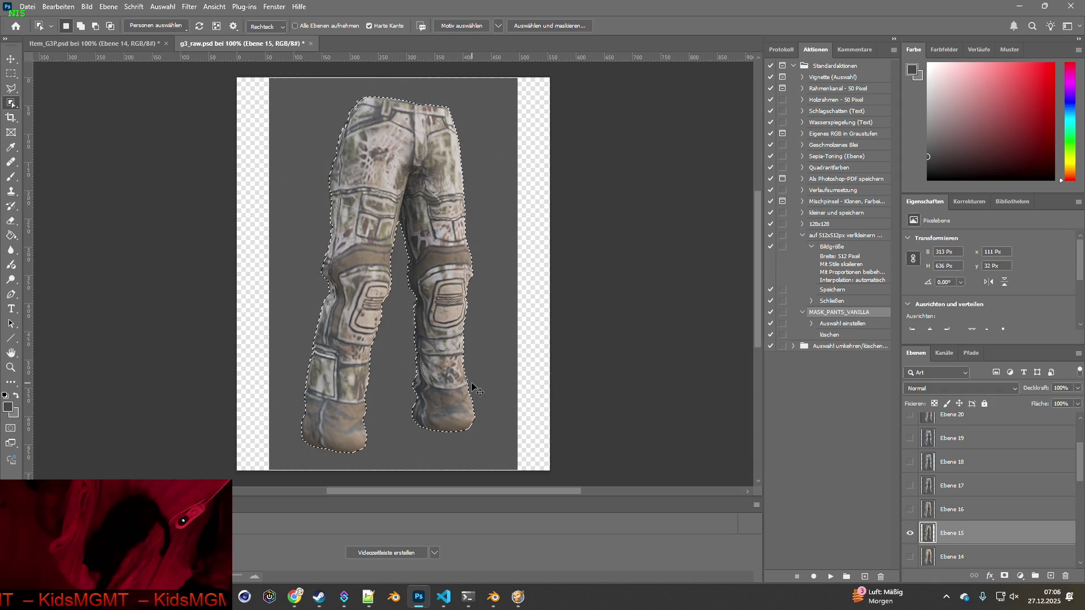
pyautogui.hotkey('ctrl', 'c')
pyautogui.hotkey('ctrl', 'Tab')
pyautogui.hotkey('ctrl', 'v')
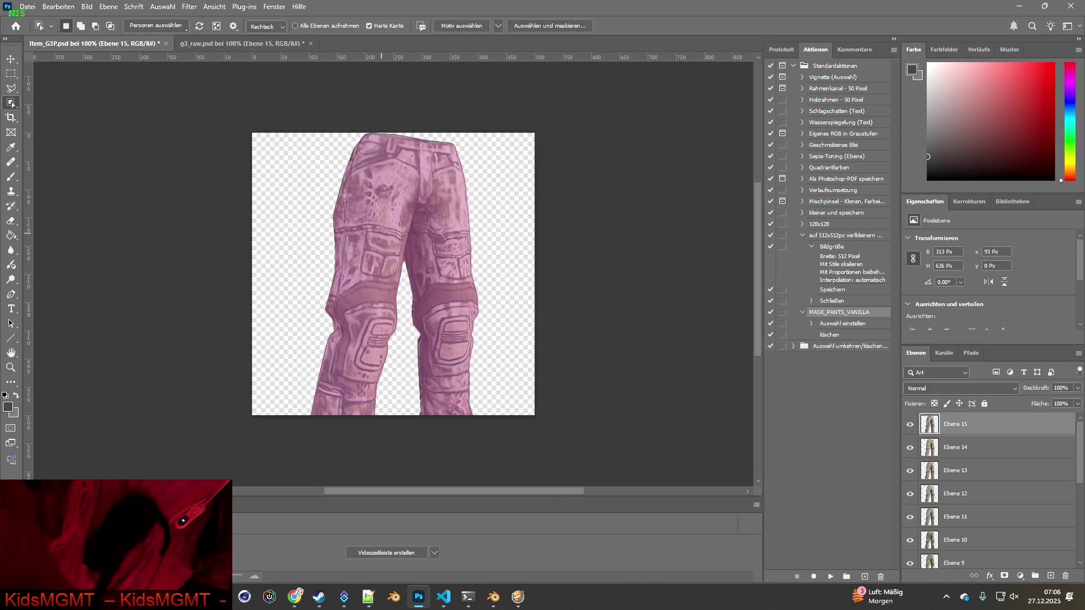
pyautogui.click(240, 46)
# - Switch to the Ebene 16 variant and select its pants outline for Item_G3P
pyautogui.click(909, 557)
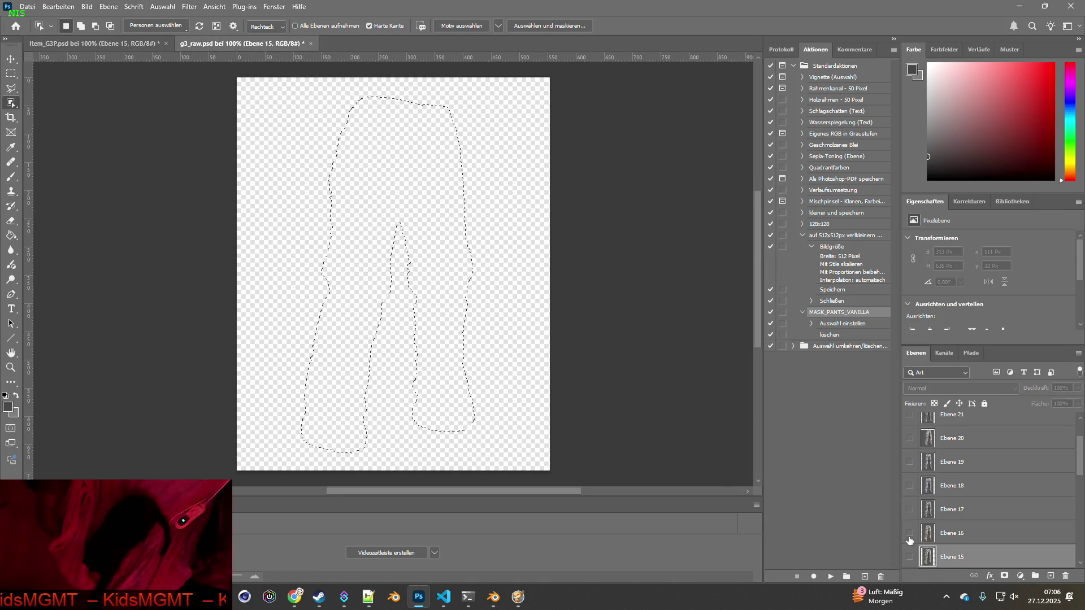
pyautogui.click(952, 533)
pyautogui.click(909, 532)
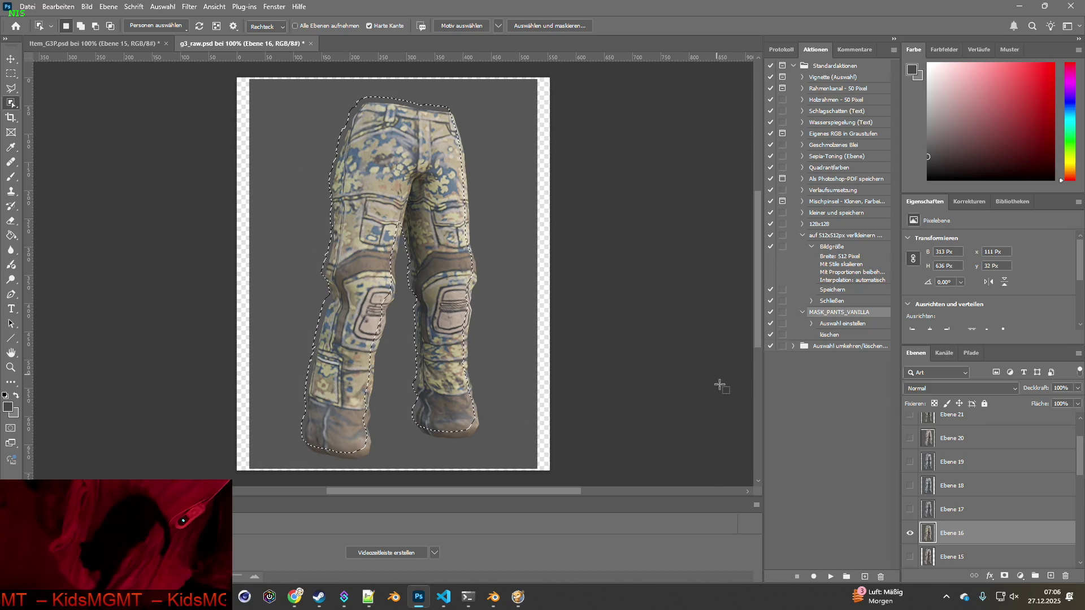
pyautogui.click(93, 44)
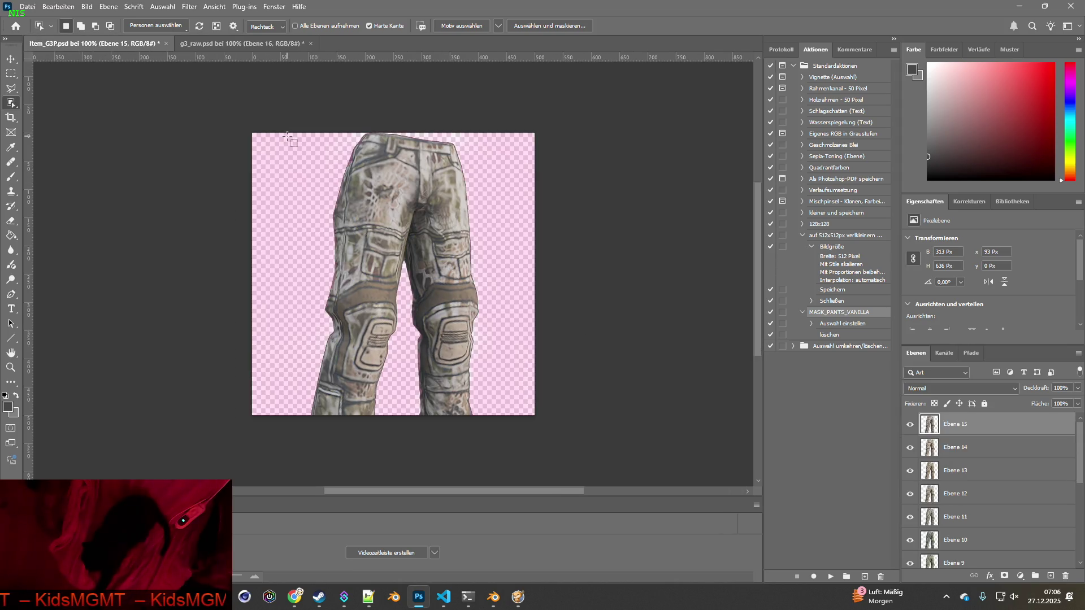
pyautogui.click(232, 45)
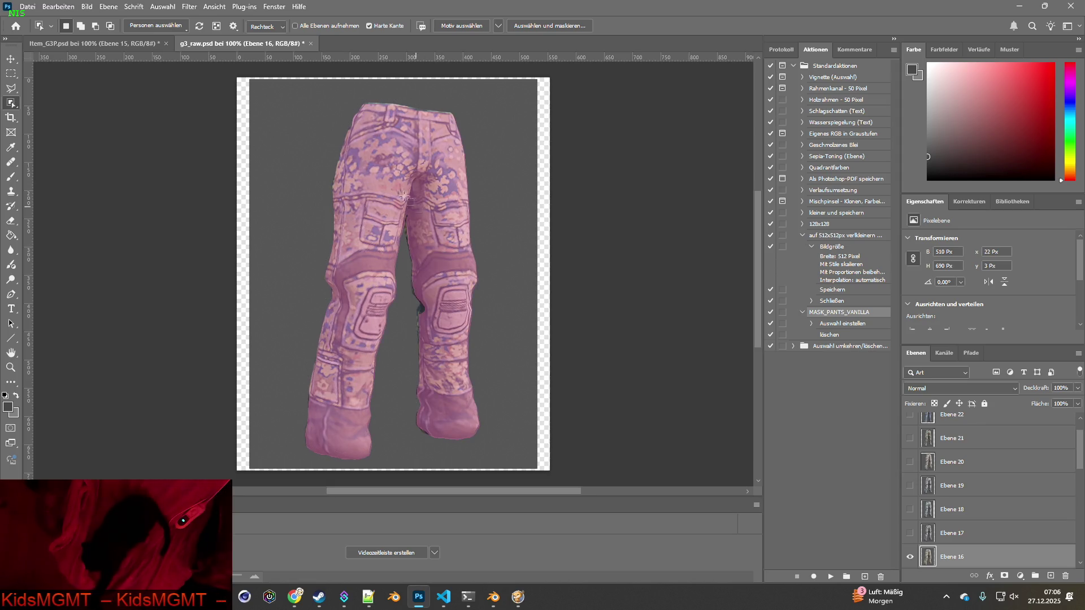
pyautogui.moveTo(320, 120)
pyautogui.mouseDown()
pyautogui.moveTo(511, 189)
pyautogui.moveTo(510, 454)
pyautogui.mouseUp()
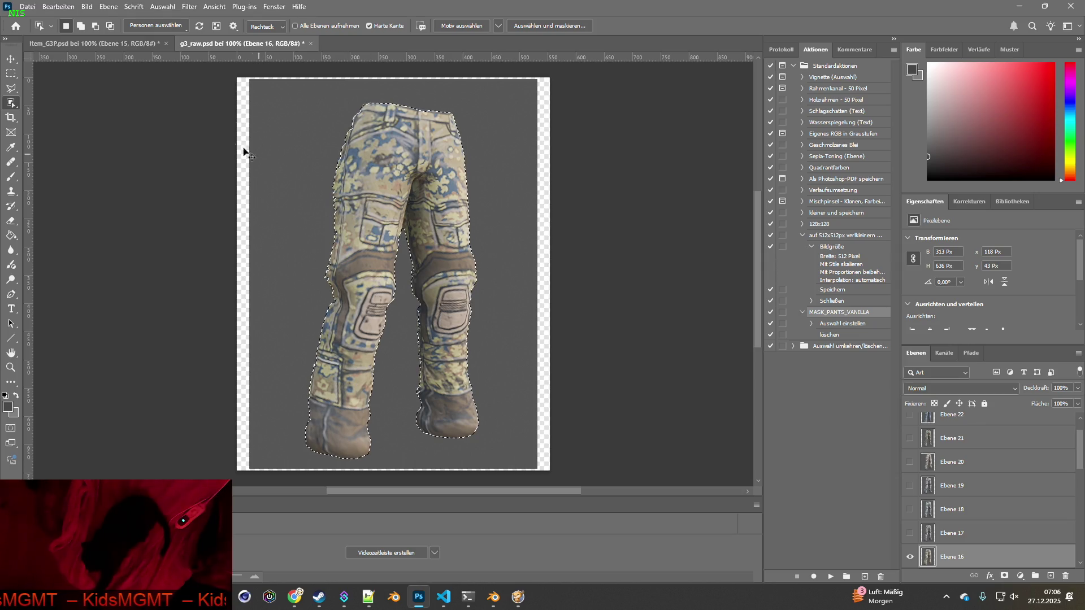
pyautogui.click(113, 43)
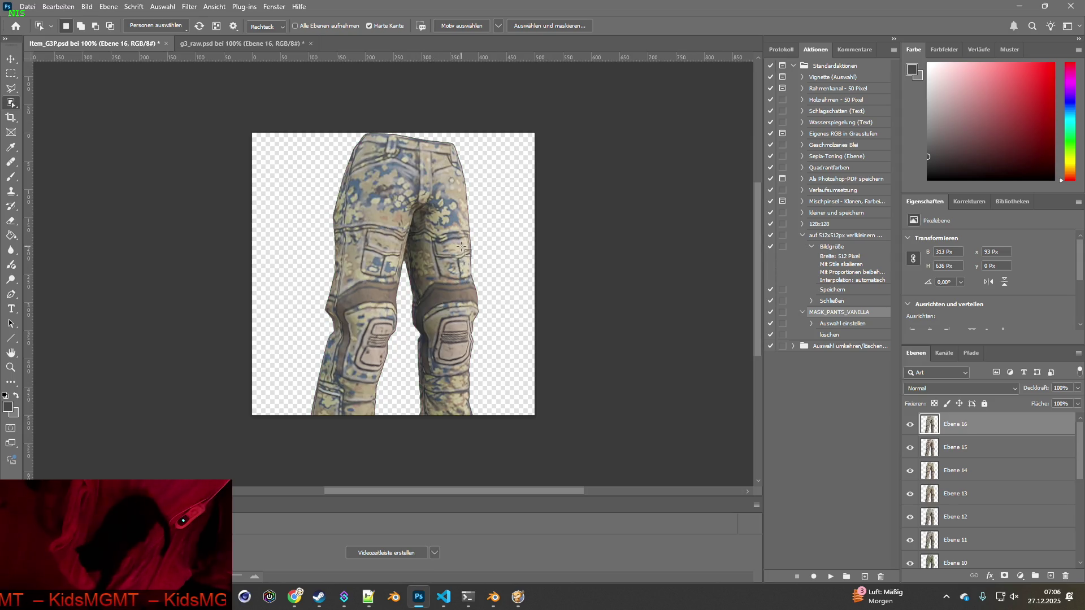
pyautogui.click(248, 43)
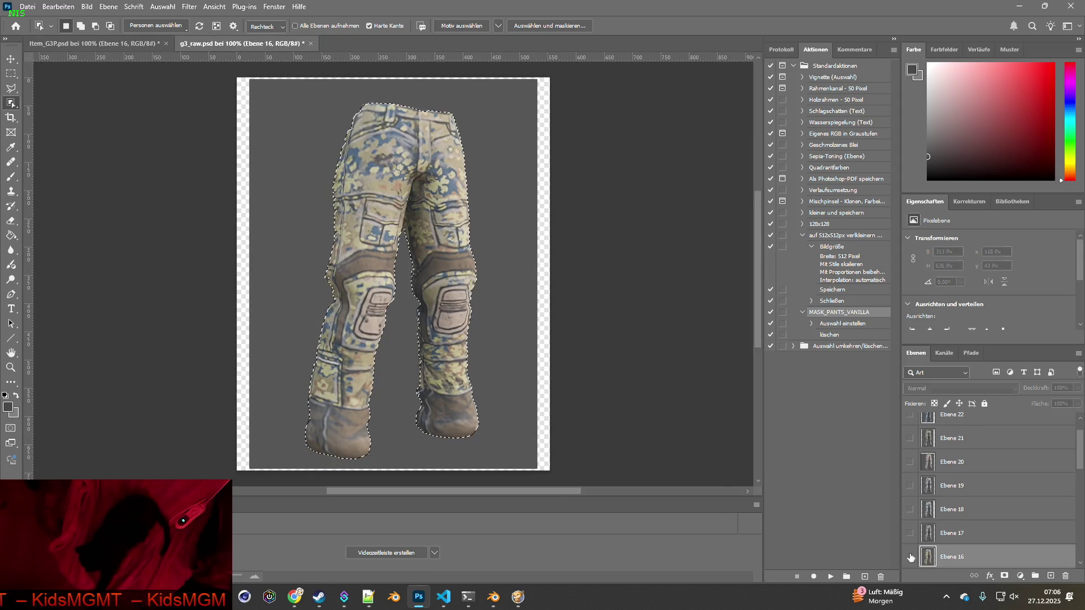
# - Switch to Ebene 17 and select the grey camo pants for Item_G3P
pyautogui.moveTo(910, 558); pyautogui.dragTo(910, 533)
pyautogui.click(961, 532)
pyautogui.hotkey('ctrl', 'd')
pyautogui.moveTo(311, 102)
pyautogui.mouseDown()
pyautogui.moveTo(528, 431)
pyautogui.moveTo(517, 454)
pyautogui.mouseUp()
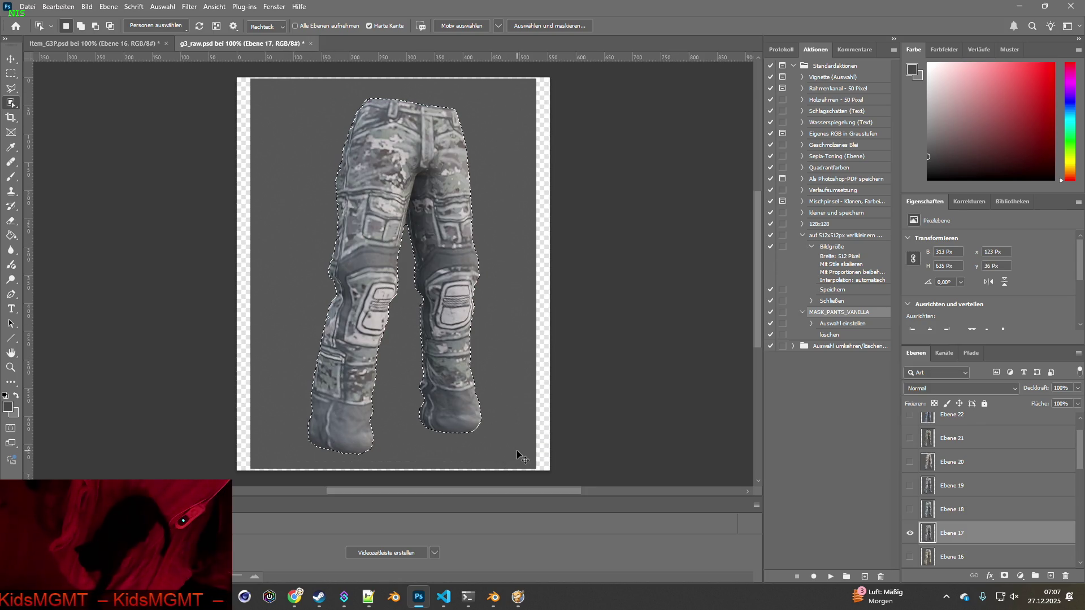
pyautogui.click(117, 45)
pyautogui.click(228, 45)
# - Copy the Ebene 18 pants into Item_G3P as a new layer
pyautogui.hotkey('alt', ']')
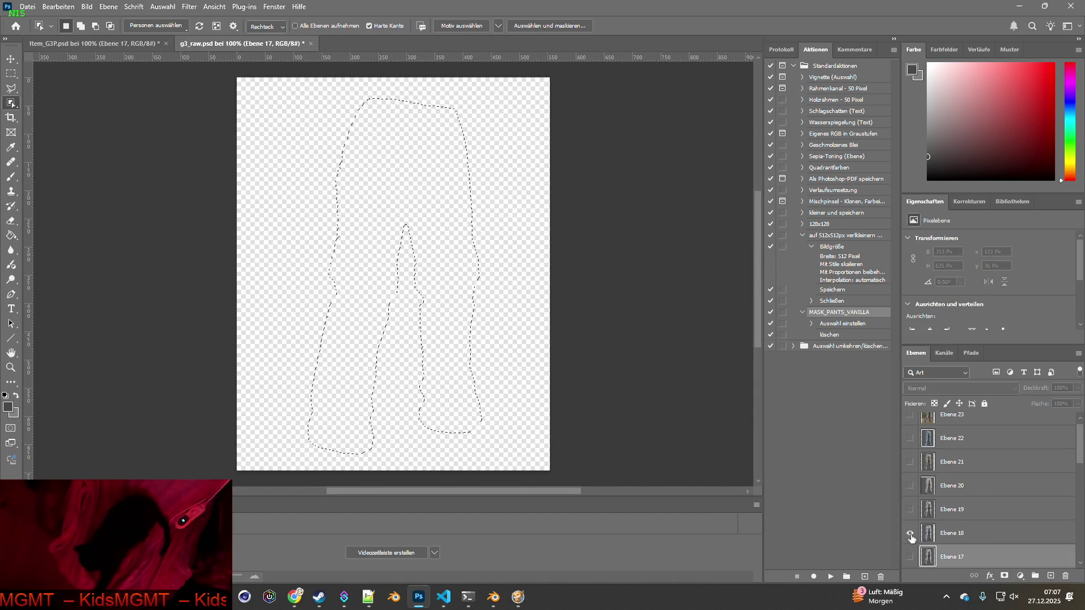
pyautogui.moveTo(291, 90)
pyautogui.mouseDown()
pyautogui.moveTo(526, 357)
pyautogui.moveTo(531, 453)
pyautogui.moveTo(518, 465)
pyautogui.mouseUp()
pyautogui.hotkey('ctrl', 'c')
pyautogui.click(117, 45)
pyautogui.hotkey('ctrl', 'v')
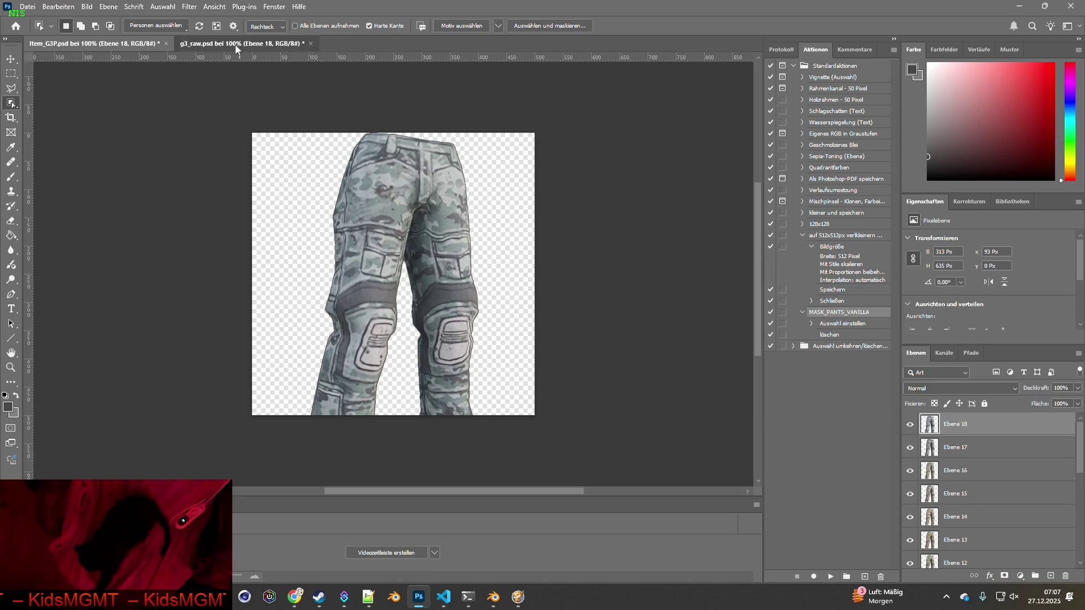
pyautogui.click(237, 49)
# - Select the Ebene 19 pants and add them to Item_G3P
pyautogui.hotkey('alt', ']')
pyautogui.hotkey('ctrl', 'd')
pyautogui.moveTo(294, 89)
pyautogui.mouseDown()
pyautogui.moveTo(509, 390)
pyautogui.moveTo(514, 440)
pyautogui.moveTo(511, 421)
pyautogui.mouseUp()
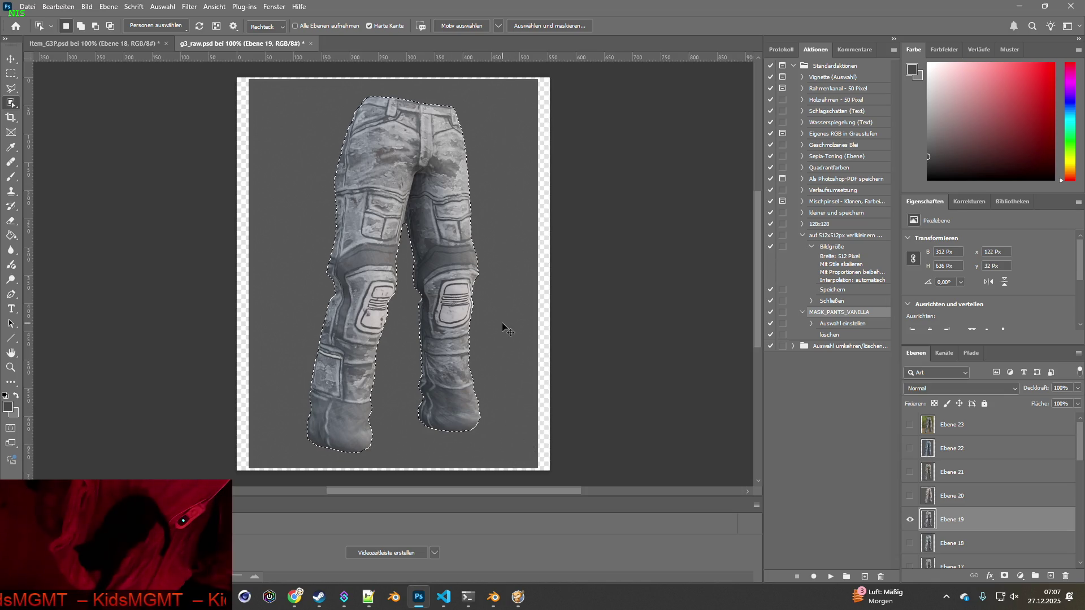
pyautogui.click(122, 43)
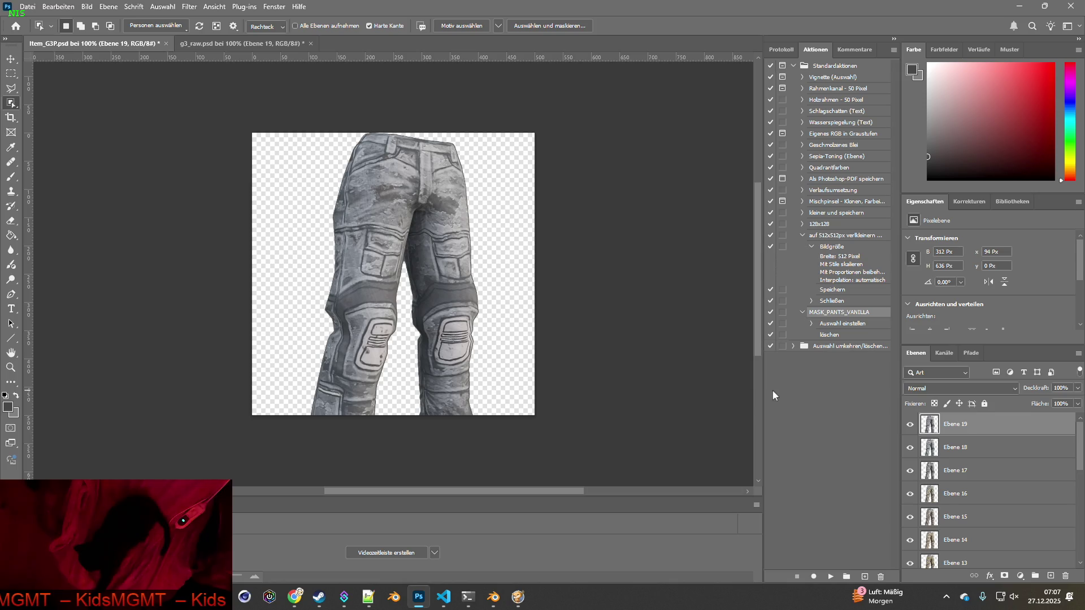
pyautogui.hotkey('ctrl', 'Tab')
pyautogui.click(909, 496)
# - Copy the Ebene 20 pants into Item_G3P as a new layer
pyautogui.click(909, 496)
pyautogui.click(961, 496)
pyautogui.moveTo(288, 88)
pyautogui.mouseDown()
pyautogui.moveTo(386, 144)
pyautogui.moveTo(531, 443)
pyautogui.mouseUp()
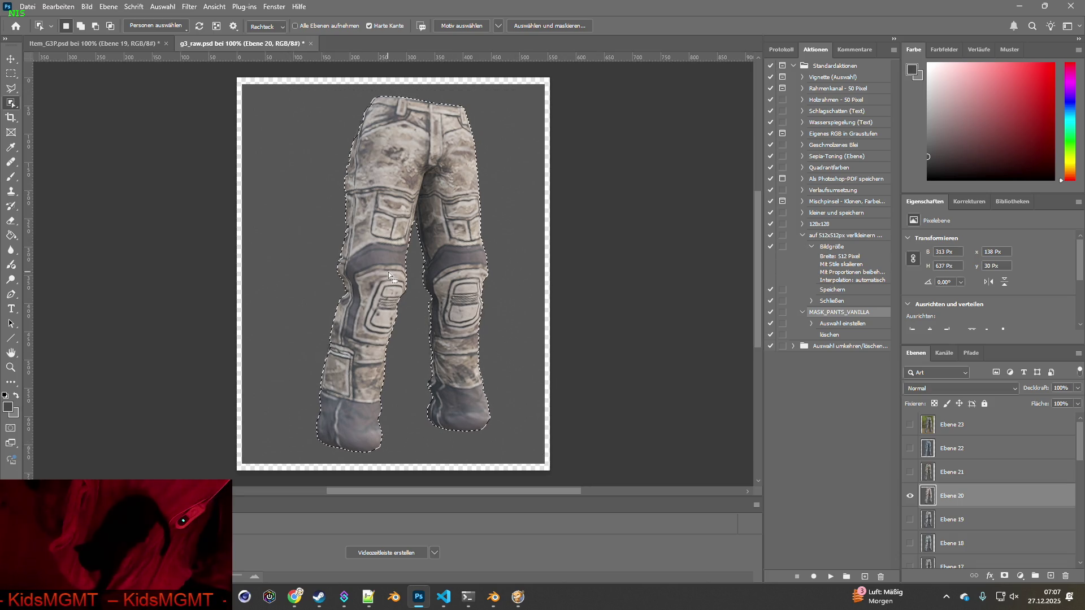
pyautogui.click(93, 43)
pyautogui.hotkey('ctrl', 'v')
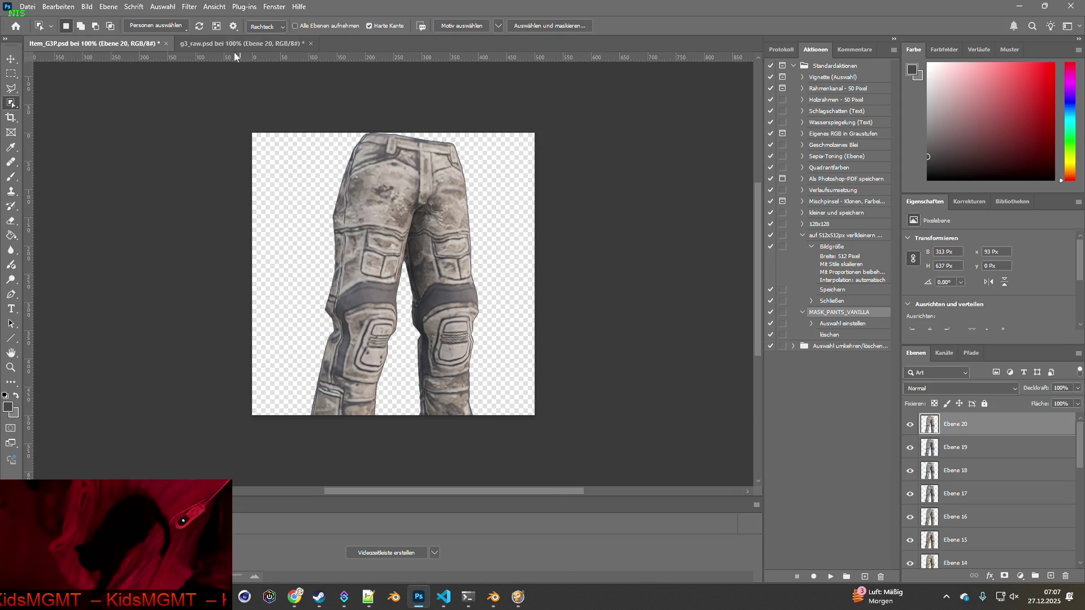
pyautogui.click(237, 44)
# - Add the last camo pants variant, Ebene 21, to Item_G3P
pyautogui.click(910, 495)
pyautogui.click(910, 472)
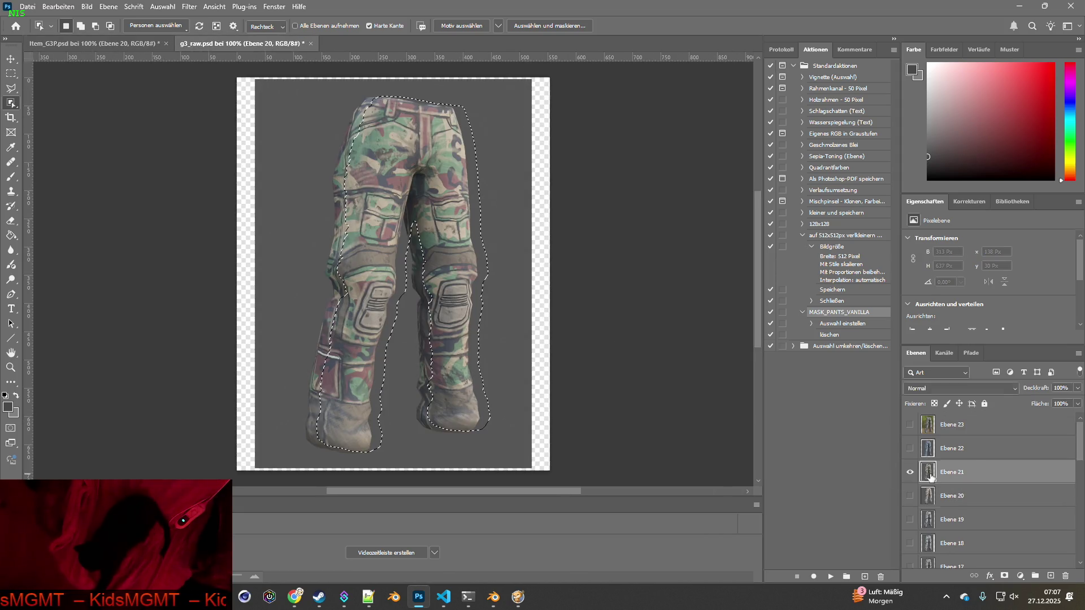
pyautogui.hotkey('ctrl', 'Tab')
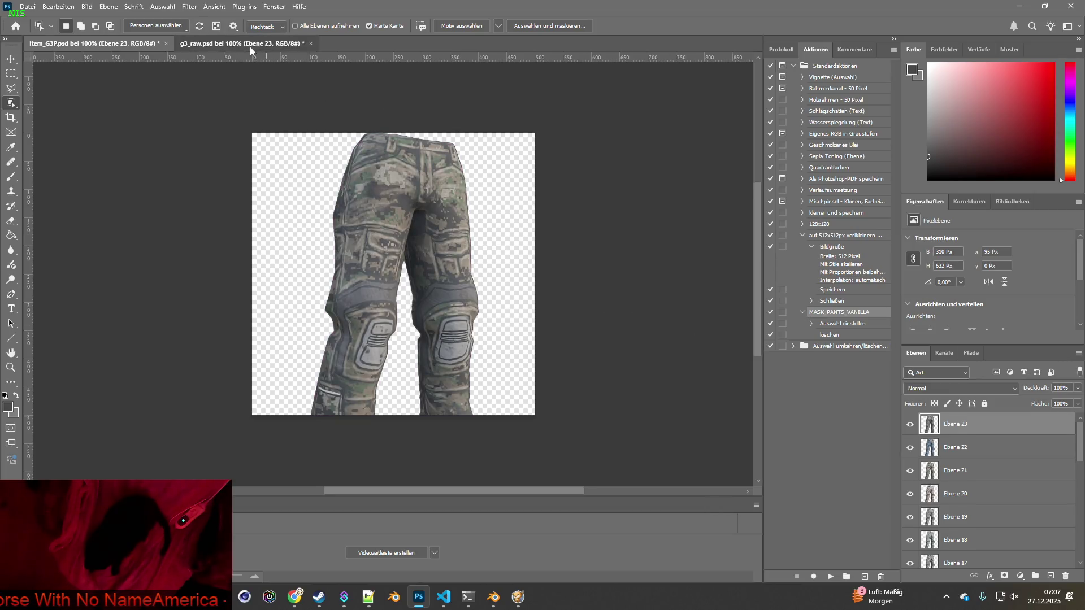
pyautogui.click(250, 45)
# - Save g3_raw.psd and close it
pyautogui.click(28, 6)
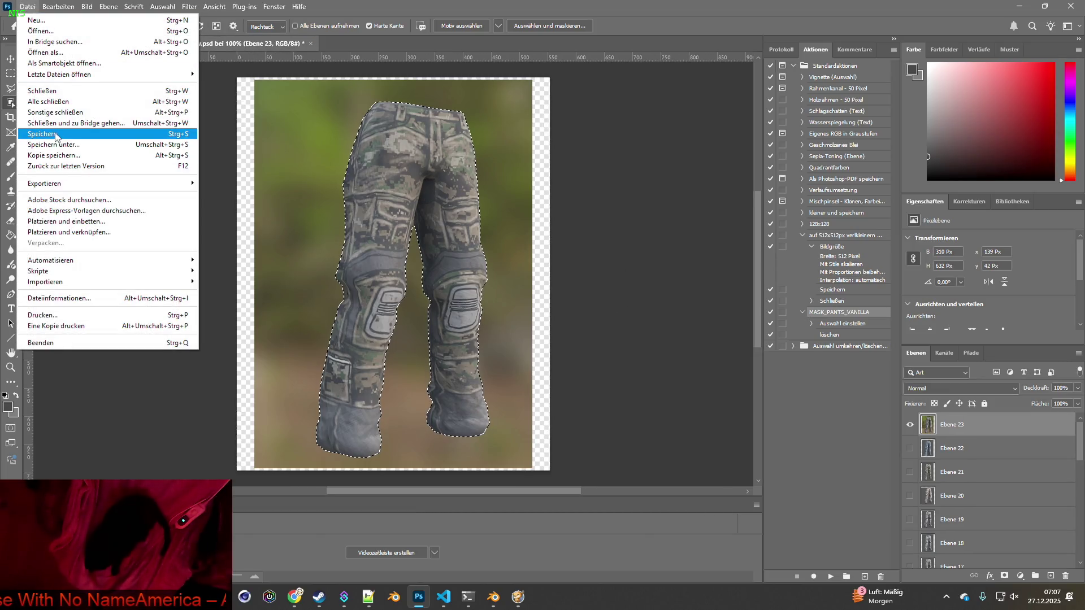
pyautogui.click(57, 134)
pyautogui.click(307, 44)
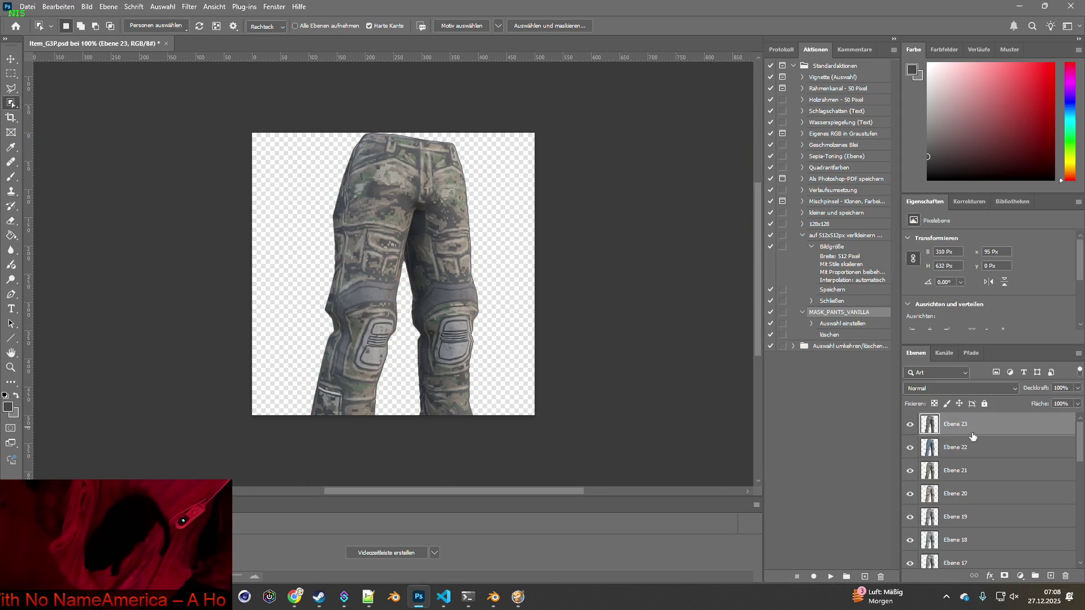
# - Scale all Item_G3P pants layers to about 76.5% so the boots fit, centered on the canvas
pyautogui.scroll(-3, 963, 483)
pyautogui.scroll(-2, 964, 496)
pyautogui.keyDown('shift'); pyautogui.click(964, 557); pyautogui.keyUp('shift')
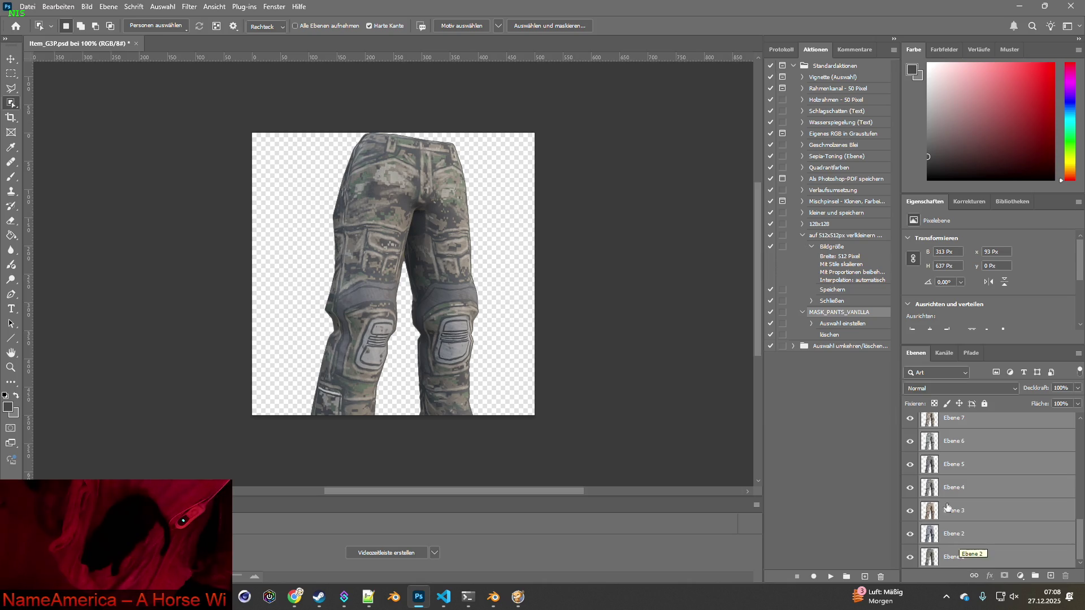
pyautogui.click(11, 60)
pyautogui.moveTo(477, 138)
pyautogui.mouseDown()
pyautogui.moveTo(452, 166)
pyautogui.moveTo(433, 163)
pyautogui.moveTo(450, 134)
pyautogui.moveTo(443, 141)
pyautogui.mouseUp()
pyautogui.moveTo(391, 199)
pyautogui.mouseDown()
pyautogui.moveTo(392, 208)
pyautogui.moveTo(407, 198)
pyautogui.mouseUp()
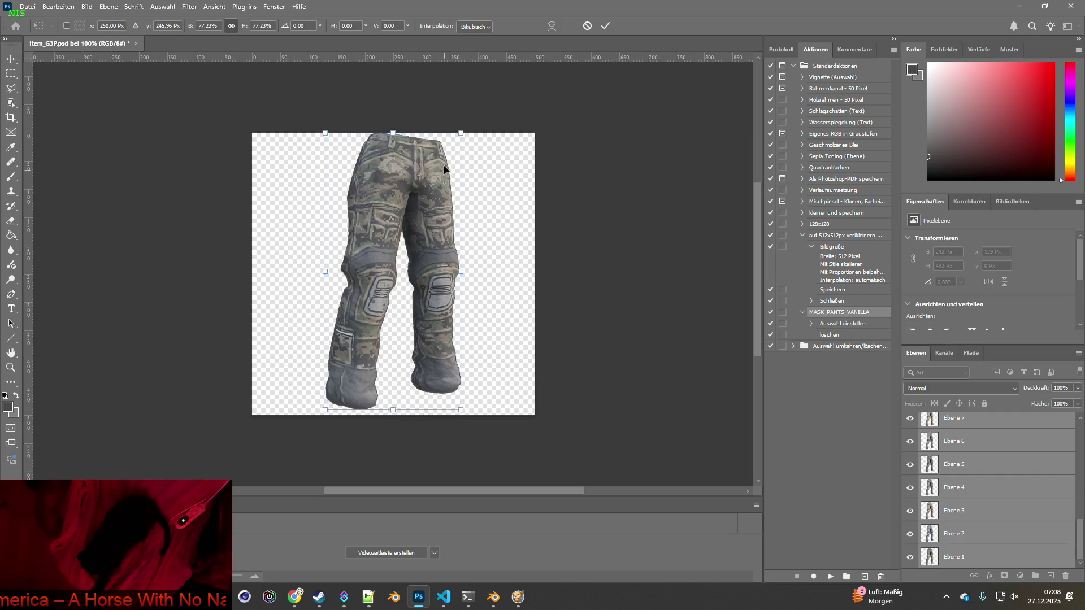
pyautogui.moveTo(461, 134); pyautogui.dragTo(459, 135)
pyautogui.moveTo(421, 178); pyautogui.dragTo(421, 174)
pyautogui.click(11, 60)
pyautogui.scroll(5, 955, 459)
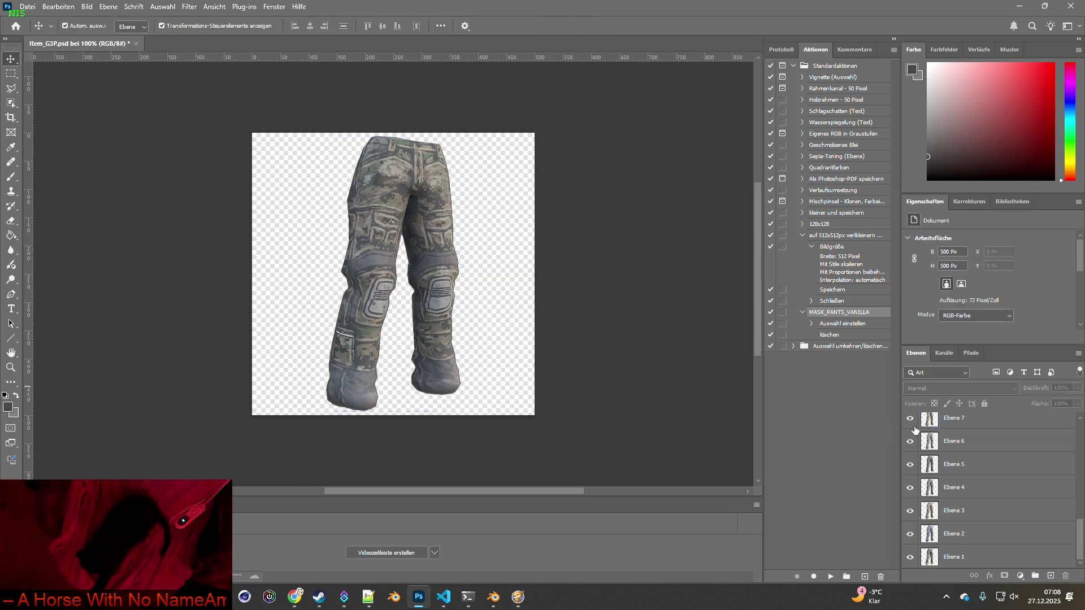
# - Hide layers Ebene 23 down to Ebene 9 one by one to preview each pants variant
pyautogui.moveTo(910, 424); pyautogui.dragTo(910, 521)
pyautogui.click(910, 539)
pyautogui.scroll(-2, 910, 522)
pyautogui.click(910, 516)
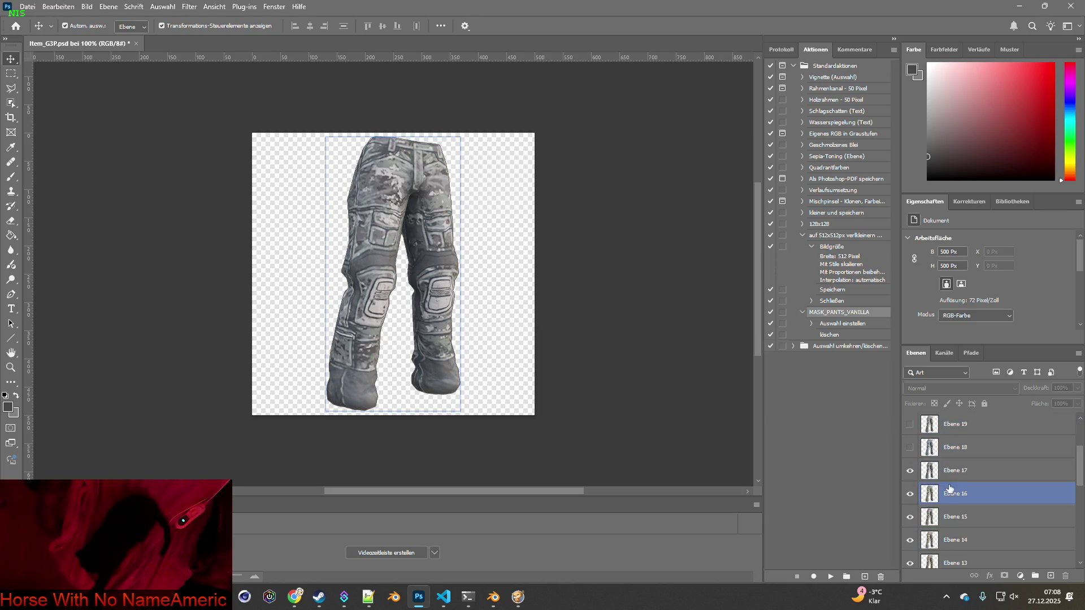
pyautogui.scroll(-2, 910, 523)
pyautogui.click(909, 517)
pyautogui.click(909, 539)
pyautogui.scroll(-3, 910, 523)
pyautogui.click(910, 517)
pyautogui.scroll(-2, 910, 520)
pyautogui.click(912, 516)
pyautogui.click(911, 516)
pyautogui.click(909, 540)
pyautogui.scroll(-3, 910, 523)
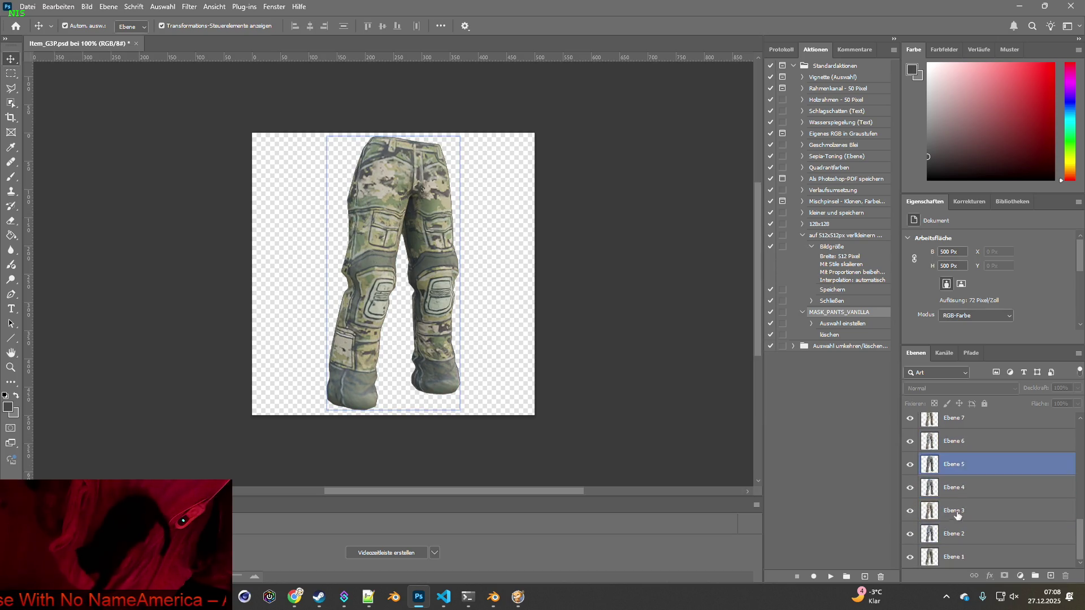
# - Hide Ebene 8 through Ebene 2 so only Ebene 1 shows, then save Item_G3P.psd
pyautogui.click(909, 441)
pyautogui.click(910, 464)
pyautogui.scroll(-2, 910, 480)
pyautogui.click(927, 510)
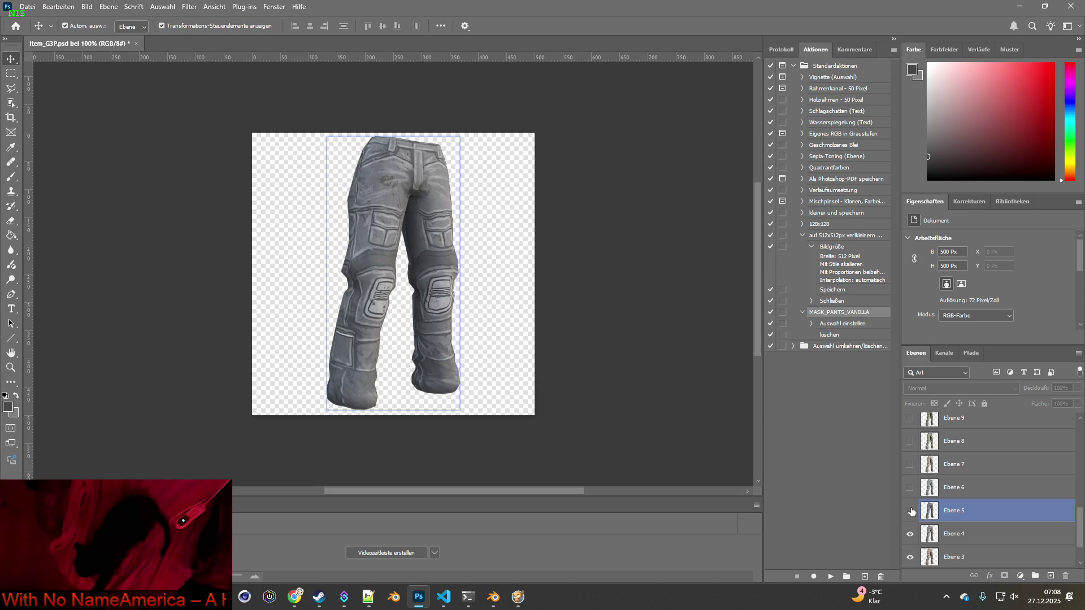
pyautogui.click(909, 441)
pyautogui.click(910, 464)
pyautogui.click(910, 487)
pyautogui.click(910, 511)
pyautogui.scroll(10, 955, 523)
pyautogui.scroll(-10, 960, 524)
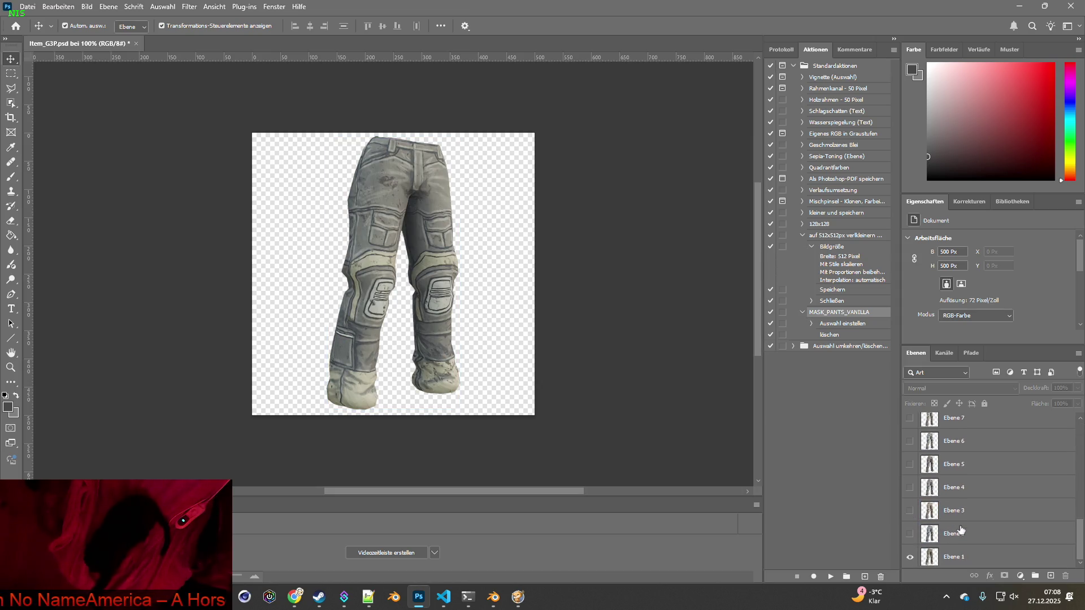
pyautogui.click(931, 557)
pyautogui.click(524, 343)
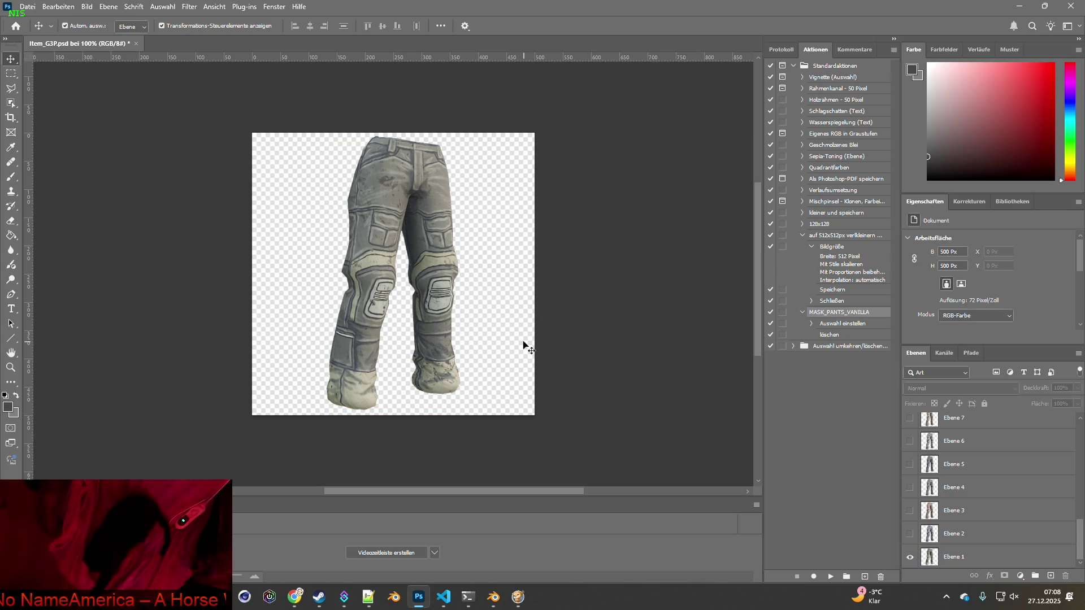
pyautogui.click(28, 6)
pyautogui.click(54, 134)
# - Resize the Item_G3P image to 64 × 64 pixels
pyautogui.click(86, 6)
pyautogui.click(106, 92)
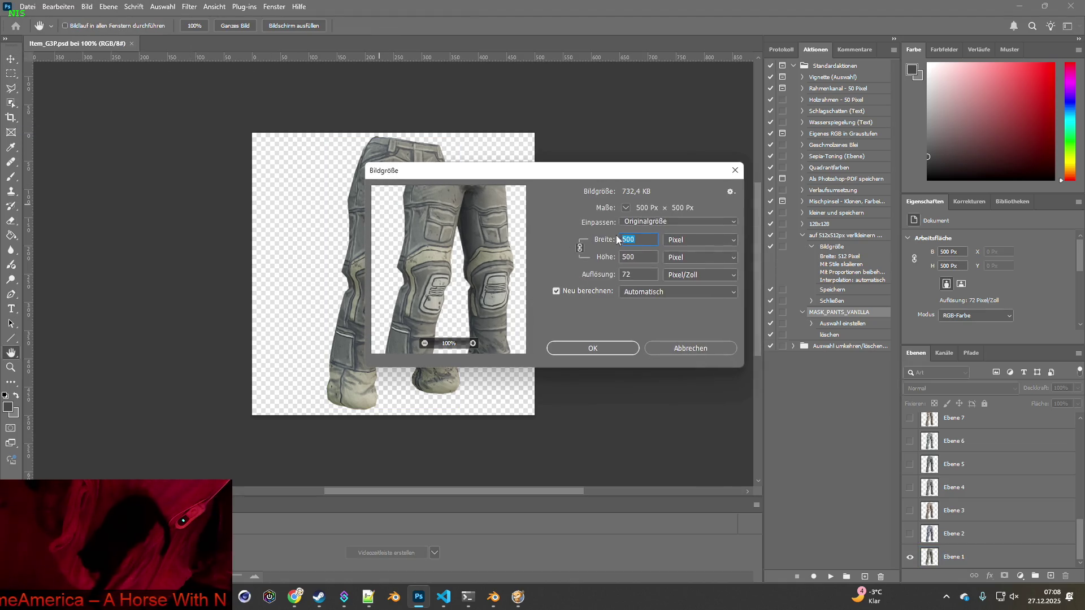
pyautogui.write('64')
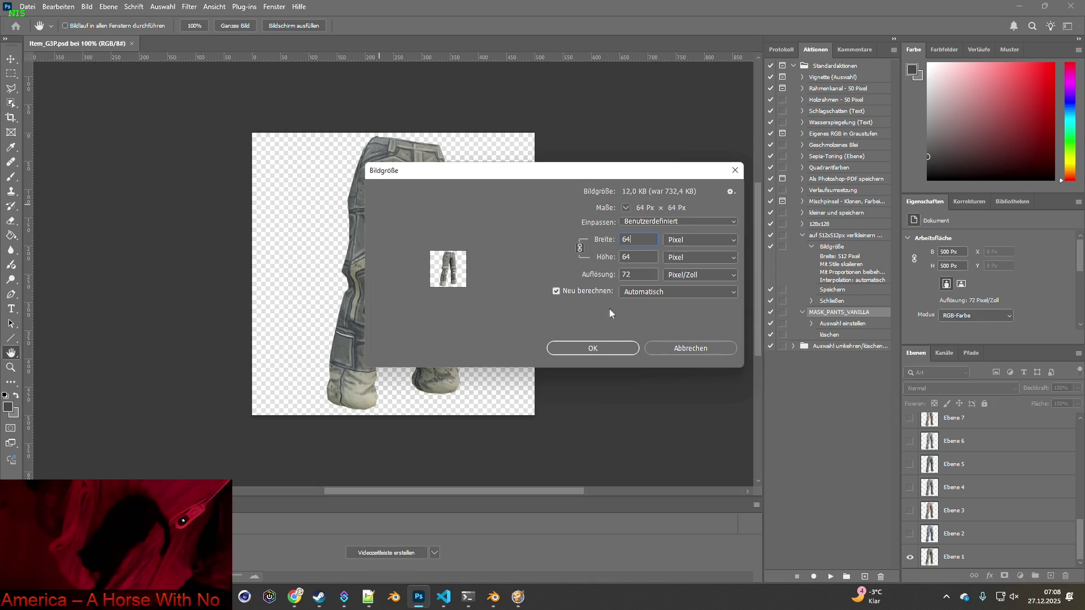
pyautogui.click(592, 347)
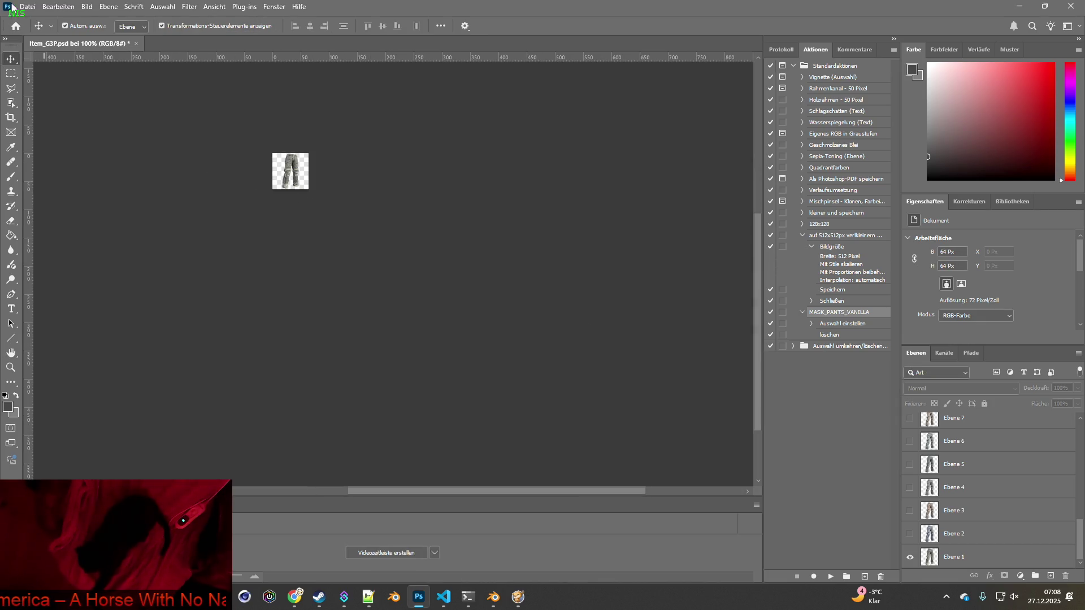
pyautogui.click(27, 6)
# - Quick-export the current pants image as Item_G3P.png into the textures folder
pyautogui.moveTo(185, 186)
pyautogui.click(225, 184)
pyautogui.click(753, 395)
pyautogui.click(161, 102)
# - Quick-export the next pants variant as a PNG texture
pyautogui.click(23, 6)
pyautogui.moveTo(184, 181)
pyautogui.click(252, 181)
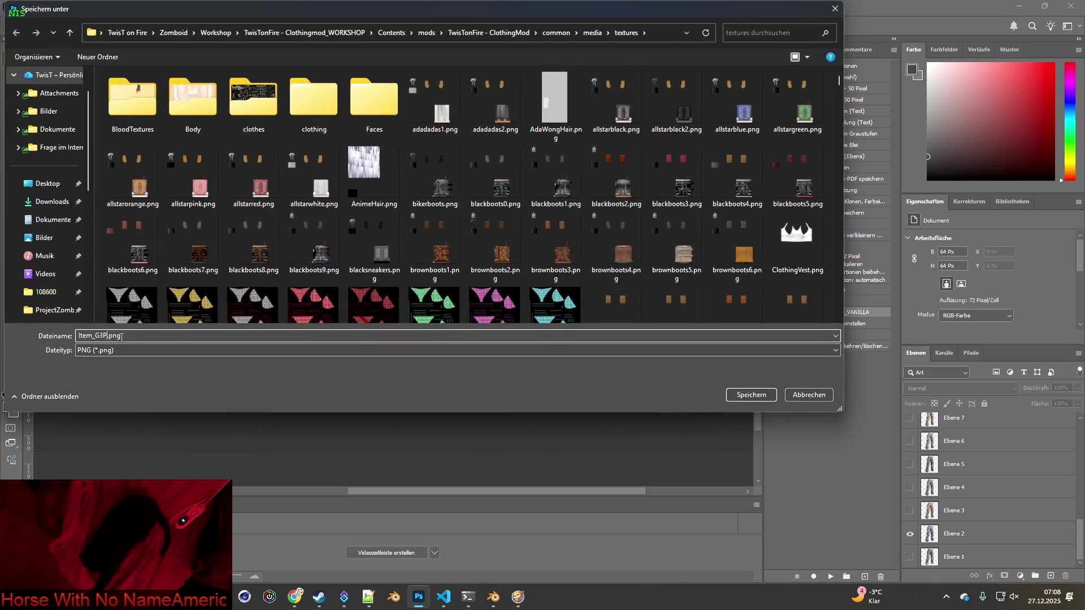
pyautogui.click(754, 394)
# - Hide Ebene 2, show the beige Ebene 3 pants, and export them as PNG
pyautogui.click(913, 538)
pyautogui.click(910, 534)
pyautogui.click(910, 510)
pyautogui.click(27, 6)
pyautogui.moveTo(56, 182)
pyautogui.click(238, 182)
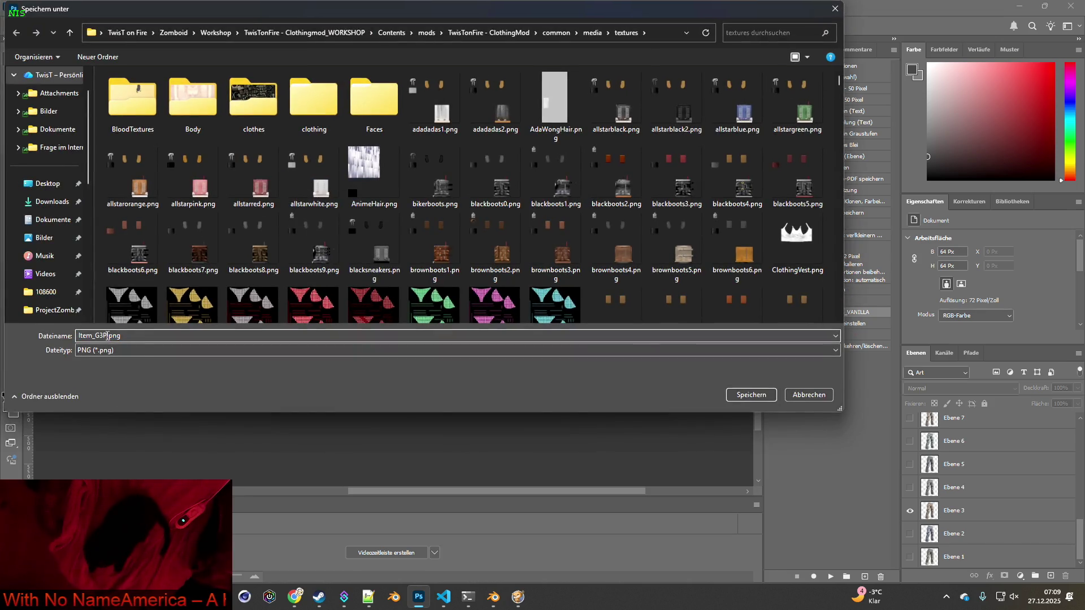
pyautogui.click(745, 395)
# - Show only the grey Ebene 4 pants and export them as PNG
pyautogui.click(910, 510)
pyautogui.click(910, 487)
pyautogui.click(27, 6)
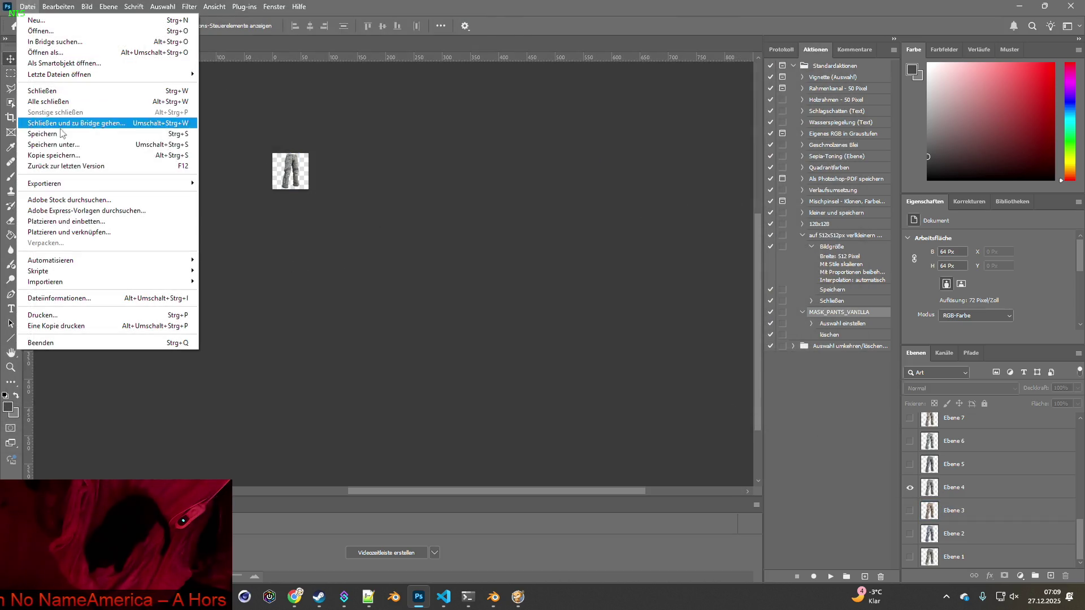
pyautogui.moveTo(57, 181)
pyautogui.click(238, 182)
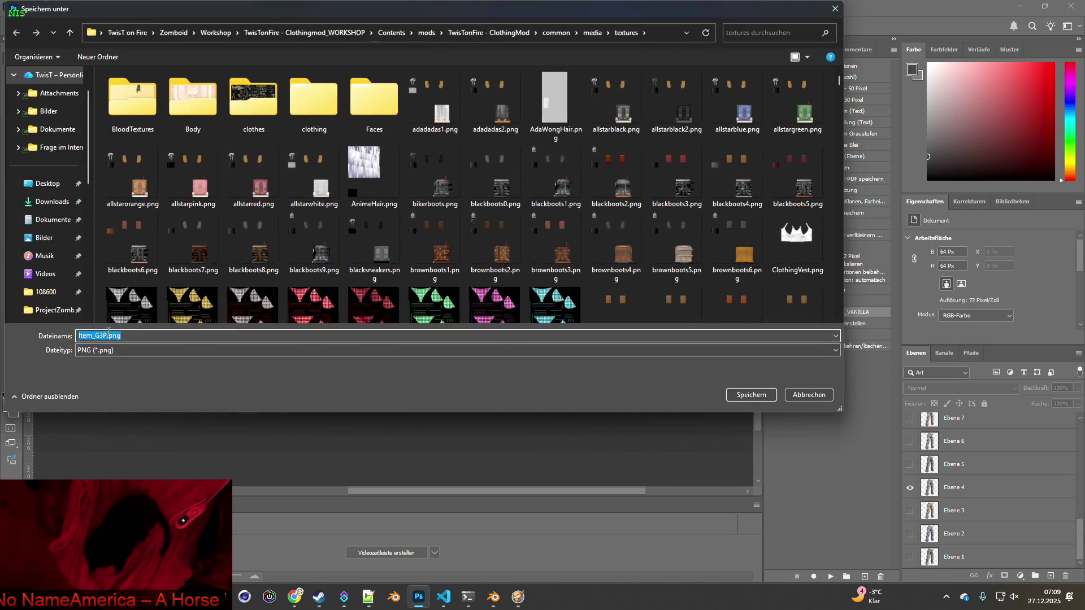
pyautogui.click(751, 394)
# - Show only the Ebene 5 pants variant and export it as PNG
pyautogui.click(910, 487)
pyautogui.click(909, 464)
pyautogui.click(27, 6)
pyautogui.moveTo(59, 181)
pyautogui.click(232, 182)
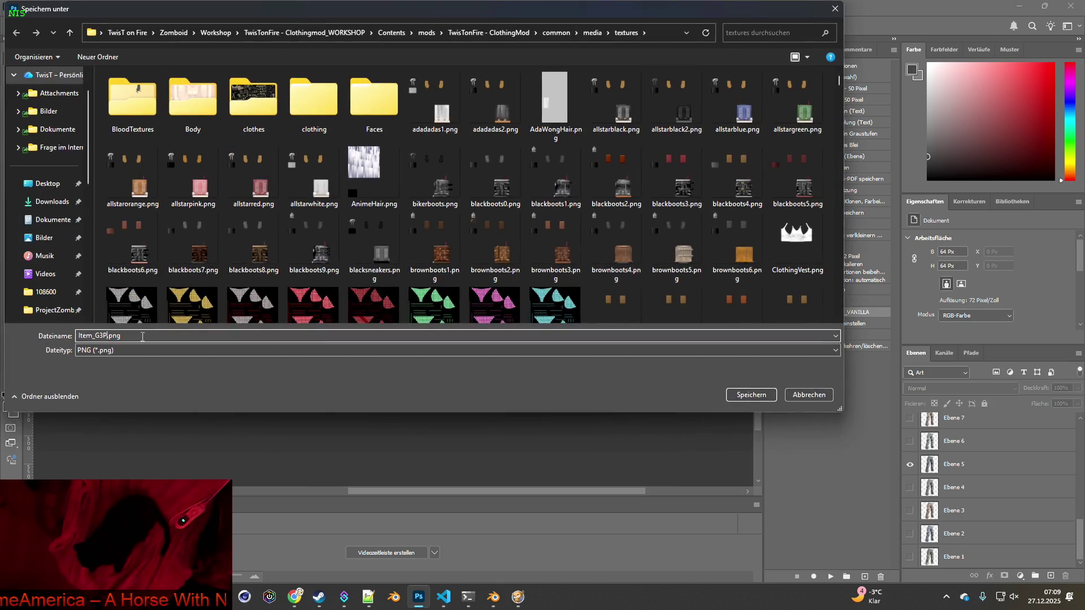
pyautogui.click(751, 395)
# - Show only the Ebene 6 pants and save them as Item_G3P6.png
pyautogui.click(909, 464)
pyautogui.click(909, 441)
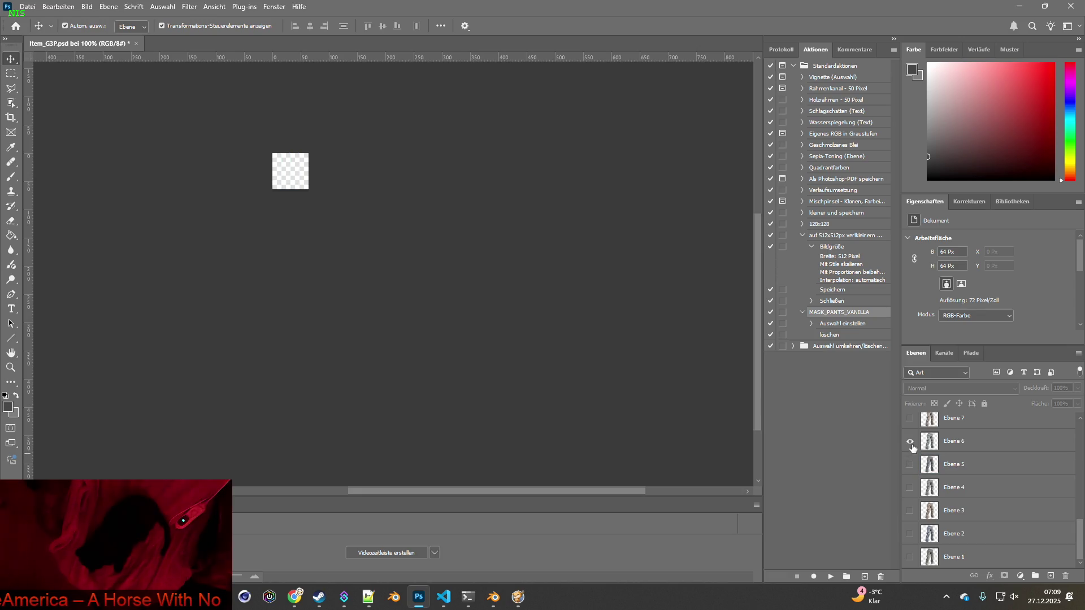
pyautogui.click(27, 6)
pyautogui.moveTo(60, 181)
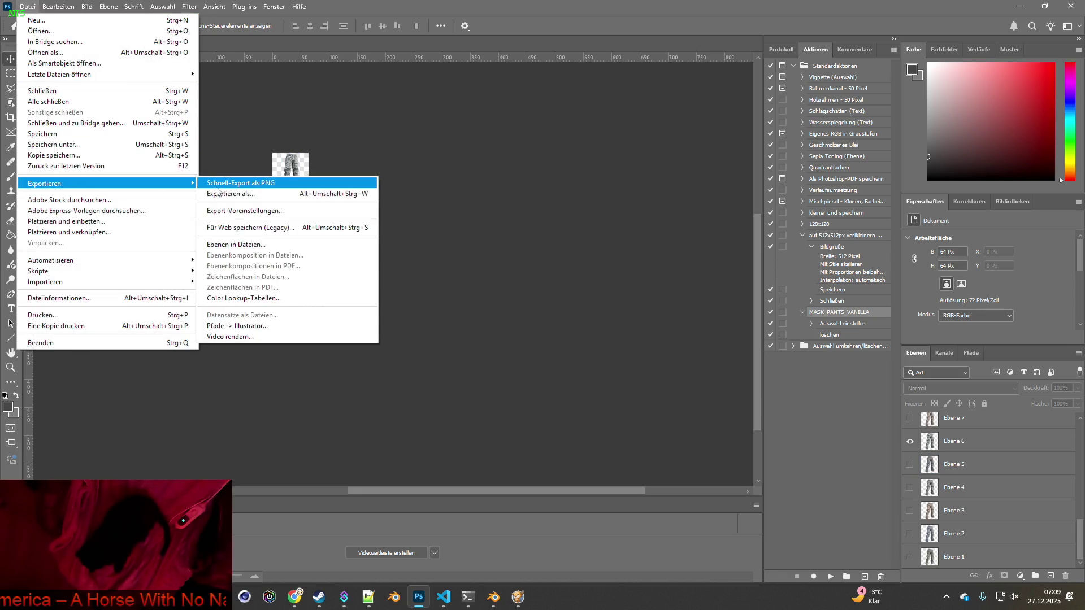
pyautogui.click(241, 184)
pyautogui.click(106, 335)
pyautogui.write('6')
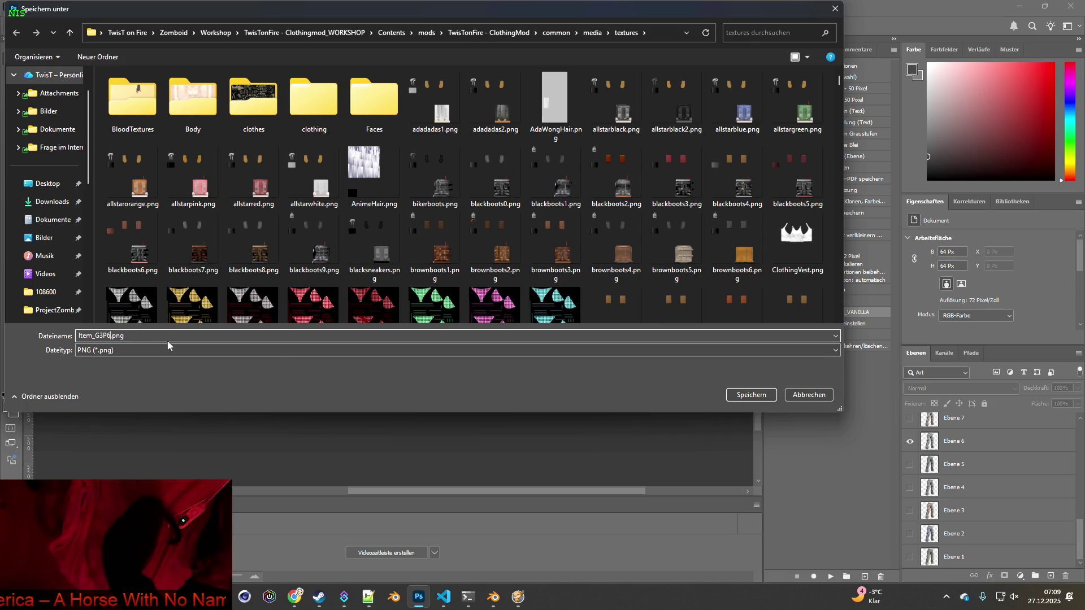
pyautogui.click(751, 395)
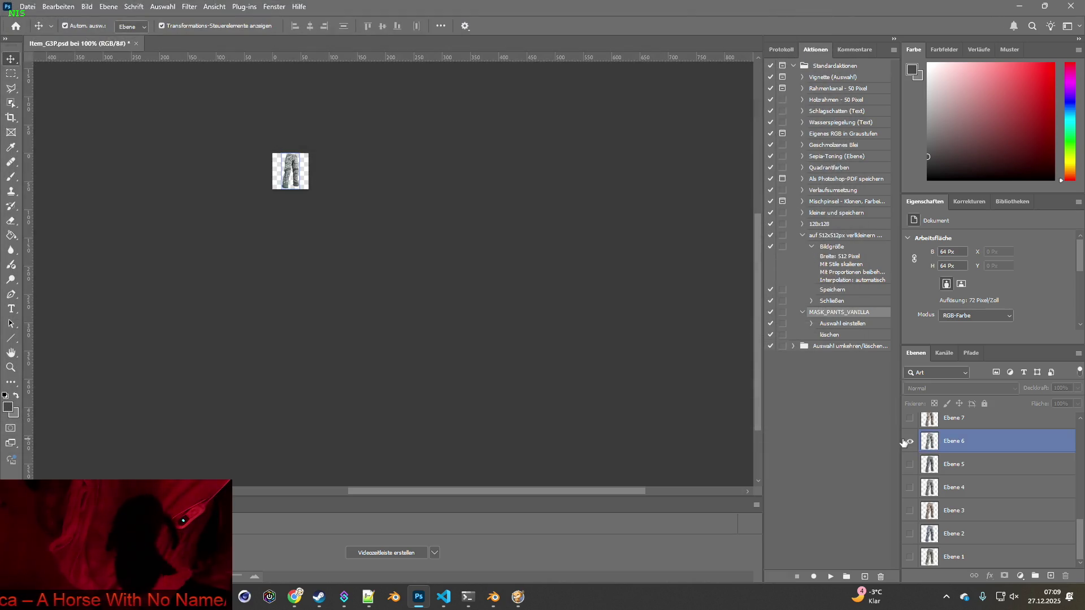
# - Show only the Ebene 7 pants variant and export it as PNG
pyautogui.scroll(2, 960, 478)
pyautogui.click(910, 533)
pyautogui.click(910, 556)
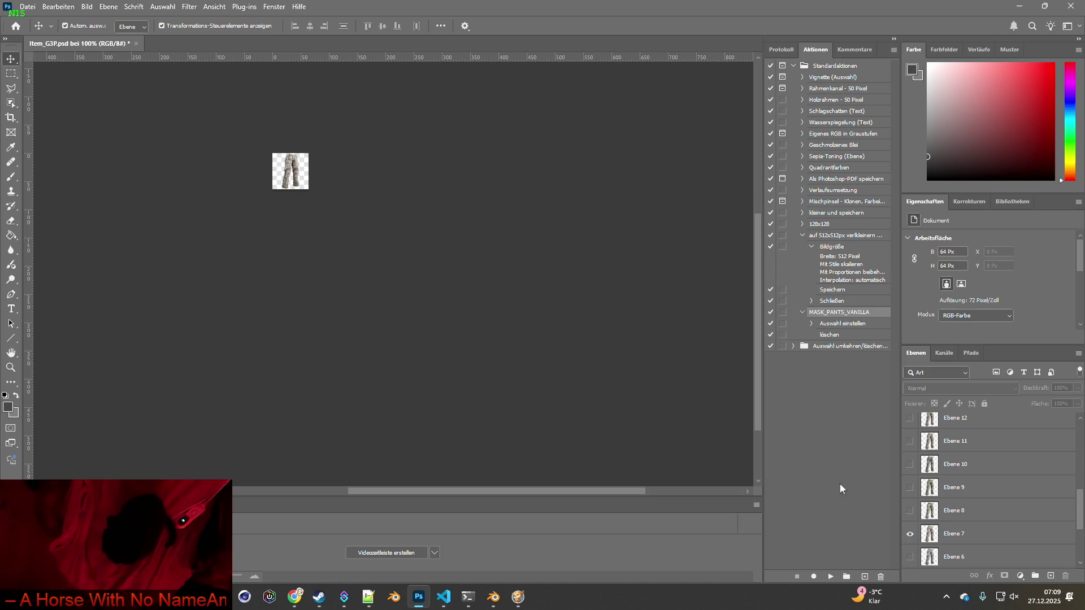
pyautogui.click(28, 7)
pyautogui.moveTo(67, 182)
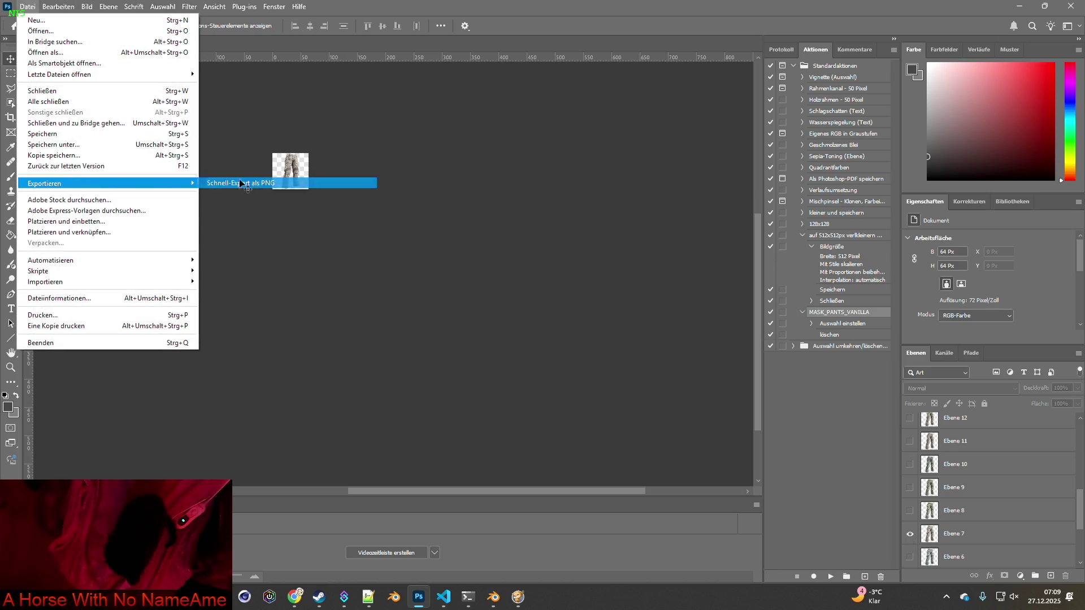
pyautogui.click(238, 182)
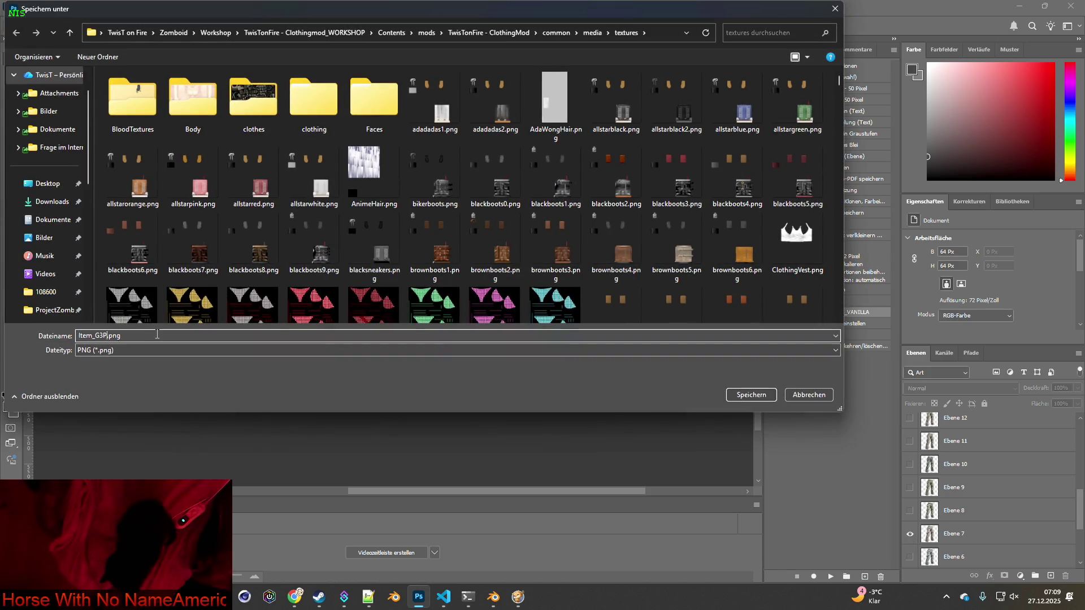
pyautogui.click(751, 394)
# - Show only the Ebene 8 pants and save them as Item_G3P8.png
pyautogui.click(910, 533)
pyautogui.click(910, 511)
pyautogui.click(27, 6)
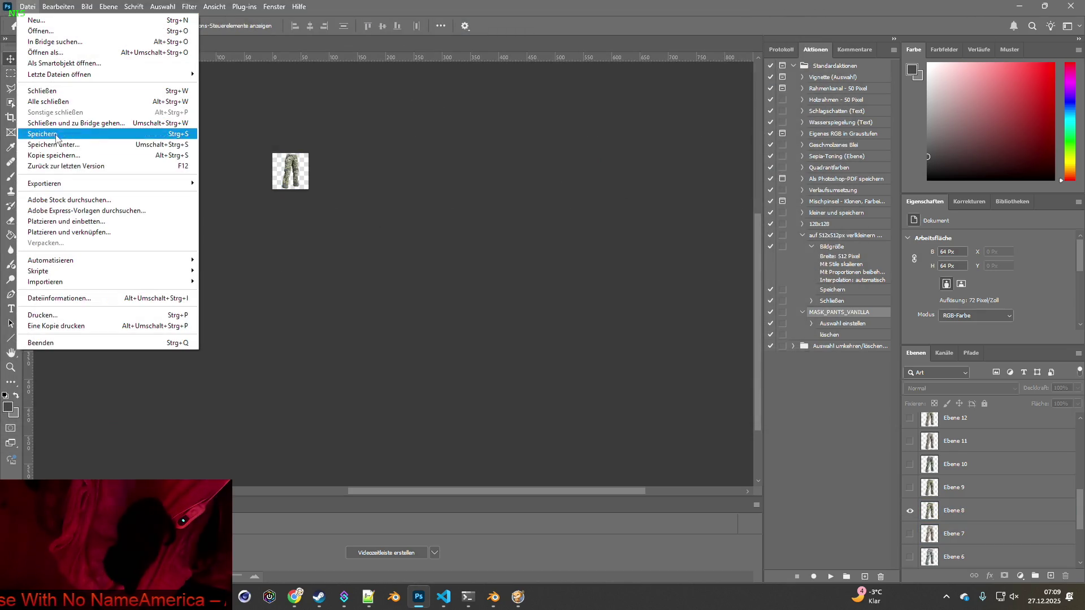
pyautogui.moveTo(109, 191)
pyautogui.click(249, 188)
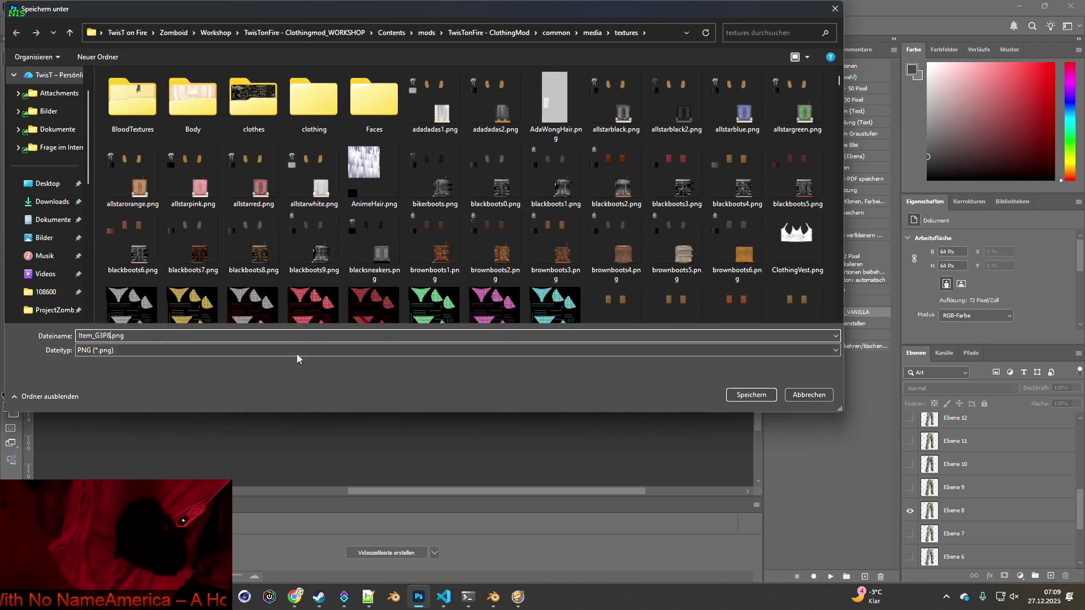
pyautogui.click(738, 395)
# - Show only the Ebene 9 pants and export them as a numbered Item_G3P PNG
pyautogui.click(907, 510)
pyautogui.click(909, 487)
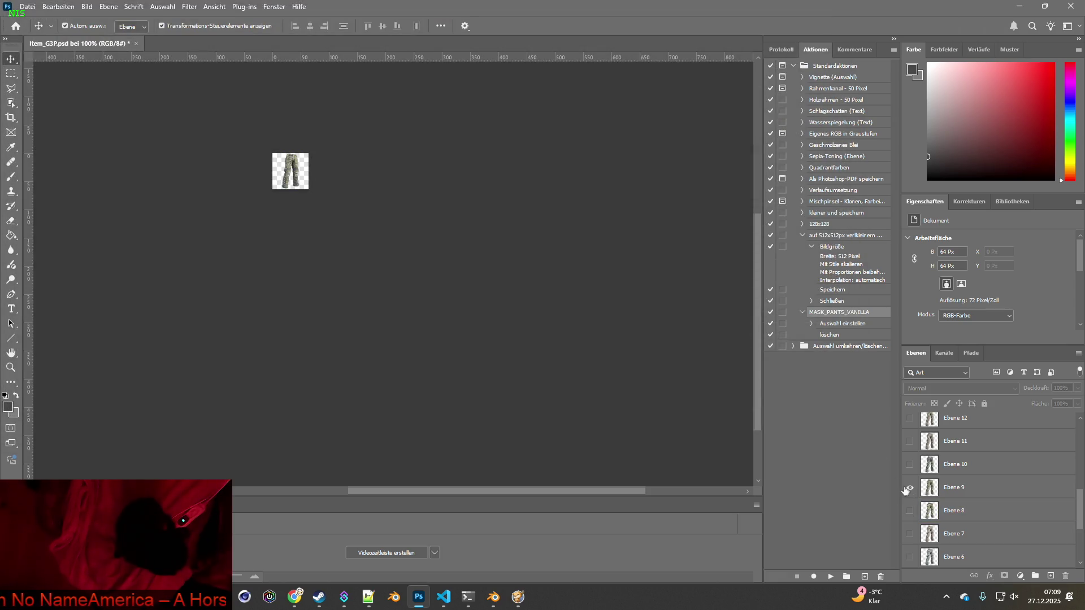
pyautogui.click(27, 7)
pyautogui.moveTo(63, 180)
pyautogui.click(232, 181)
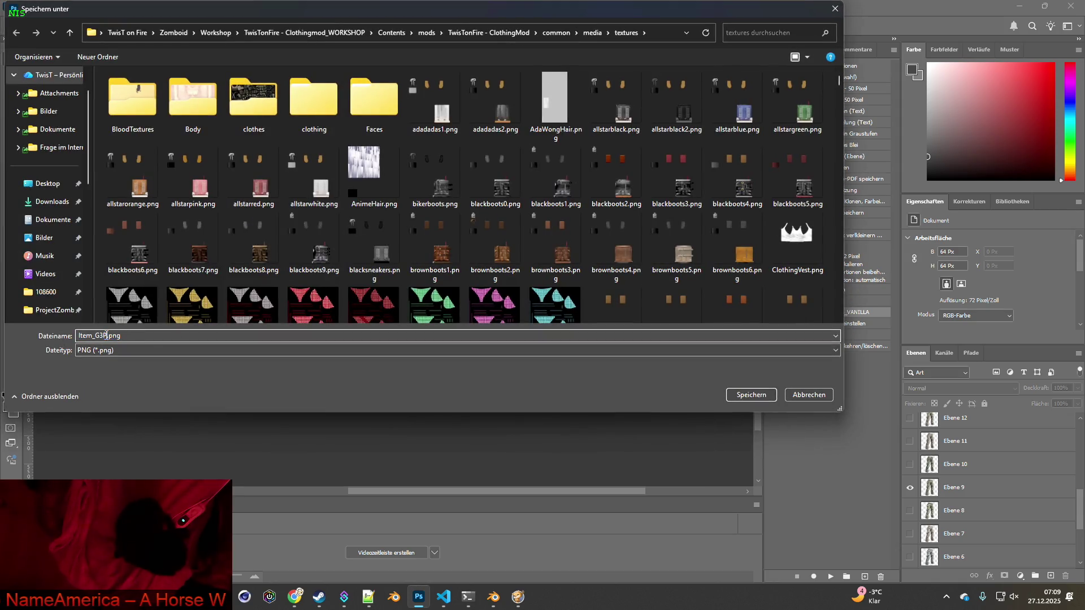
pyautogui.click(106, 336)
pyautogui.click(750, 395)
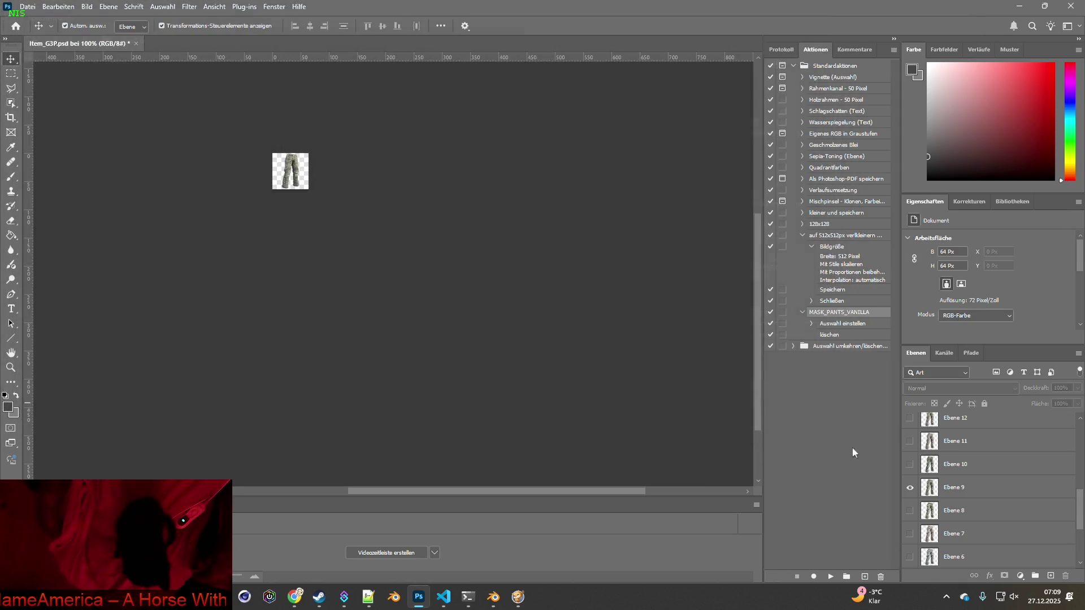
pyautogui.click(910, 487)
pyautogui.click(910, 464)
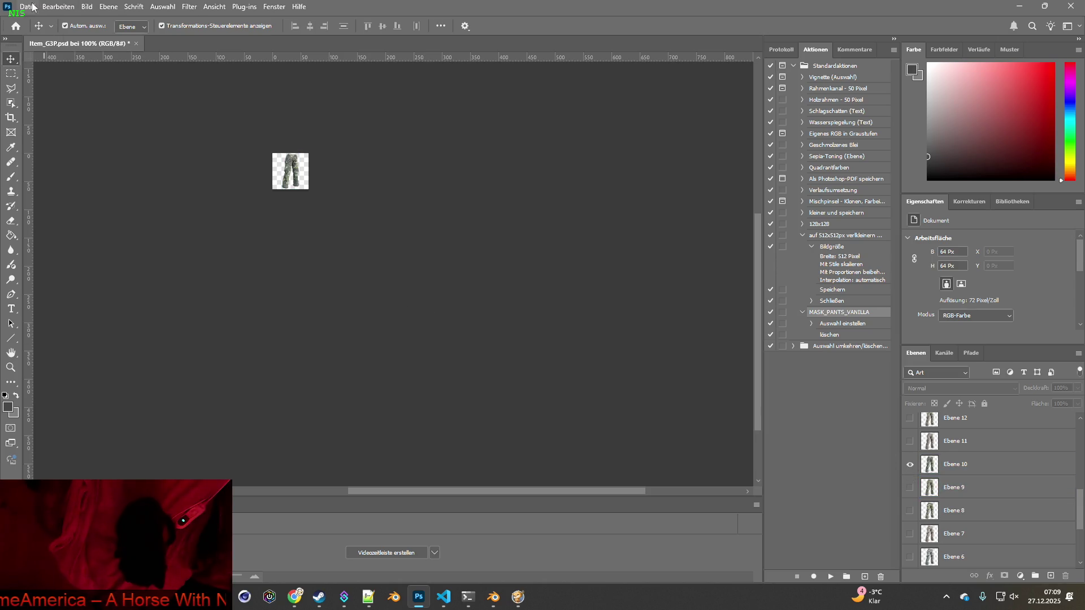
# - Quick-export the Ebene 10 pants variant as a PNG
pyautogui.click(28, 7)
pyautogui.moveTo(46, 183)
pyautogui.click(266, 187)
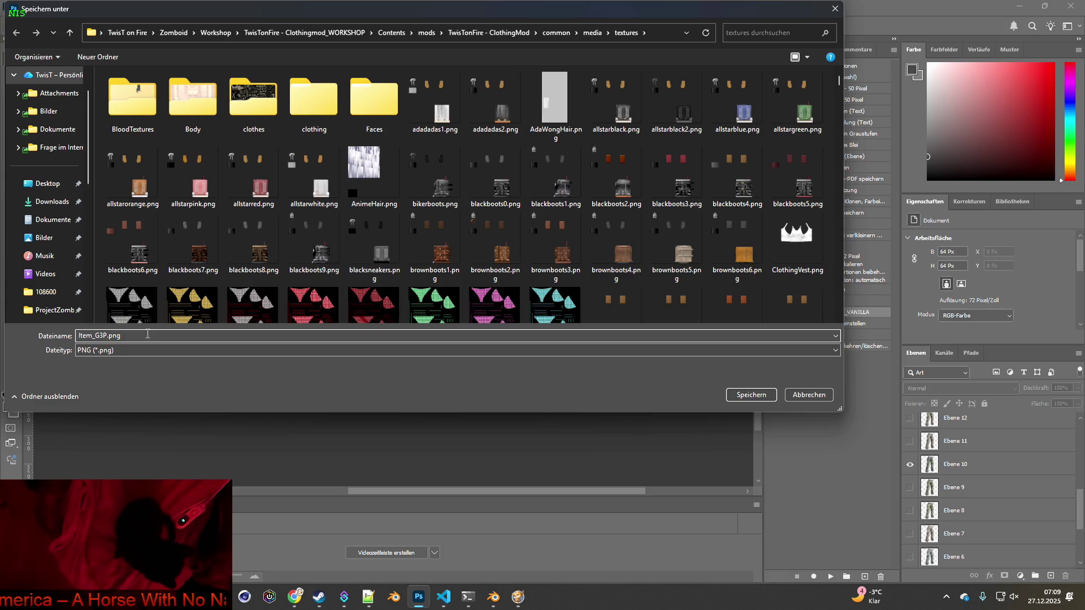
pyautogui.click(748, 396)
# - Show only the Ebene 11 pants and save them as Item_G3P11.png
pyautogui.click(909, 464)
pyautogui.click(910, 441)
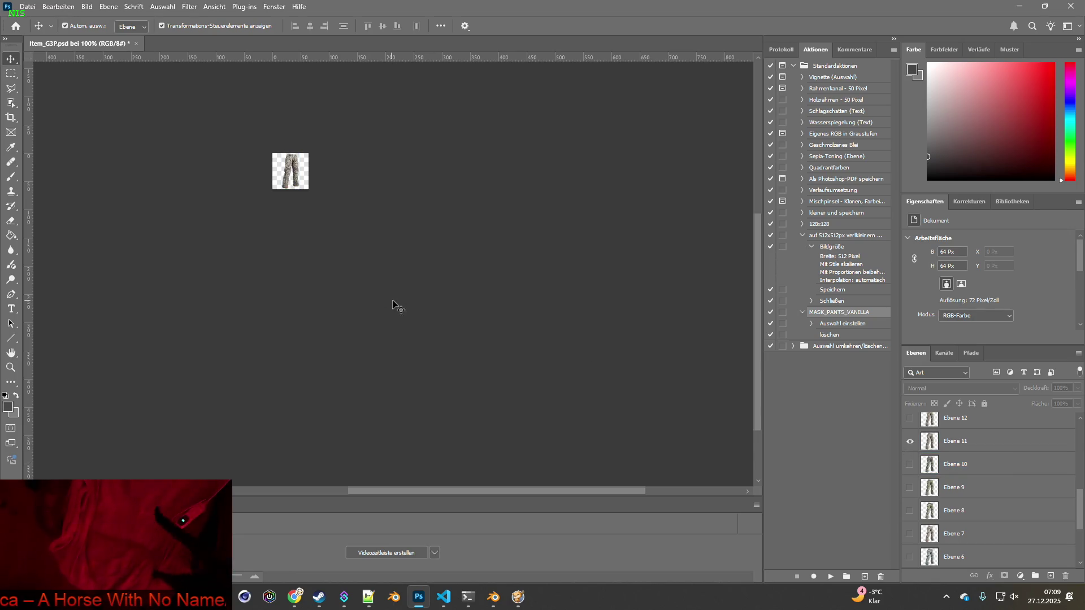
pyautogui.click(28, 6)
pyautogui.moveTo(45, 184)
pyautogui.click(252, 184)
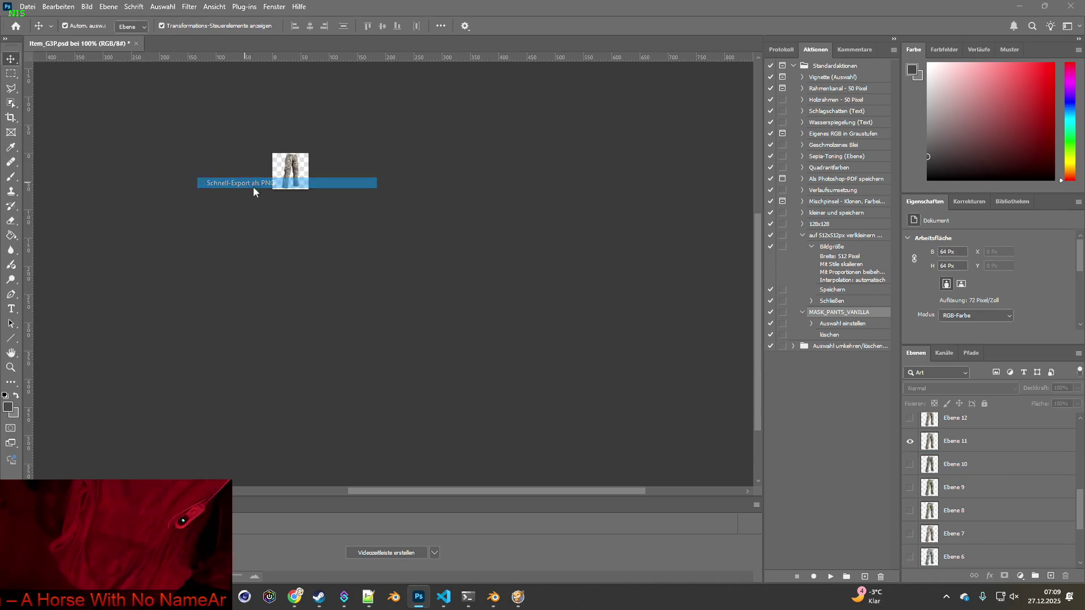
pyautogui.write('11')
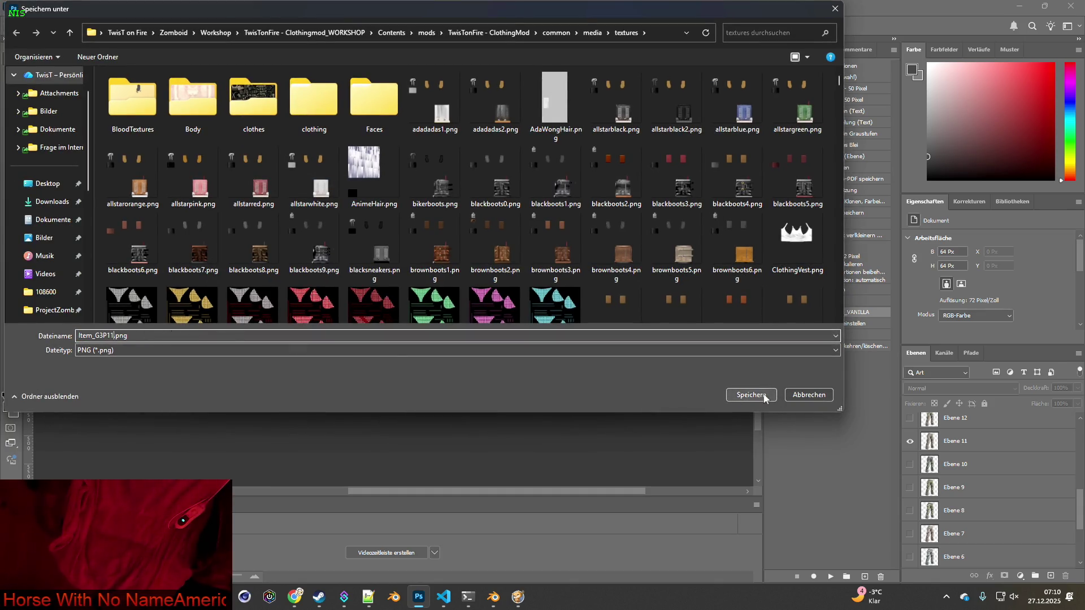
pyautogui.click(764, 399)
# - Show only the Ebene 12 pants and save them as Item_G3P12.png
pyautogui.click(910, 441)
pyautogui.click(910, 418)
pyautogui.click(283, 249)
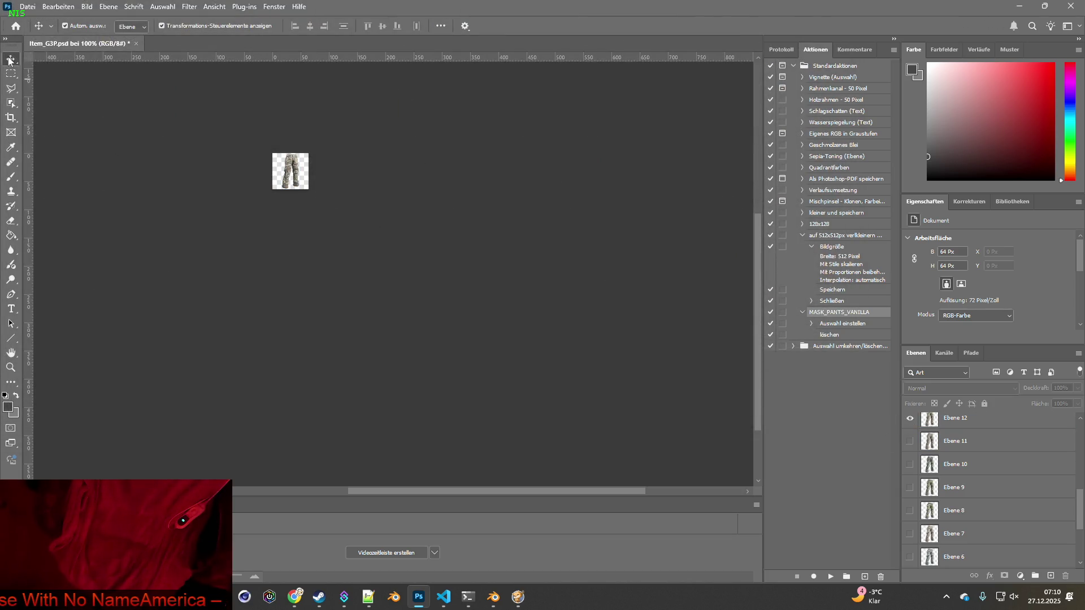
pyautogui.click(27, 6)
pyautogui.moveTo(167, 186)
pyautogui.click(225, 183)
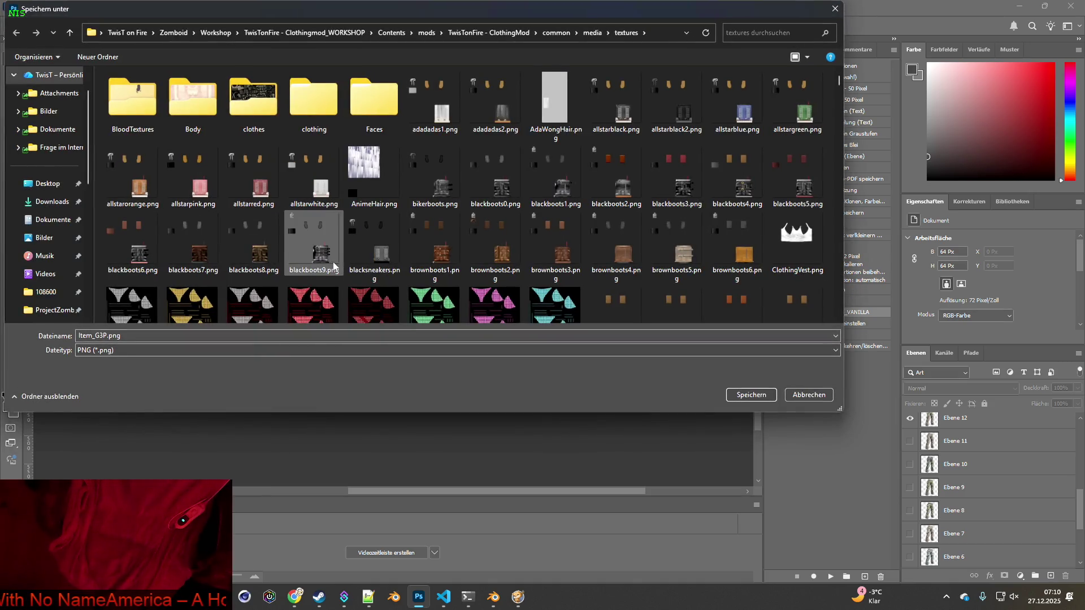
pyautogui.doubleClick(132, 340)
pyautogui.hotkey('shift', 'Left')
pyautogui.hotkey('shift', 'Left')
pyautogui.hotkey('shift', 'Left')
pyautogui.press('Right')
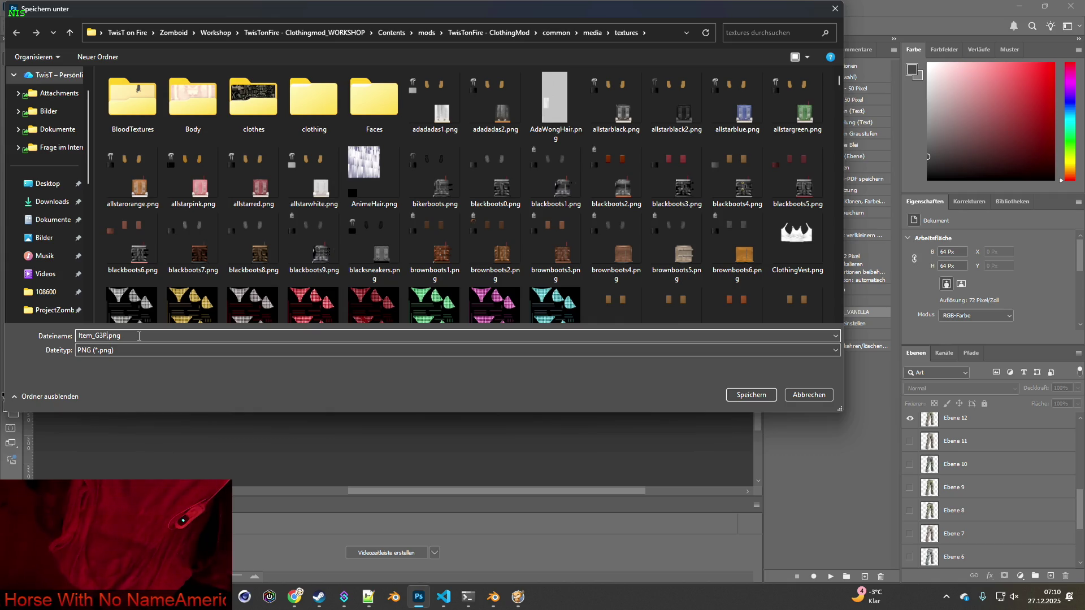
pyautogui.write('12')
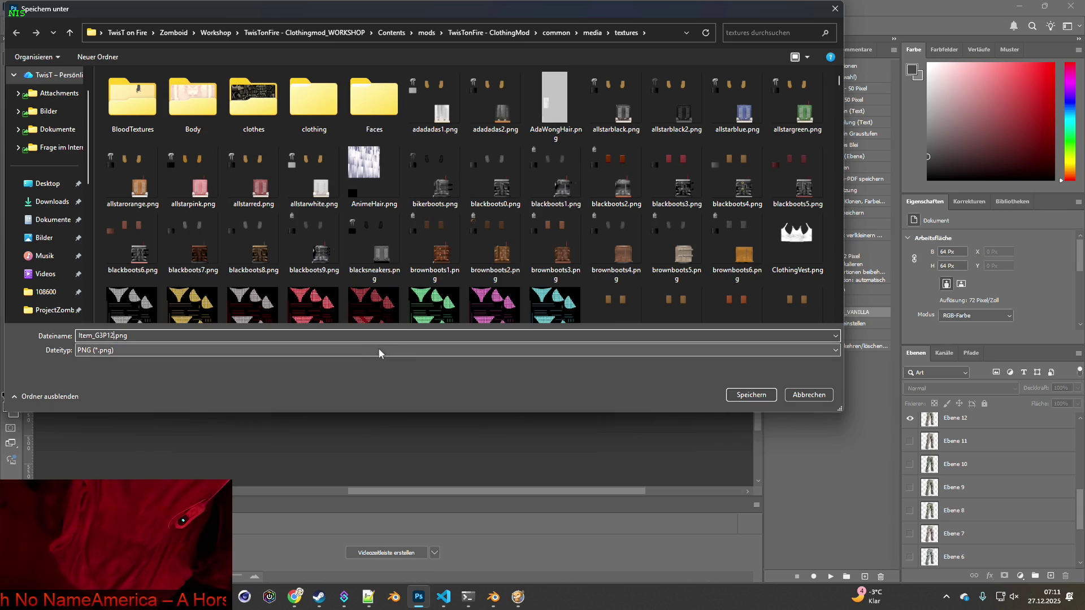
pyautogui.click(757, 395)
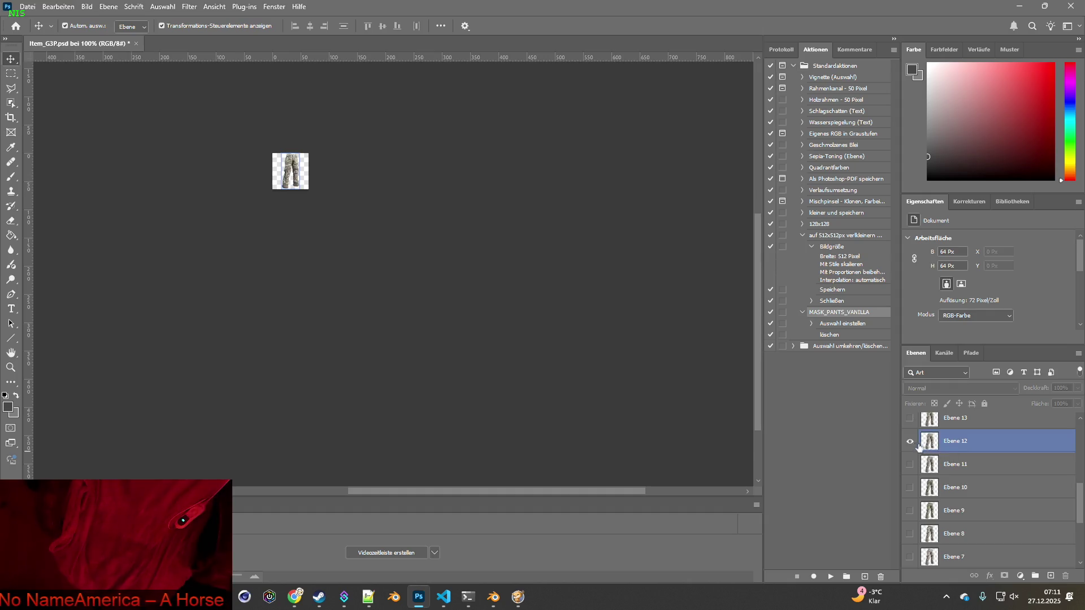
# - Select the Ebene 13 layer and export it as a numbered Item_G3P PNG
pyautogui.hotkey('ctrl', 'v')
pyautogui.scroll(3, 958, 449)
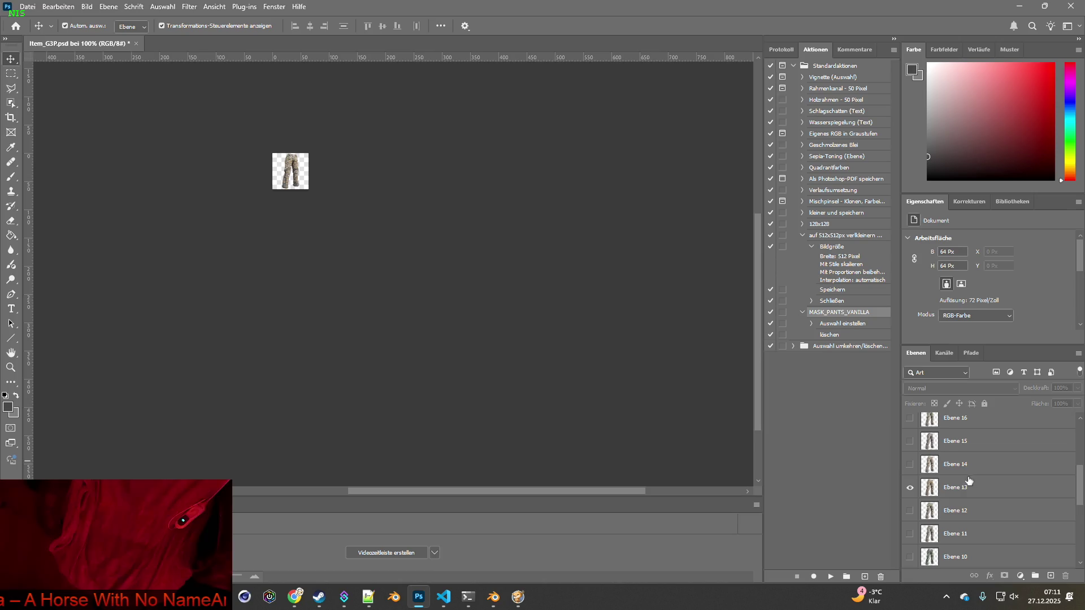
pyautogui.click(966, 484)
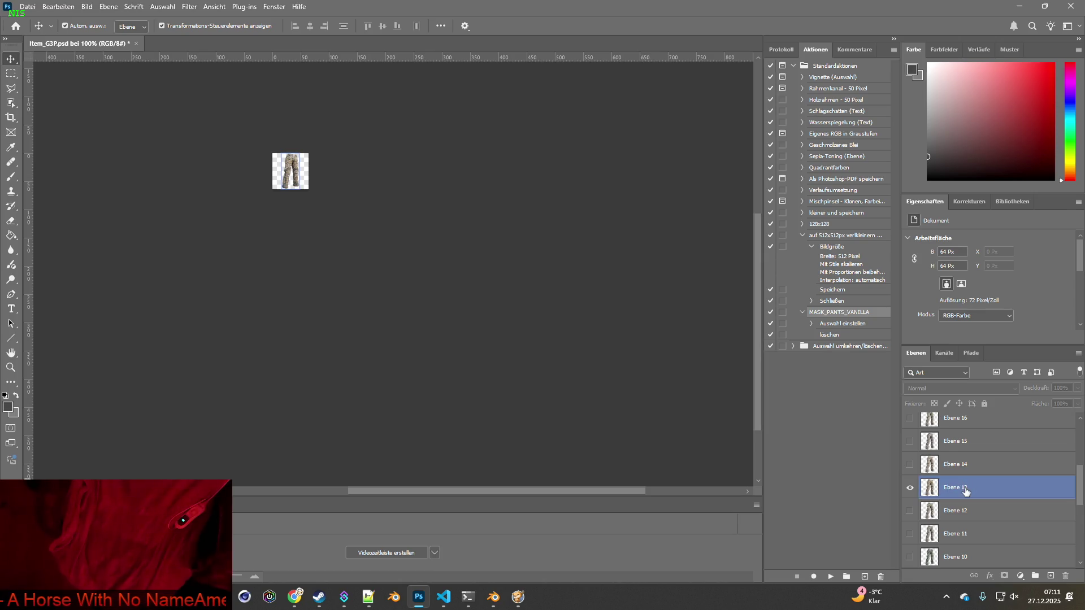
pyautogui.click(942, 507)
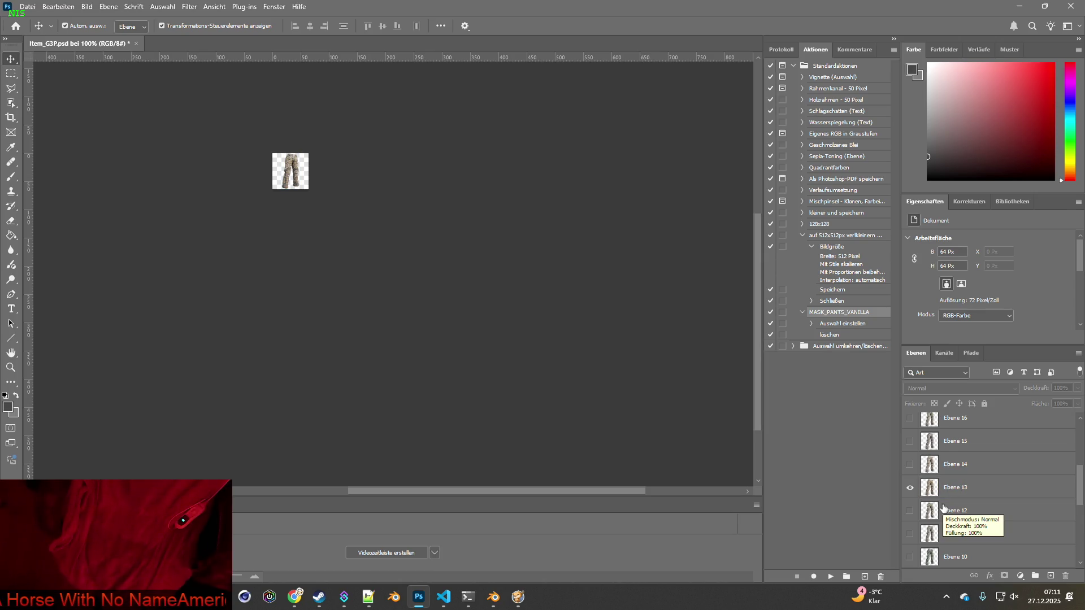
pyautogui.click(952, 494)
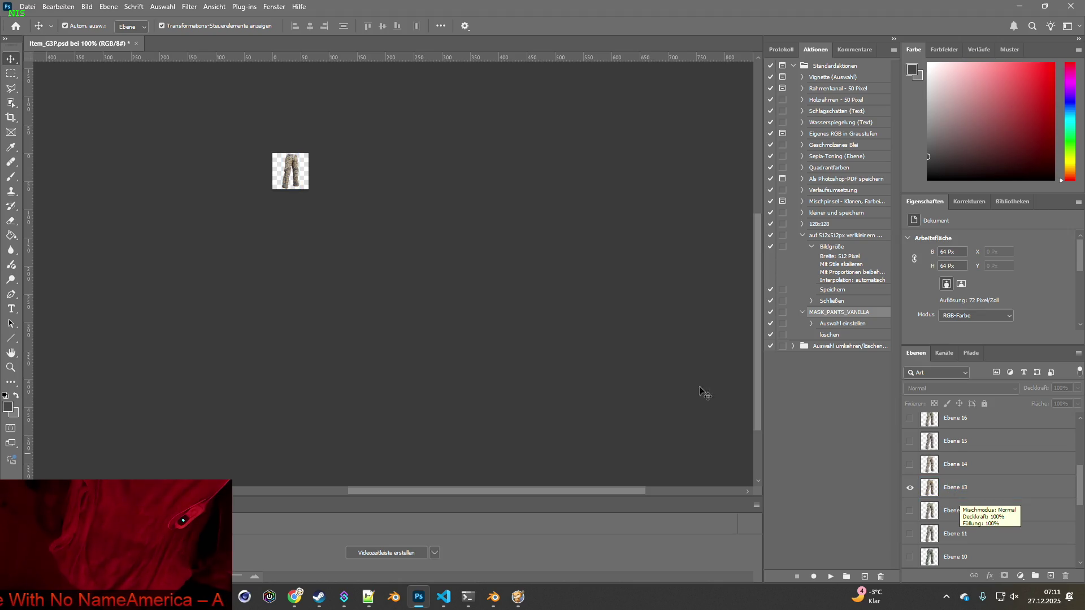
pyautogui.click(22, 10)
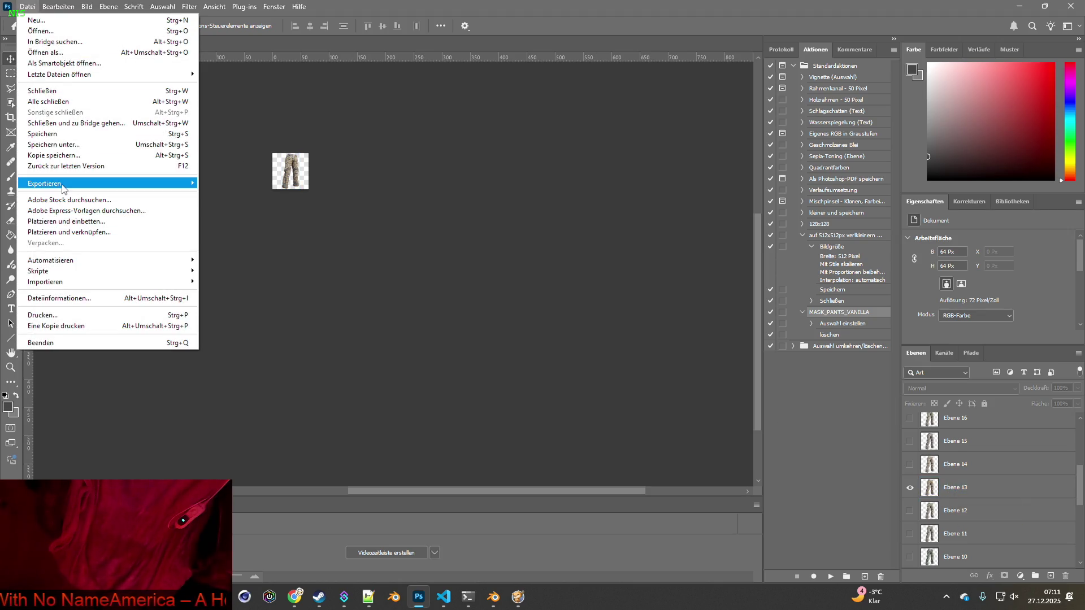
pyautogui.moveTo(64, 190)
pyautogui.click(233, 183)
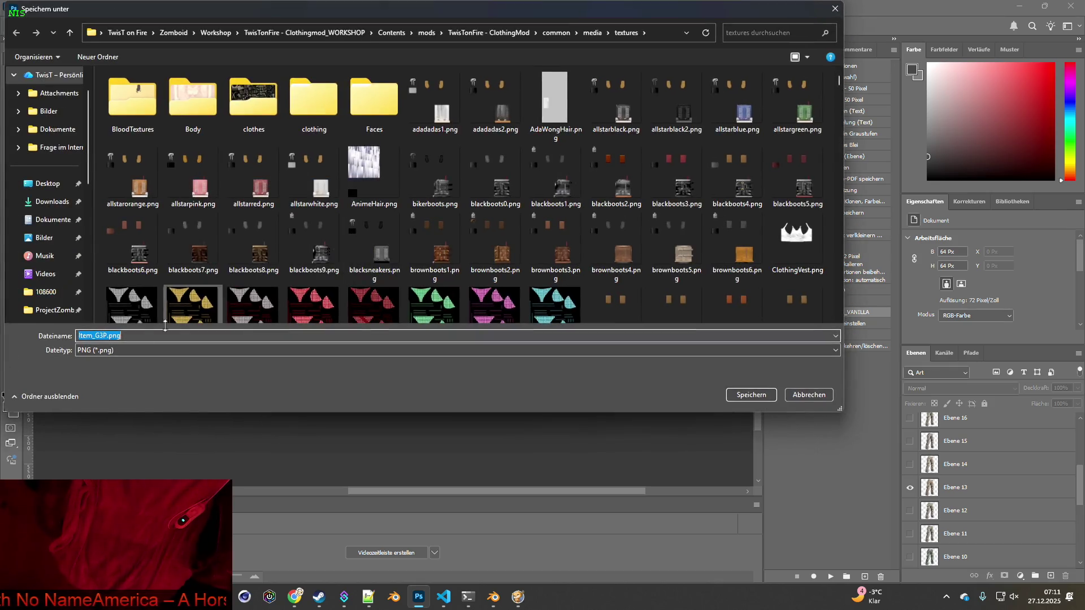
pyautogui.click(108, 335)
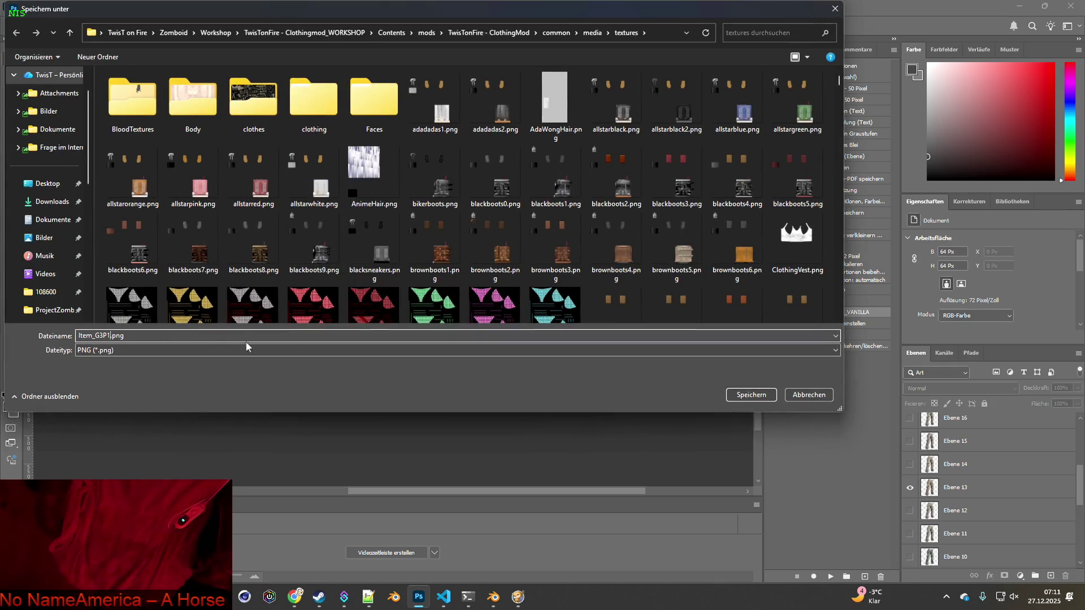
pyautogui.click(745, 398)
# - Show only the Ebene 14 pants and save them as Item_G3P14.png
pyautogui.click(910, 487)
pyautogui.click(909, 463)
pyautogui.click(27, 7)
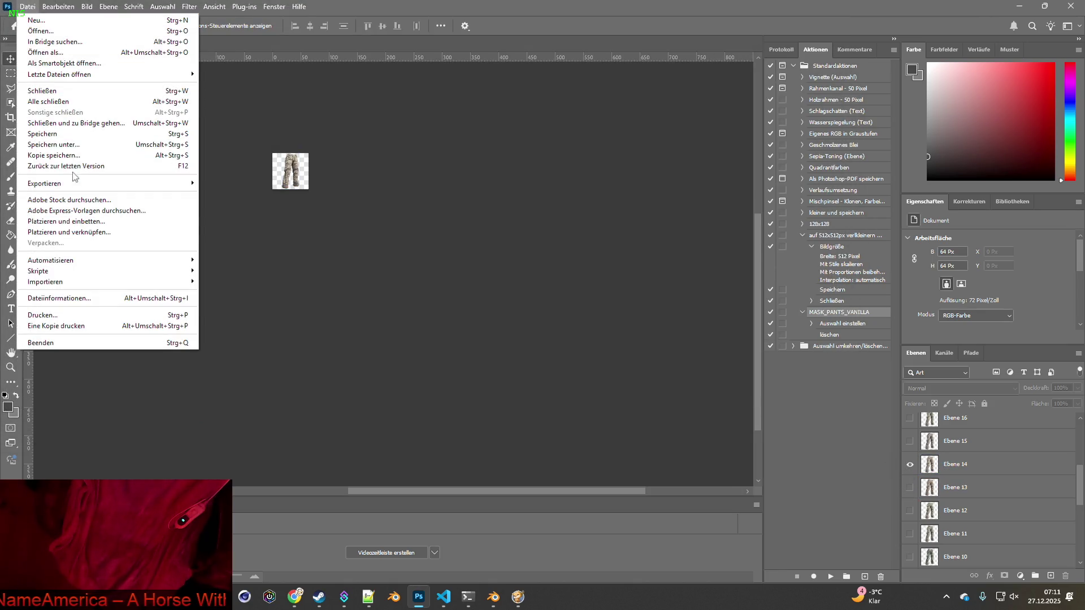
pyautogui.moveTo(126, 181)
pyautogui.click(234, 183)
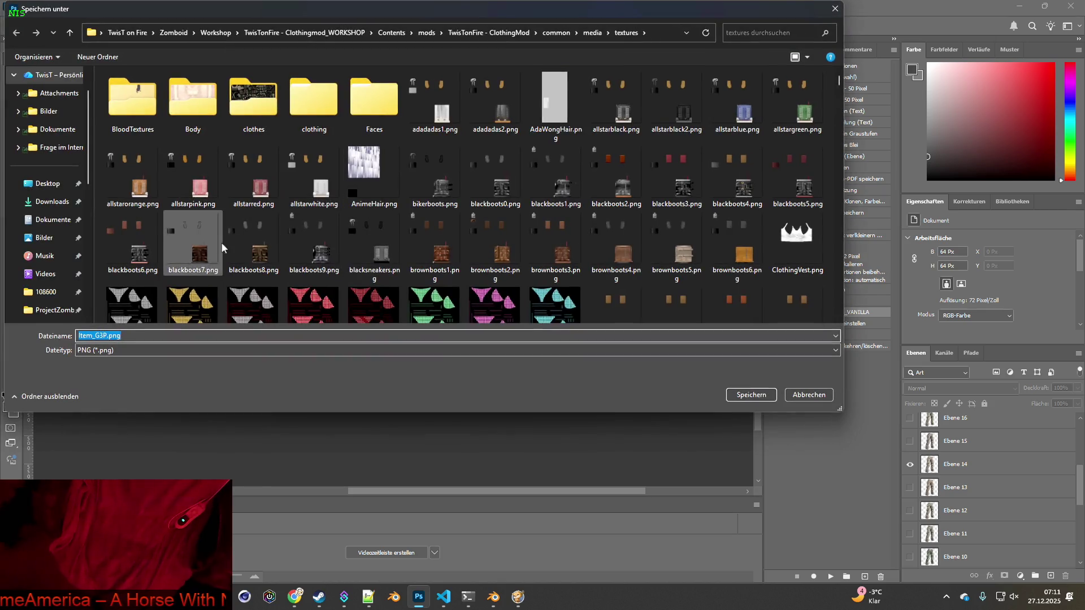
pyautogui.click(183, 338)
pyautogui.write('14')
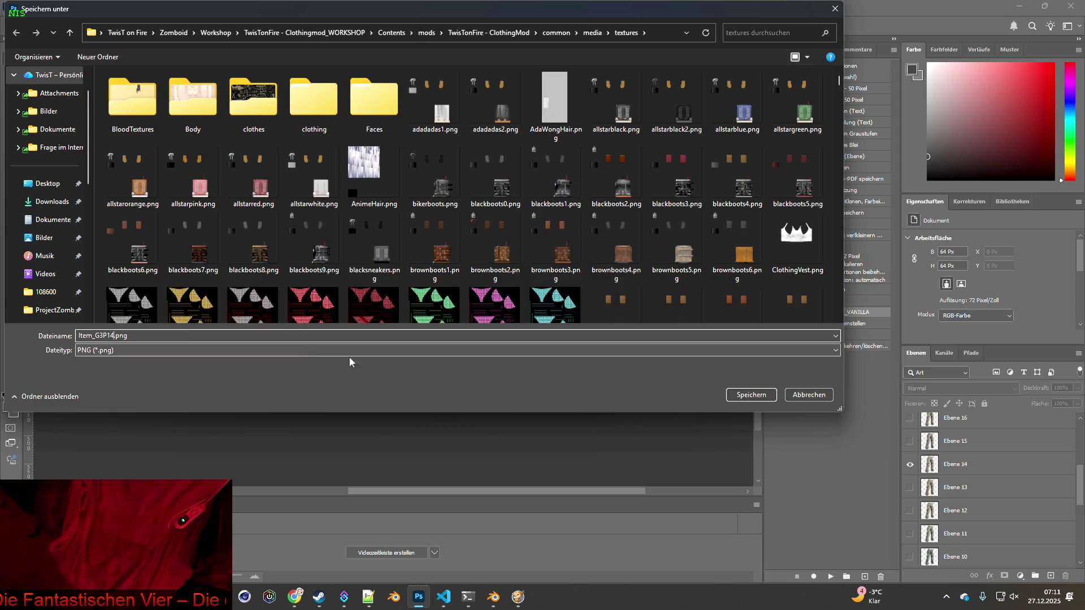
pyautogui.click(751, 395)
# - Show only the Ebene 15 pants and save them as Item_G3P15.png
pyautogui.click(910, 464)
pyautogui.click(910, 440)
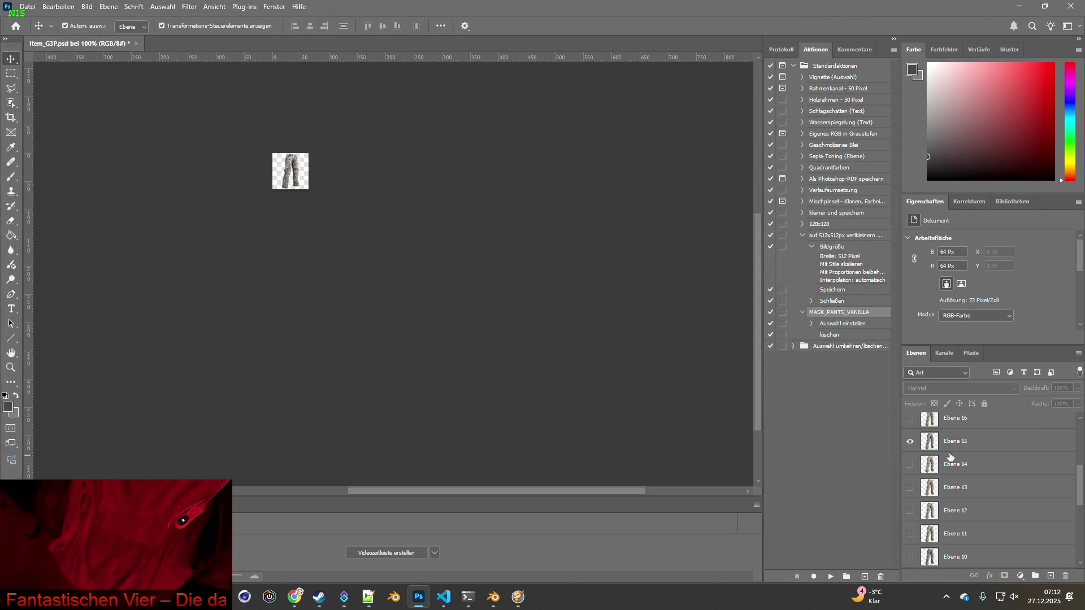
pyautogui.click(27, 6)
pyautogui.moveTo(45, 184)
pyautogui.click(339, 186)
pyautogui.click(107, 335)
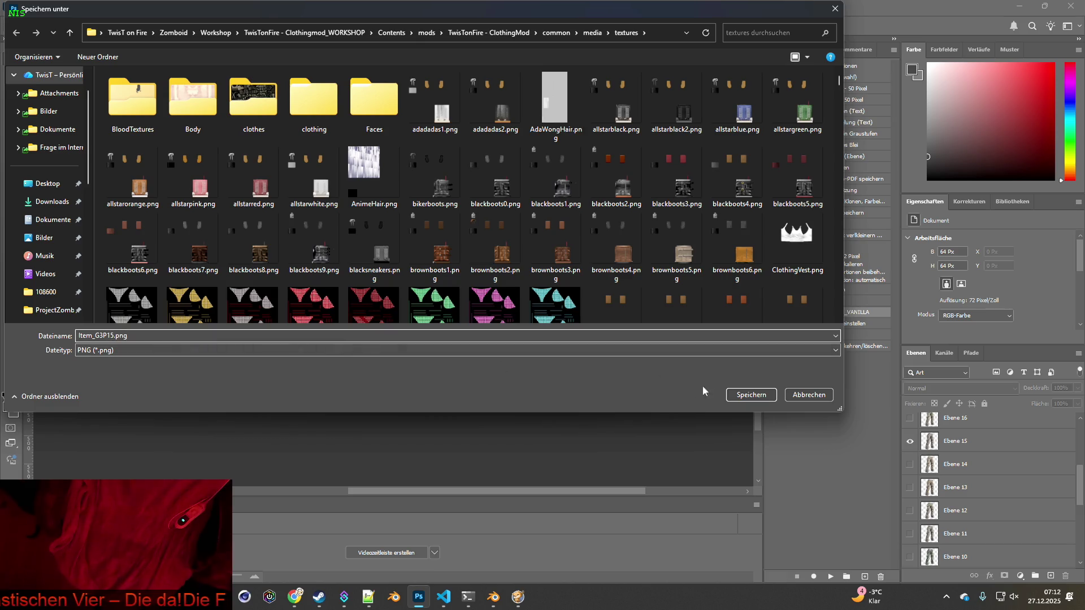
pyautogui.click(750, 395)
pyautogui.moveTo(909, 443); pyautogui.dragTo(909, 418)
pyautogui.scroll(2, 961, 458)
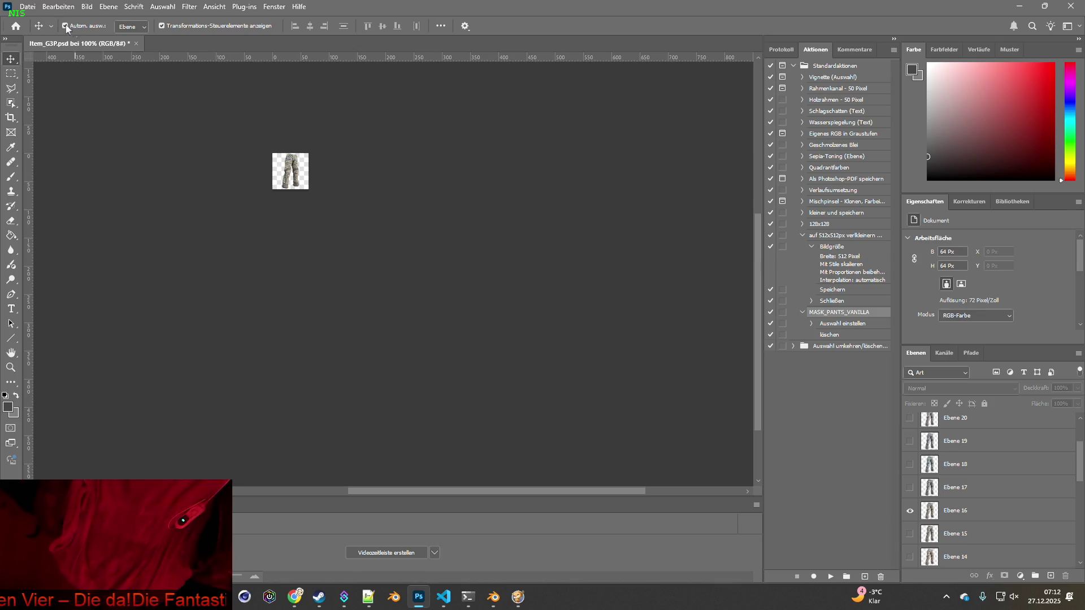
# - Quick-export the current pants icon as Item_G3P16.png
pyautogui.click(27, 6)
pyautogui.moveTo(58, 183)
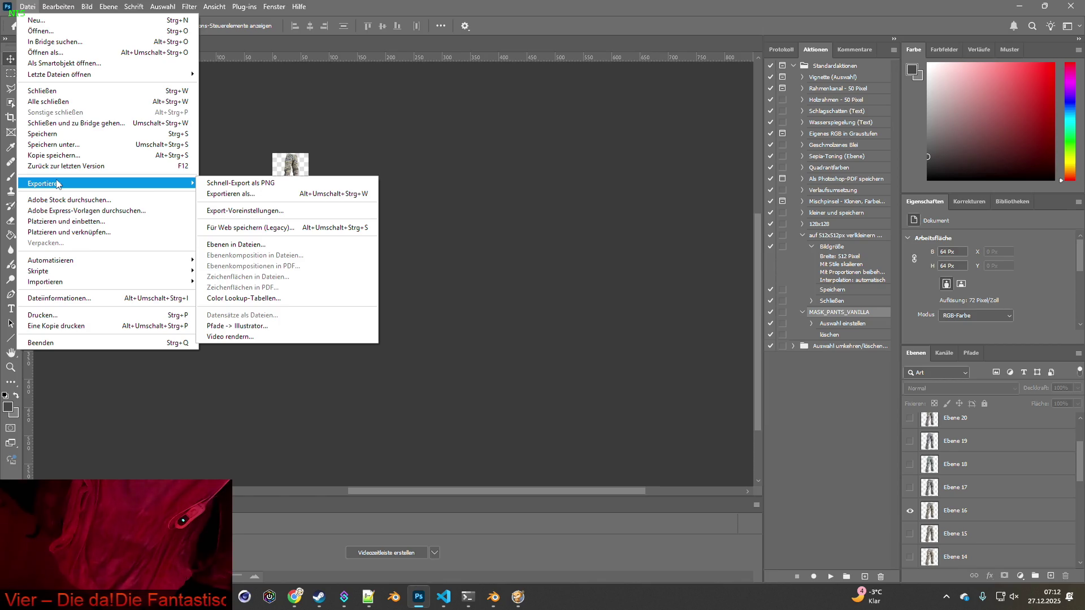
pyautogui.click(219, 187)
pyautogui.click(106, 336)
pyautogui.write('16.png')
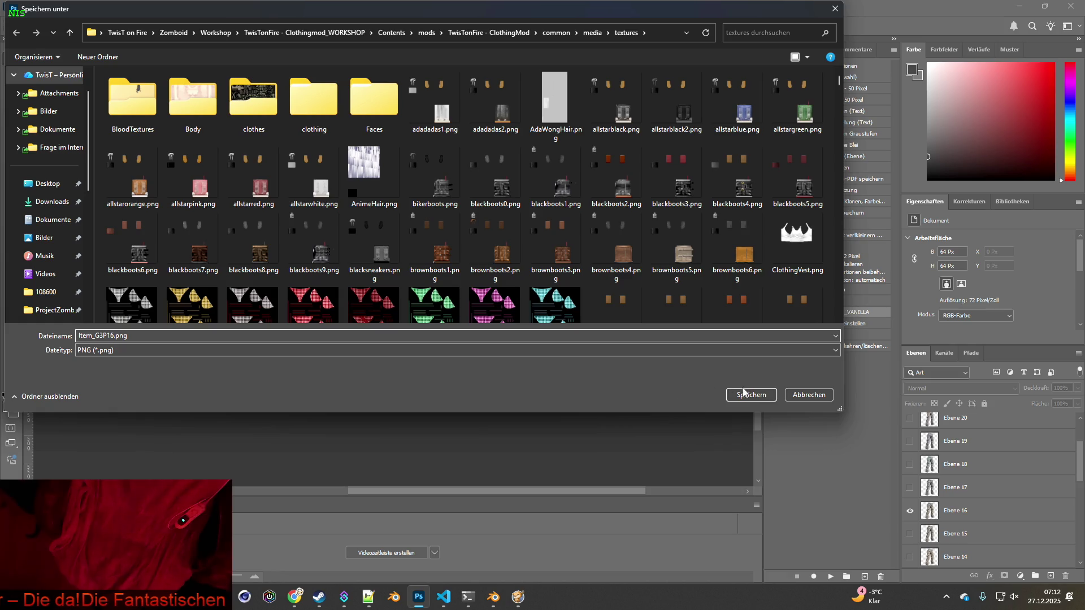
pyautogui.click(751, 394)
# - Switch visibility from layer Ebene 16 to Ebene 17 and export it as Item_G3P17.png
pyautogui.click(909, 510)
pyautogui.click(910, 487)
pyautogui.click(27, 6)
pyautogui.moveTo(79, 182)
pyautogui.click(237, 182)
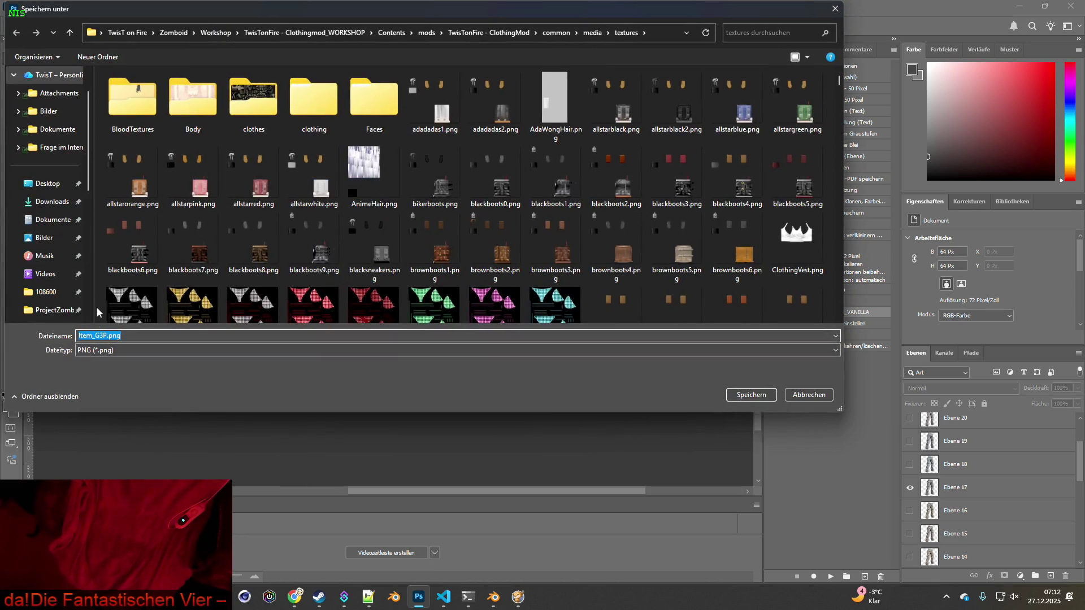
pyautogui.click(106, 335)
pyautogui.write('17')
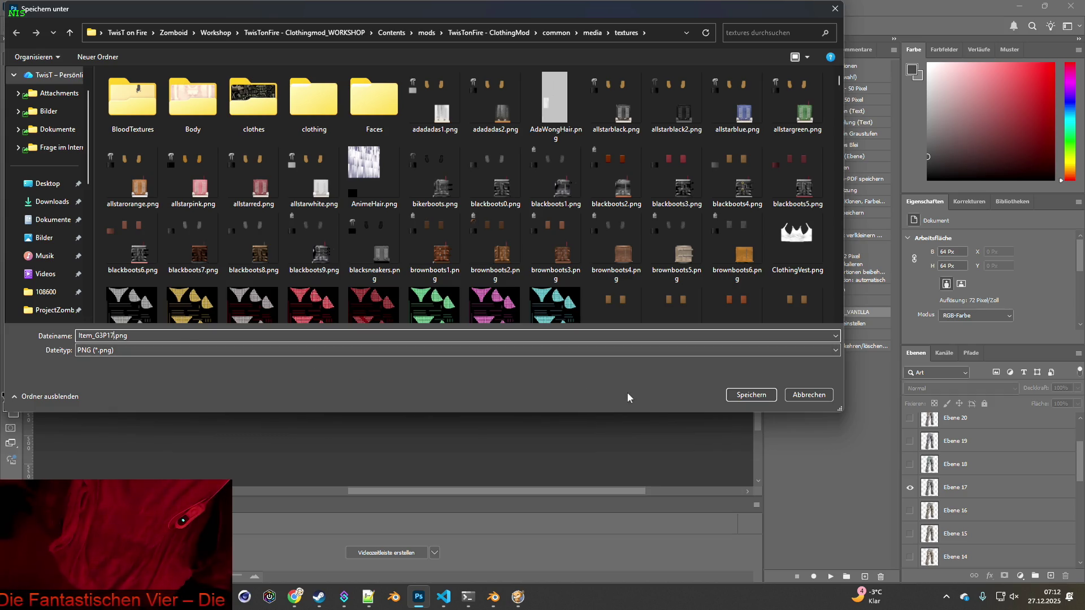
pyautogui.click(754, 396)
# - Show only layer Ebene 18 and export it as Item_G3P18.png
pyautogui.click(910, 487)
pyautogui.click(909, 464)
pyautogui.click(27, 6)
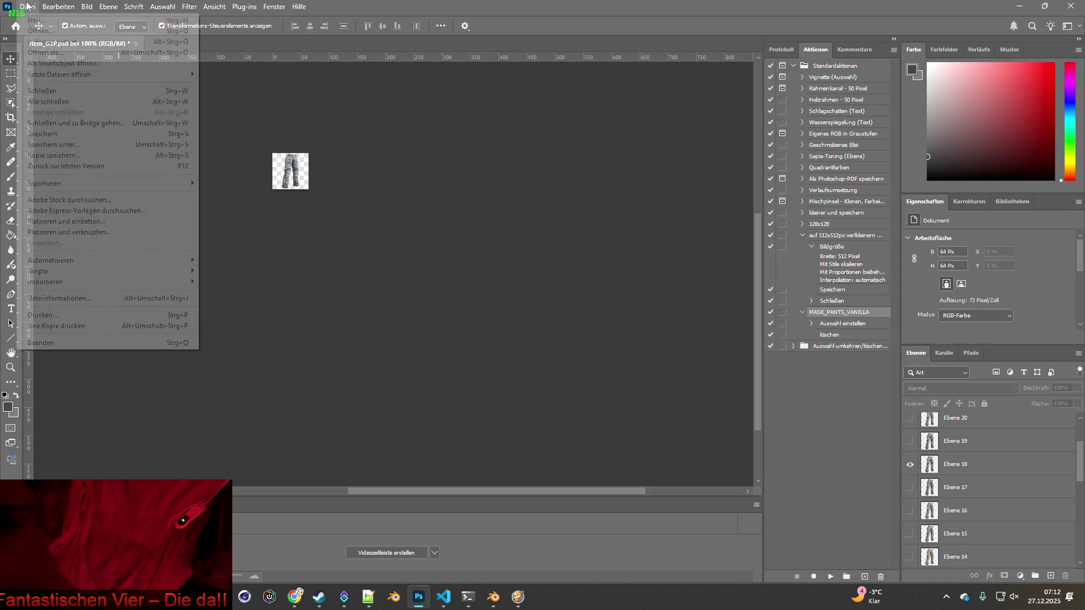
pyautogui.moveTo(46, 181)
pyautogui.click(238, 182)
pyautogui.click(110, 334)
pyautogui.write('18')
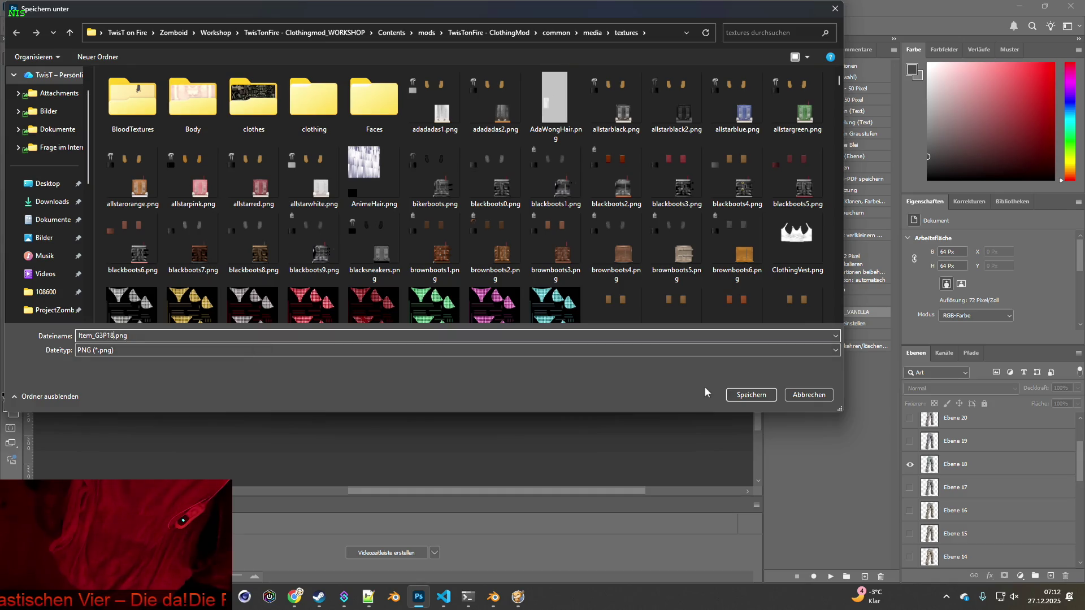
pyautogui.click(751, 395)
# - Show only layer Ebene 19 and export it as Item_G3P19.png
pyautogui.click(910, 464)
pyautogui.click(909, 440)
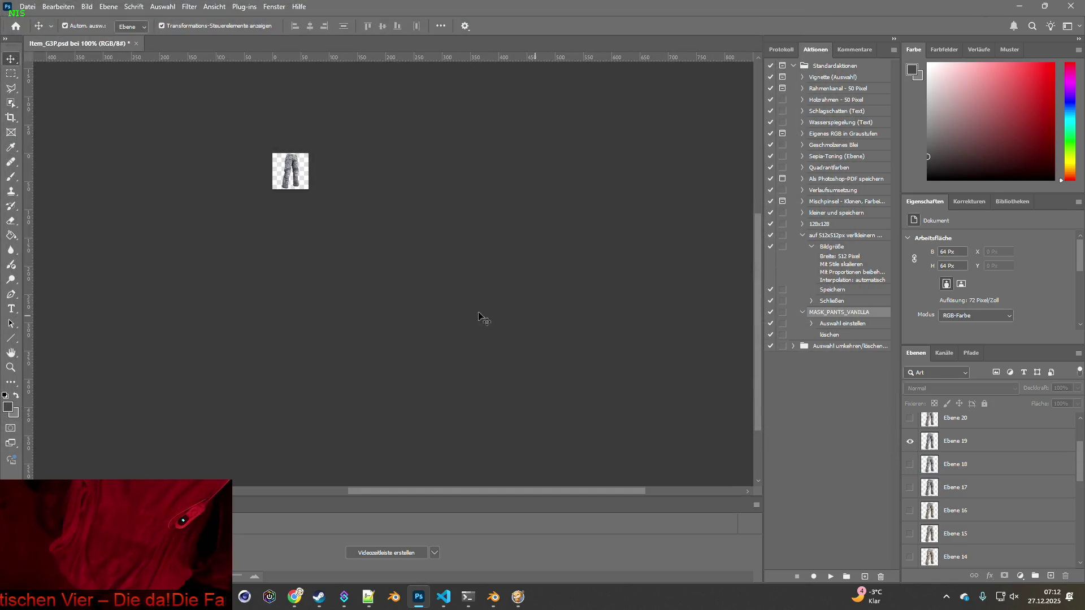
pyautogui.click(27, 6)
pyautogui.moveTo(113, 187)
pyautogui.click(248, 182)
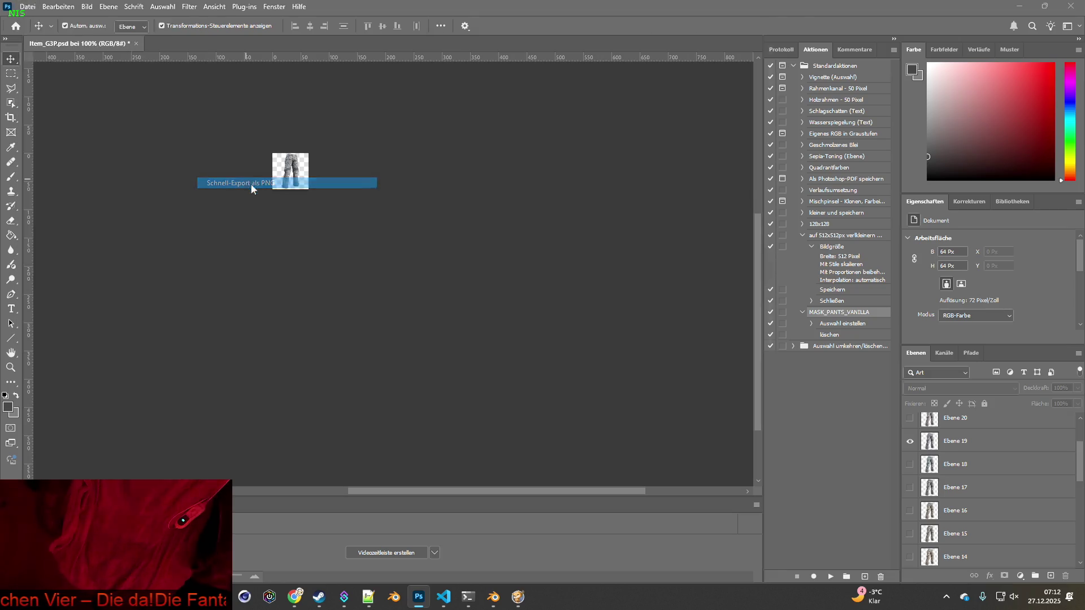
pyautogui.click(105, 336)
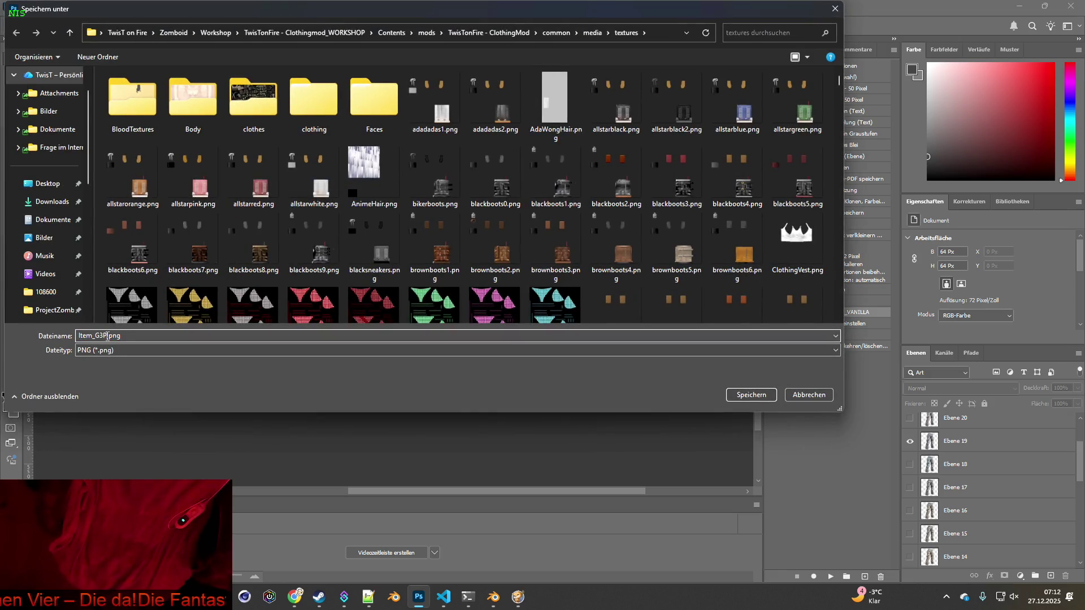
pyautogui.write('19')
pyautogui.click(751, 394)
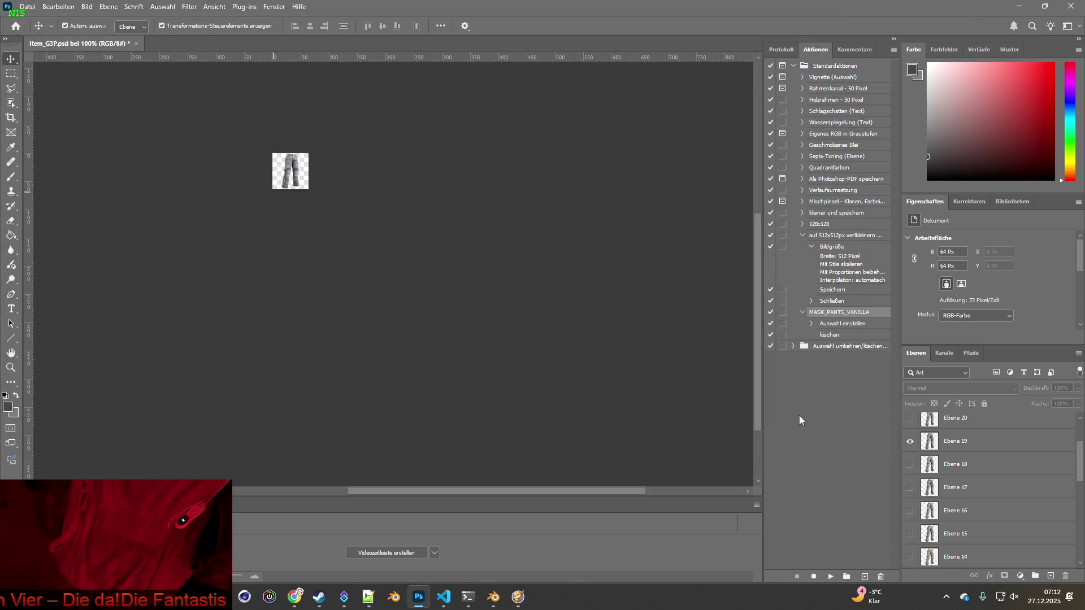
# - Show only layer Ebene 20 and export it as Item_G3P20.png
pyautogui.click(909, 441)
pyautogui.click(909, 418)
pyautogui.click(27, 6)
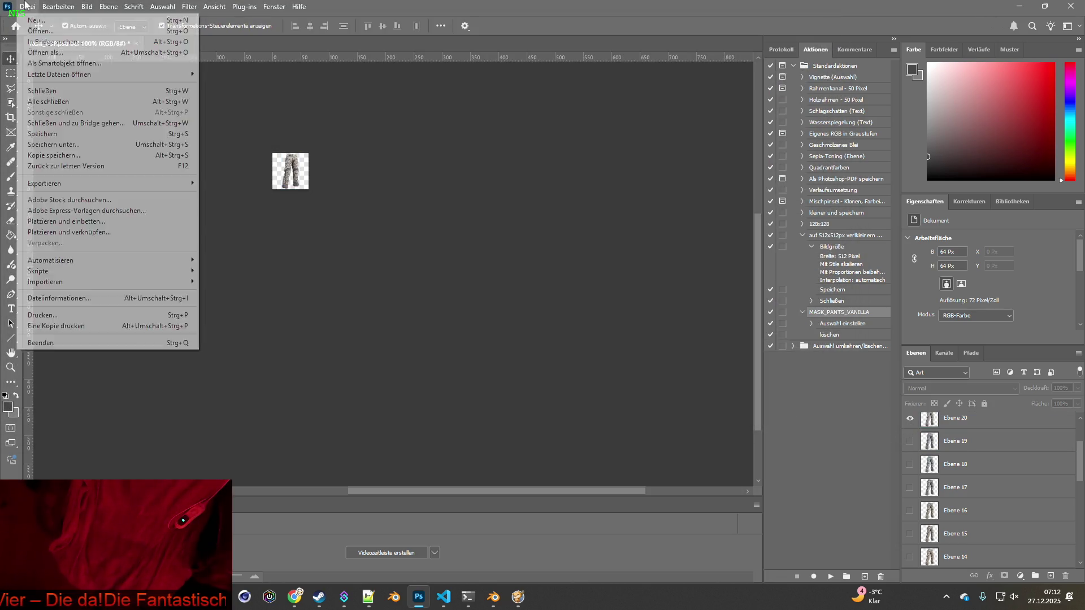
pyautogui.moveTo(64, 184)
pyautogui.click(237, 183)
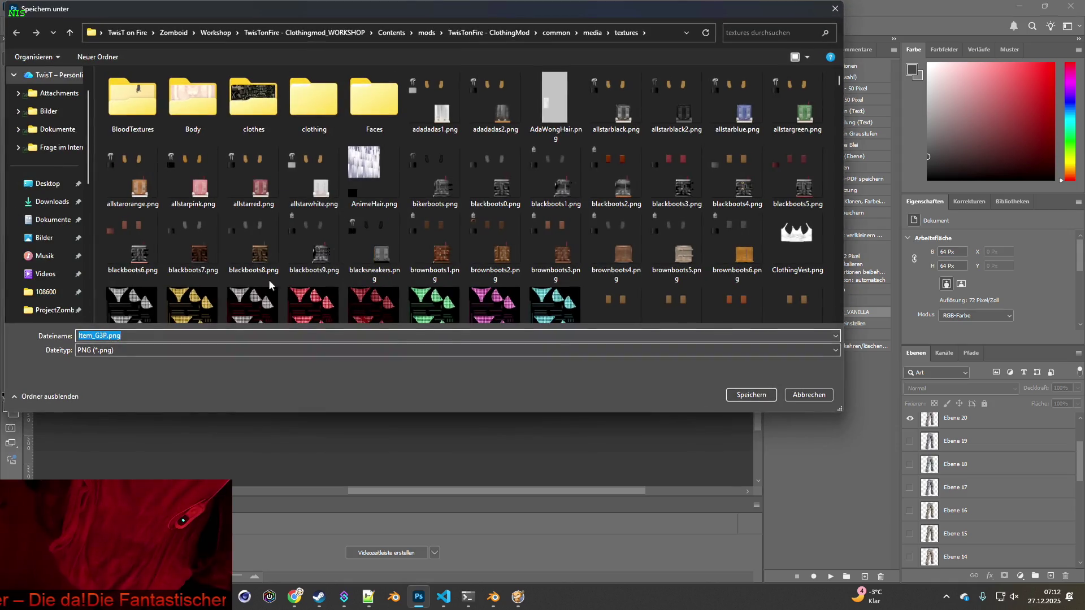
pyautogui.press('Right')
pyautogui.write('20')
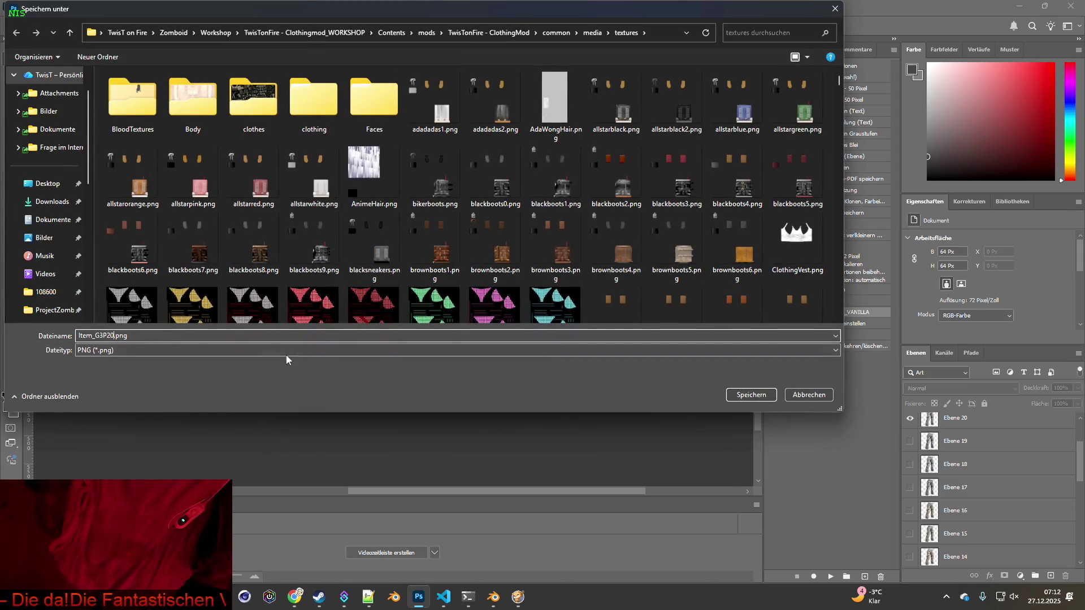
pyautogui.click(734, 396)
# - Make Ebene 21 the visible working layer and export it as Item_G3P21.png
pyautogui.scroll(2, 988, 480)
pyautogui.click(910, 487)
pyautogui.click(910, 464)
pyautogui.click(925, 466)
pyautogui.click(25, 7)
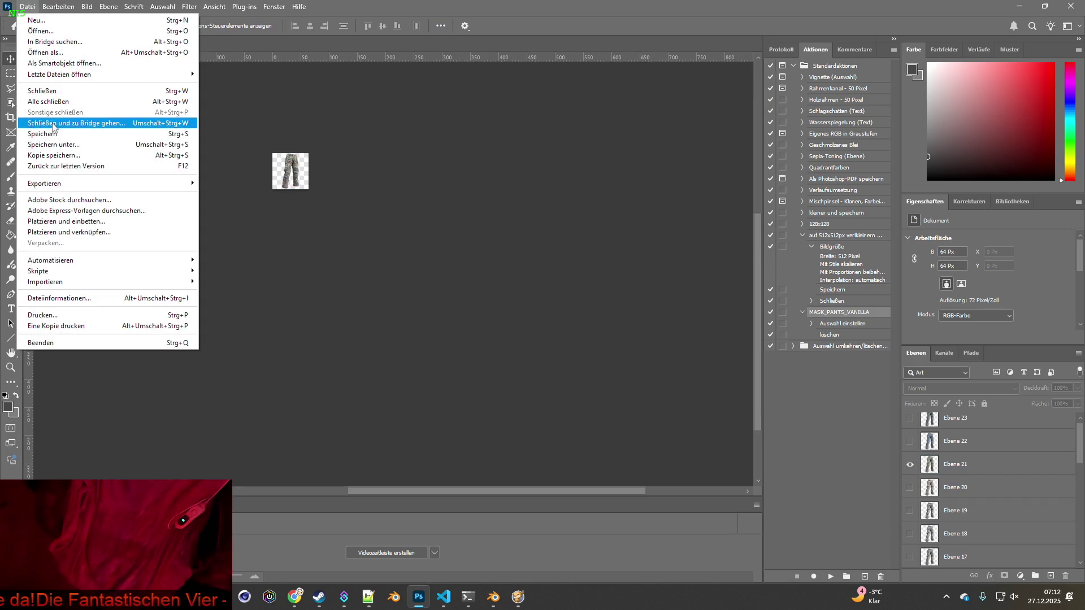
pyautogui.moveTo(53, 186)
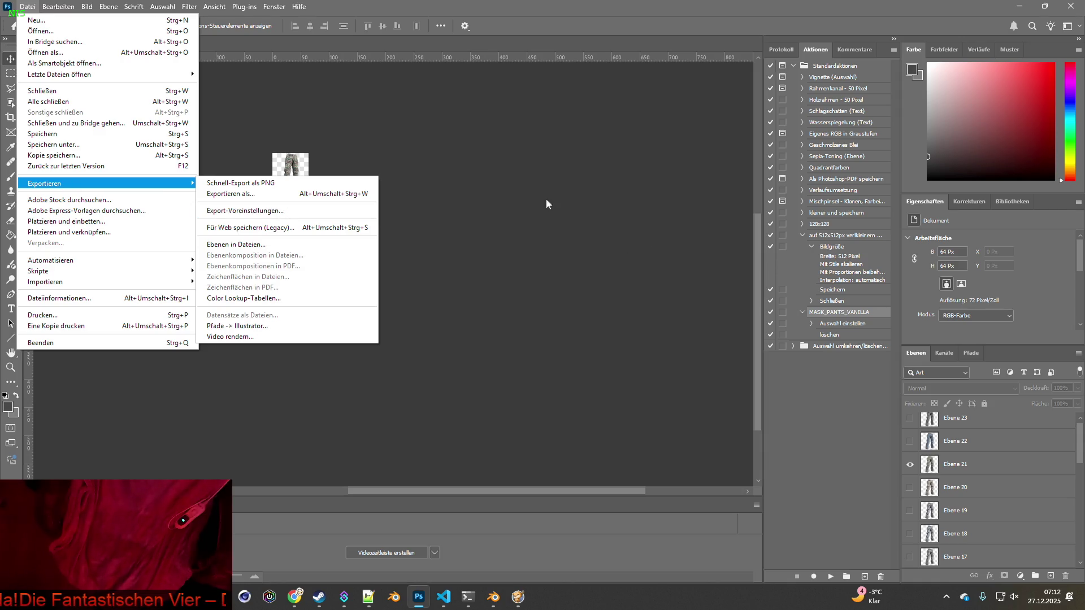
pyautogui.click(225, 184)
pyautogui.click(108, 336)
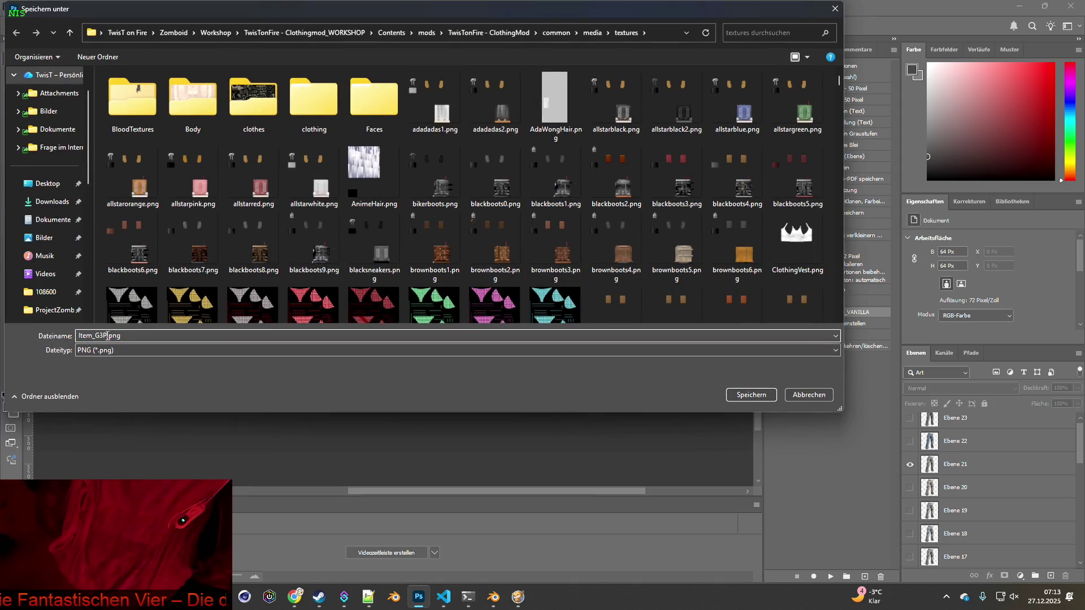
pyautogui.write('21')
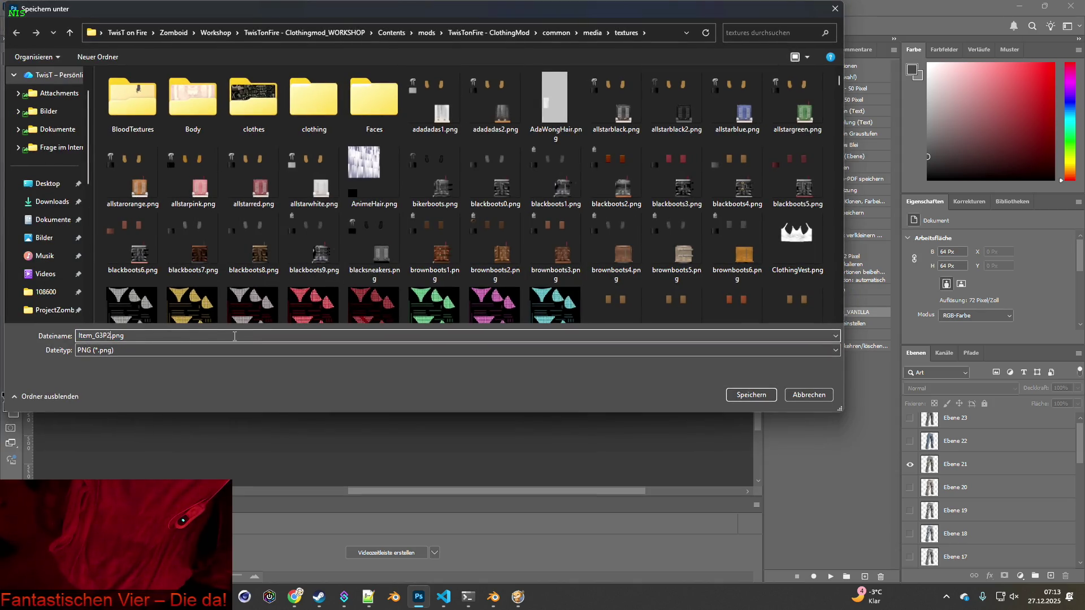
pyautogui.click(756, 395)
# - Show only layer Ebene 22 and export it as Item_G3P22.png
pyautogui.click(909, 464)
pyautogui.click(909, 441)
pyautogui.click(27, 7)
pyautogui.moveTo(142, 183)
pyautogui.click(262, 185)
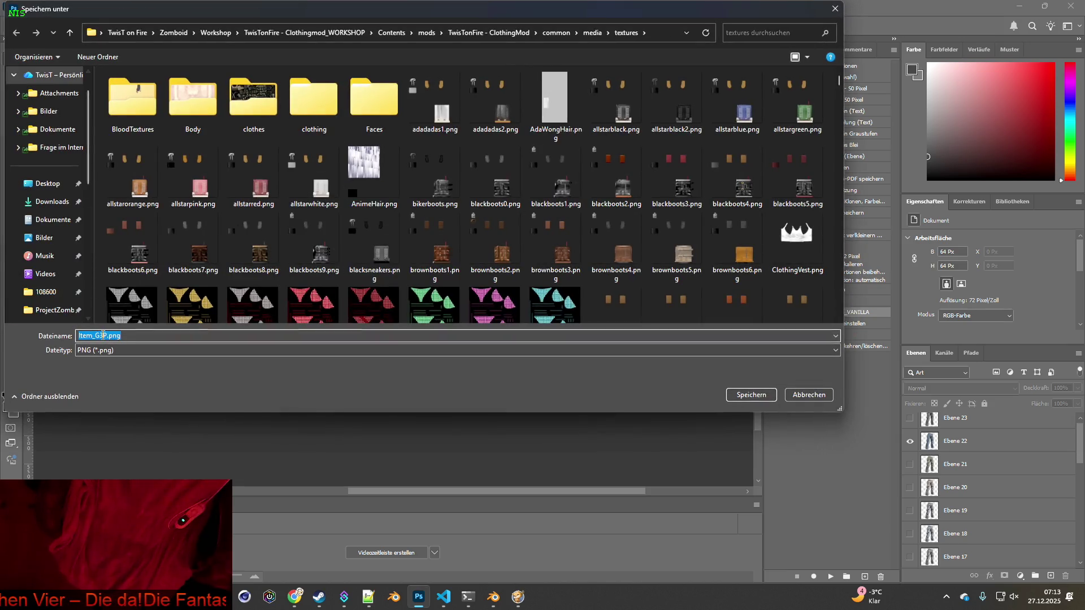
pyautogui.press('Right')
pyautogui.write('22')
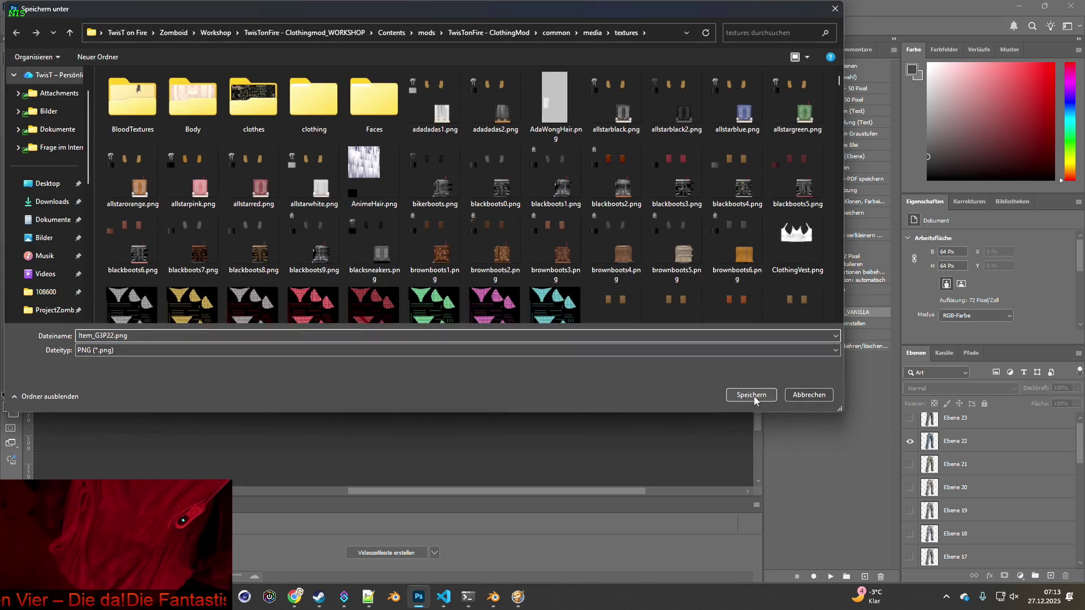
pyautogui.click(751, 395)
# - Export layer Ebene 23 as Item_G3P23.png, then close the PSD without saving
pyautogui.click(910, 418)
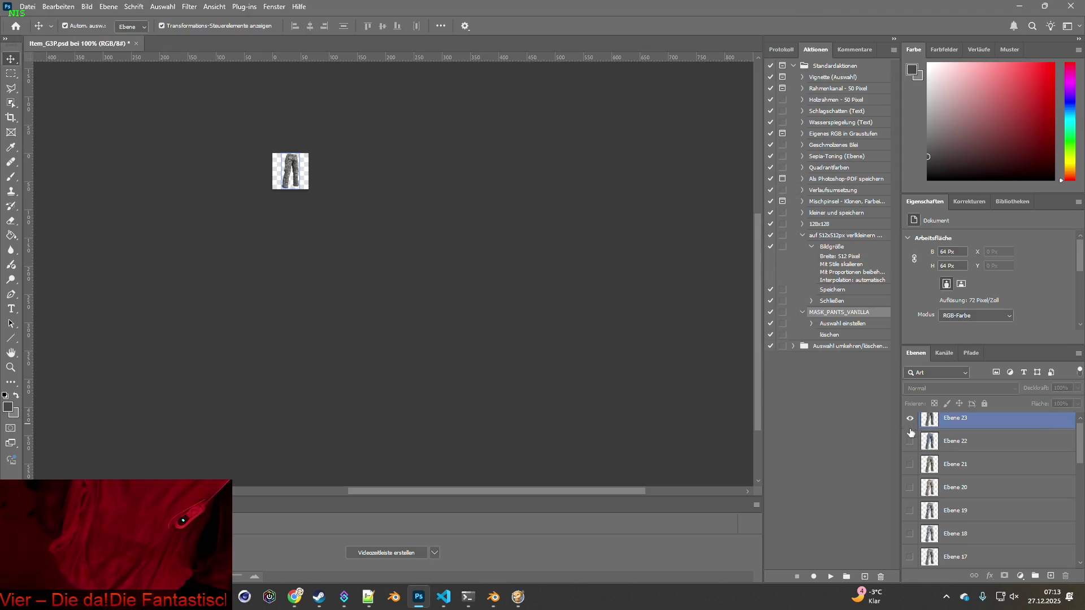
pyautogui.click(910, 441)
pyautogui.click(27, 6)
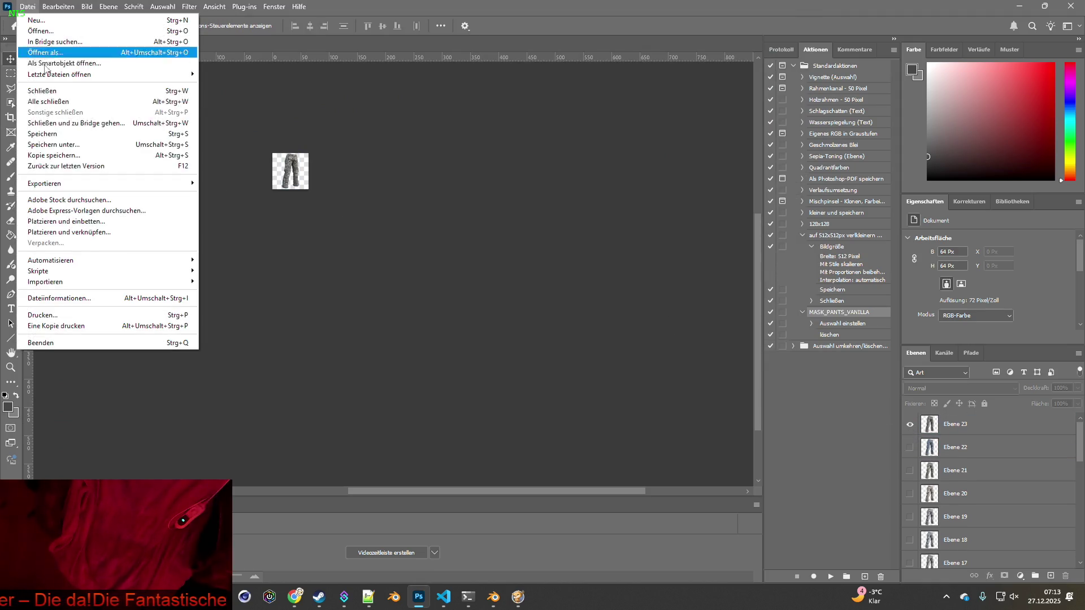
pyautogui.moveTo(84, 185)
pyautogui.click(254, 183)
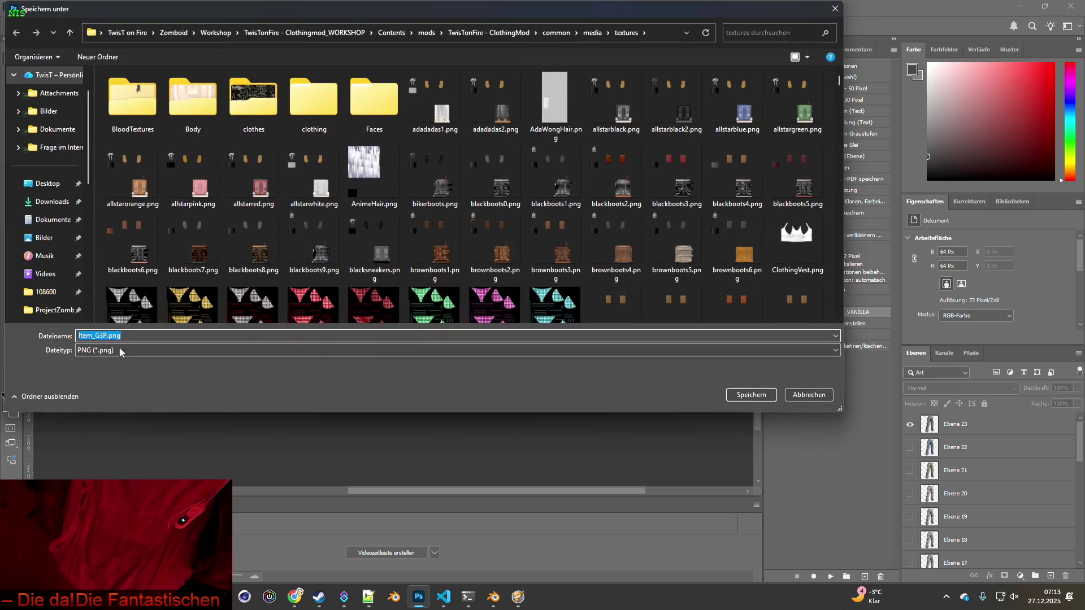
pyautogui.click(106, 336)
pyautogui.write('23')
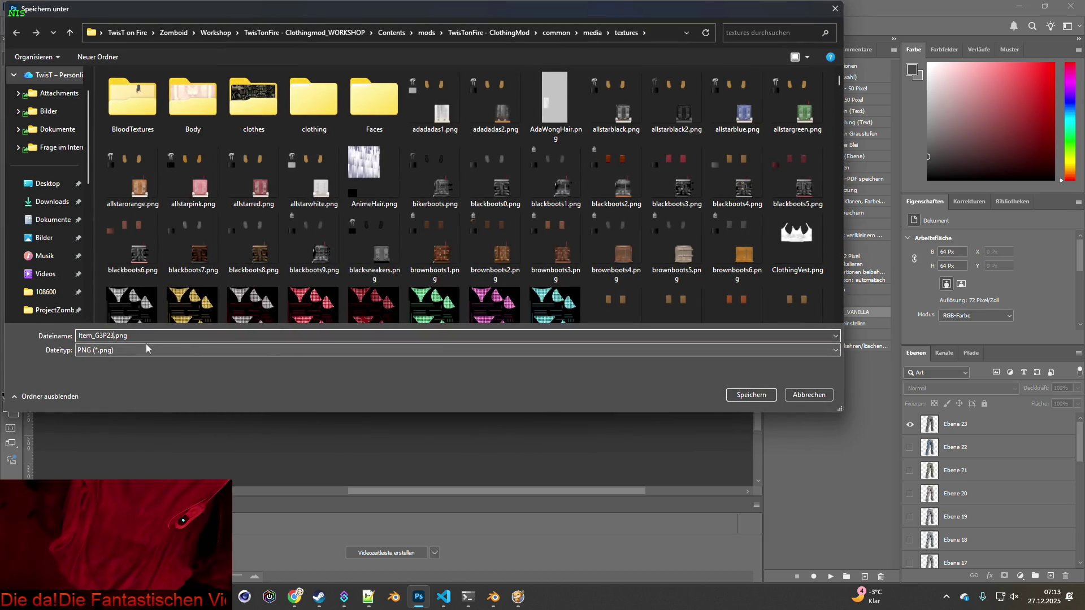
pyautogui.click(747, 395)
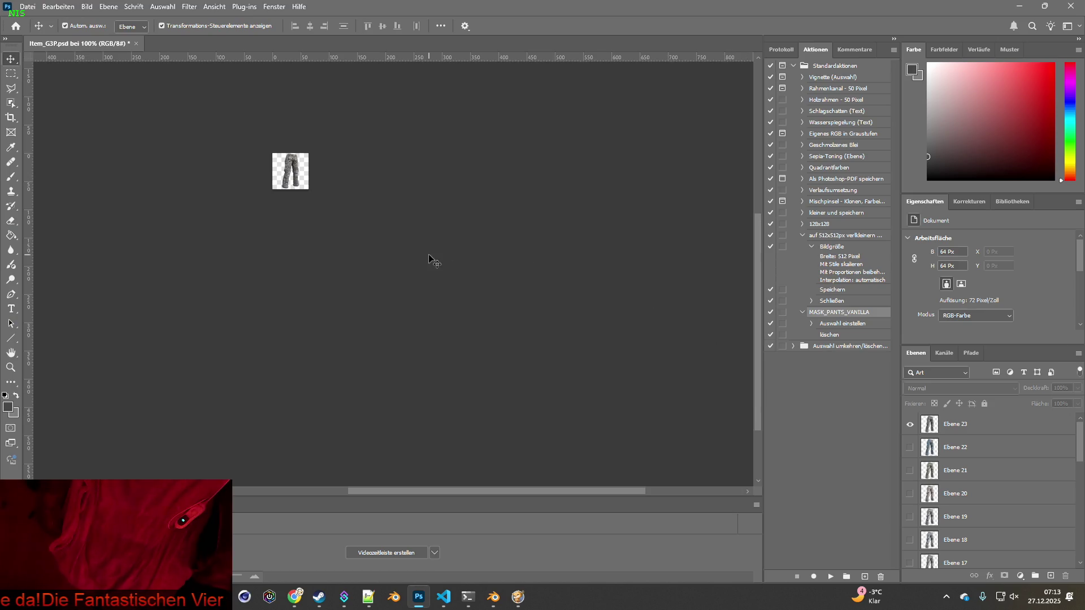
pyautogui.click(136, 43)
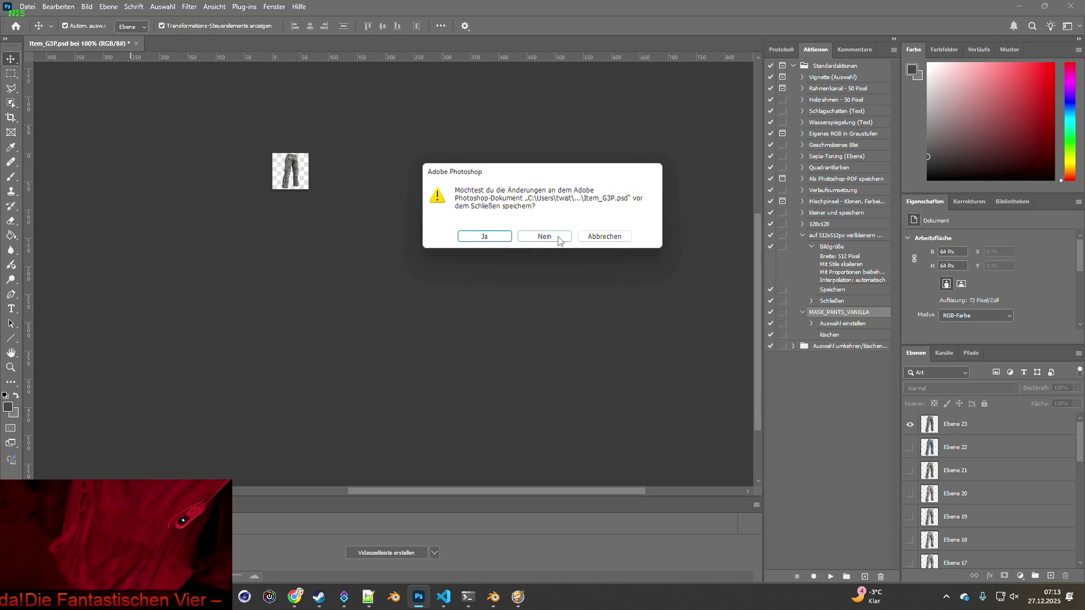
pyautogui.click(545, 239)
pyautogui.click(1020, 7)
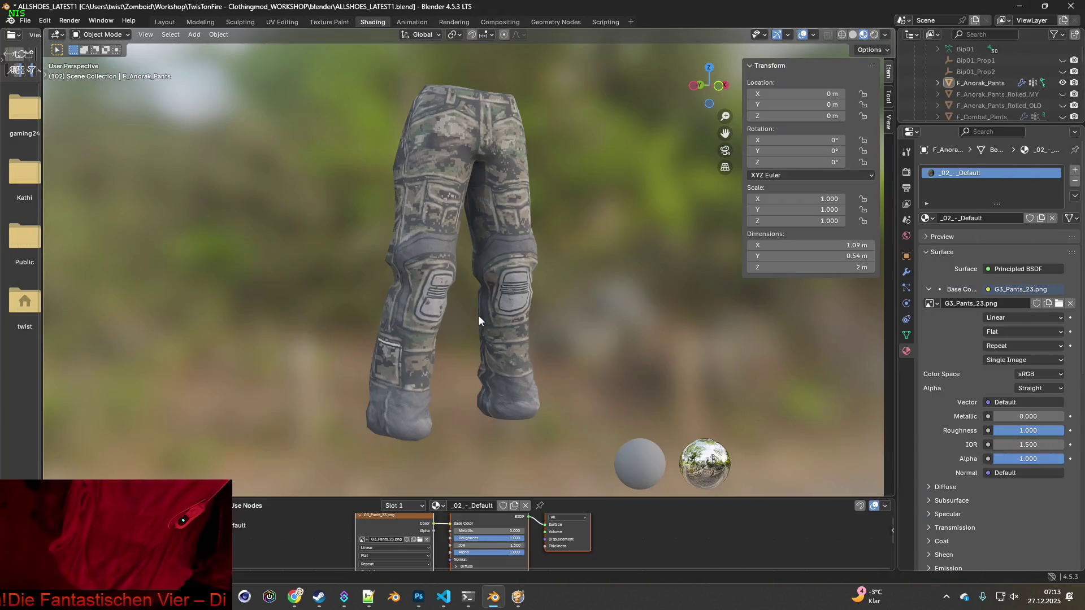
# - Alt+Tab to the Visual Studio Code window with brita_clothing.txt
pyautogui.hotkey('alt', 'Tab')
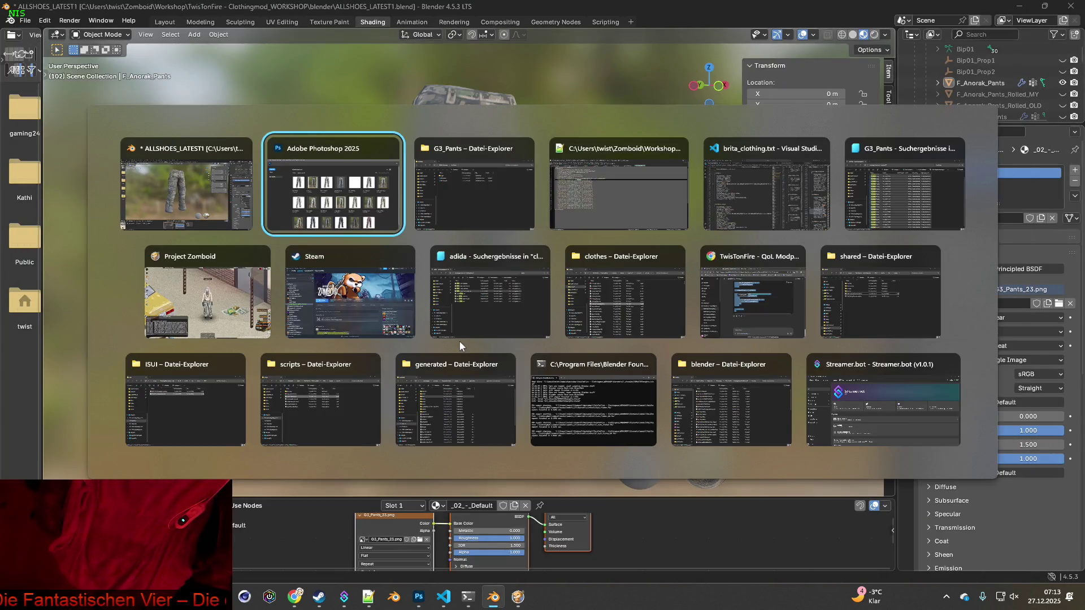
pyautogui.hotkey('alt', 'Tab')
pyautogui.hotkey('alt', 'Tab')
pyautogui.hotkey('alt', 'Tab')
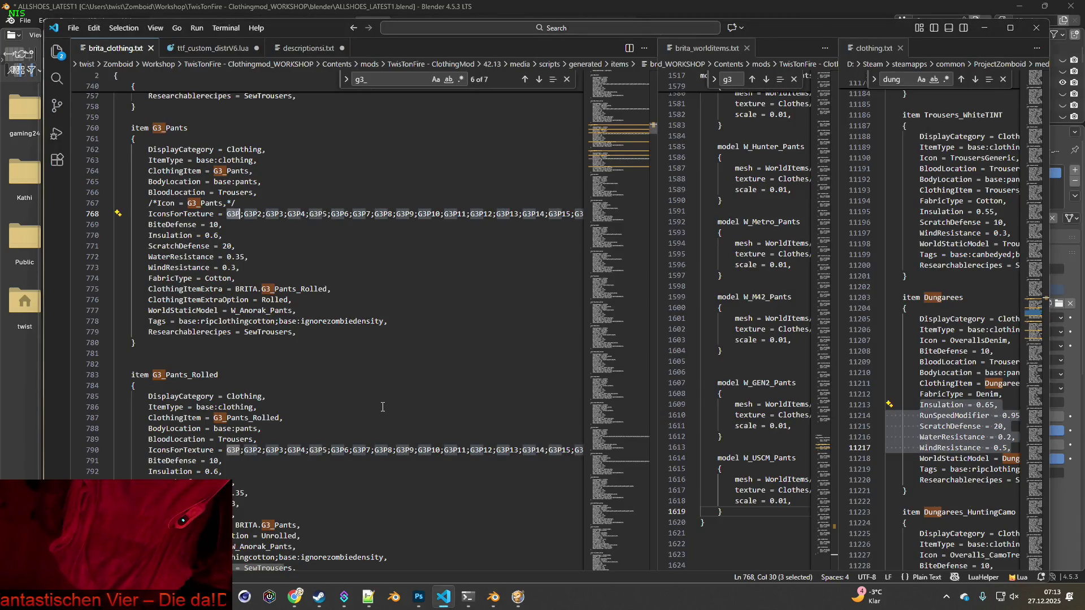
# - Save brita_clothing.txt, select G3_Pants on line 760, and return to Project Zomboid
pyautogui.click(73, 27)
pyautogui.click(91, 217)
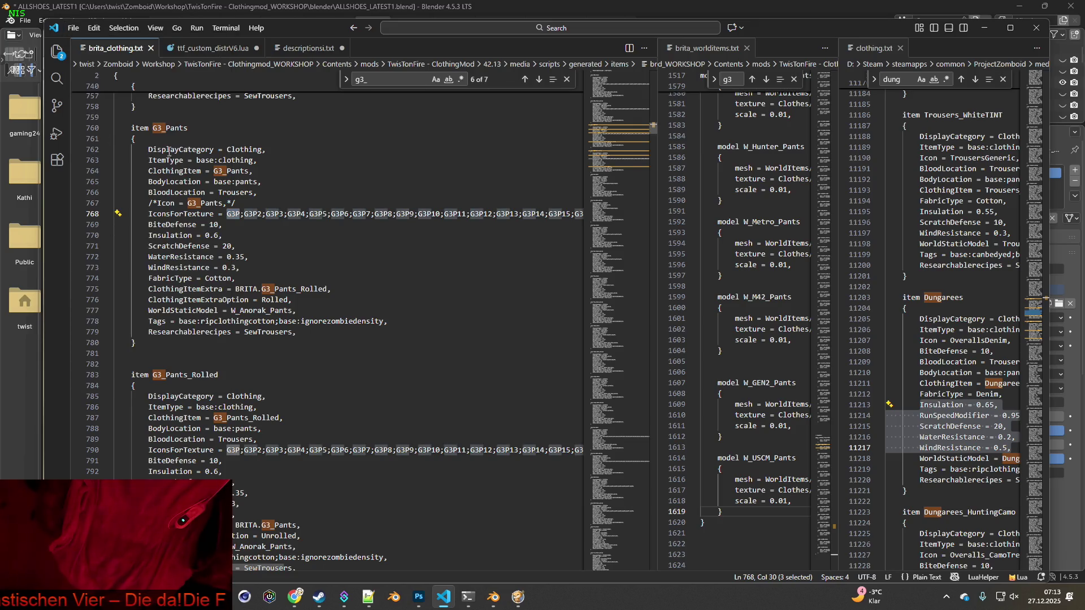
pyautogui.click(153, 128)
pyautogui.moveTo(153, 125); pyautogui.dragTo(188, 131)
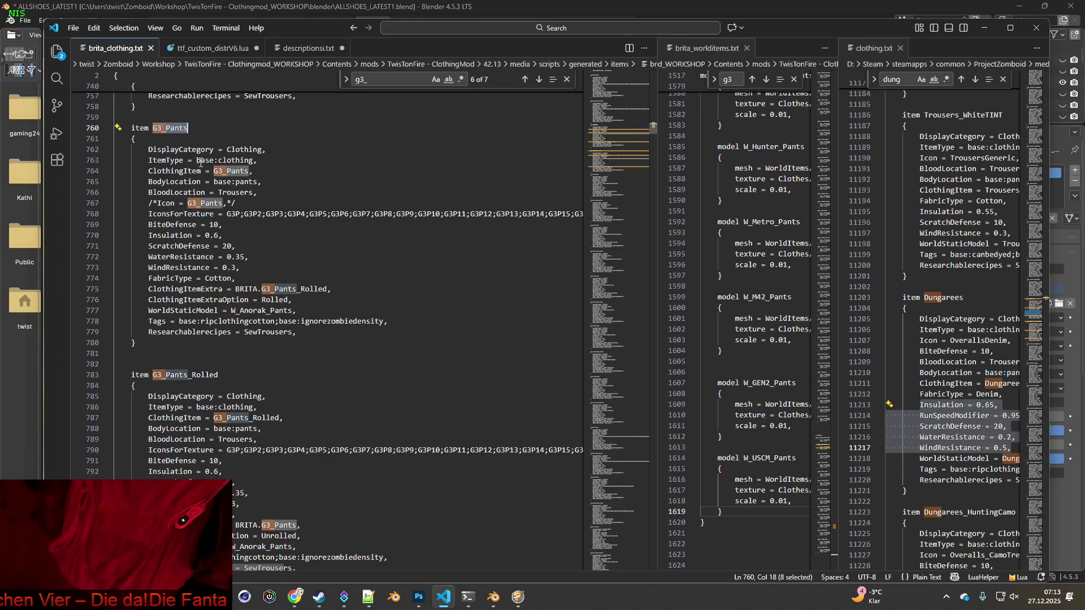
pyautogui.hotkey('alt', 'Tab')
pyautogui.hotkey('alt', 'Tab')
pyautogui.hotkey('alt', 'Tab')
pyautogui.hotkey('alt', 'Tab')
pyautogui.hotkey('alt', 'Tab')
pyautogui.hotkey('alt', 'Tab')
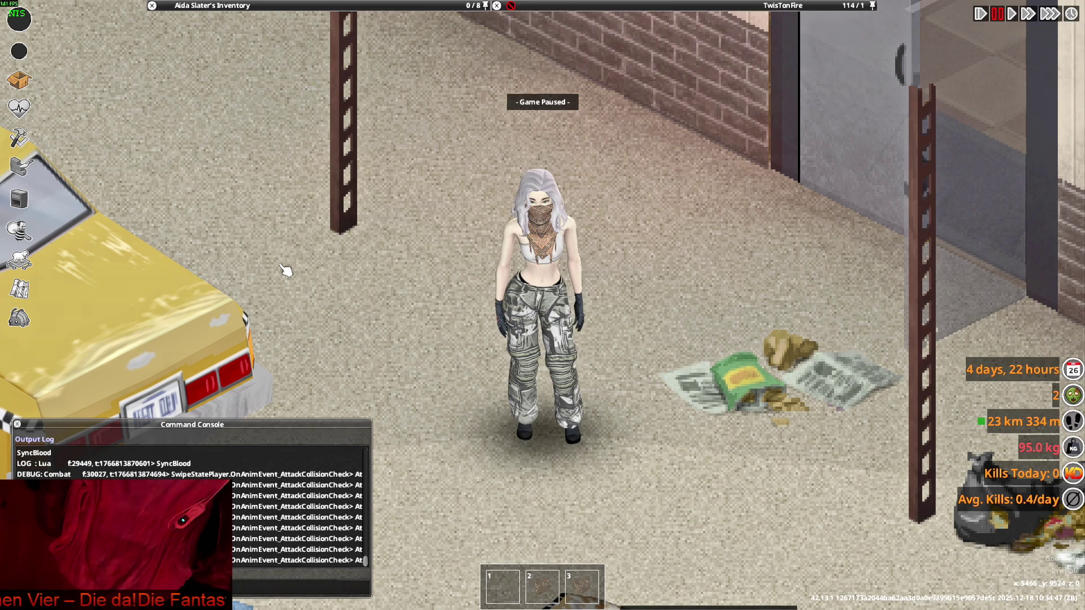
pyautogui.scroll(-5, 341, 307)
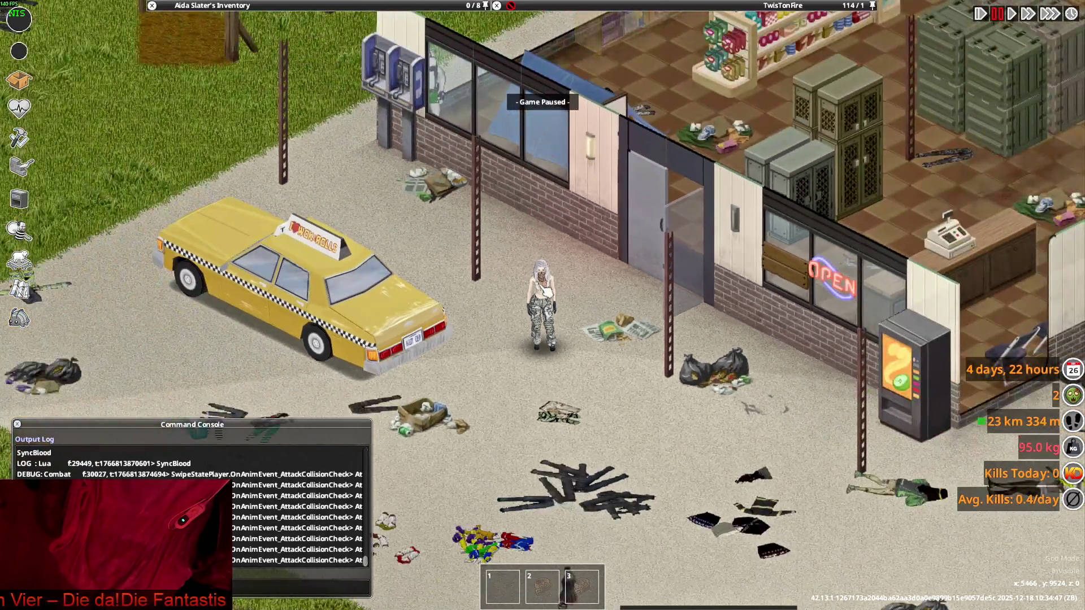
# - Spawn 100 G3_Pants Combat Pants from the debug Items List's BRITA tab, filtered by type
pyautogui.press('space')
pyautogui.click(40, 320)
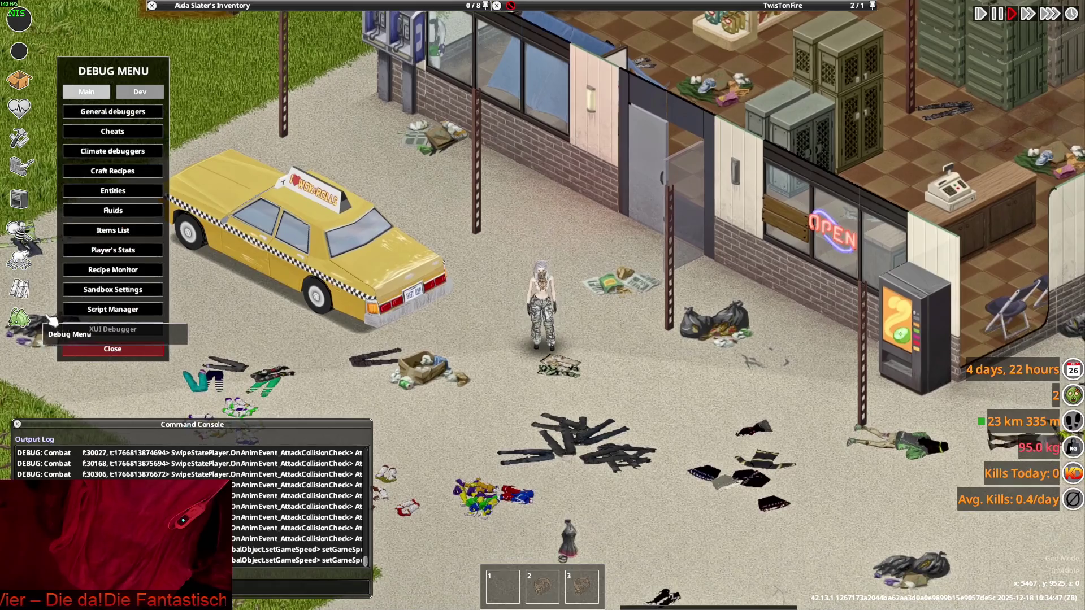
pyautogui.click(113, 230)
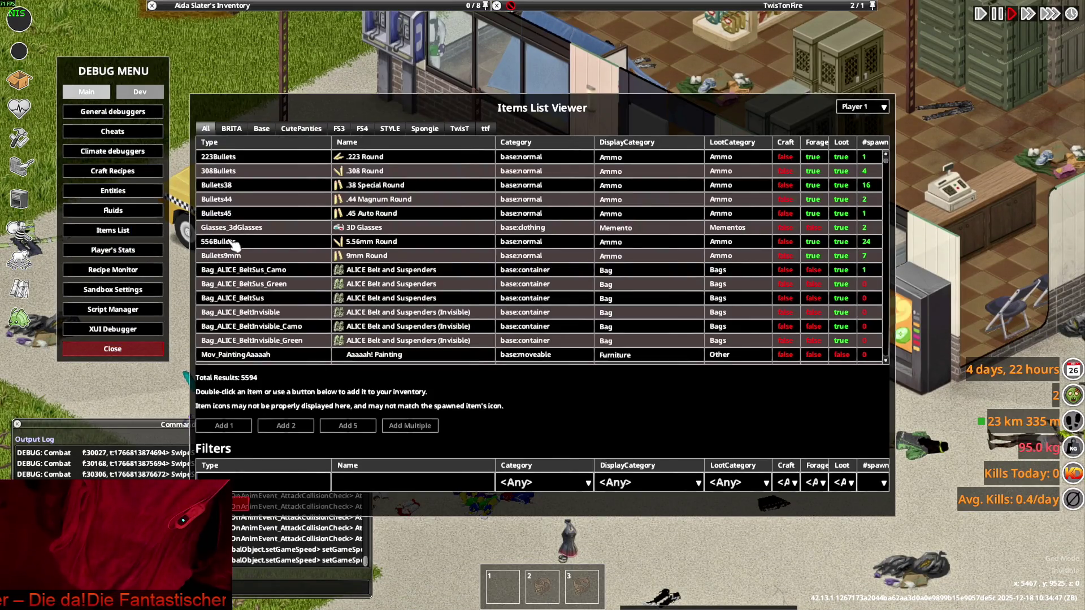
pyautogui.click(237, 130)
pyautogui.click(255, 483)
pyautogui.write('G3_Pants')
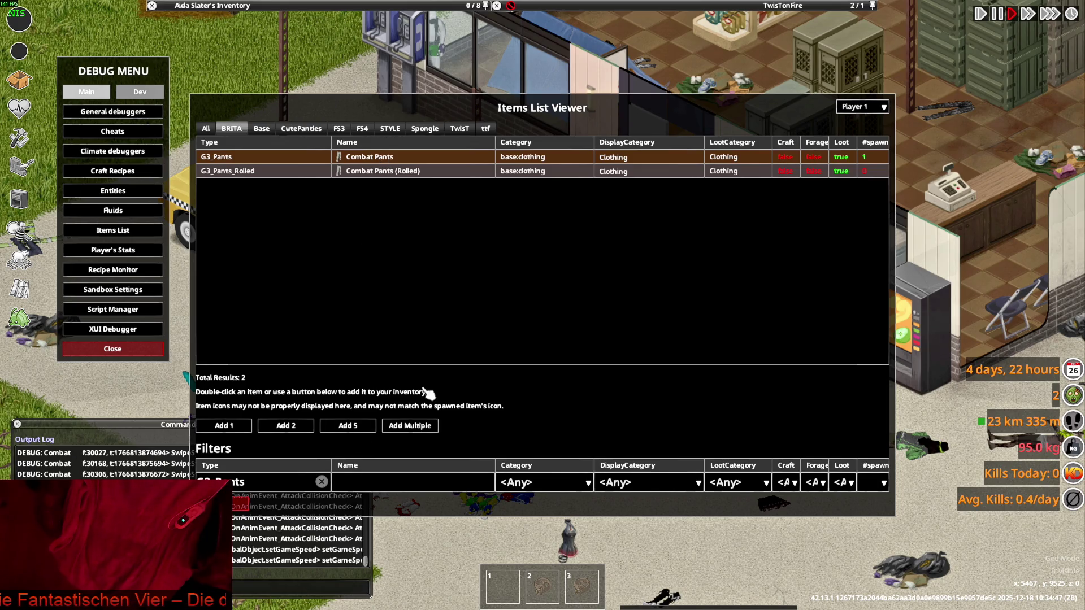
pyautogui.click(415, 426)
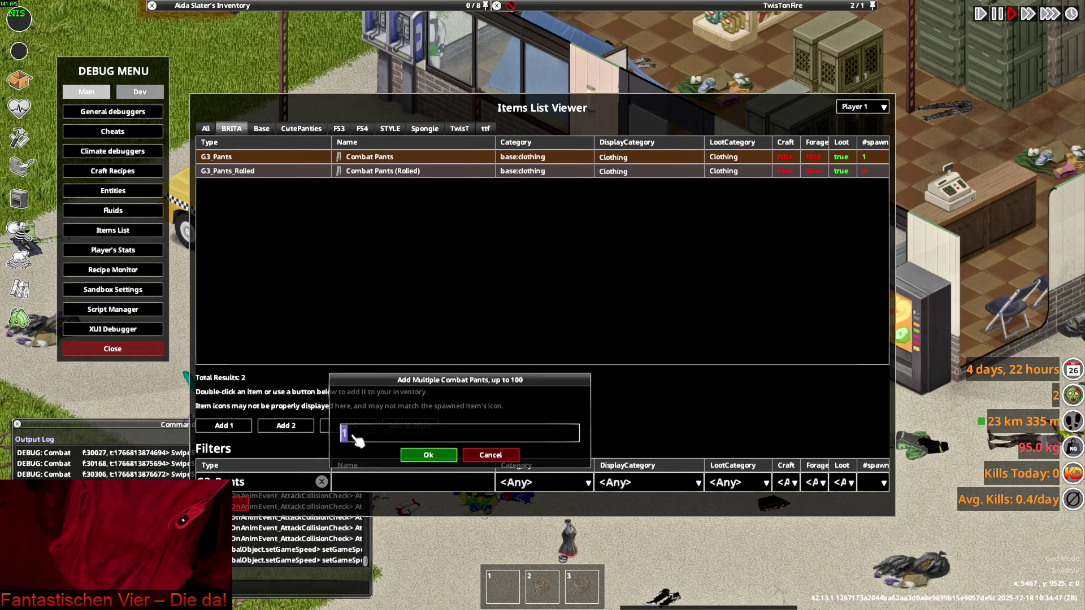
pyautogui.write('00')
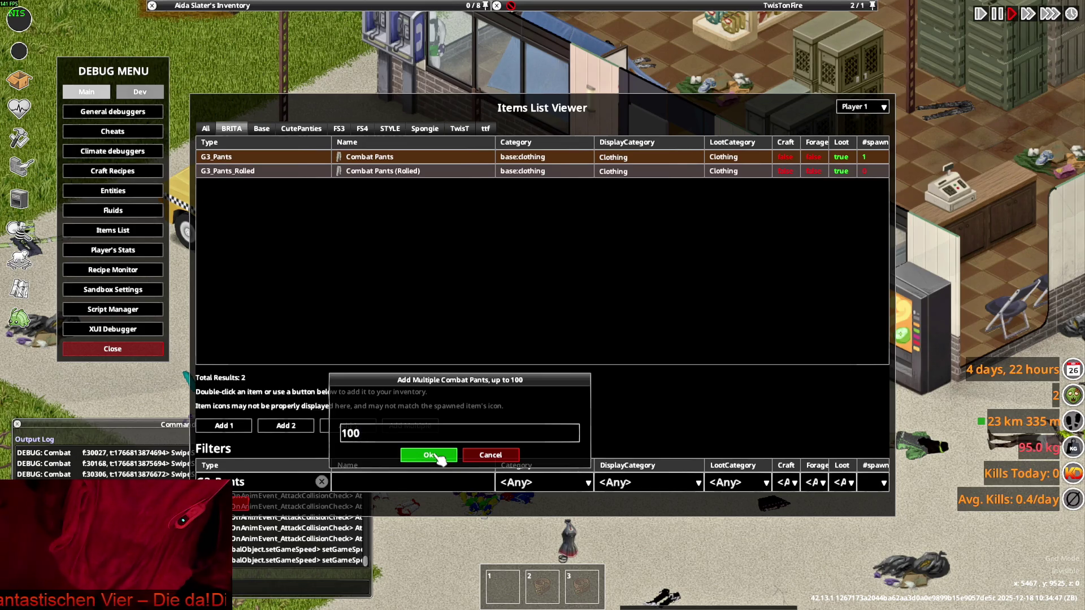
pyautogui.click(432, 456)
pyautogui.click(112, 230)
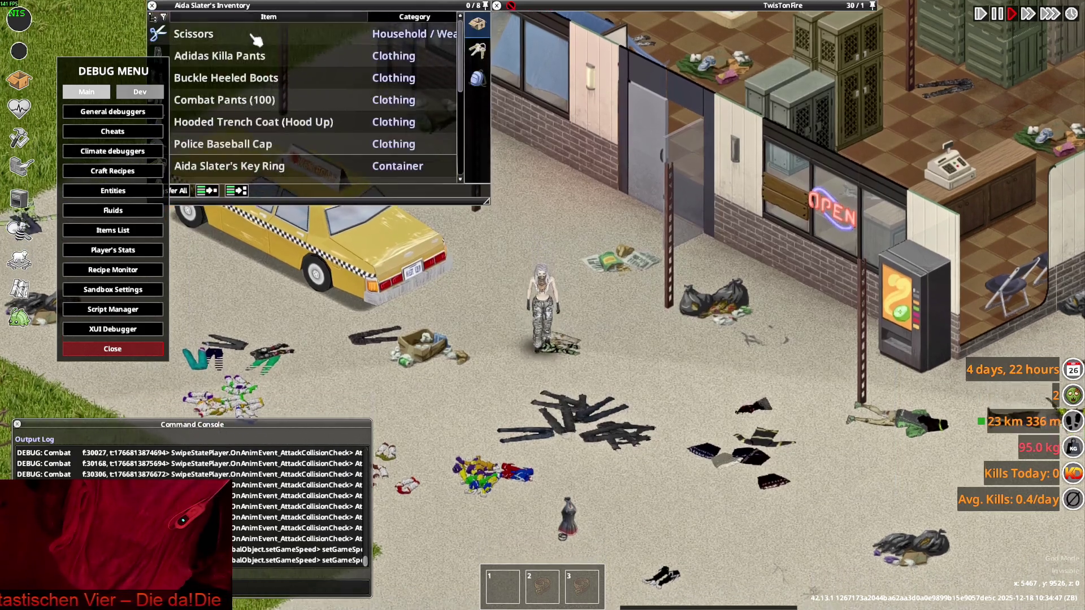
# - Expand the Combat Pants (100) stack in the inventory and scroll through its stats
pyautogui.click(112, 348)
pyautogui.click(169, 99)
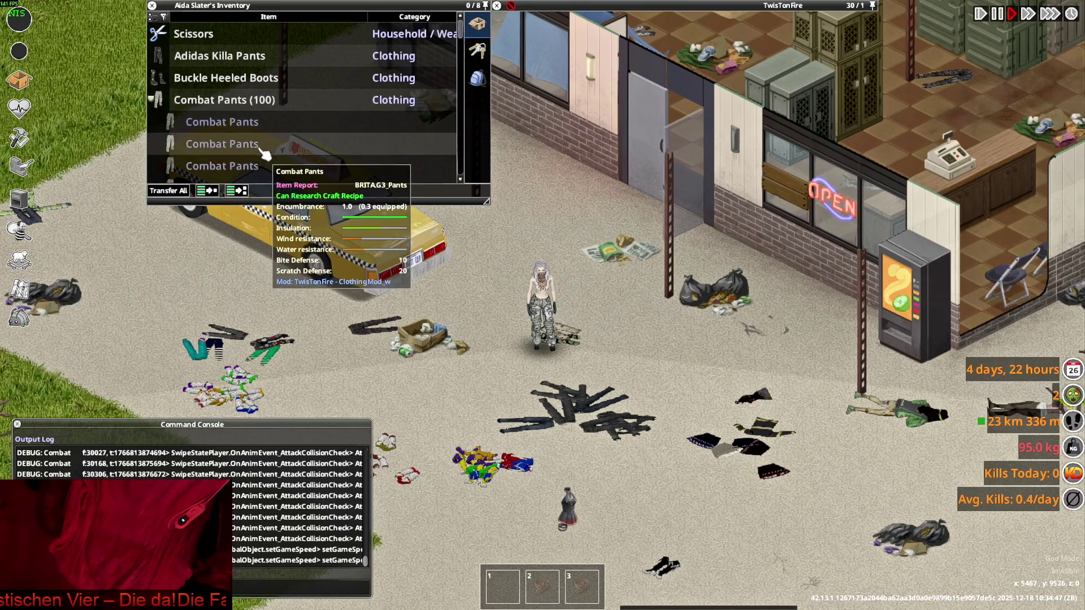
pyautogui.scroll(-3, 245, 142)
pyautogui.scroll(-5, 245, 142)
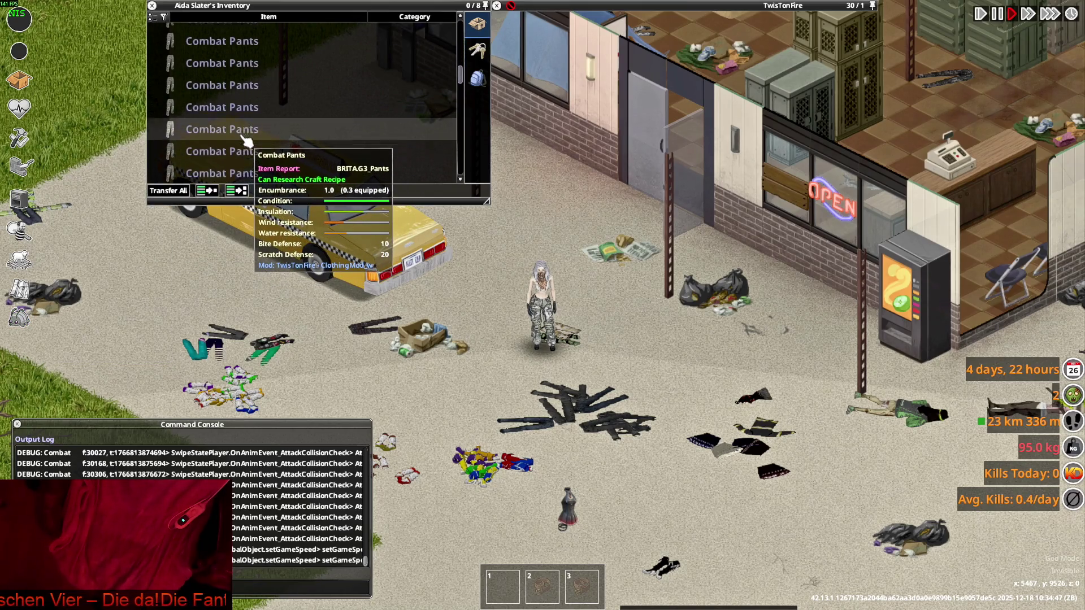
pyautogui.scroll(-5, 239, 143)
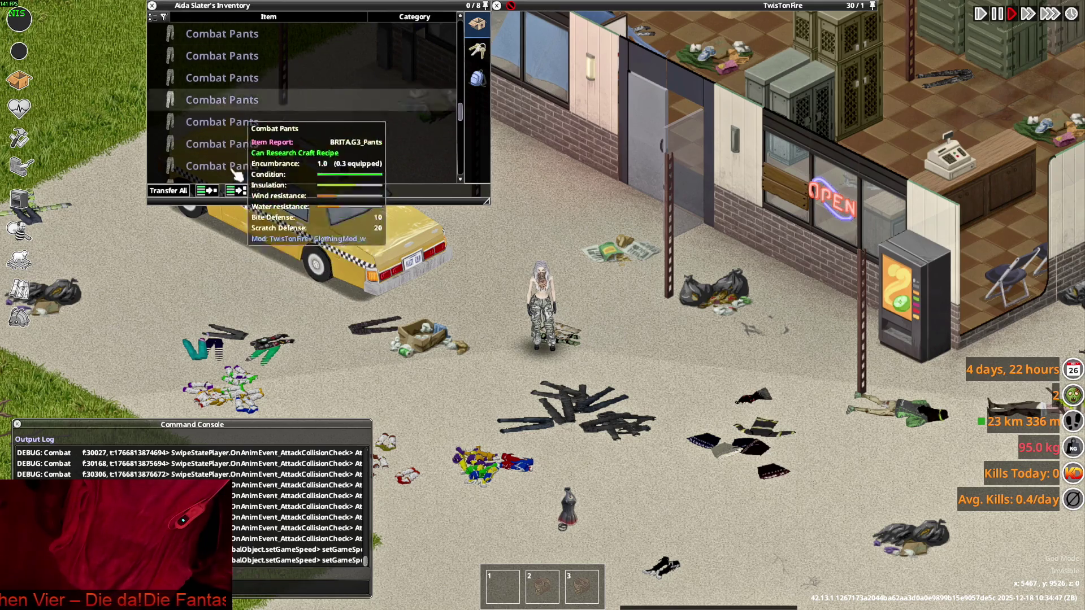
pyautogui.scroll(-3, 234, 135)
pyautogui.scroll(3, 245, 124)
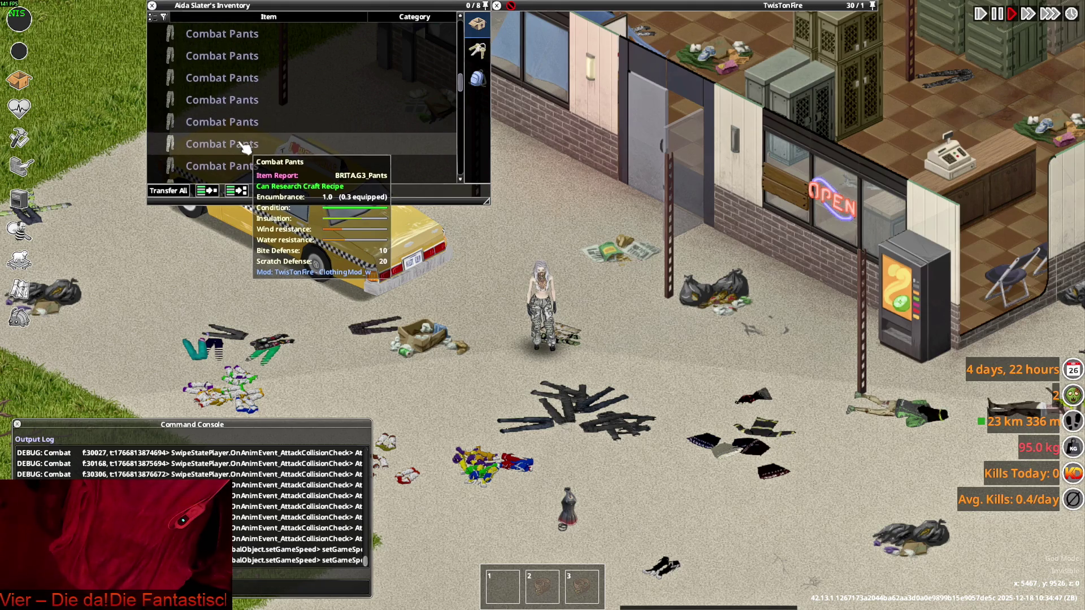
pyautogui.hotkey('s', 'd')
pyautogui.scroll(4, 625, 354)
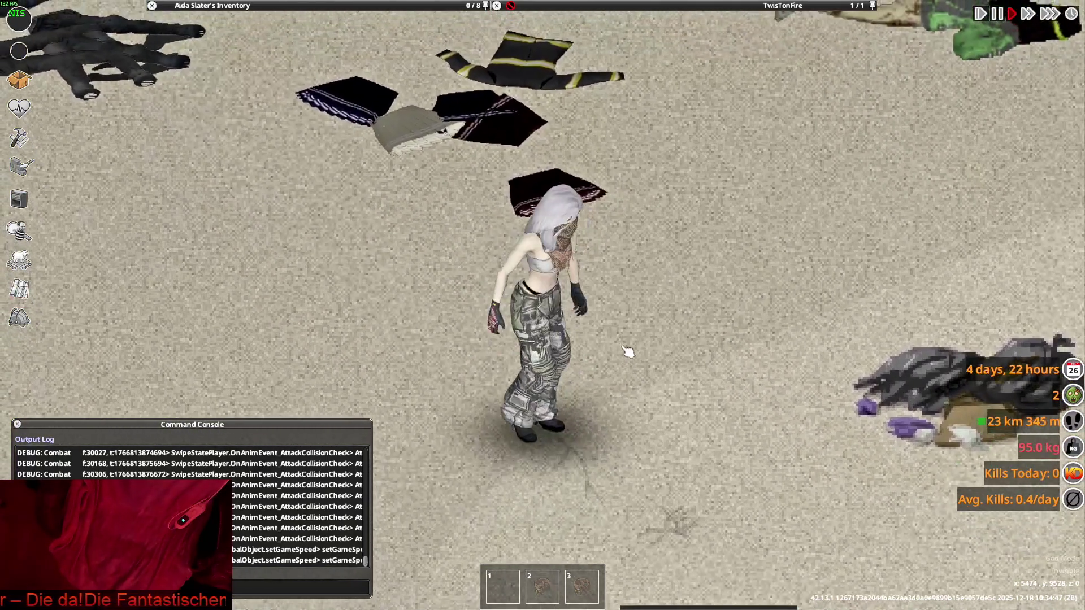
pyautogui.moveTo(381, 6)
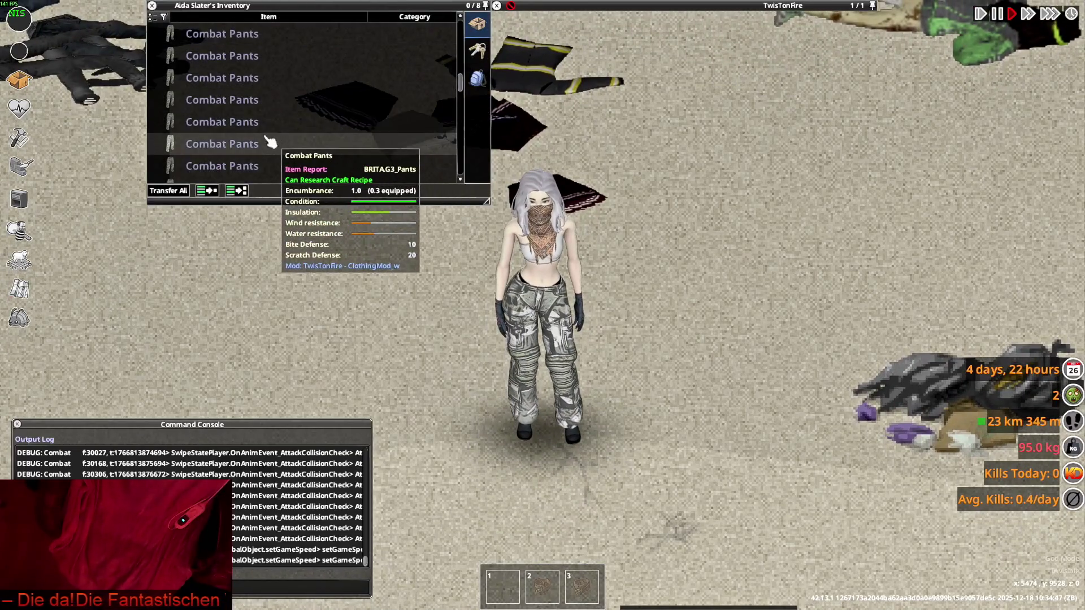
# - Wear the Hooded Trench Coat and set it to Visible through the Debug menu
pyautogui.scroll(5, 226, 135)
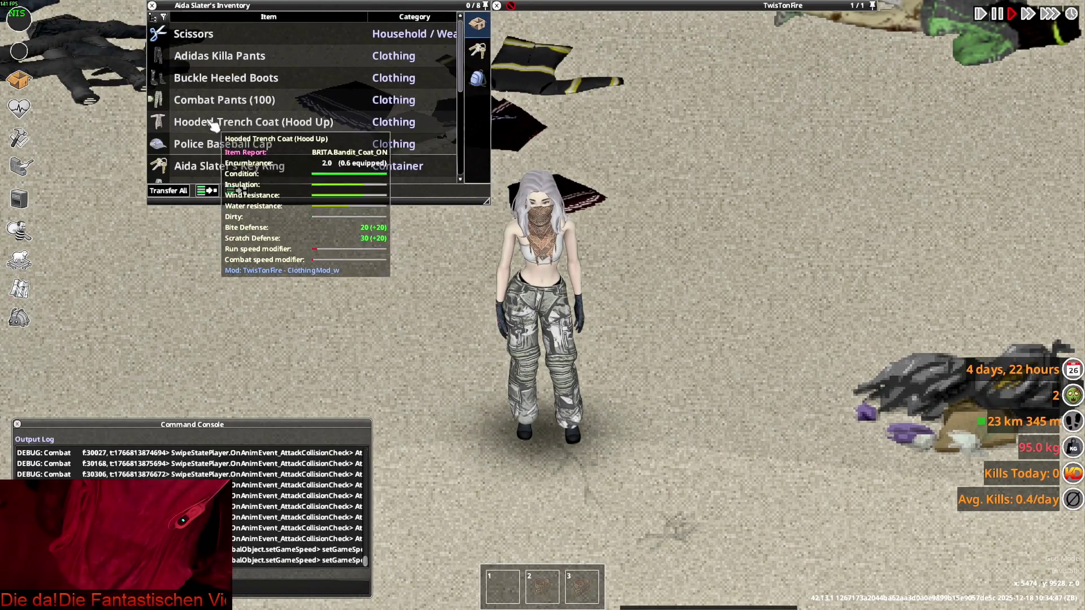
pyautogui.rightClick(210, 122)
pyautogui.click(237, 155)
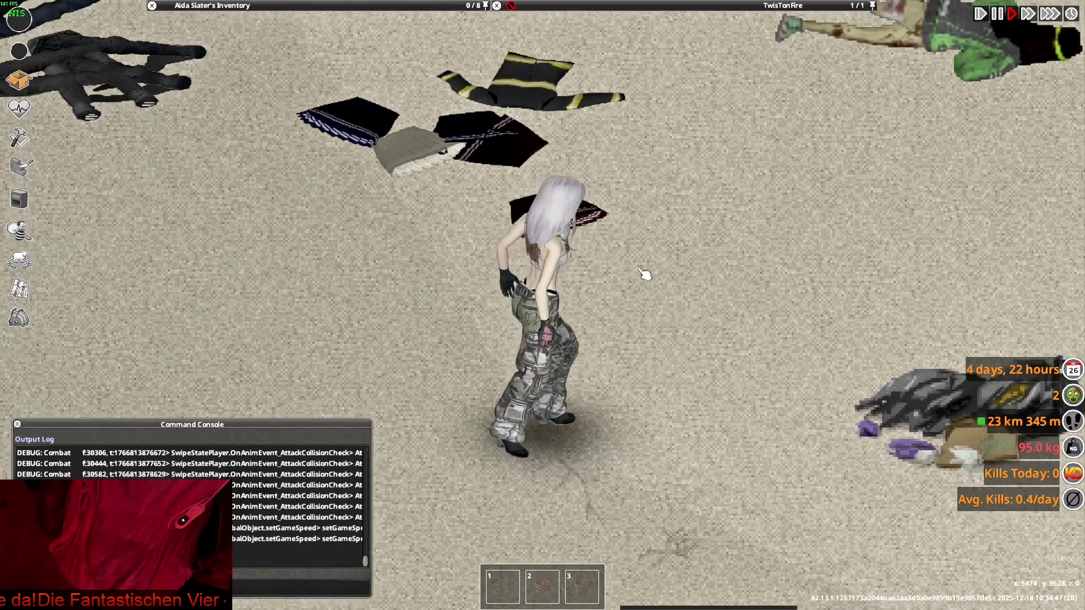
pyautogui.moveTo(231, 139)
pyautogui.scroll(-4, 218, 141)
pyautogui.rightClick(218, 148)
pyautogui.moveTo(226, 161)
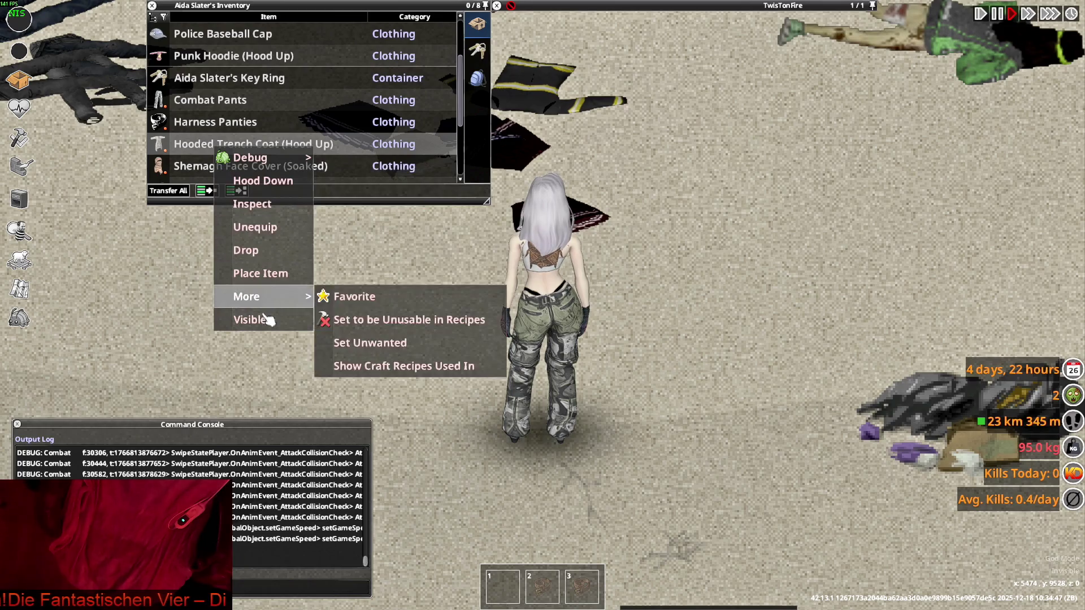
pyautogui.click(266, 315)
pyautogui.scroll(2, 552, 333)
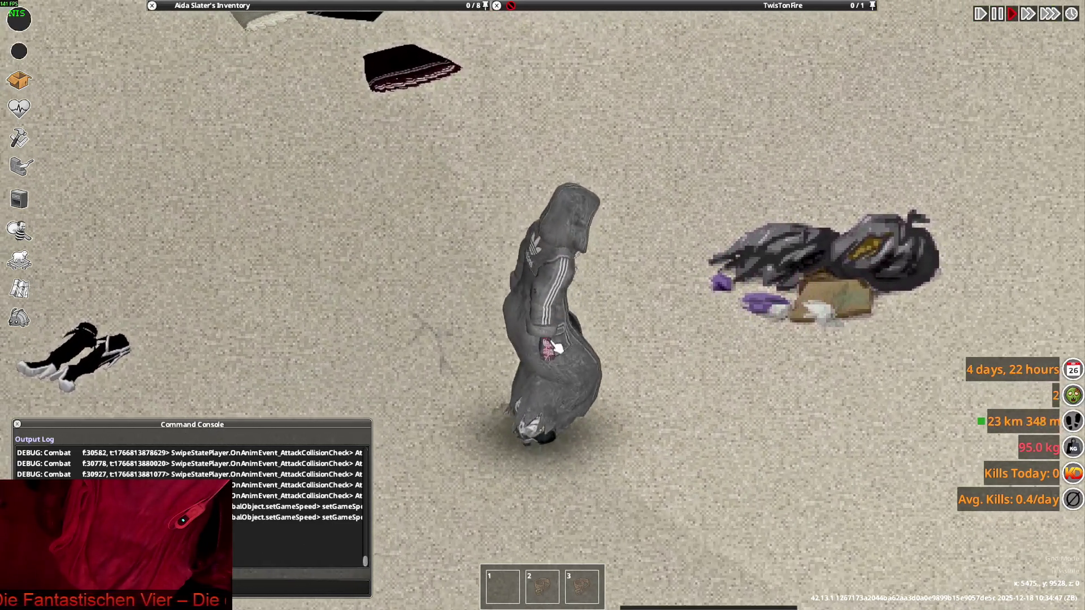
# - Quit the game to the desktop from the pause menu
pyautogui.press('Escape')
pyautogui.click(179, 443)
pyautogui.click(512, 326)
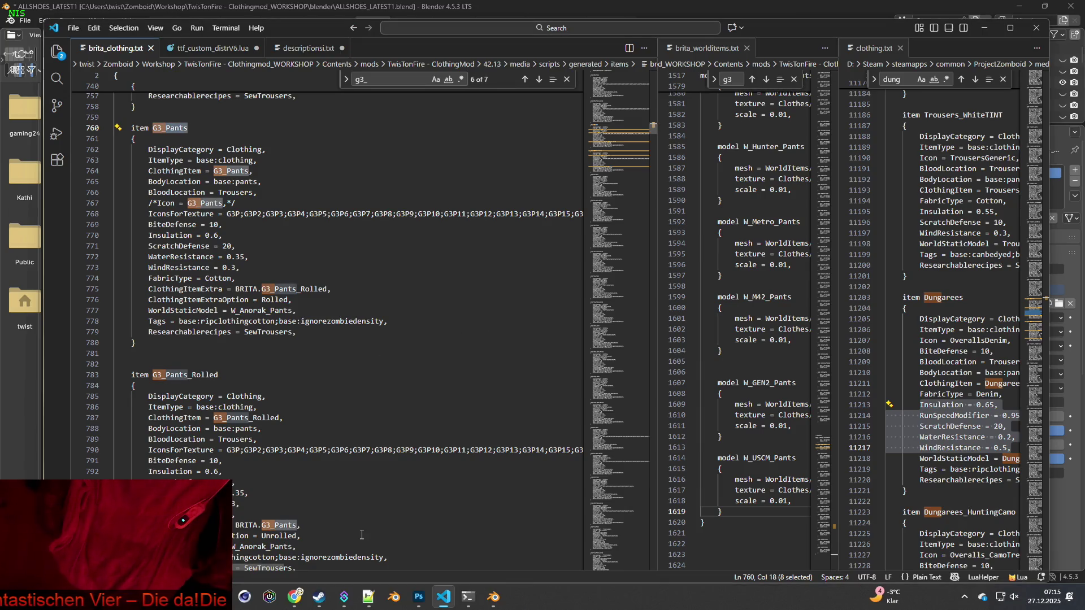
# - Let Project Zomboid finish closing, leaving brita_clothing.txt and the Steam taskbar icon in view
pyautogui.moveTo(320, 599)
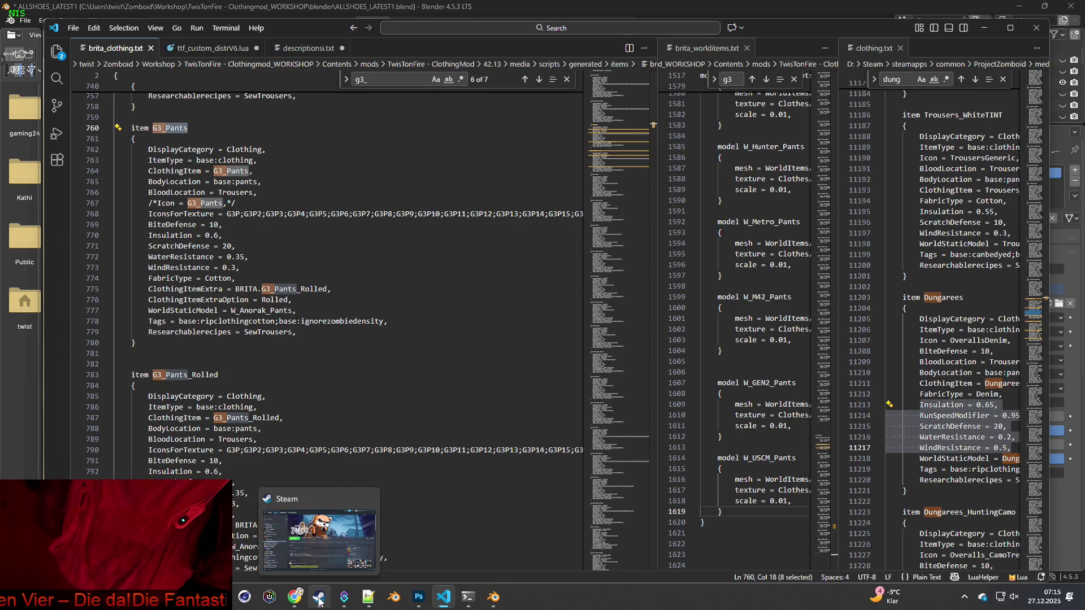
# - Launch Project Zomboid from Steam with the default option and continue the latest save
pyautogui.click(320, 601)
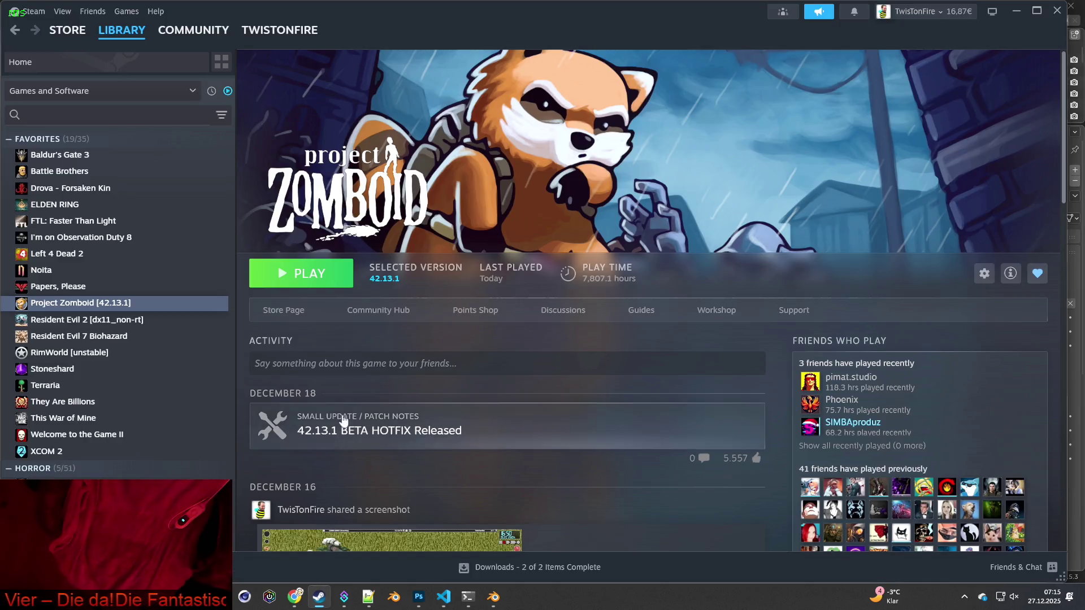
pyautogui.click(316, 285)
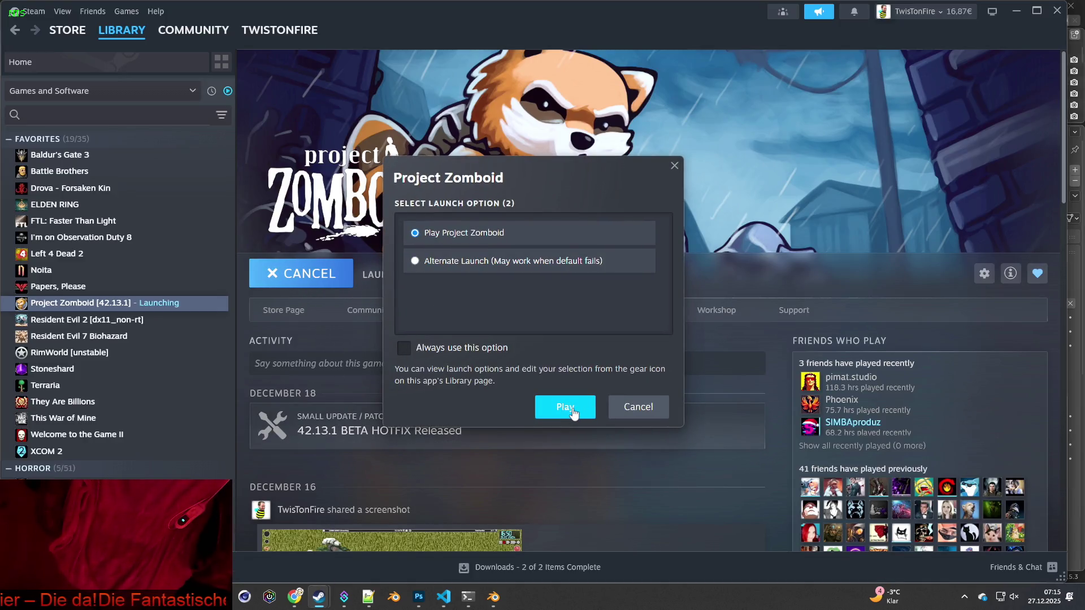
pyautogui.click(573, 414)
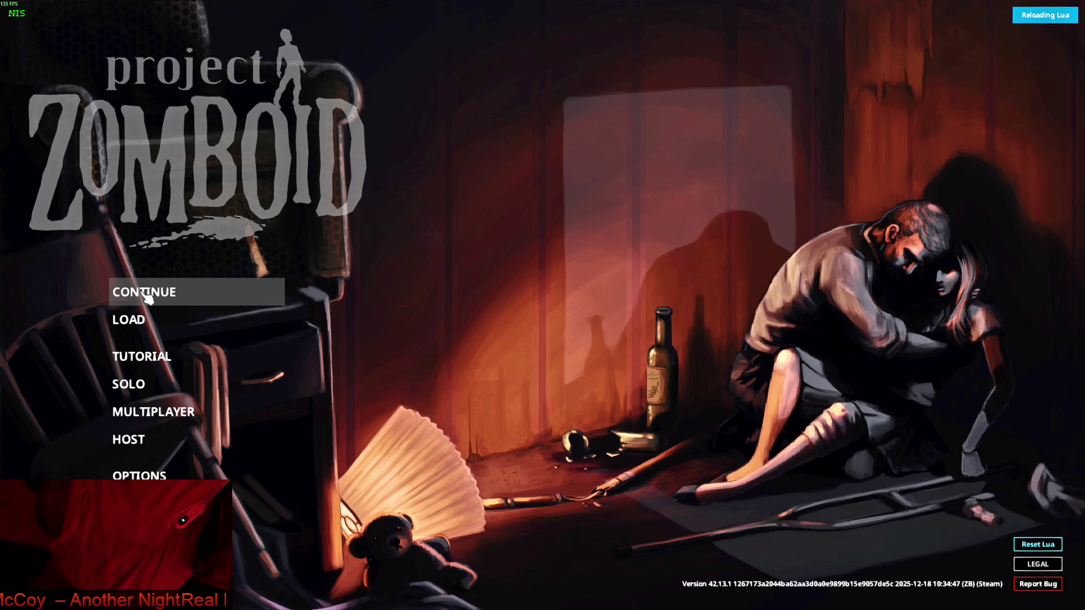
pyautogui.click(145, 296)
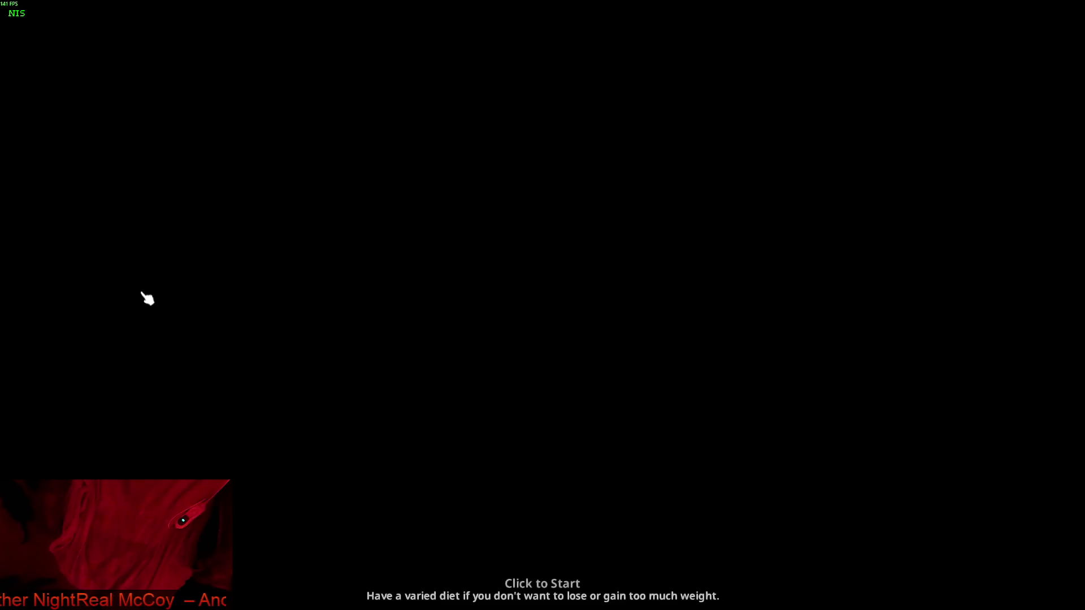
# - Dismiss the click-to-start screen once loading finishes to enter the street scene
pyautogui.click(347, 335)
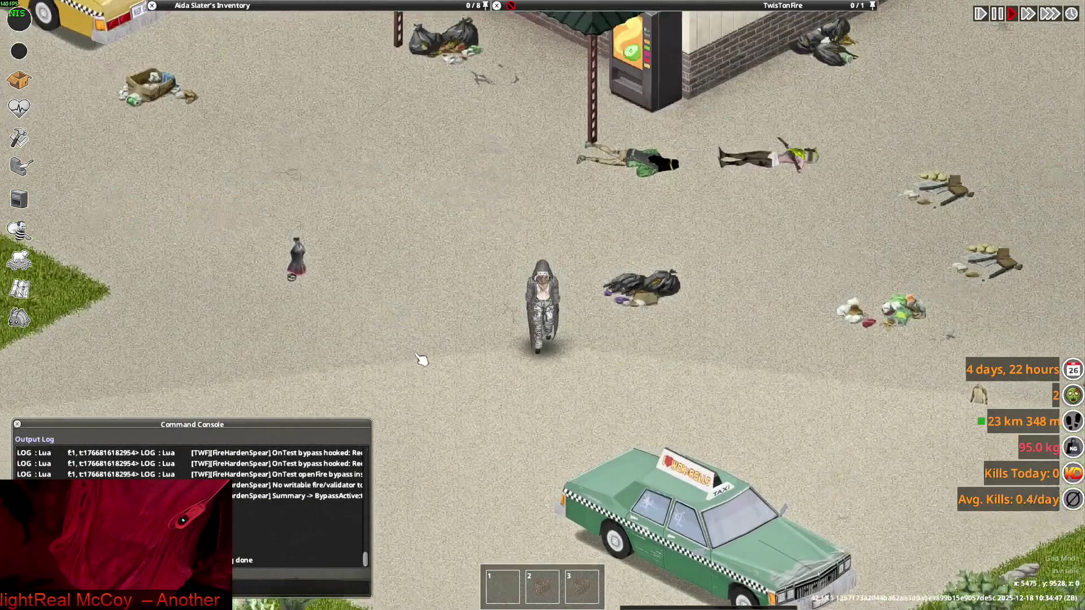
# - Unequip the Hooded Trench Coat from the character
pyautogui.scroll(3, 447, 358)
pyautogui.moveTo(174, 80)
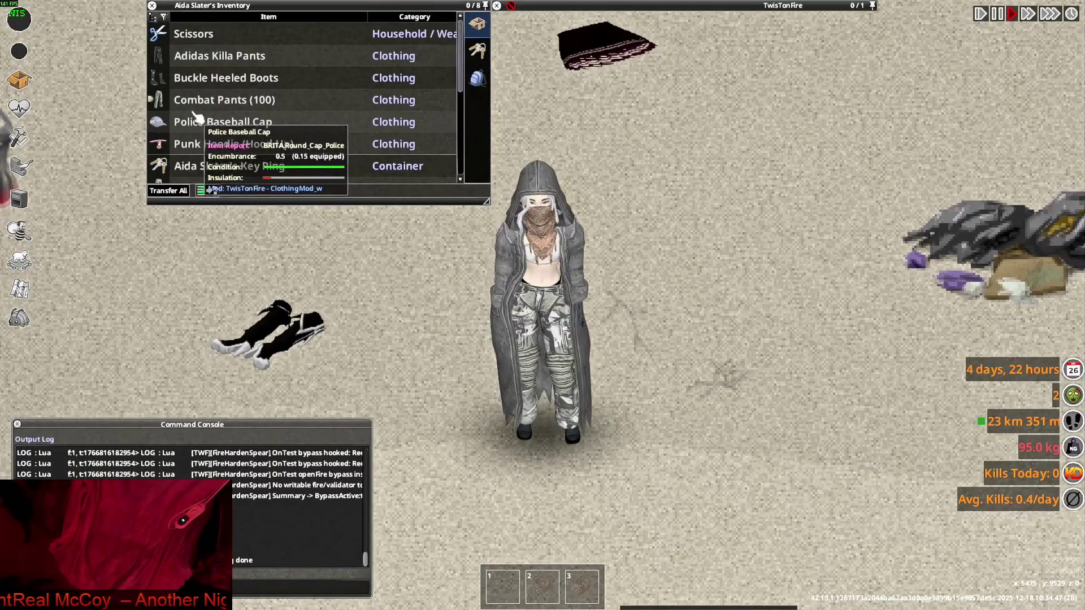
pyautogui.scroll(-2, 198, 141)
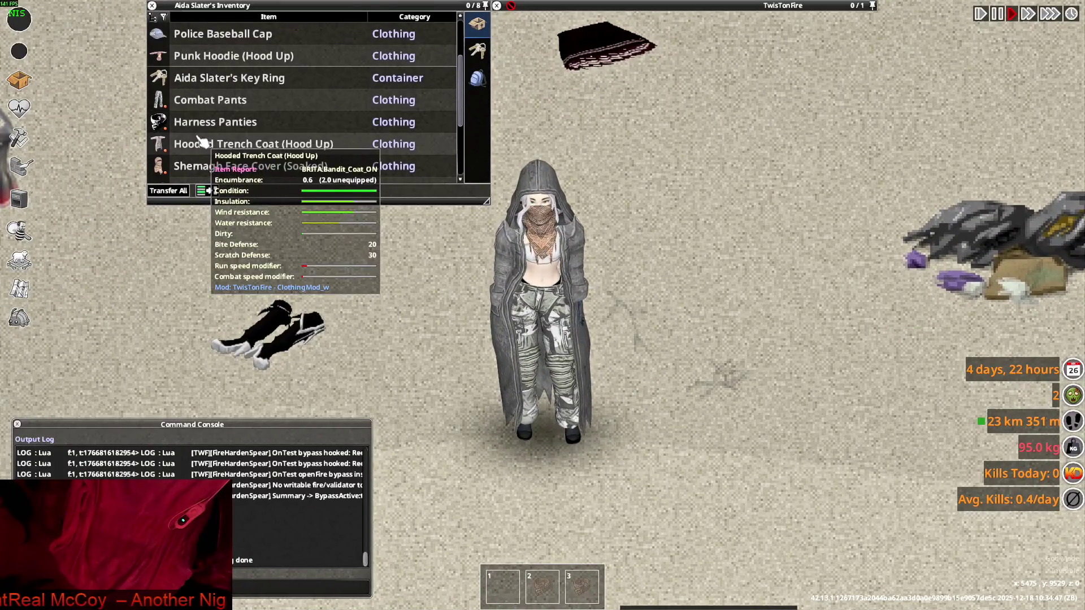
pyautogui.rightClick(204, 148)
pyautogui.click(243, 223)
# - Expand the Combat Pants stack and wear two different pairs in turn
pyautogui.scroll(2, 226, 144)
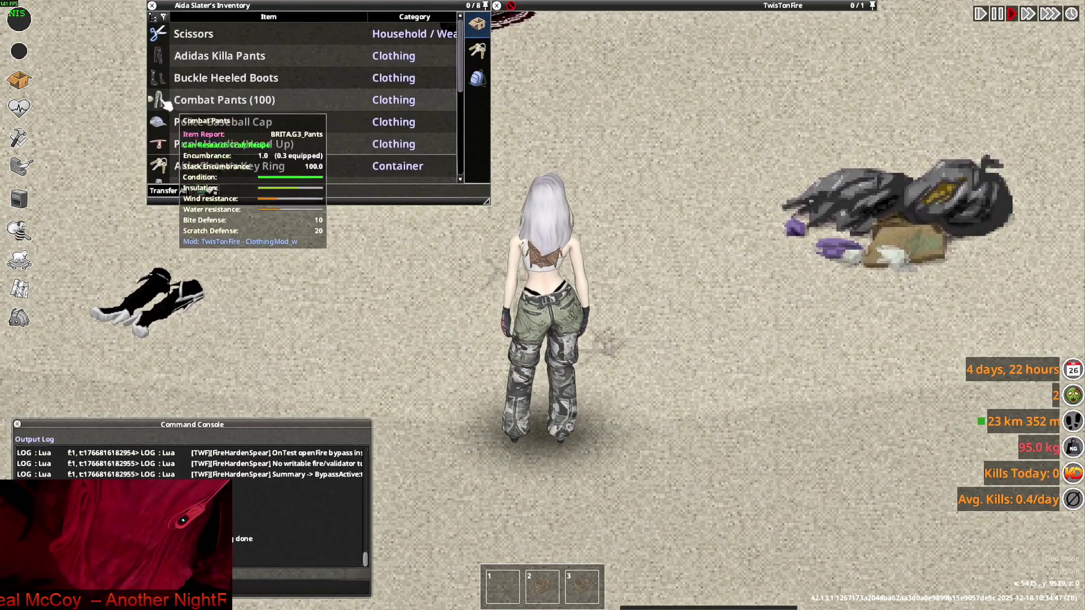
pyautogui.click(159, 100)
pyautogui.scroll(-3, 219, 134)
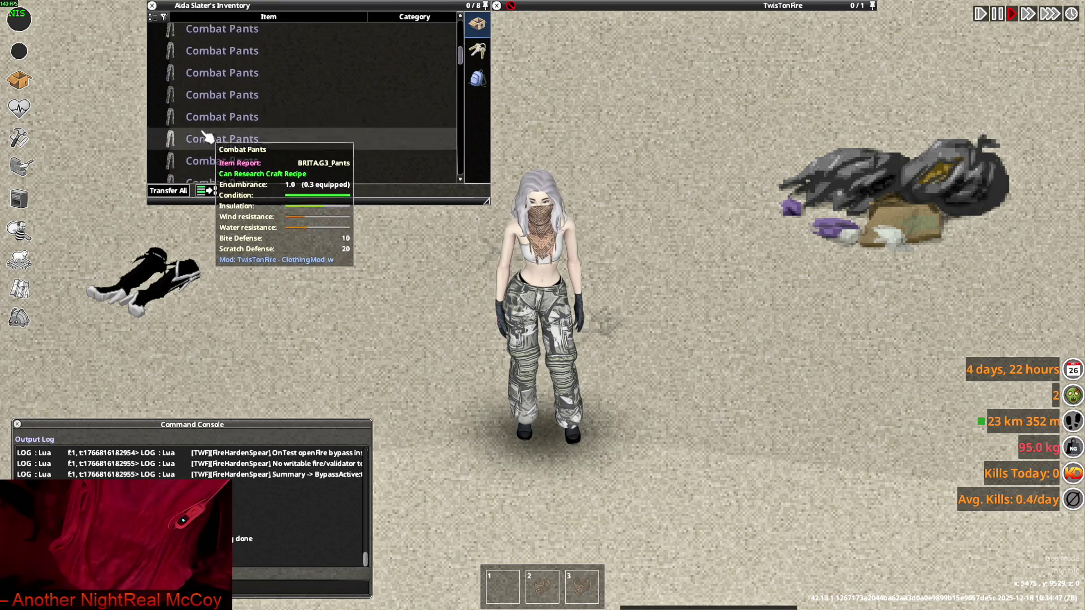
pyautogui.rightClick(212, 79)
pyautogui.click(238, 114)
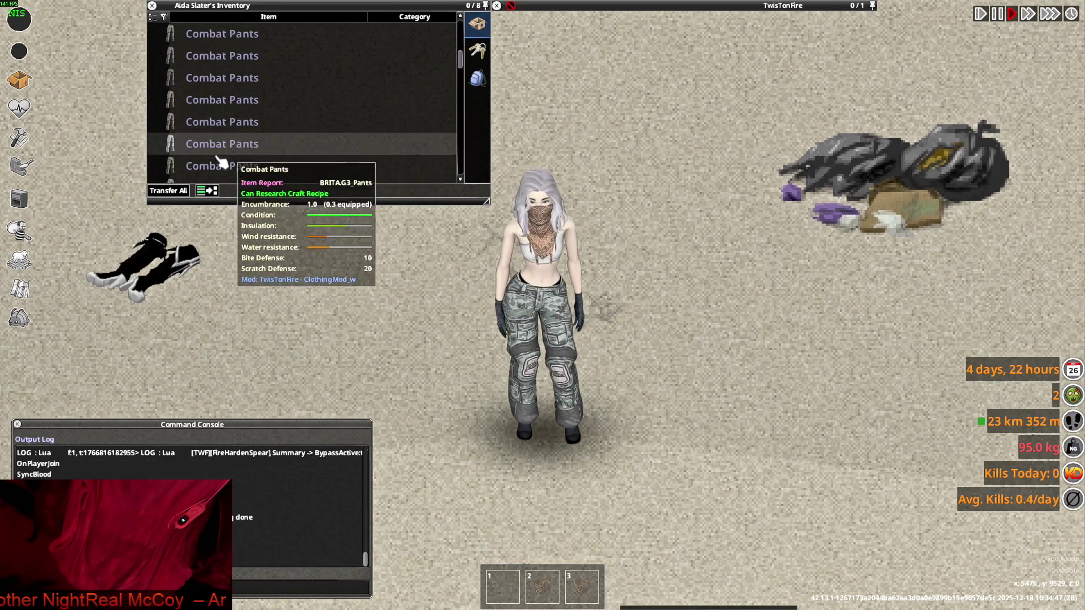
pyautogui.rightClick(192, 166)
pyautogui.click(255, 193)
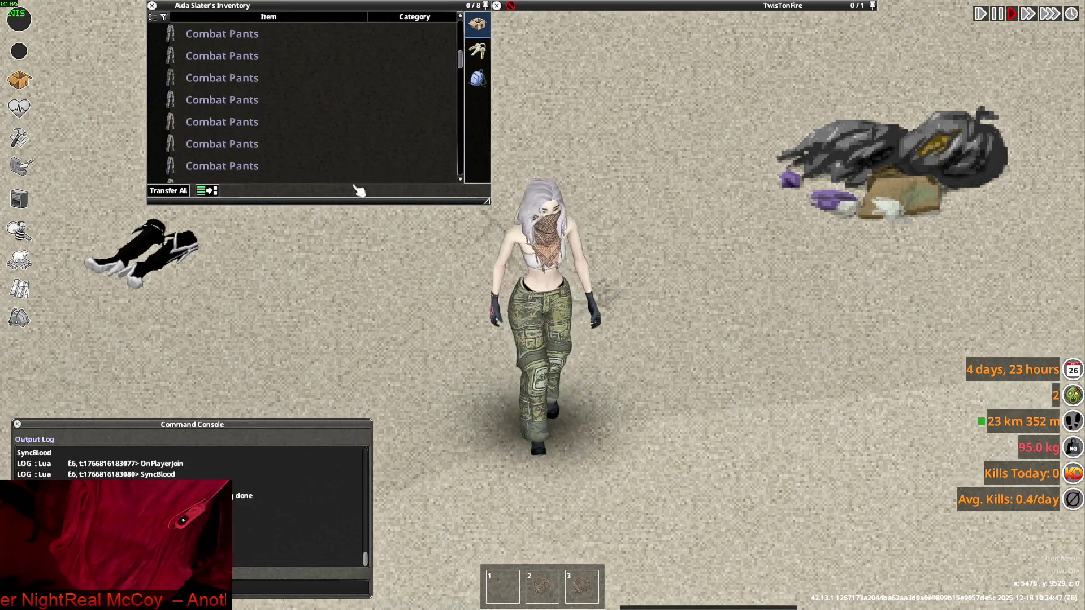
# - Collapse the Combat Pants stack and bring up actions for the worn pants
pyautogui.moveTo(260, 127)
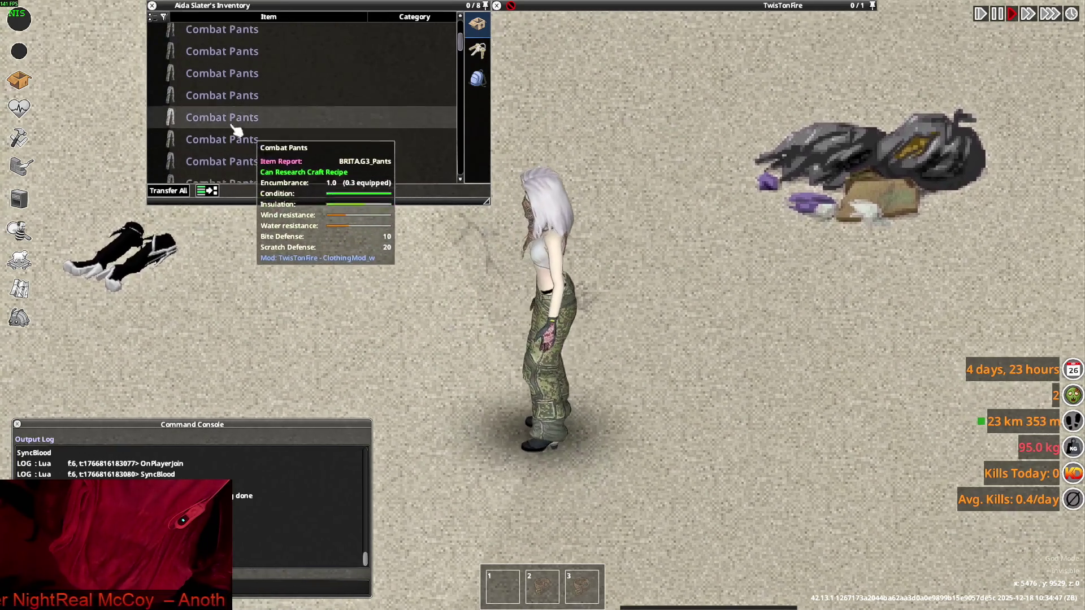
pyautogui.scroll(5, 238, 130)
pyautogui.click(159, 101)
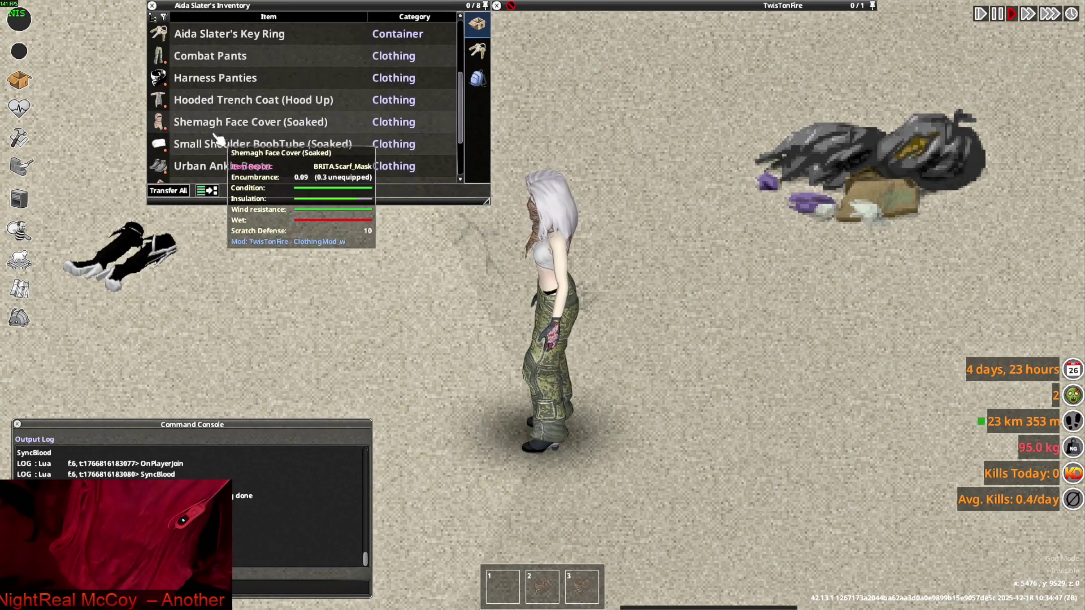
pyautogui.scroll(-1, 220, 144)
pyautogui.press('s')
pyautogui.scroll(3, 229, 163)
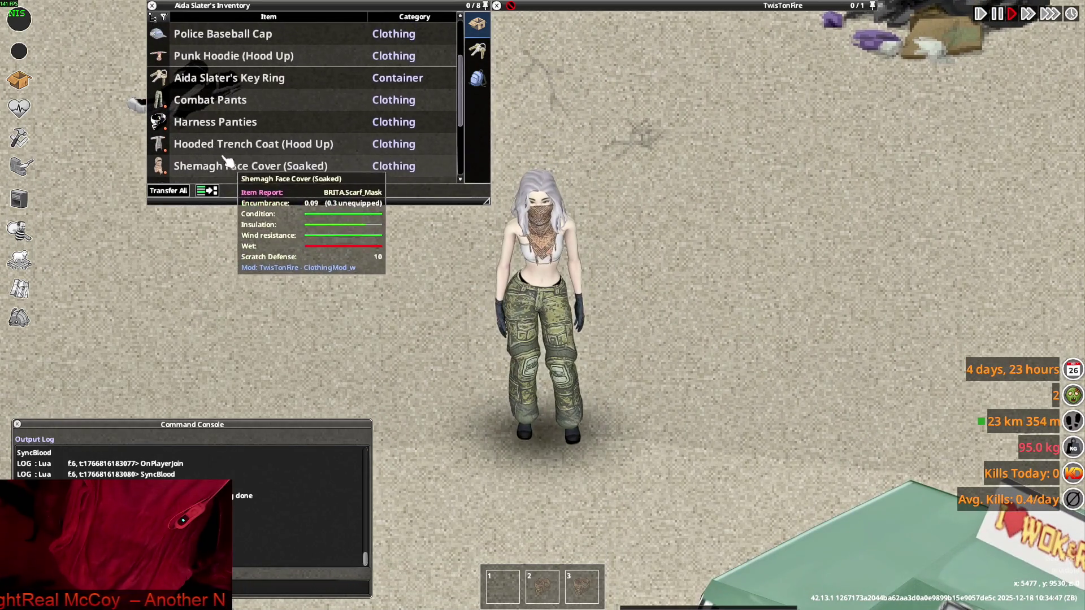
pyautogui.rightClick(220, 102)
# - Roll up the worn Combat Pants, walk to view them, then unroll them
pyautogui.click(264, 126)
pyautogui.press('w')
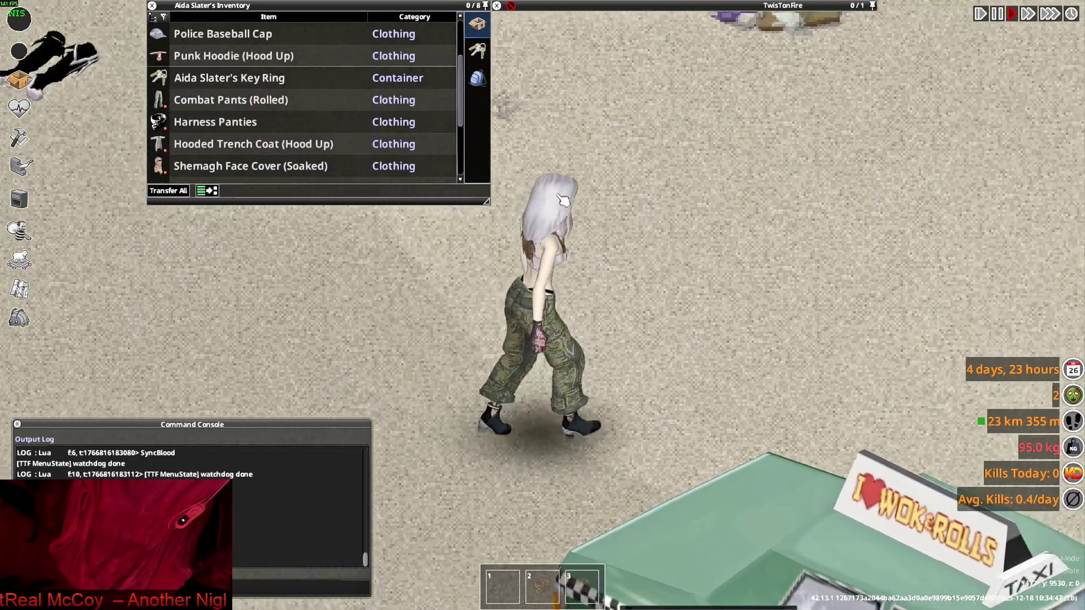
pyautogui.press('w')
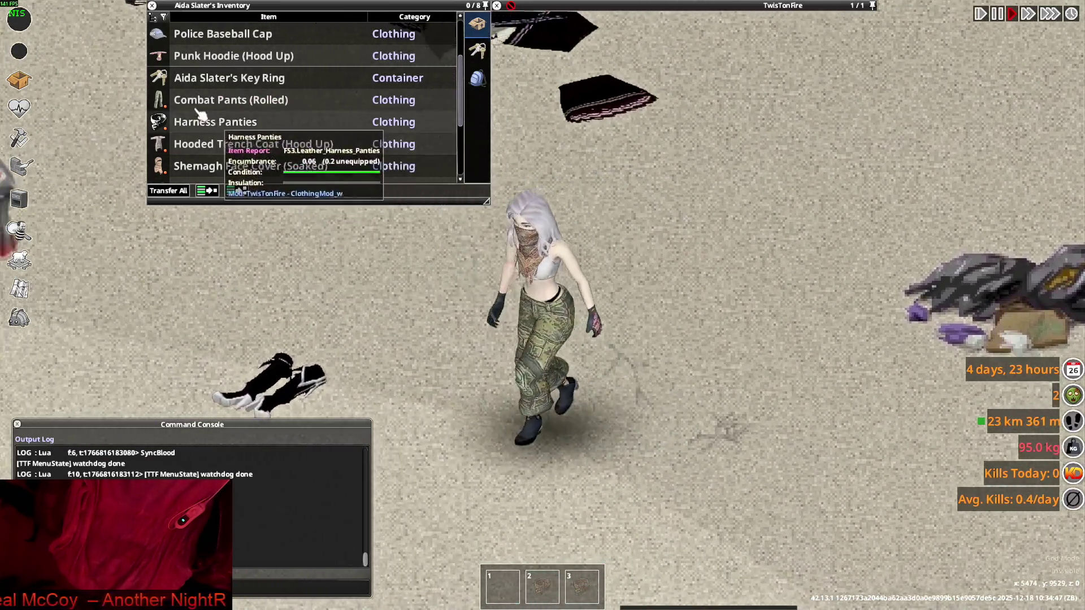
pyautogui.rightClick(195, 101)
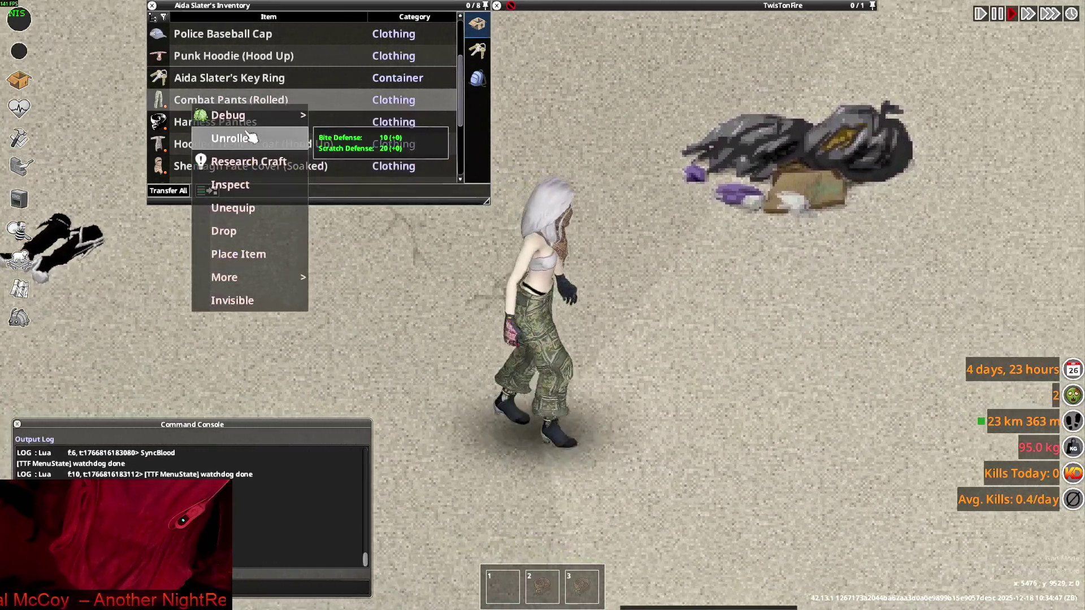
pyautogui.click(237, 139)
# - Expand the Combat Pants stack and wear a fresh grey camo pair
pyautogui.press('a')
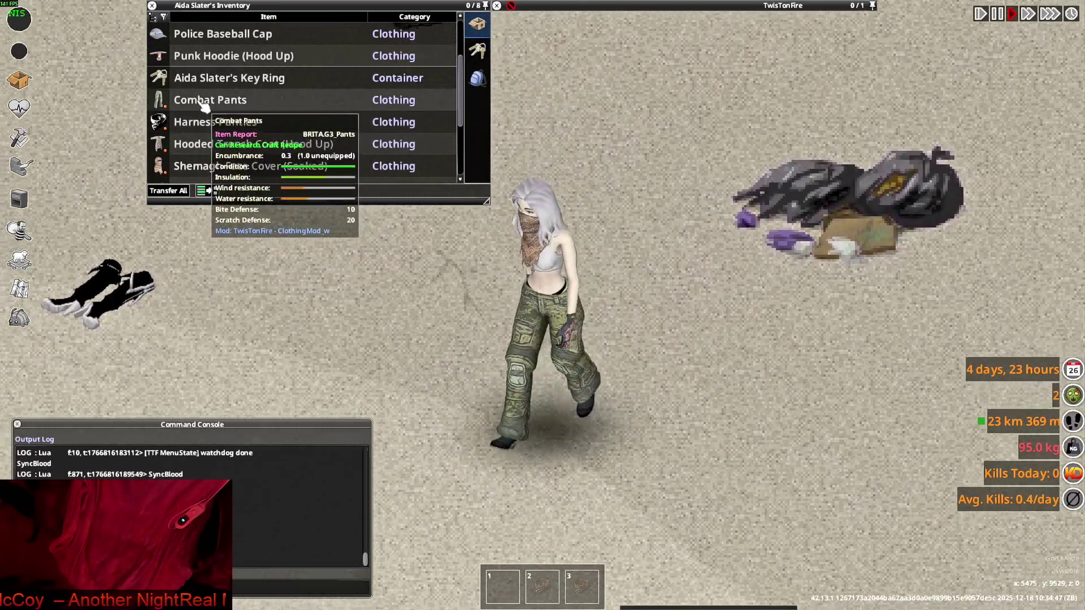
pyautogui.rightClick(198, 103)
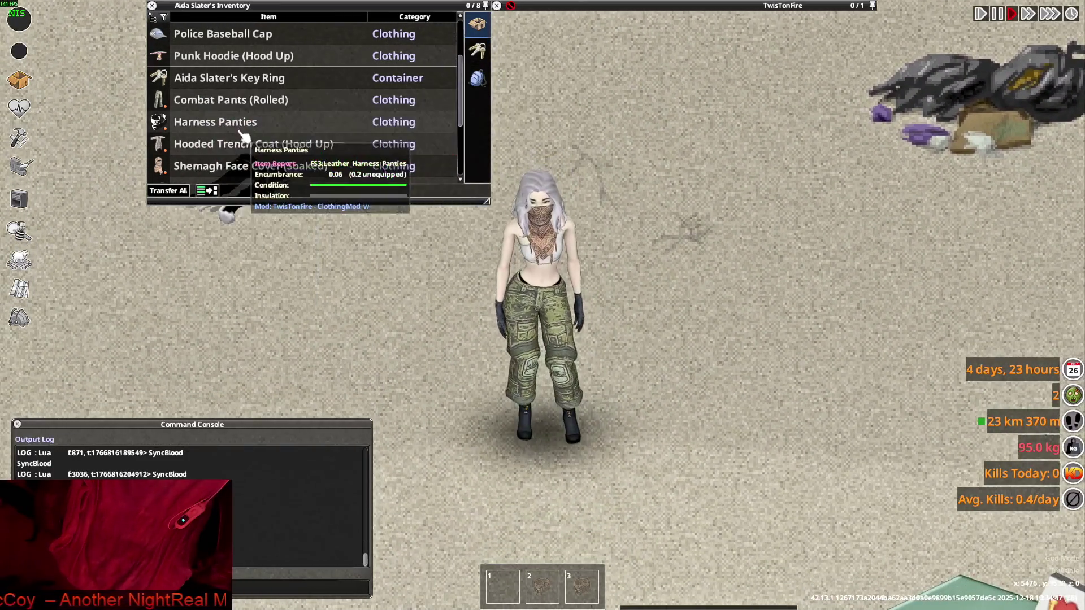
pyautogui.press('w')
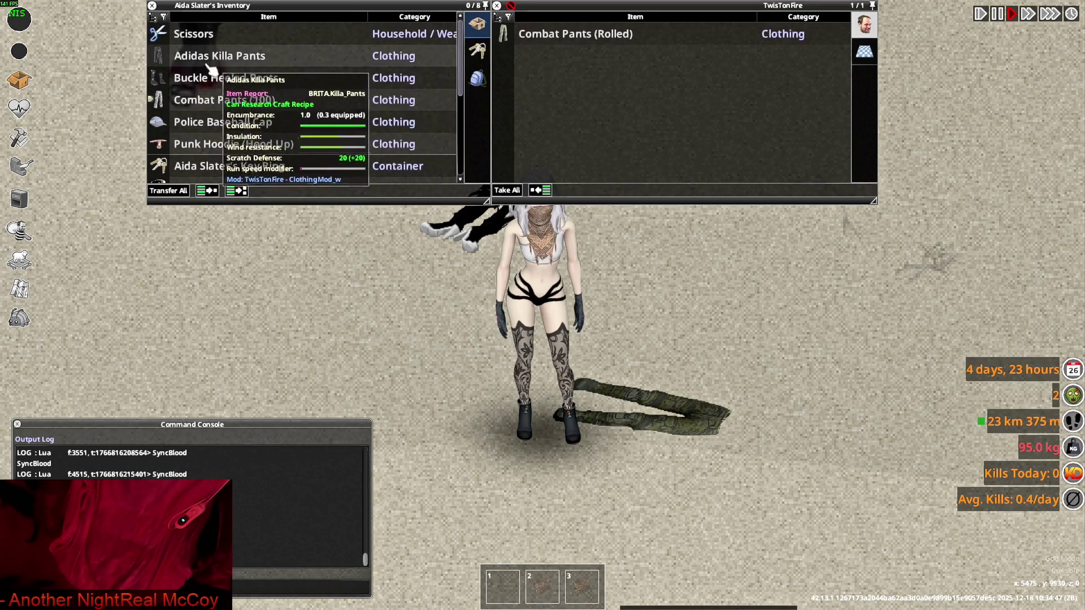
pyautogui.scroll(-4, 199, 116)
pyautogui.scroll(6, 196, 136)
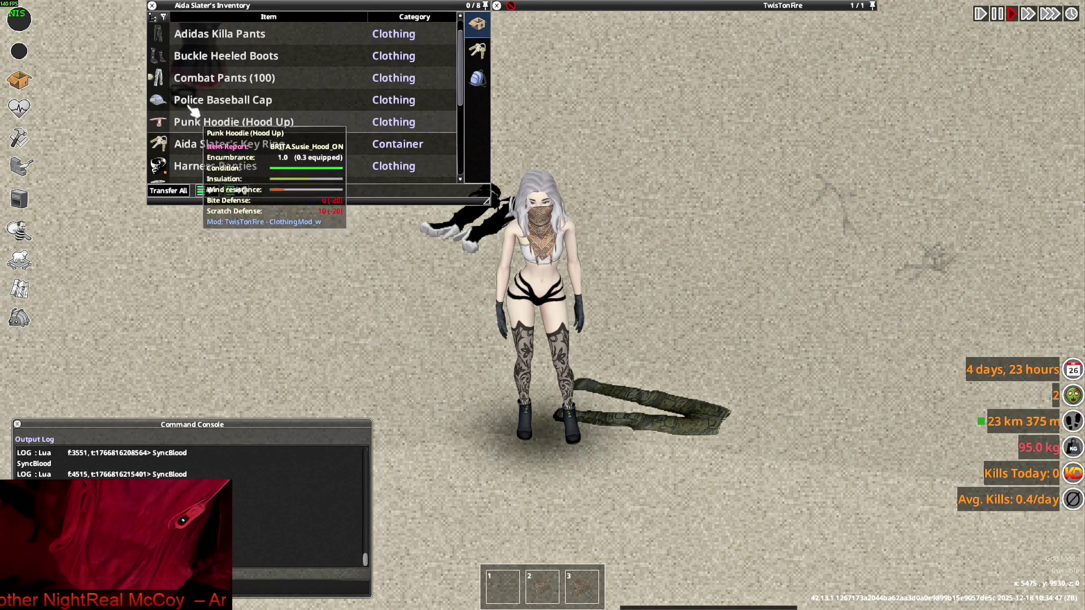
pyautogui.click(161, 77)
pyautogui.rightClick(208, 109)
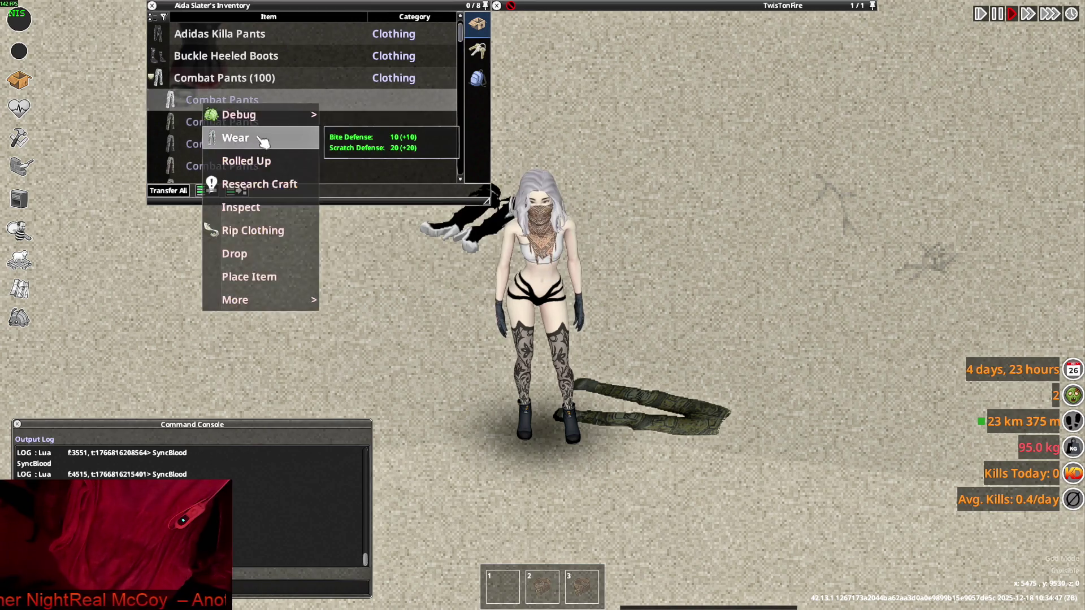
pyautogui.click(261, 138)
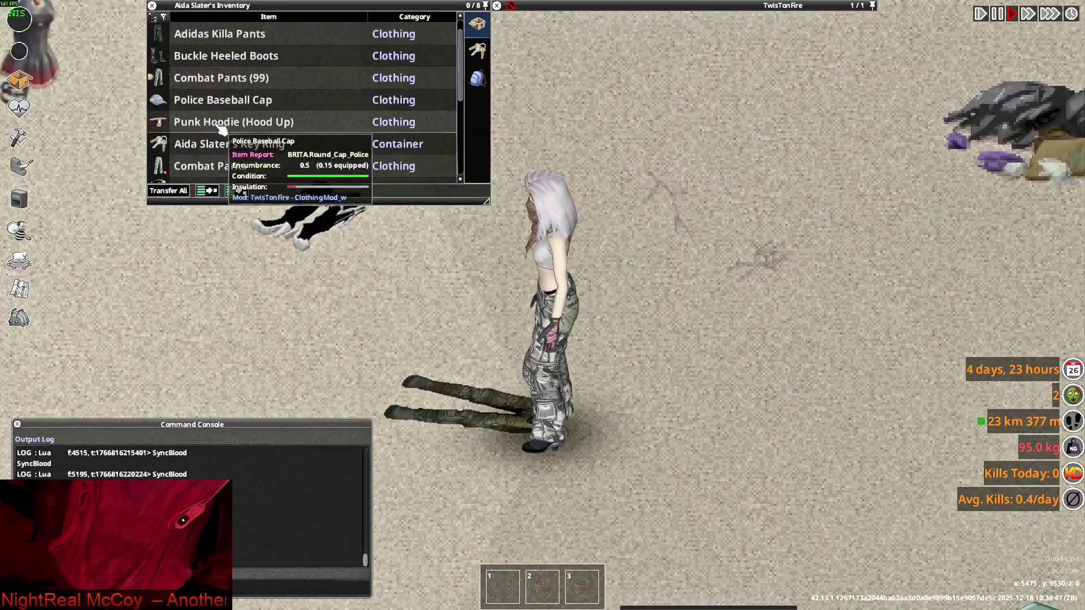
# - Roll up the newly worn grey camo Combat Pants
pyautogui.scroll(-3, 217, 129)
pyautogui.rightClick(205, 101)
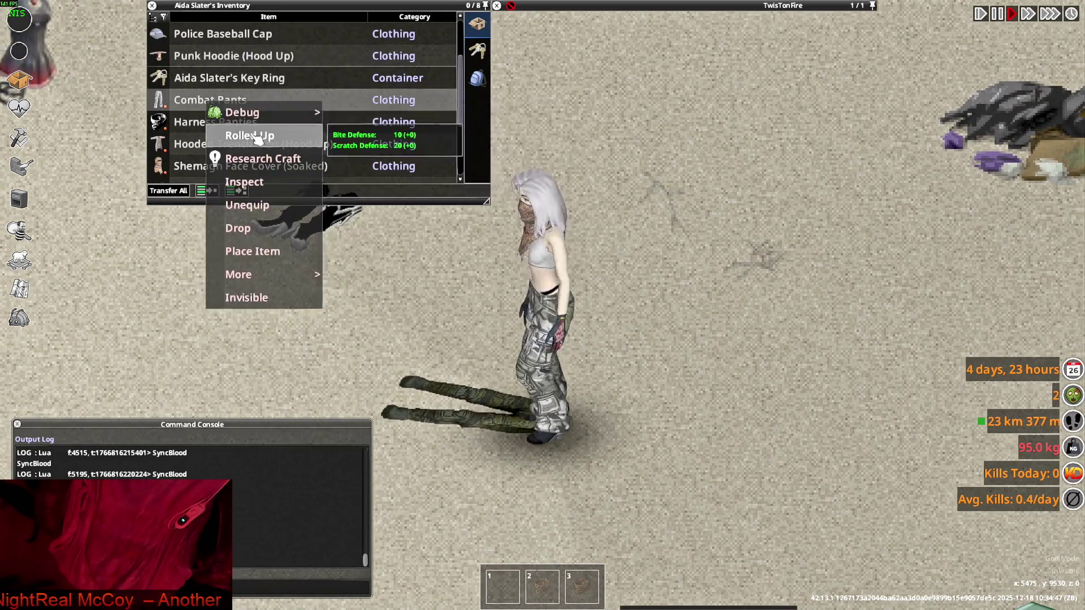
pyautogui.click(244, 133)
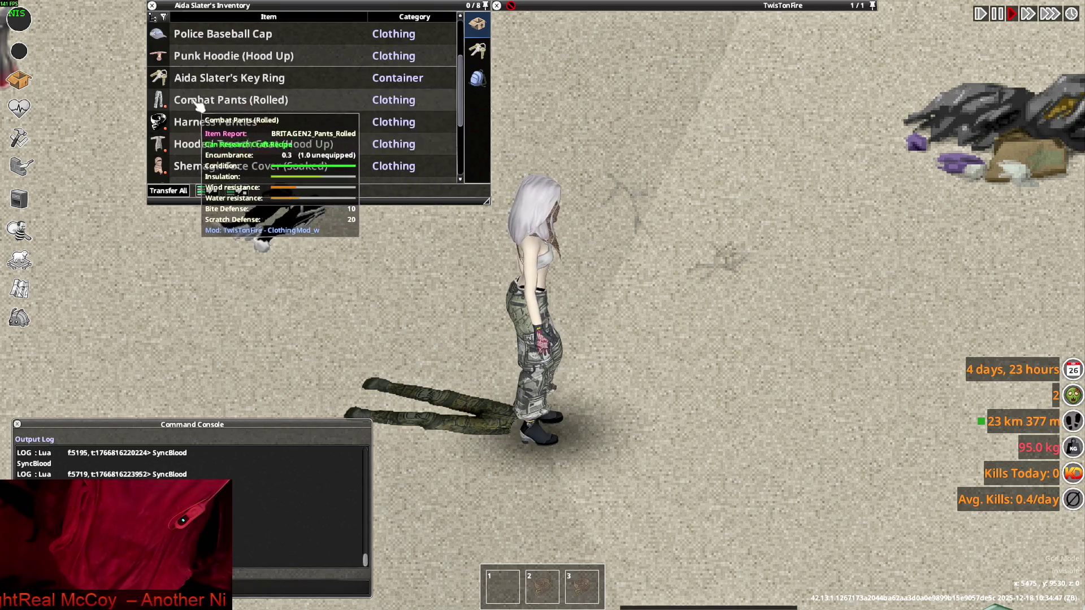
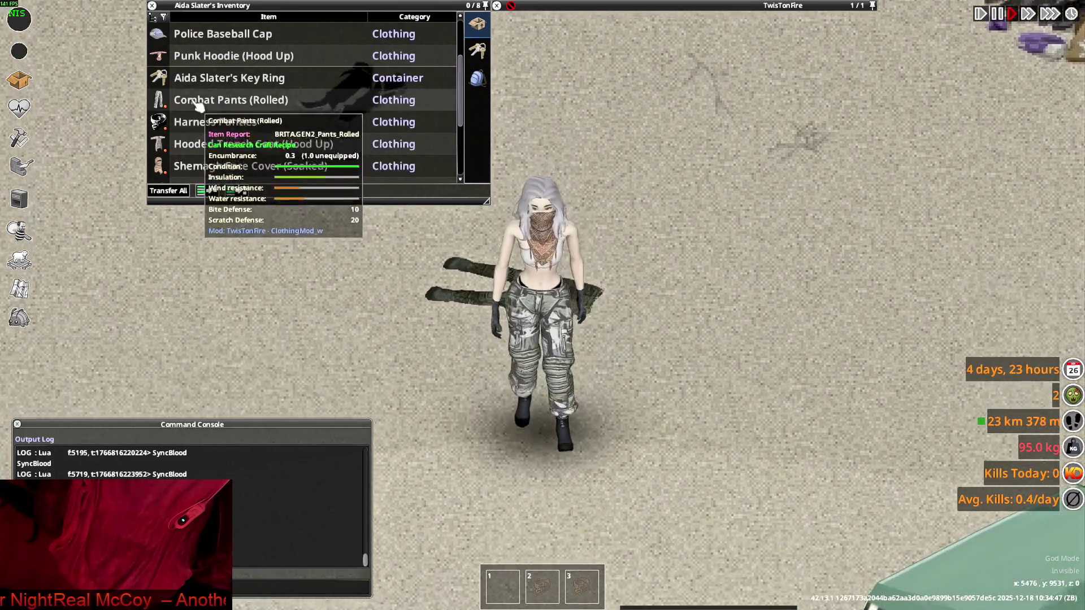
# - Store the rolled Combat Pants in the TwisTonFire container and put on another pair
pyautogui.moveTo(218, 101)
pyautogui.mouseDown()
pyautogui.moveTo(285, 154)
pyautogui.moveTo(277, 161)
pyautogui.mouseUp()
pyautogui.rightClick(226, 104)
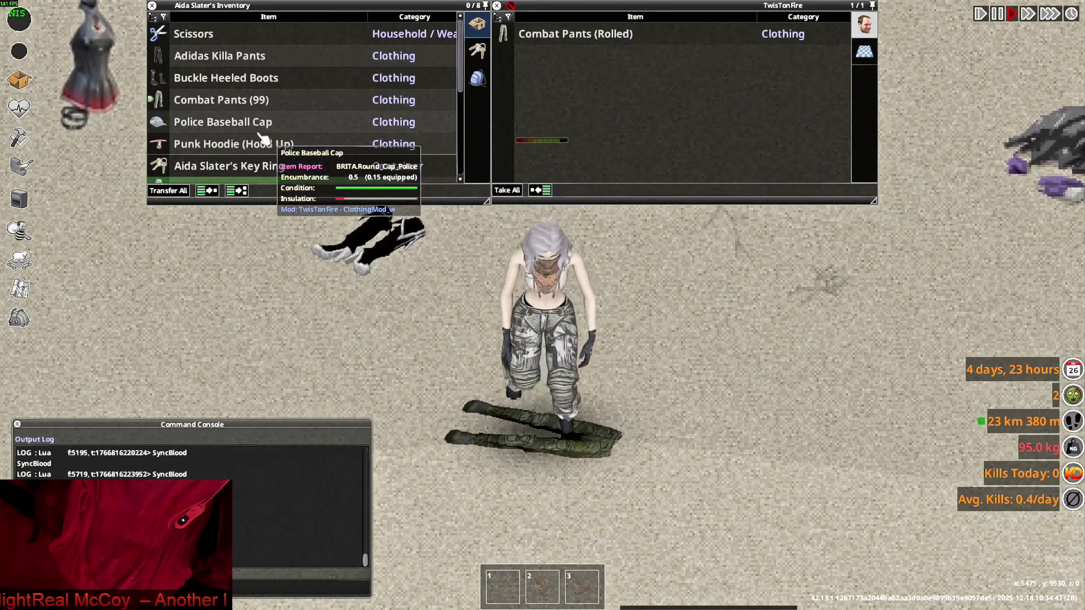
pyautogui.click(152, 100)
pyautogui.scroll(-3, 235, 129)
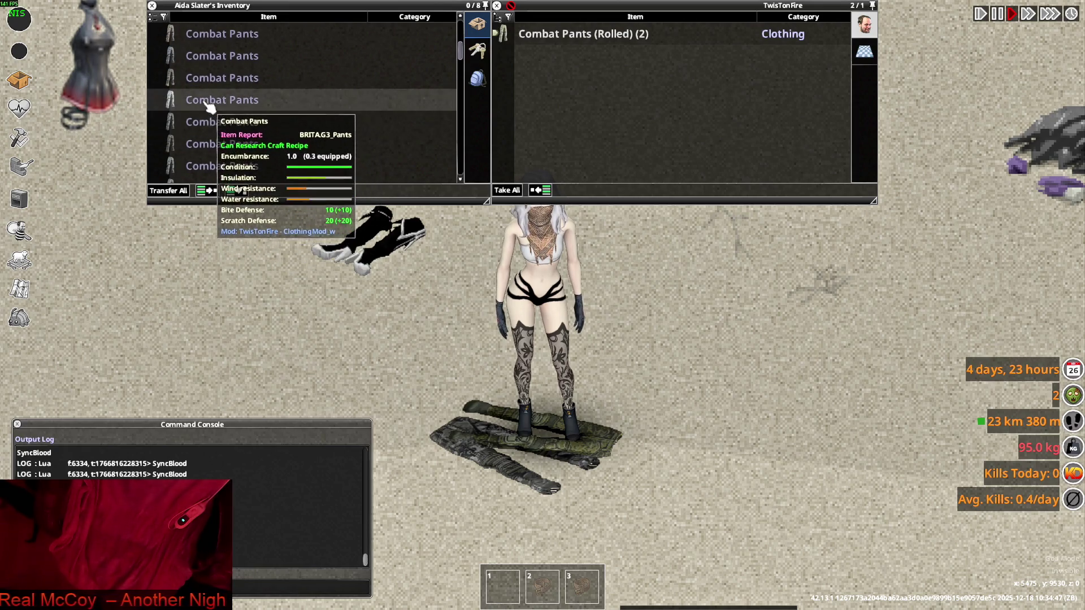
pyautogui.doubleClick(210, 166)
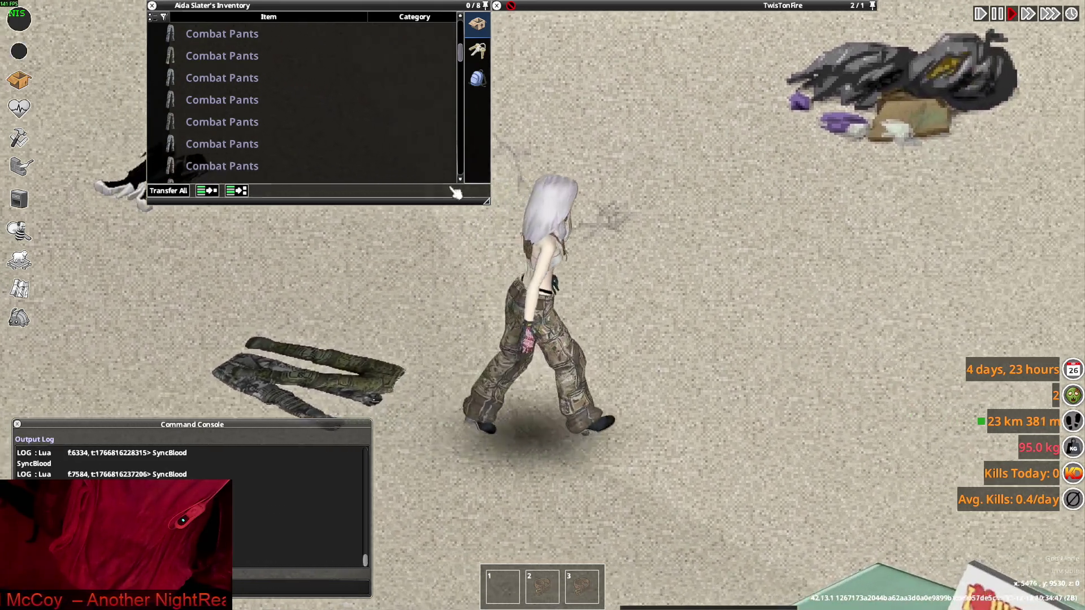
pyautogui.scroll(5, 205, 129)
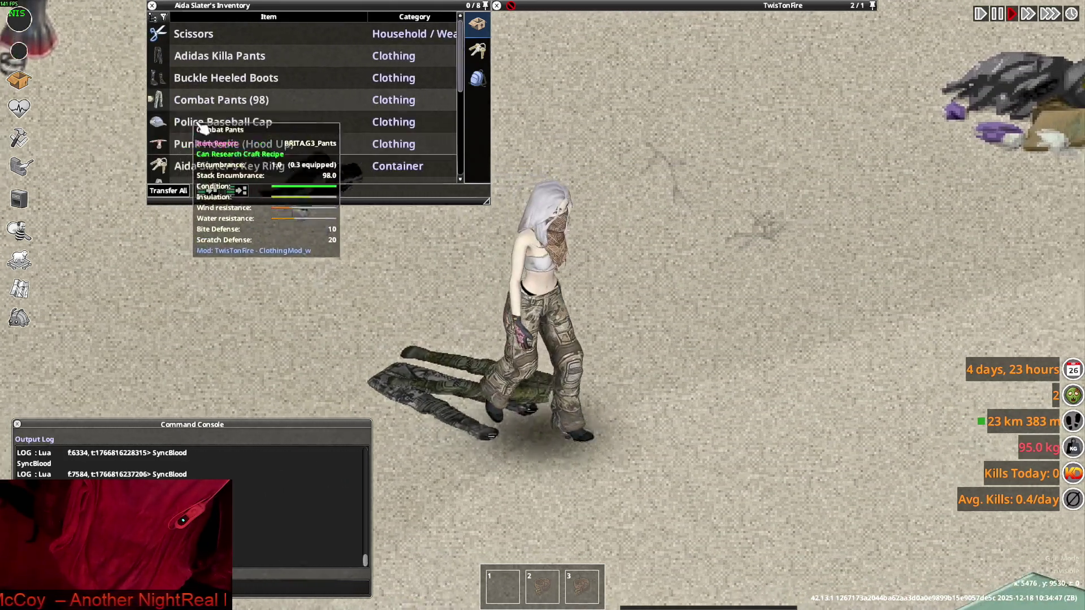
pyautogui.scroll(-3, 209, 135)
# - Roll up the worn Combat Pants and store them in the TwisTonFire container
pyautogui.rightClick(212, 122)
pyautogui.moveTo(234, 132)
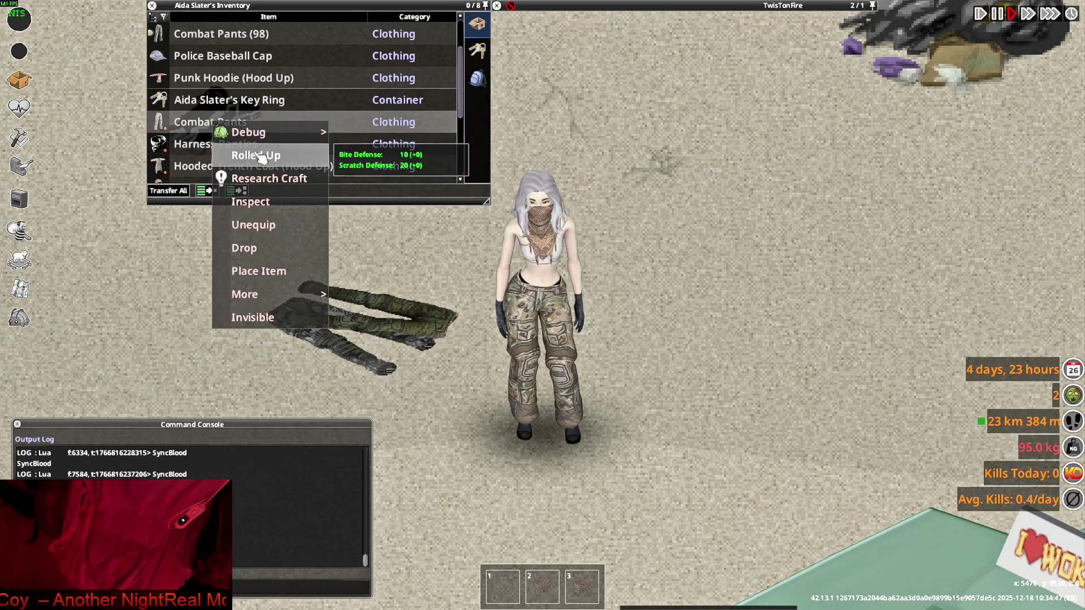
pyautogui.click(254, 155)
pyautogui.moveTo(237, 123); pyautogui.dragTo(348, 237)
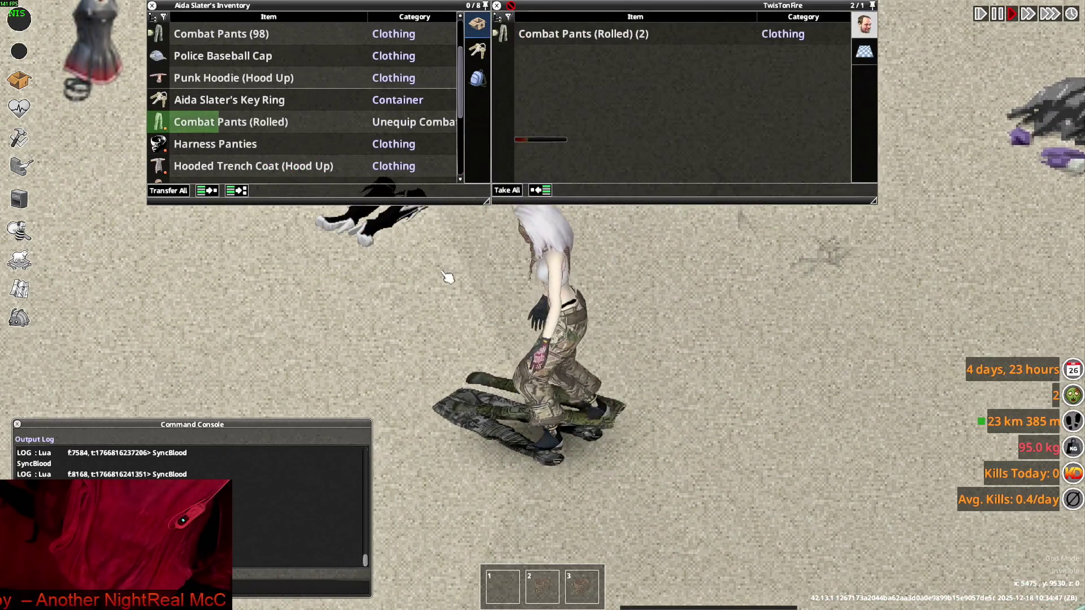
# - Expand the Combat Pants (98) stack and wear another pair
pyautogui.scroll(3, 201, 98)
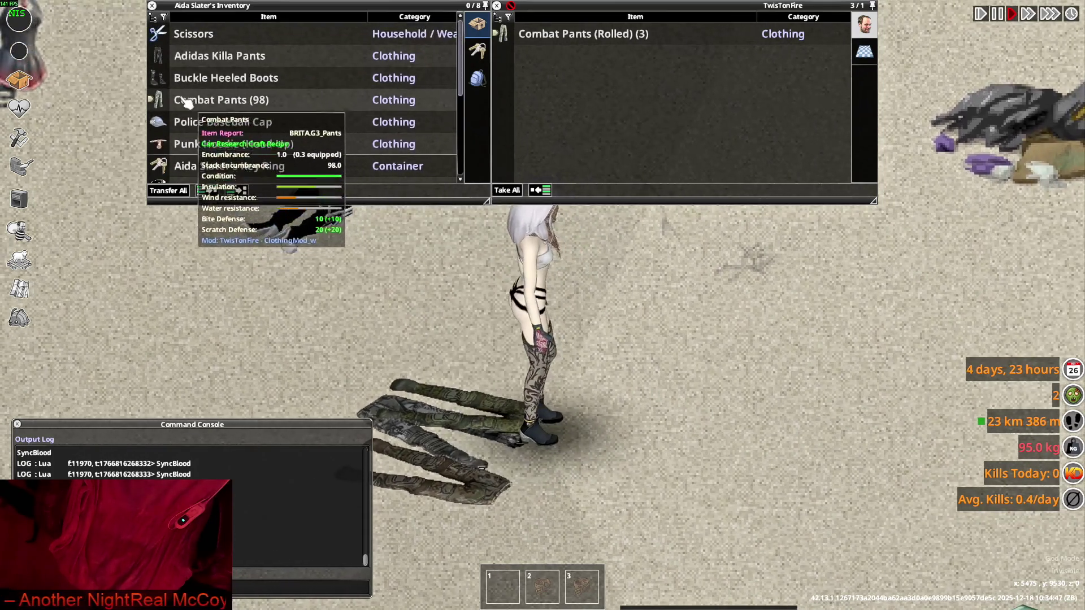
pyautogui.click(165, 107)
pyautogui.scroll(-5, 243, 121)
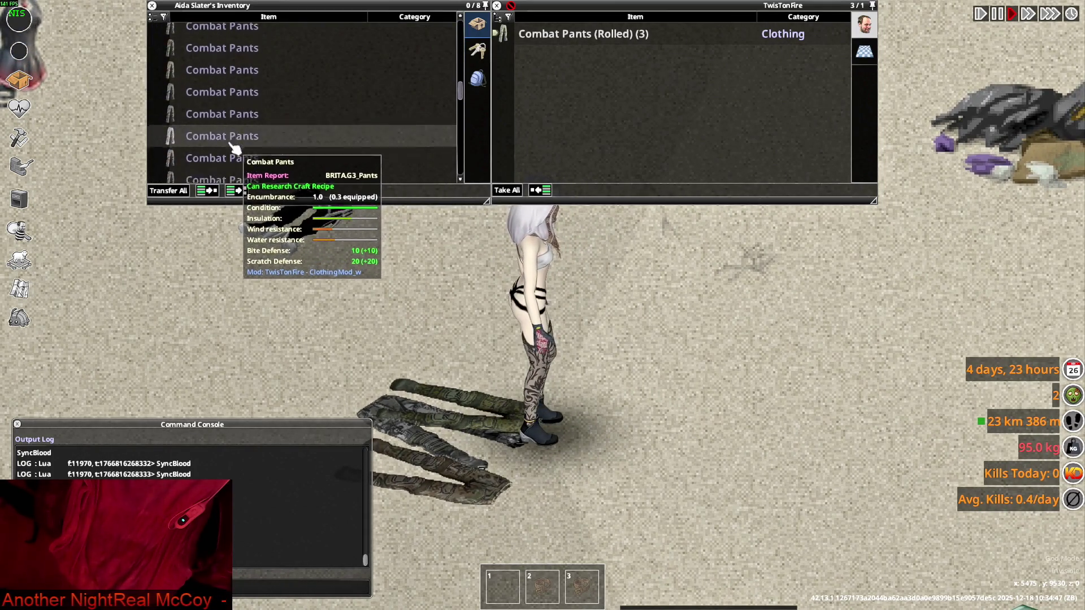
pyautogui.rightClick(225, 136)
pyautogui.click(232, 150)
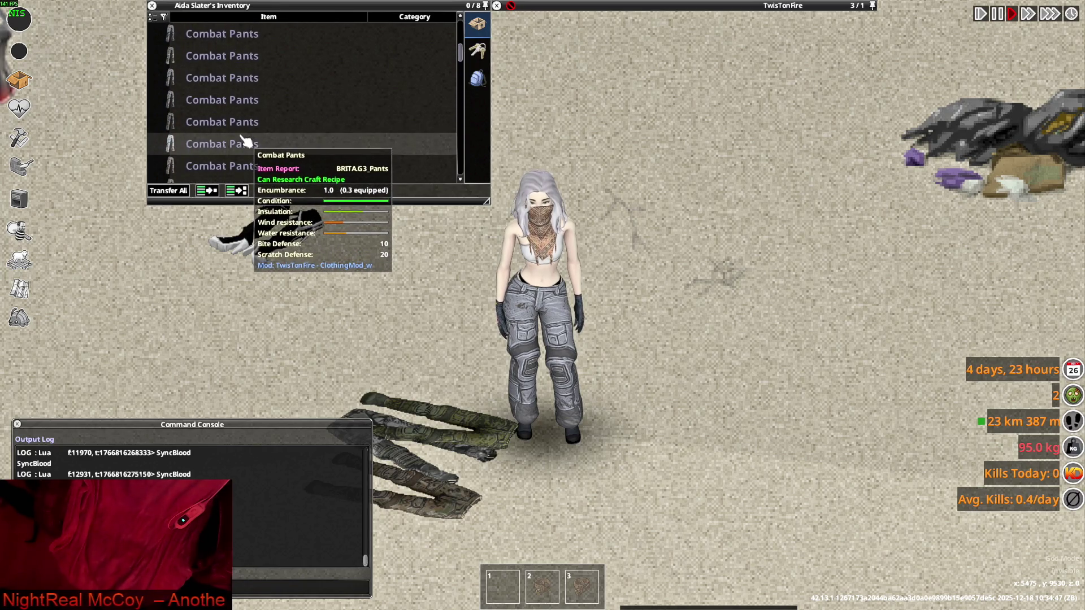
# - Take off the grey Combat Pants and drop them on the floor
pyautogui.scroll(2, 202, 125)
pyautogui.scroll(-5, 204, 119)
pyautogui.moveTo(215, 81); pyautogui.dragTo(462, 298)
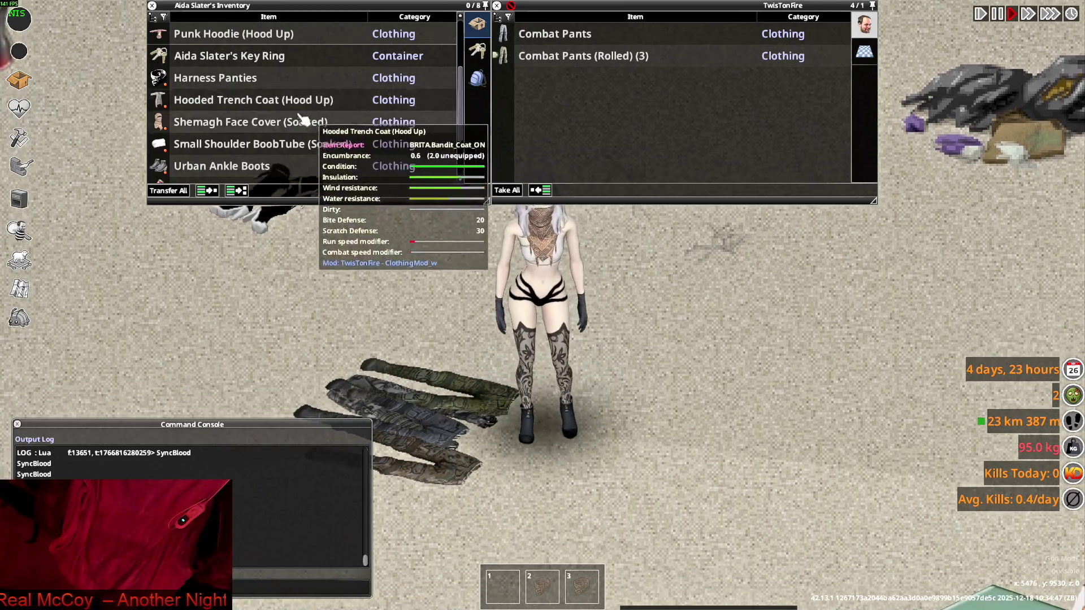
# - Expand the Combat Pants (97) stack and move a batch into the TwisTonFire container
pyautogui.scroll(4, 254, 140)
pyautogui.click(164, 82)
pyautogui.scroll(-3, 247, 131)
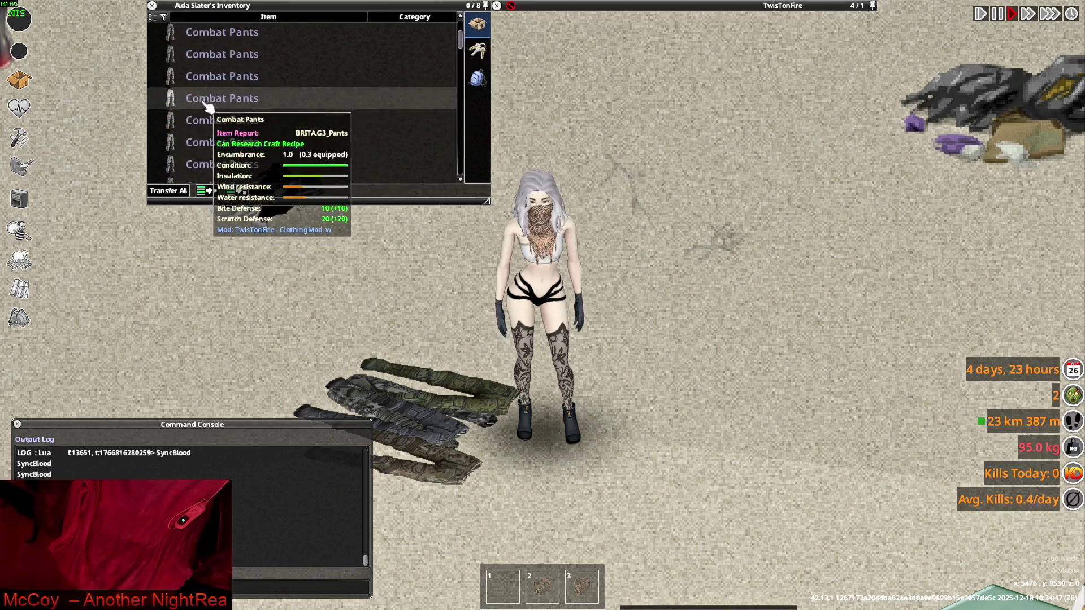
pyautogui.scroll(2, 209, 107)
pyautogui.scroll(-1, 215, 113)
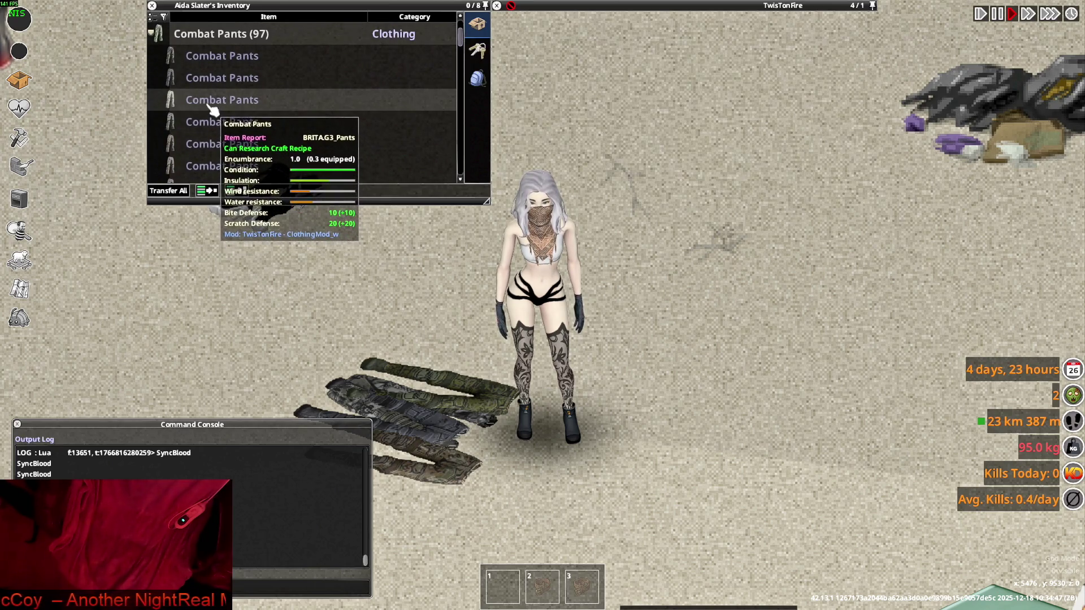
pyautogui.scroll(-1, 212, 109)
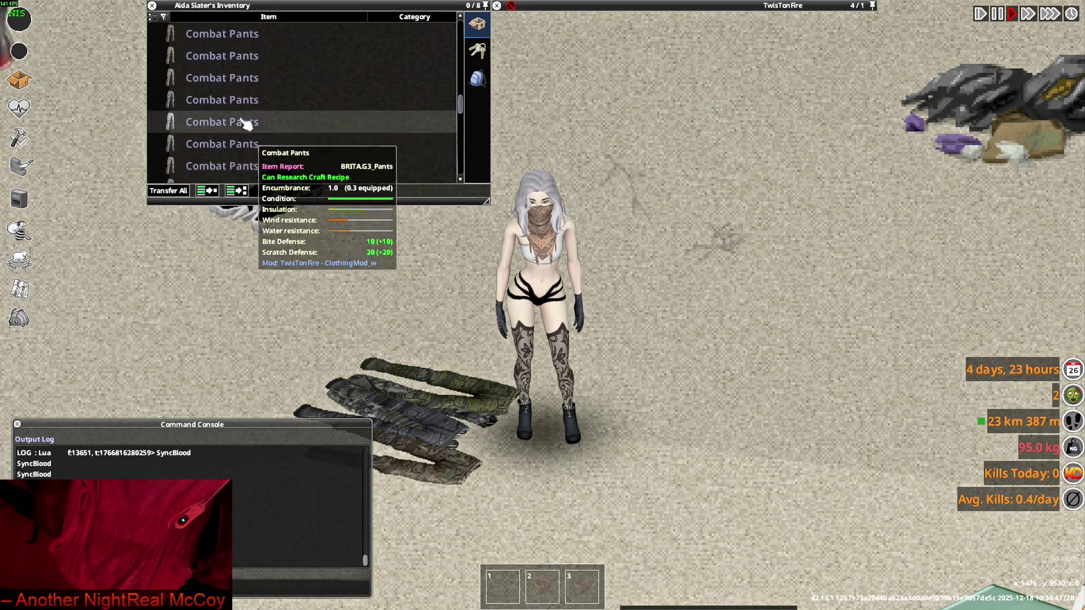
pyautogui.scroll(-1, 240, 133)
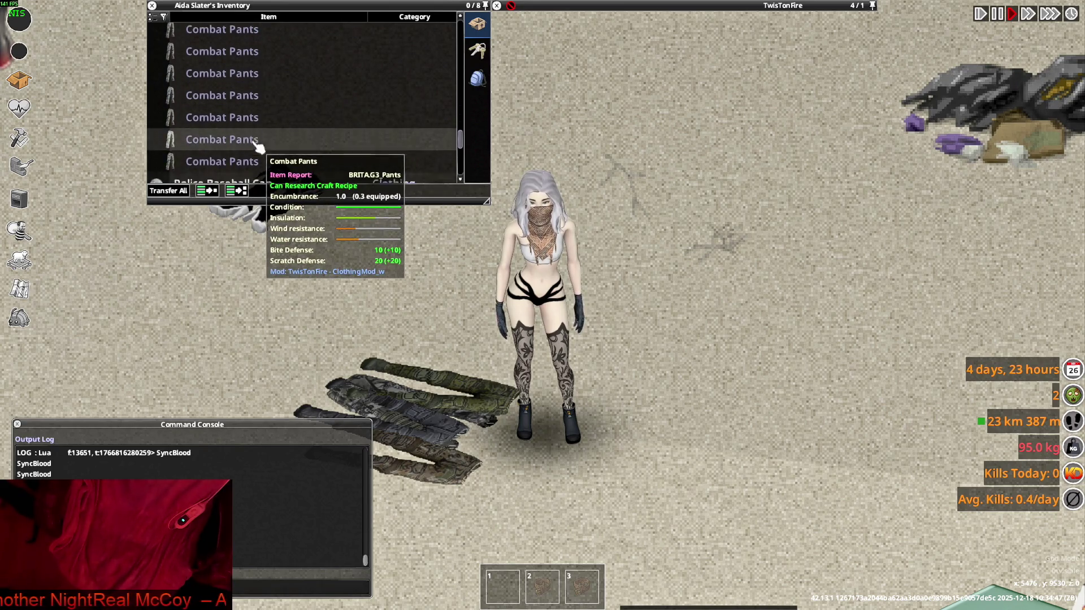
pyautogui.scroll(2, 240, 136)
pyautogui.moveTo(231, 116); pyautogui.dragTo(551, 293)
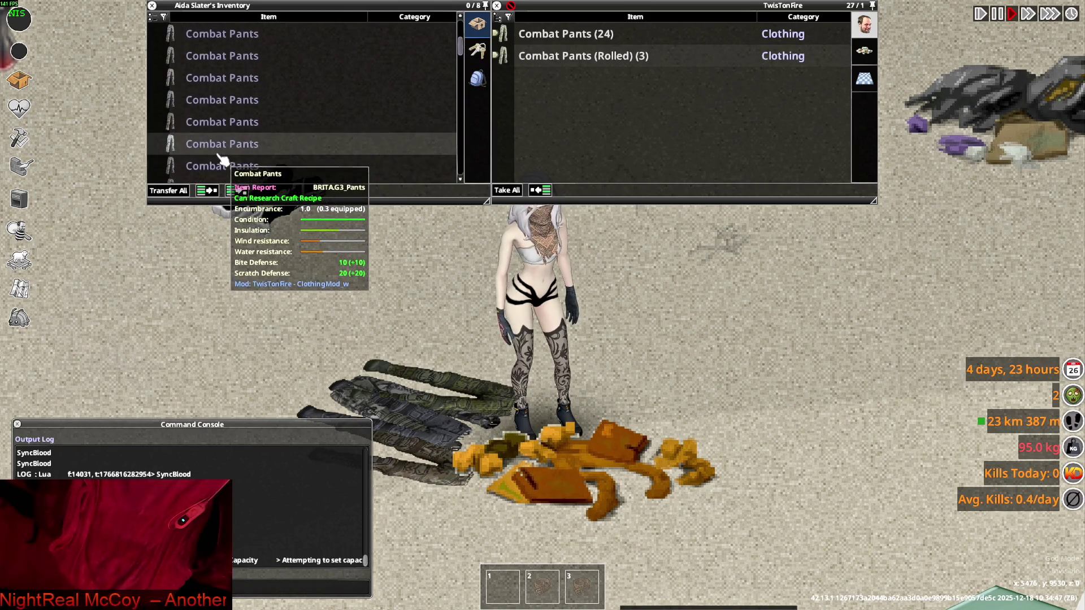
pyautogui.scroll(3, 221, 159)
pyautogui.scroll(-4, 231, 160)
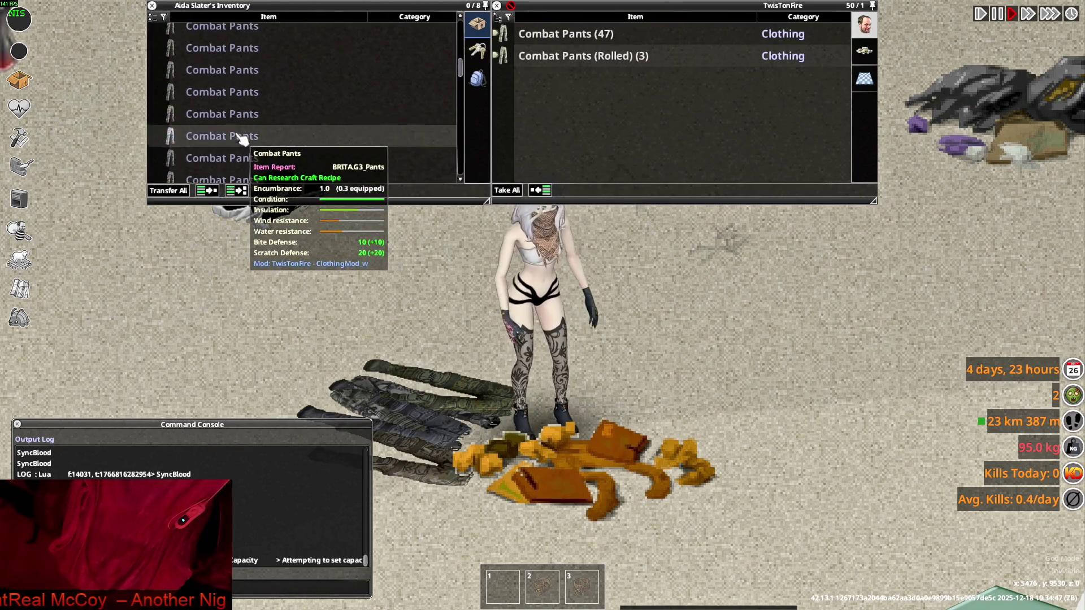
pyautogui.scroll(1, 243, 142)
# - Put on a new pair of Combat Pants and roll them up
pyautogui.rightClick(233, 146)
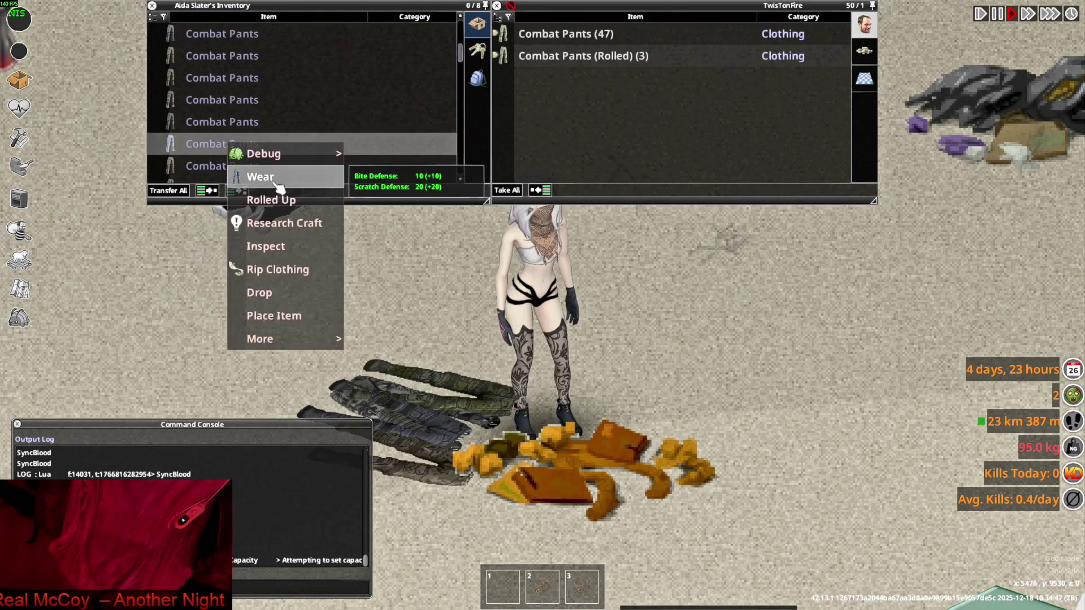
pyautogui.click(256, 175)
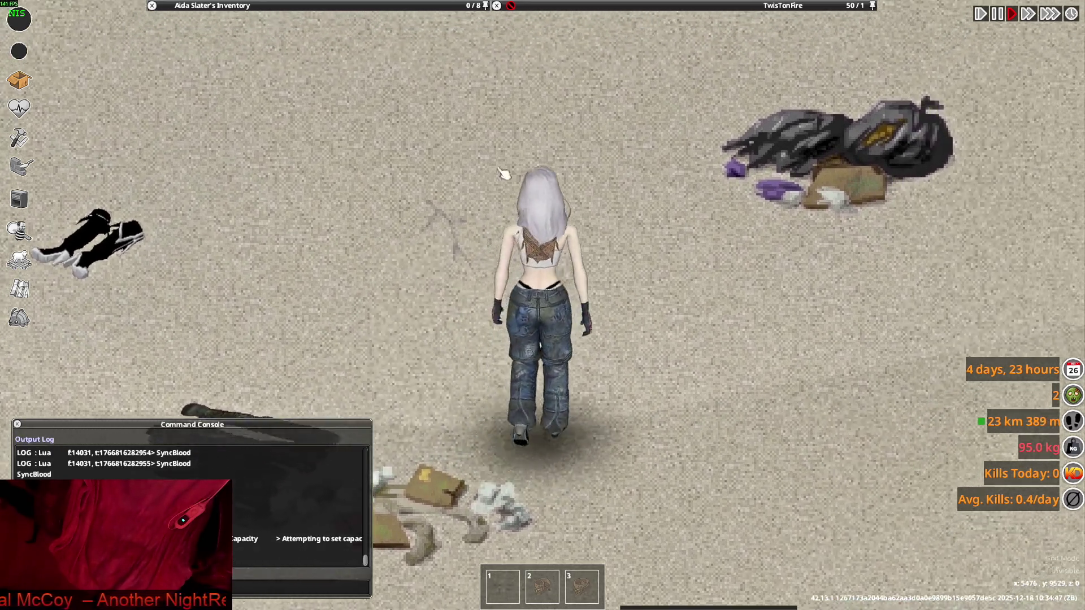
pyautogui.moveTo(240, 80)
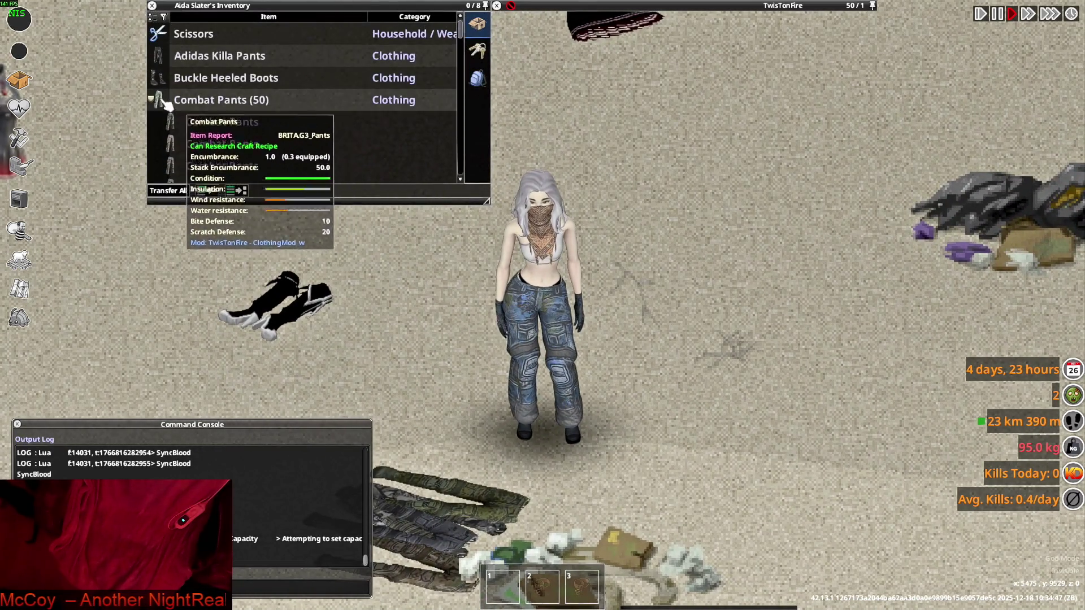
pyautogui.scroll(-4, 223, 123)
pyautogui.click(249, 134)
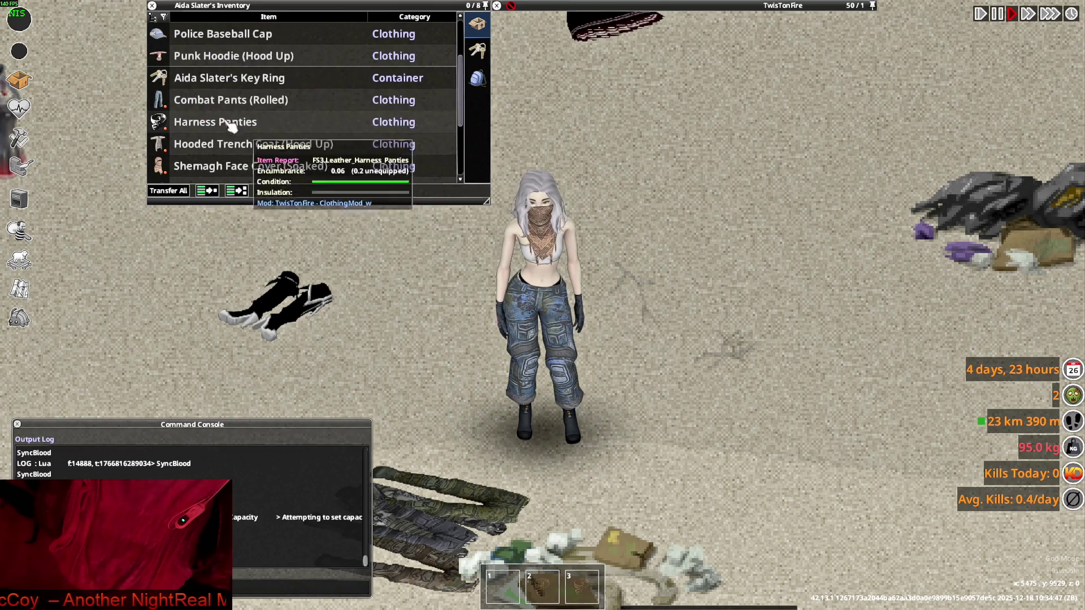
# - Walk the character around the item pile to inspect the rolled pants
pyautogui.press('s')
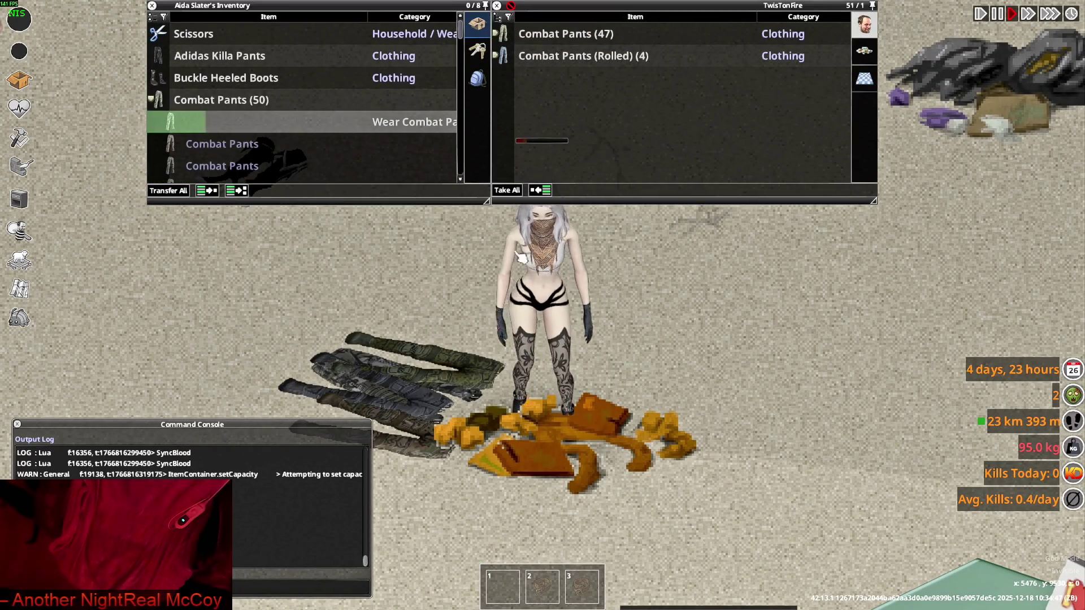
pyautogui.press('w')
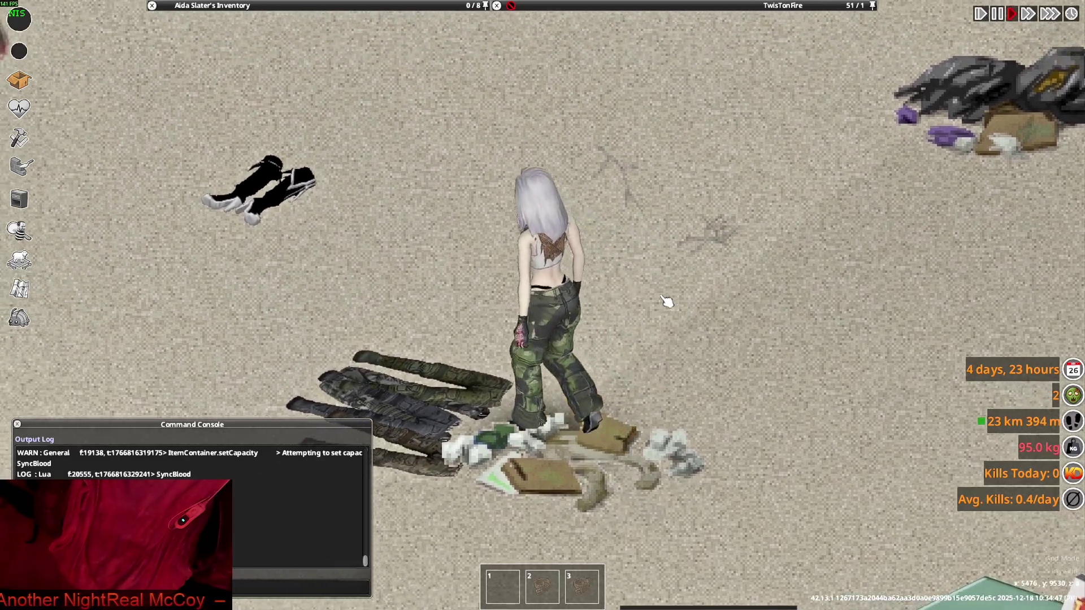
pyautogui.press('s')
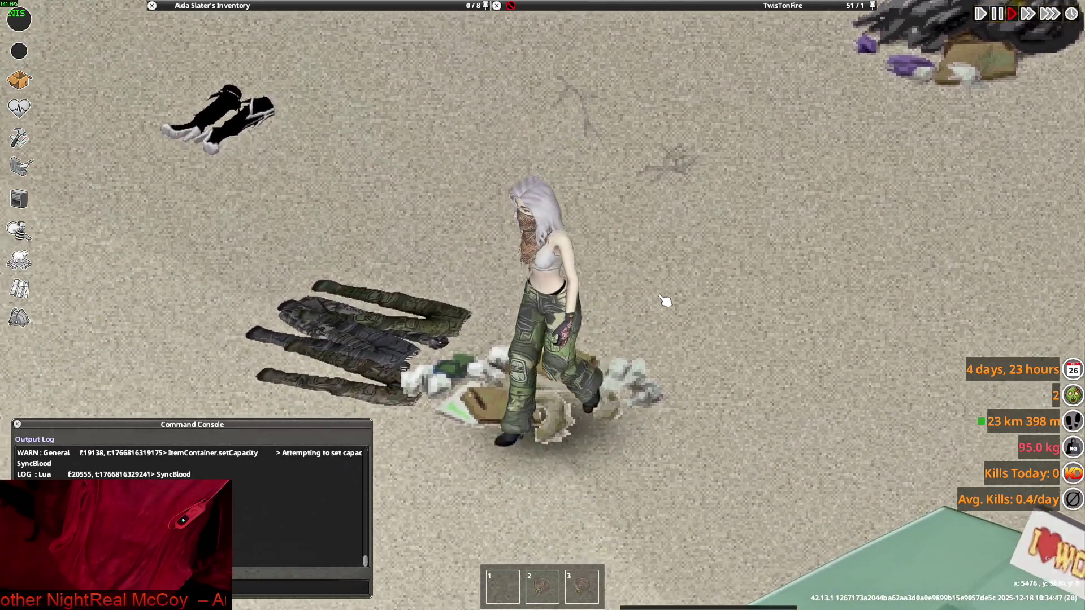
pyautogui.hotkey('w', 'd')
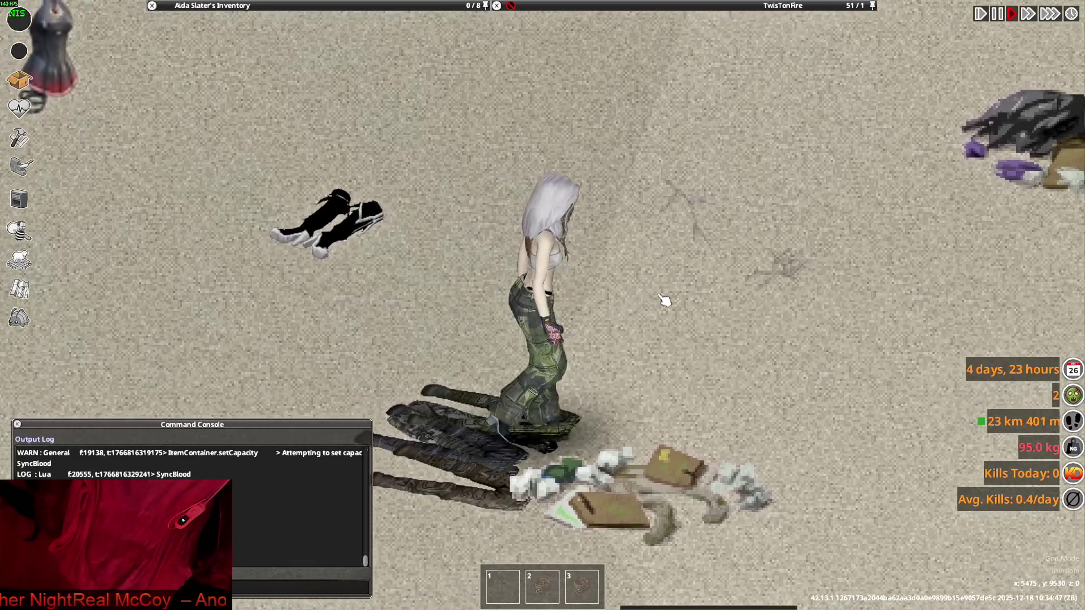
pyautogui.press('s')
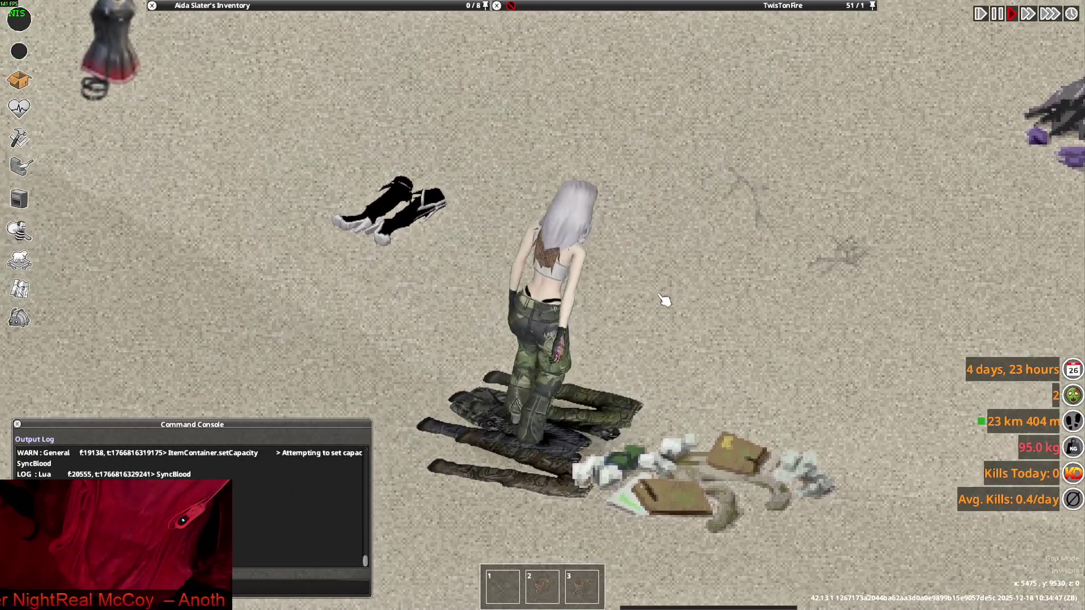
pyautogui.press('s')
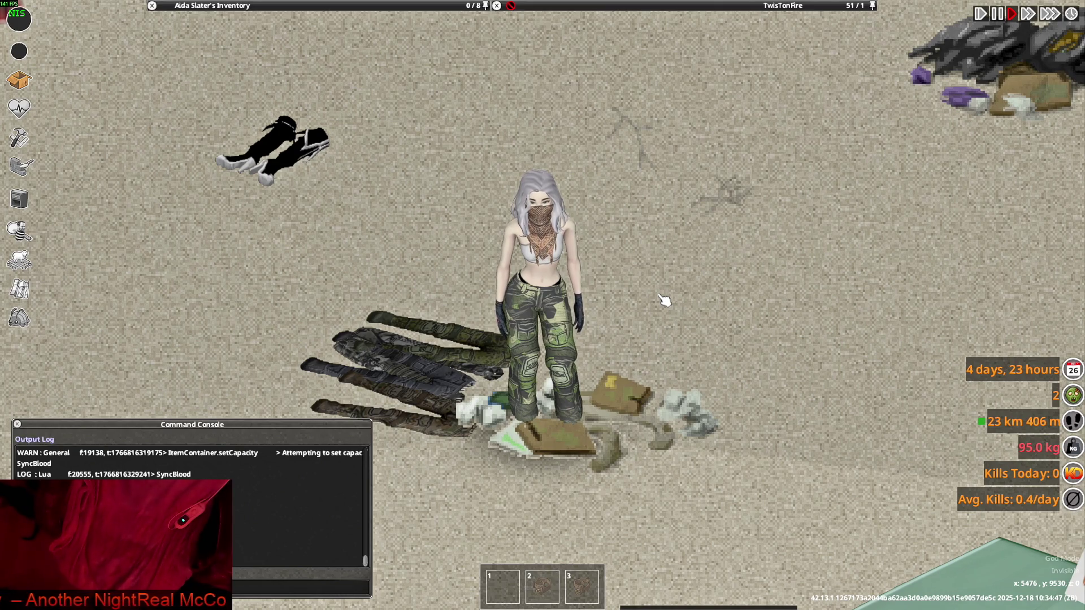
pyautogui.press('a')
pyautogui.press('d')
pyautogui.press('a')
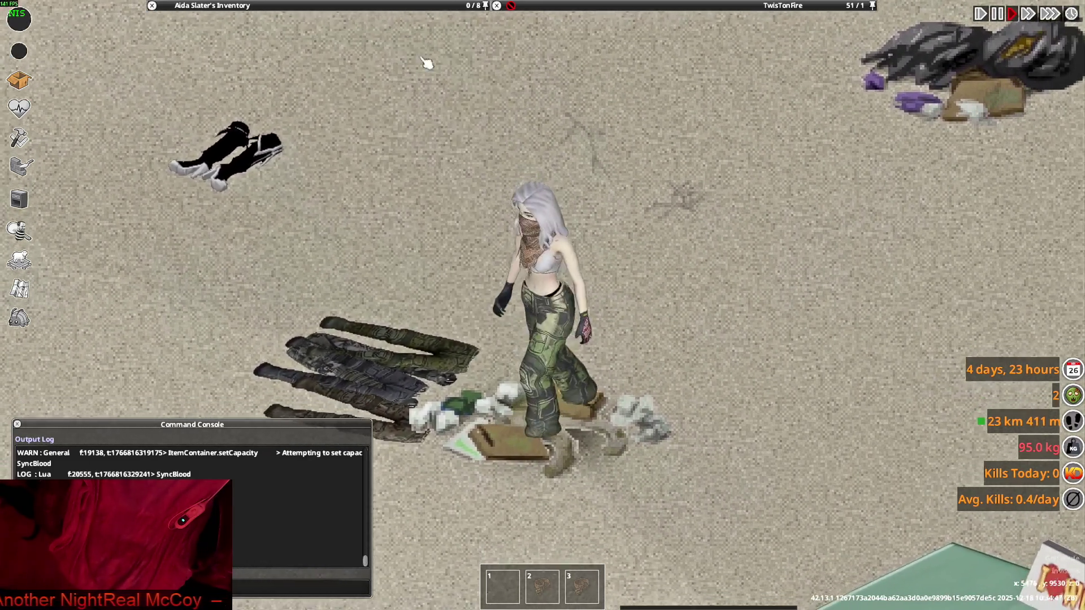
pyautogui.moveTo(306, 99)
pyautogui.scroll(-3, 198, 113)
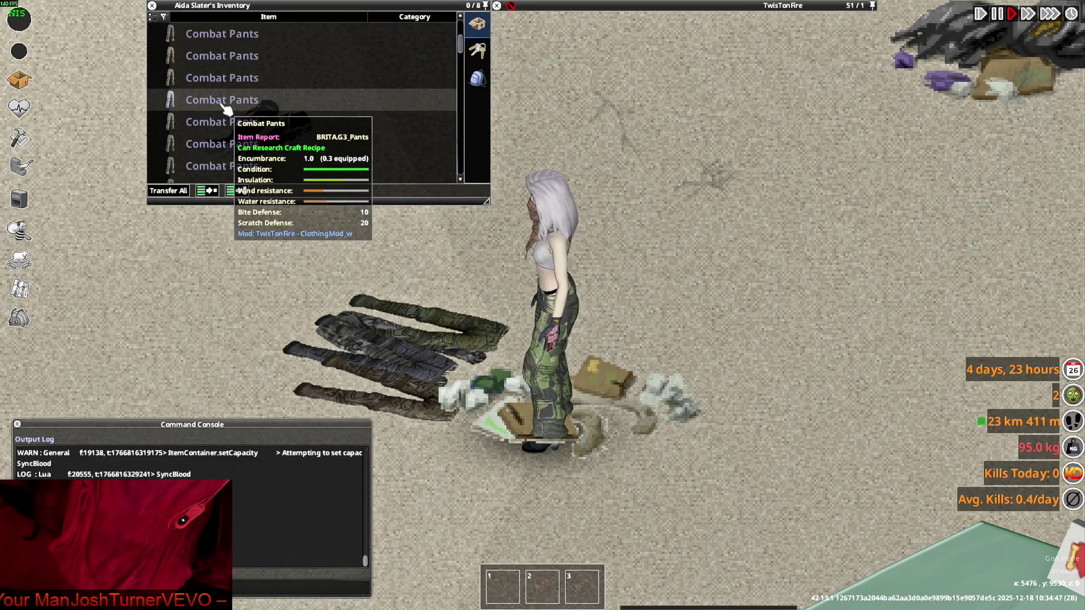
pyautogui.press('w')
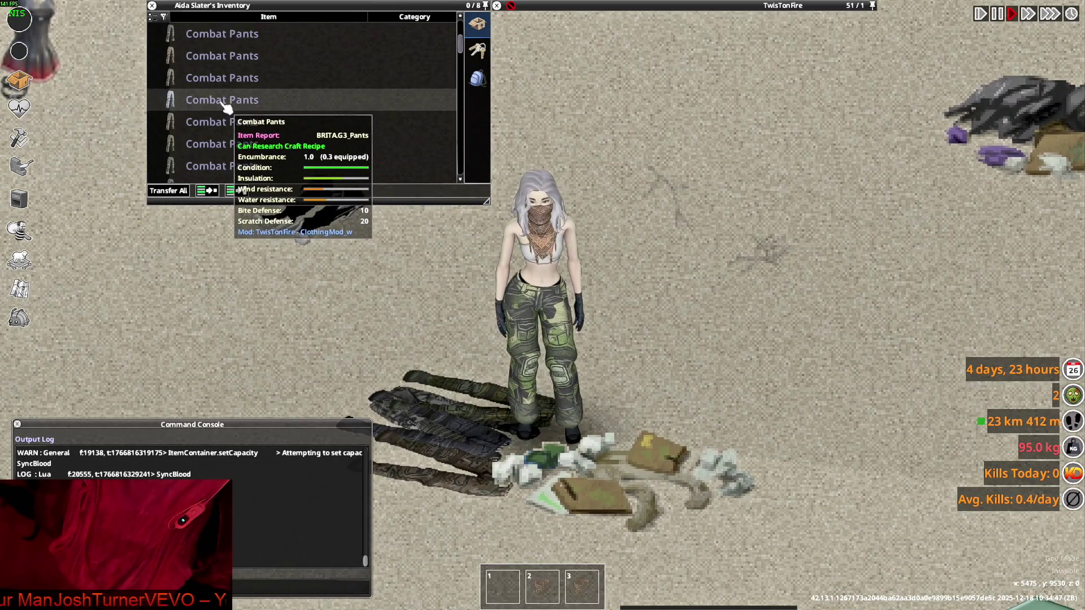
# - Put on the grey Combat Pants, roll them up, and move the rolled pair off
pyautogui.rightClick(222, 101)
pyautogui.click(249, 136)
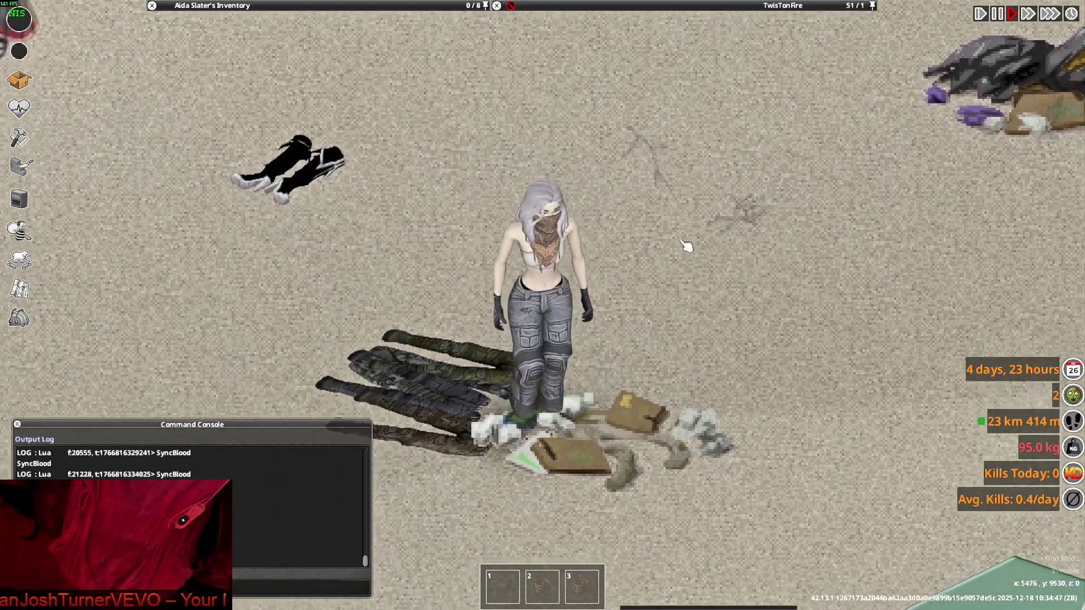
pyautogui.moveTo(317, 48)
pyautogui.scroll(2, 237, 131)
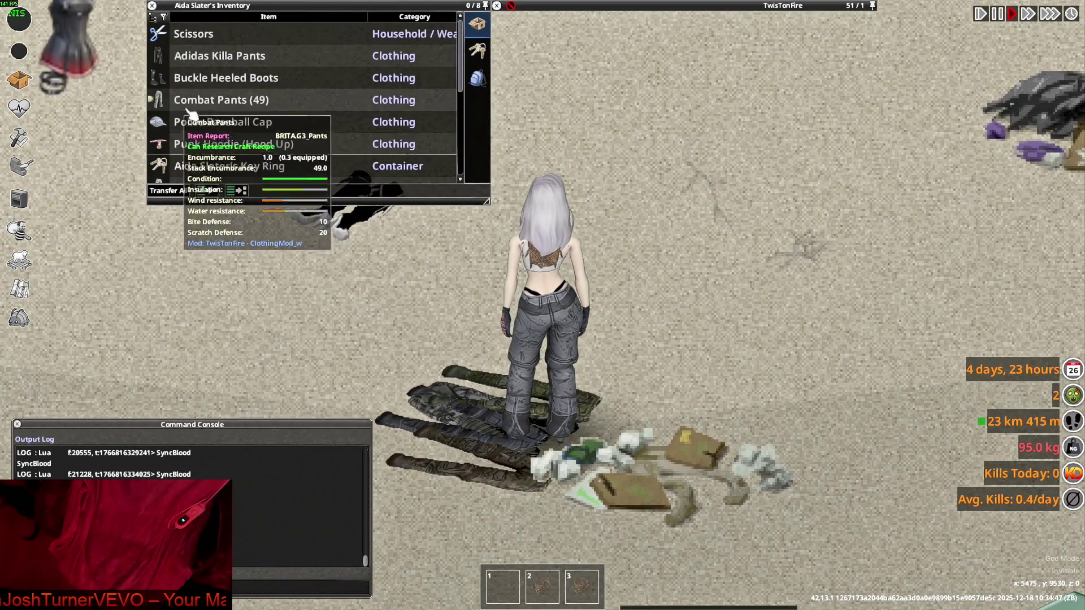
pyautogui.scroll(-3, 186, 113)
pyautogui.rightClick(211, 103)
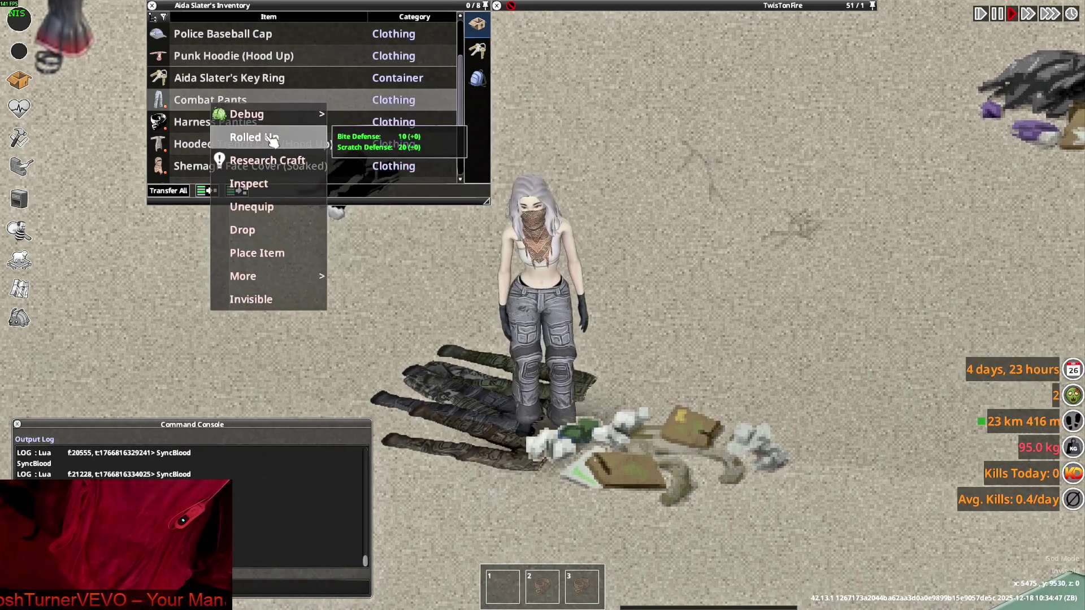
pyautogui.click(270, 138)
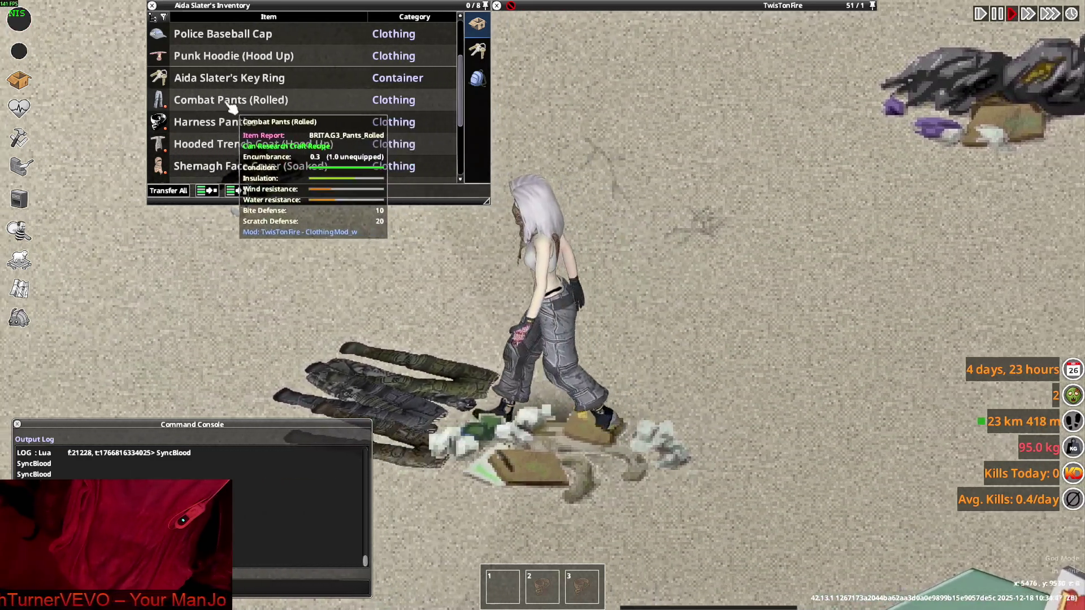
pyautogui.doubleClick(232, 102)
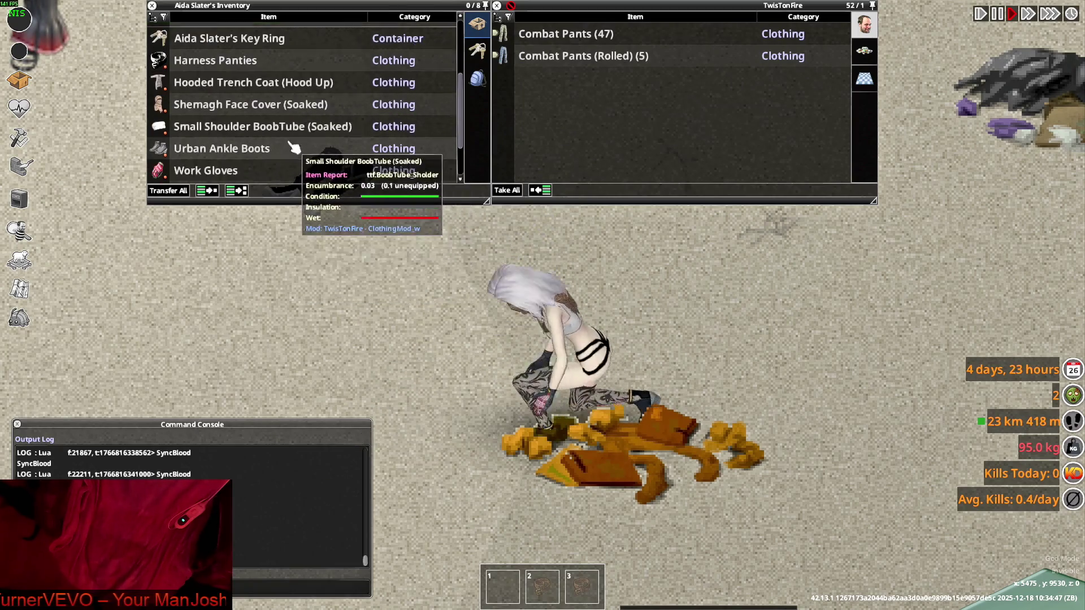
# - Walk the character a few steps right and put on a different pair of Combat Pants
pyautogui.scroll(5, 294, 146)
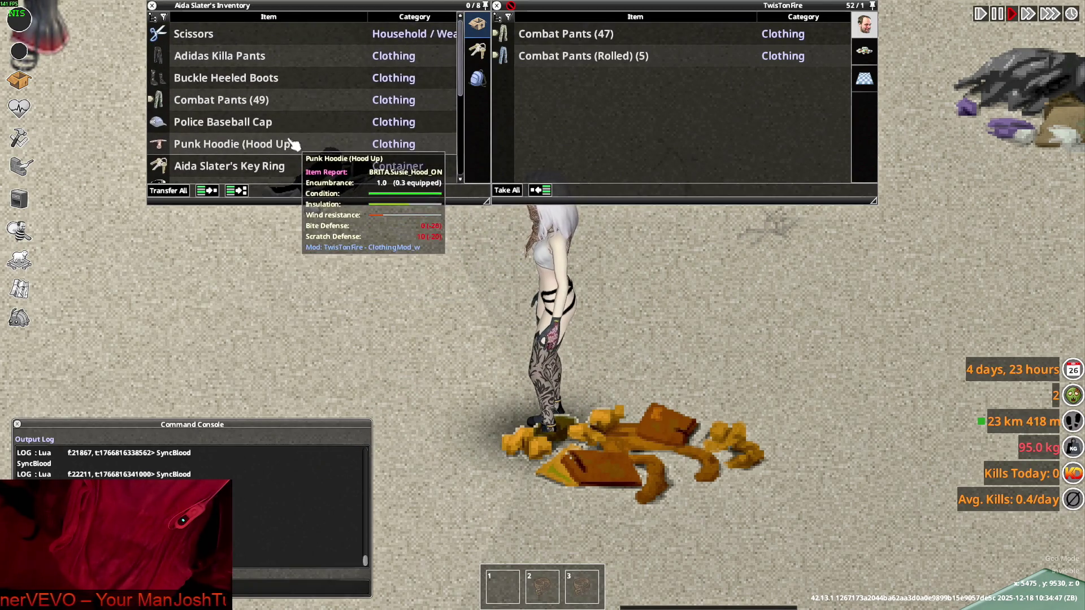
pyautogui.scroll(-4, 232, 129)
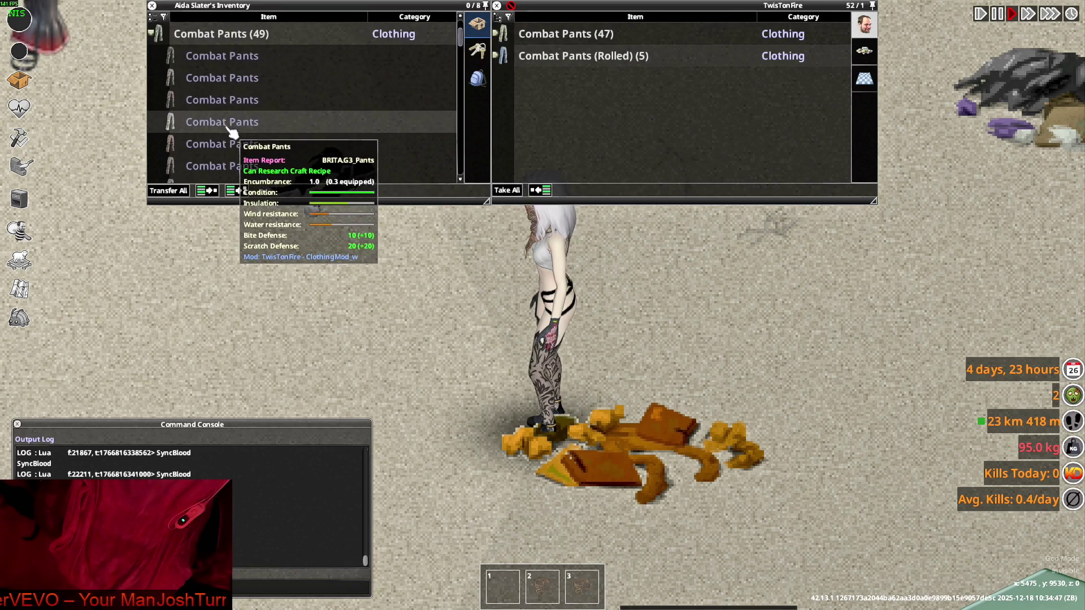
pyautogui.scroll(2, 233, 146)
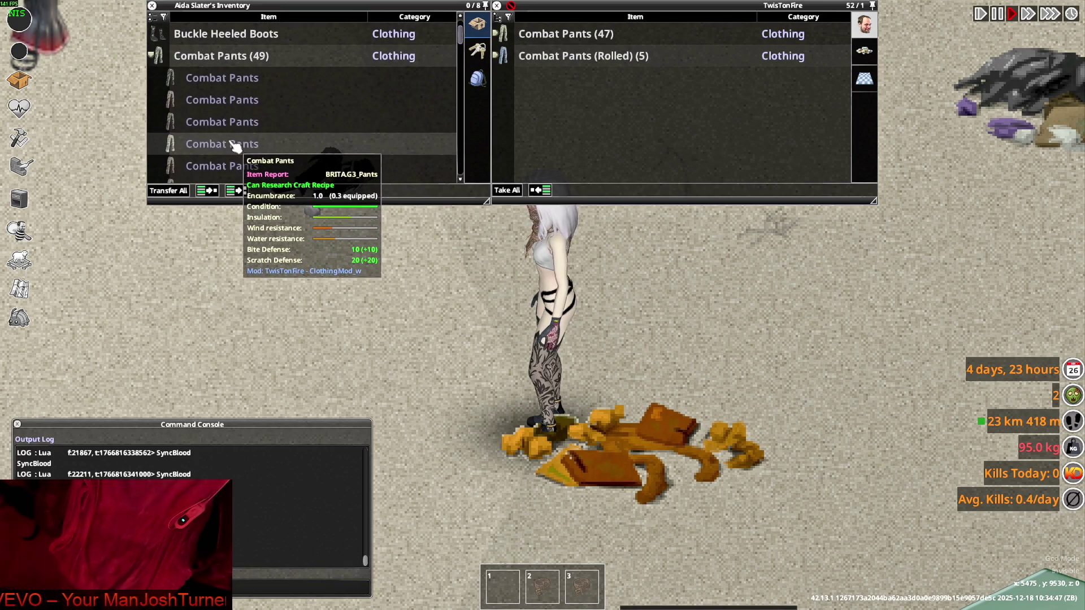
pyautogui.press('d')
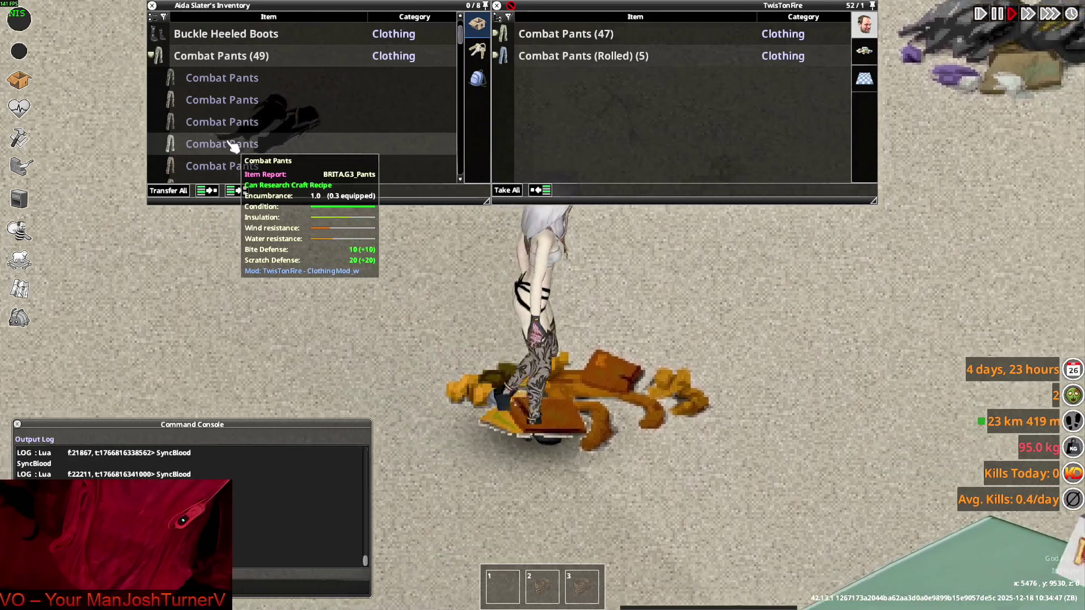
pyautogui.scroll(-2, 234, 146)
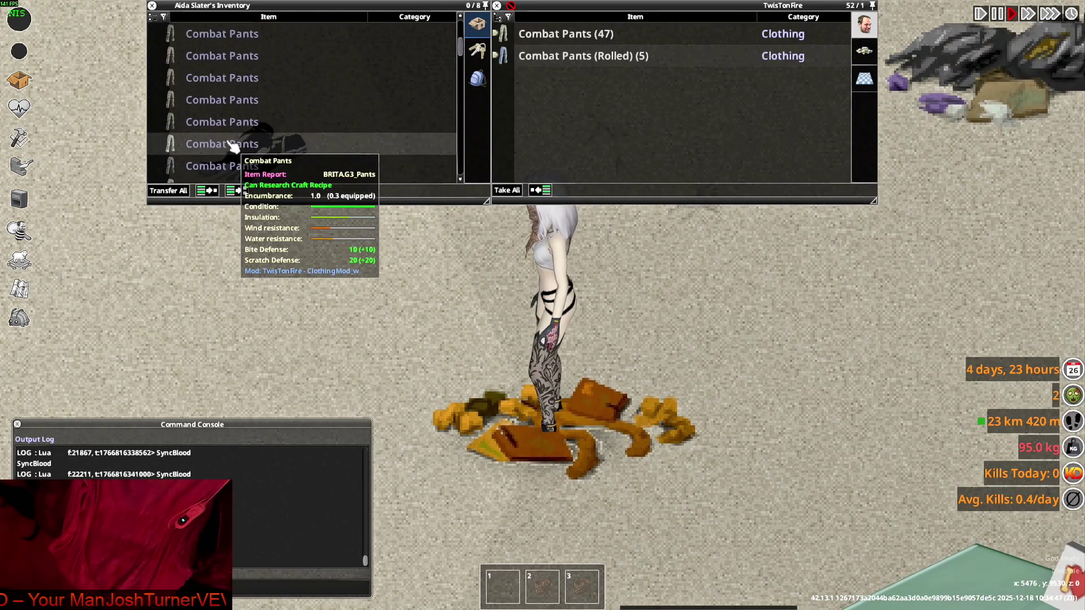
pyautogui.scroll(1, 234, 146)
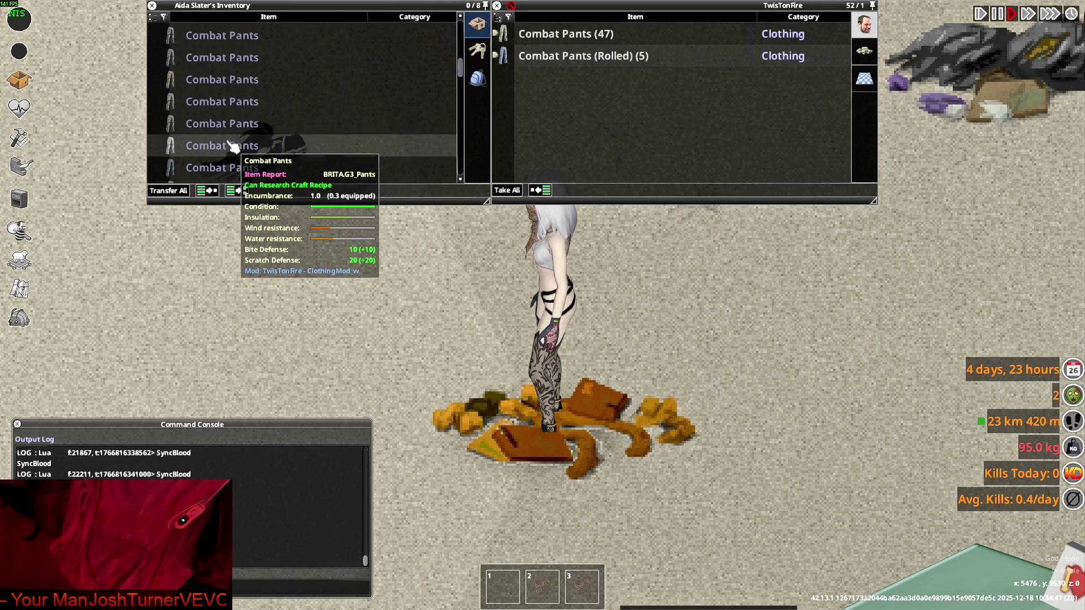
pyautogui.press('d')
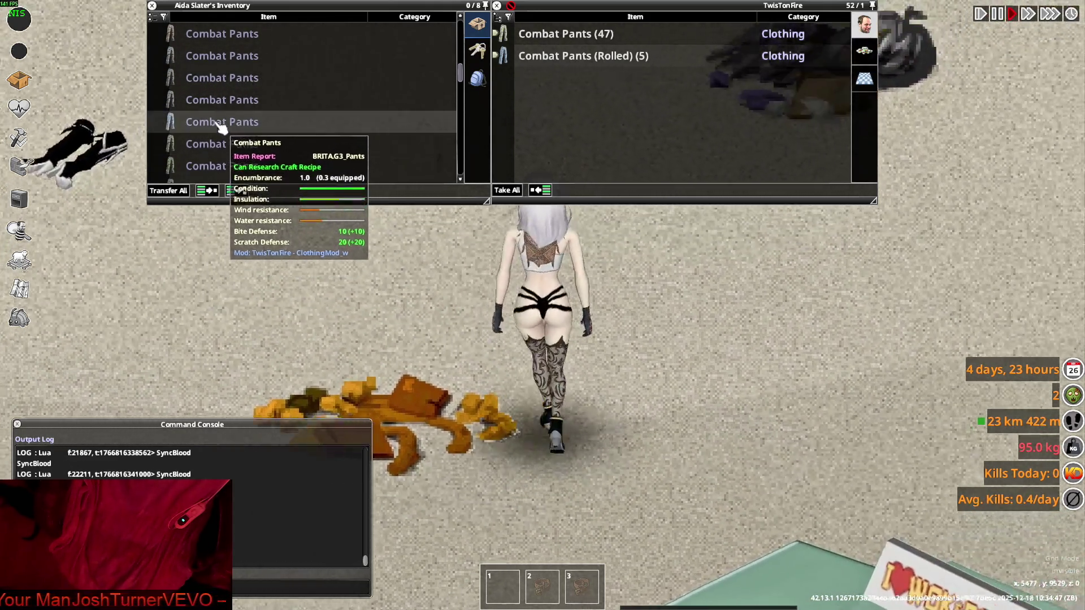
pyautogui.rightClick(221, 125)
pyautogui.click(260, 155)
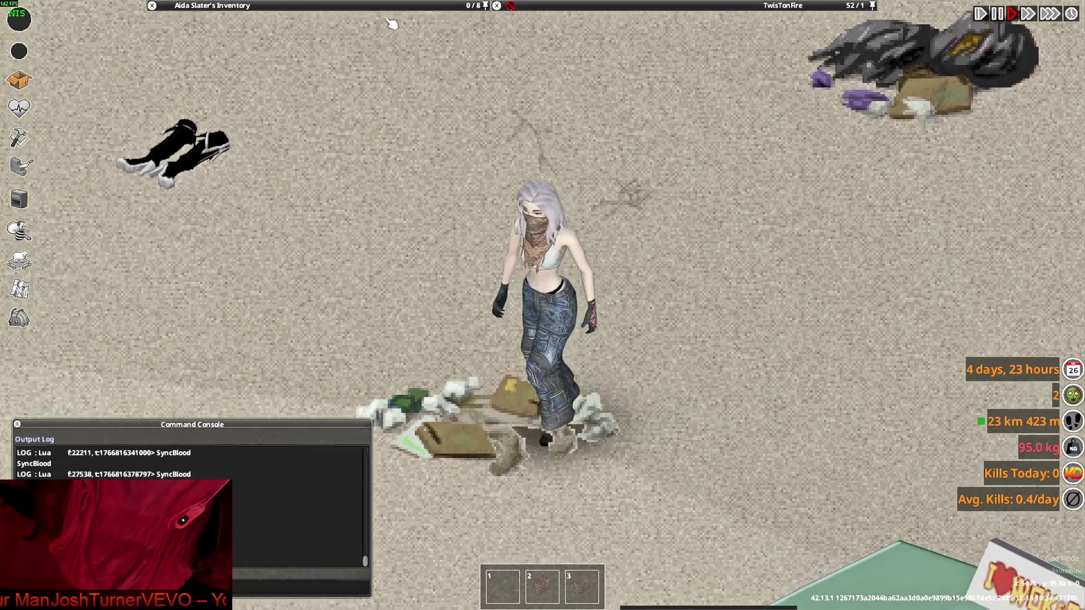
# - Turn the character toward the camera and swap into the tan Combat Pants
pyautogui.moveTo(279, 125)
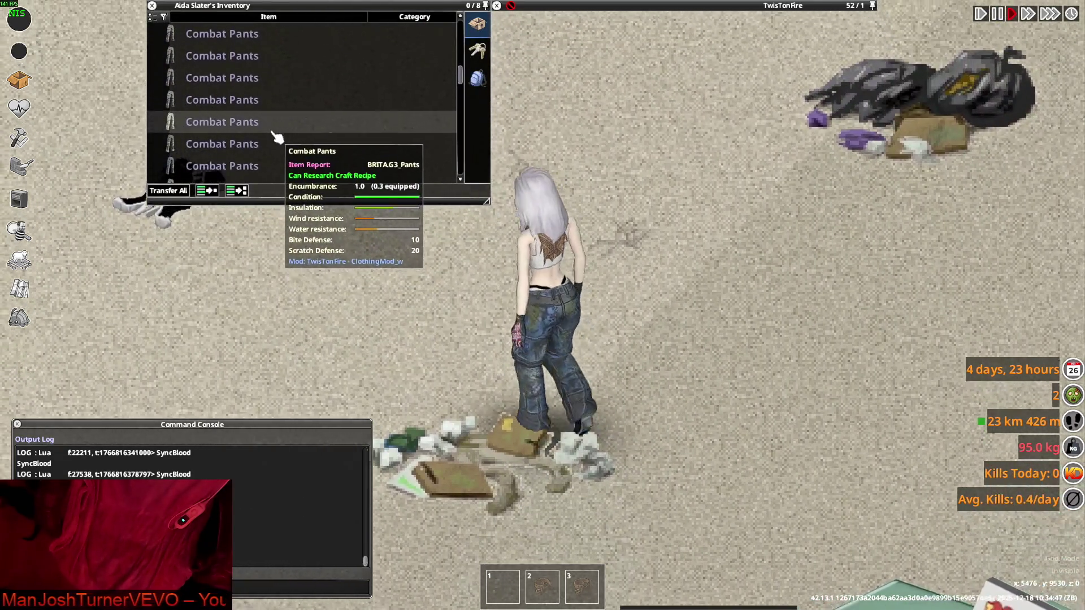
pyautogui.press('a')
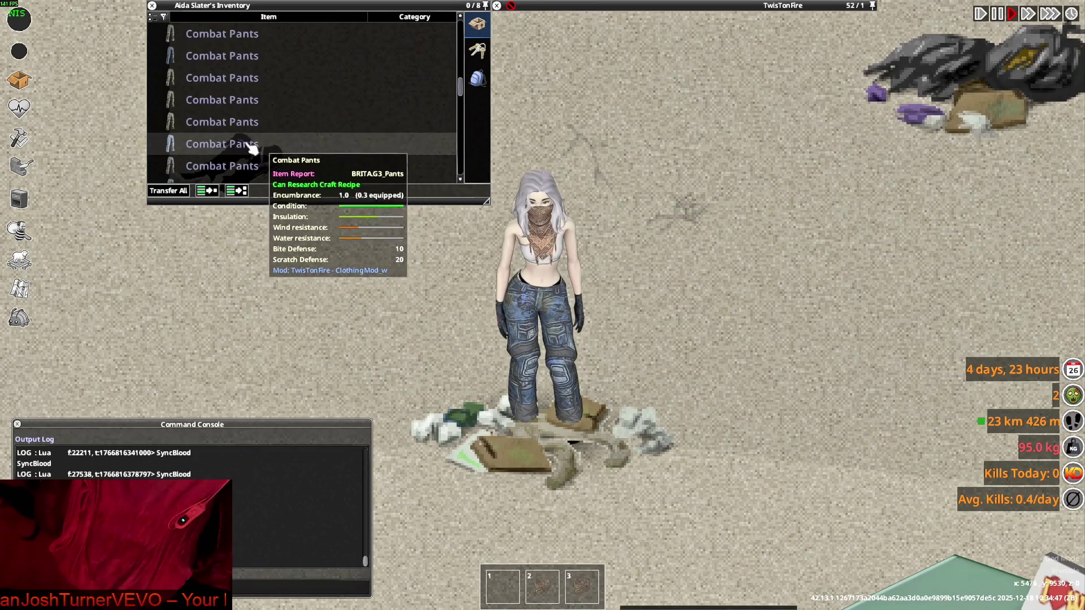
pyautogui.rightClick(223, 131)
pyautogui.click(257, 160)
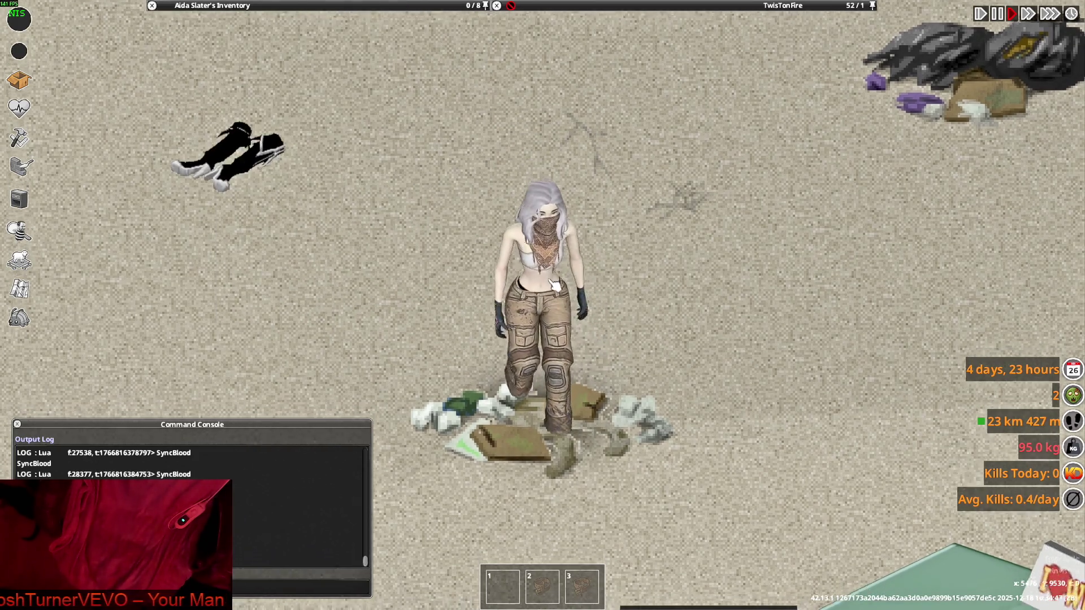
pyautogui.press('w')
# - Change the character into the grey-olive Combat Pants
pyautogui.moveTo(235, 97)
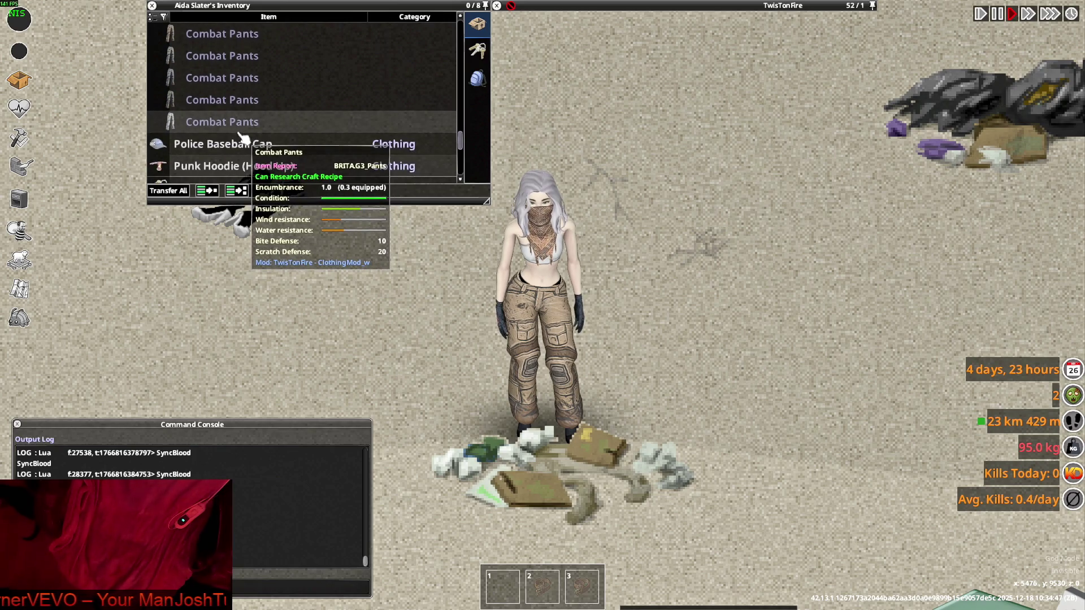
pyautogui.scroll(2, 236, 134)
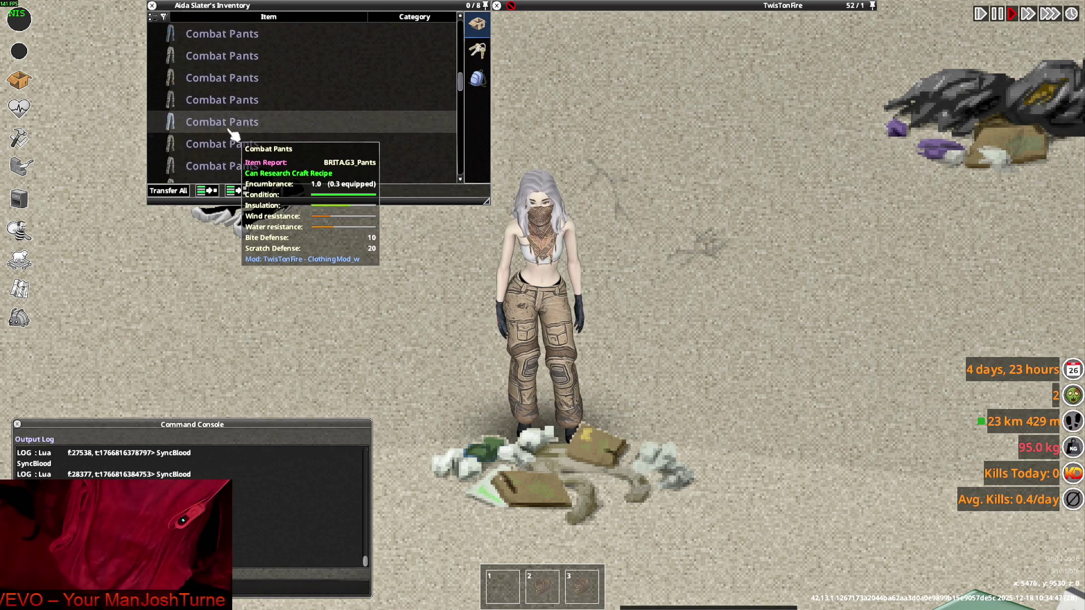
pyautogui.scroll(1, 234, 134)
pyautogui.scroll(3, 232, 116)
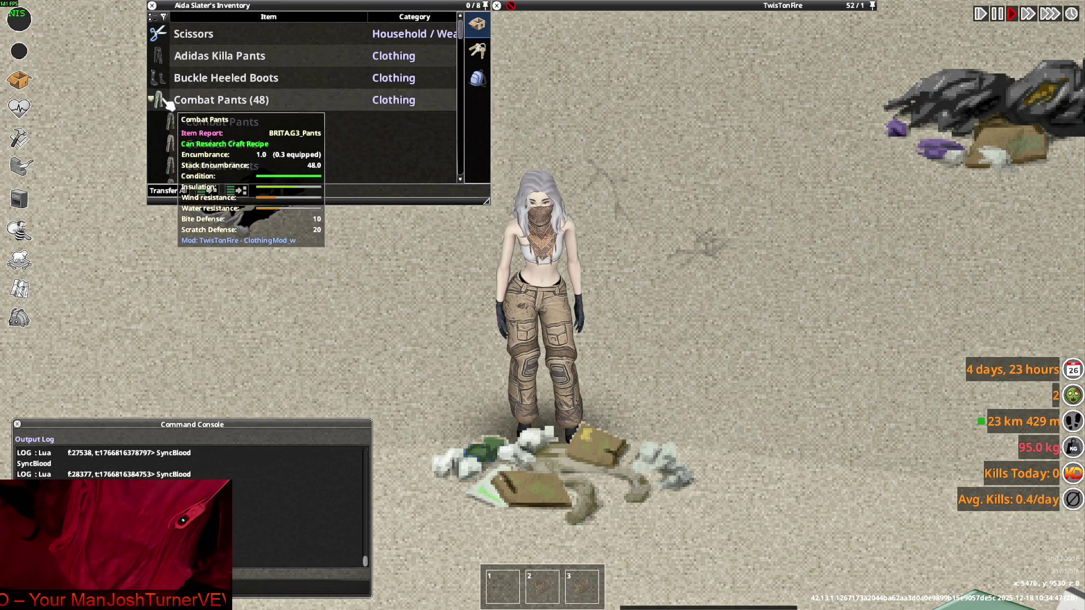
pyautogui.scroll(-3, 208, 125)
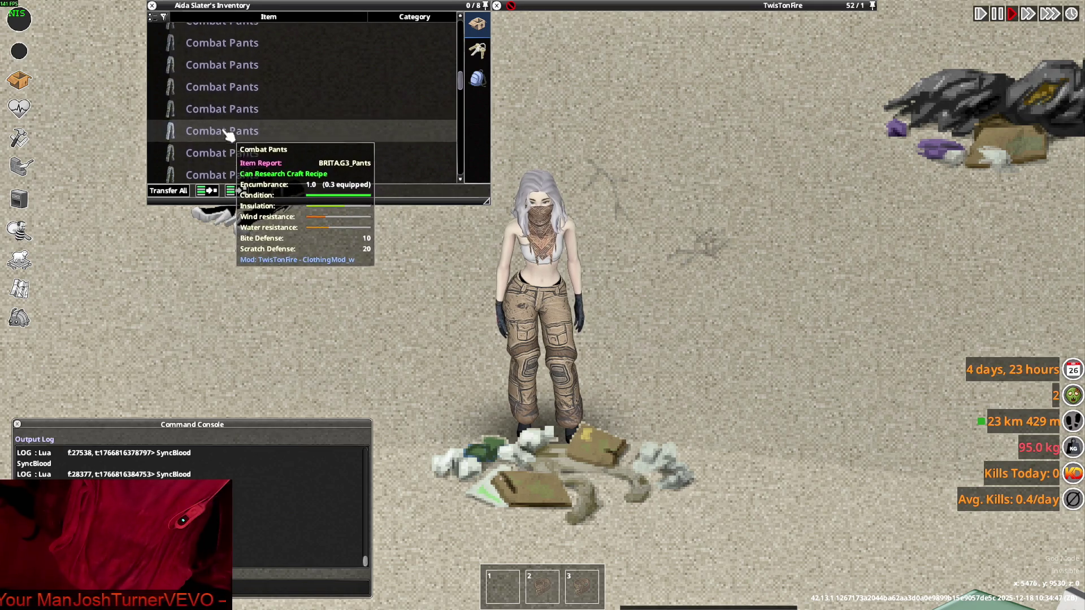
pyautogui.scroll(-1, 225, 131)
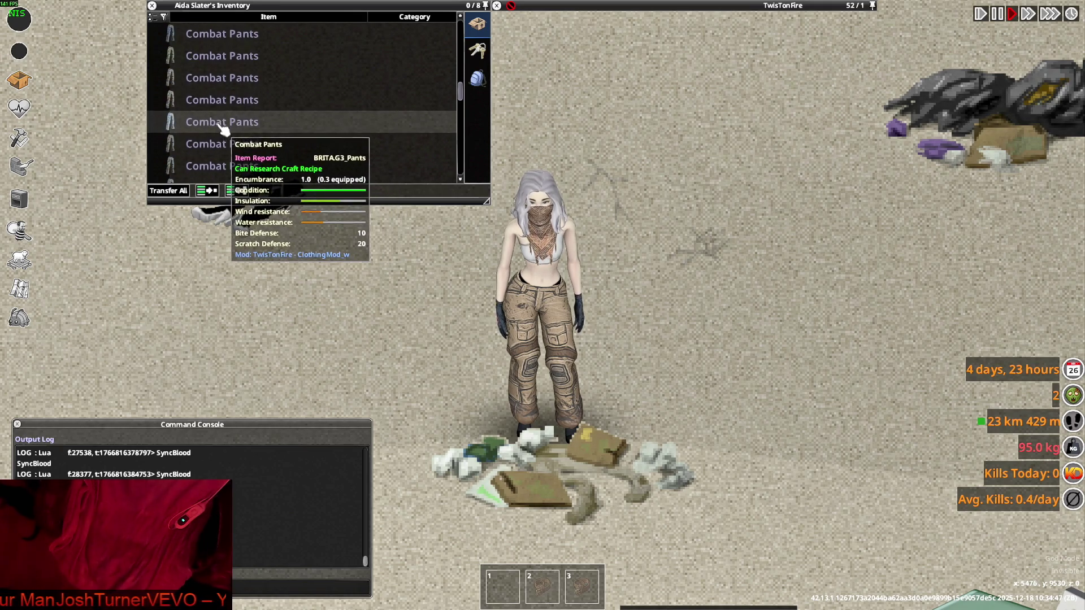
pyautogui.rightClick(218, 116)
pyautogui.click(228, 131)
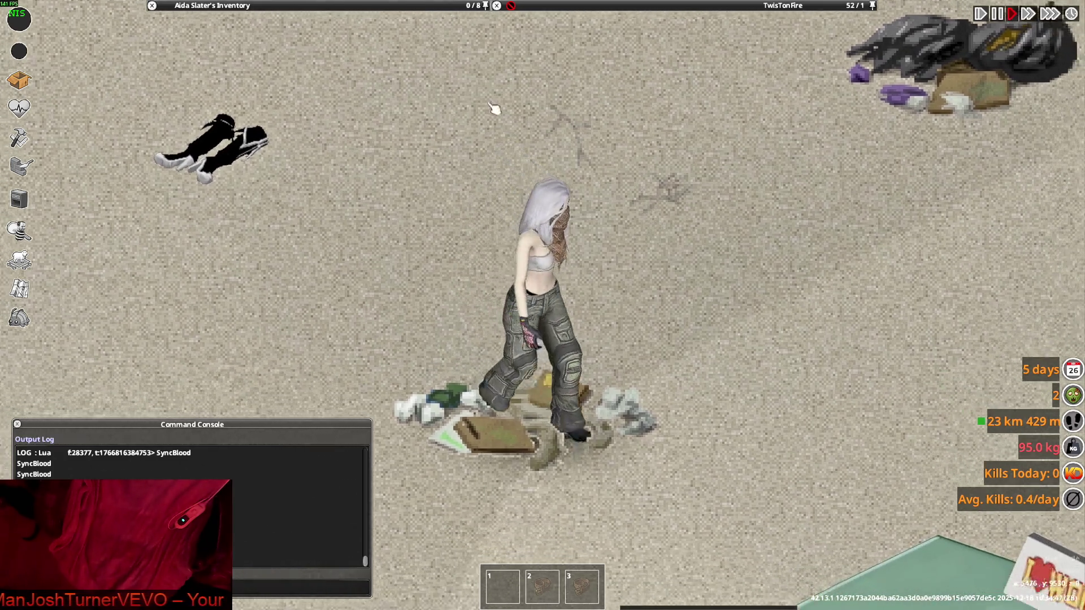
# - Drop the spare Combat Pants on the floor and put on the camo Combat Pants
pyautogui.moveTo(260, 120)
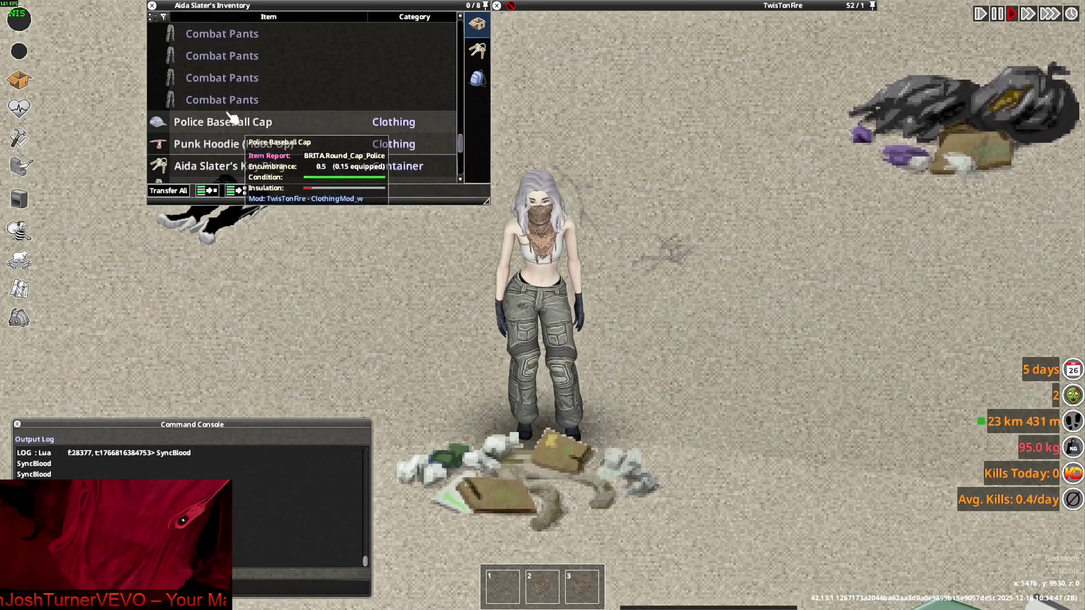
pyautogui.moveTo(229, 105)
pyautogui.mouseDown()
pyautogui.moveTo(222, 61)
pyautogui.moveTo(491, 388)
pyautogui.mouseUp()
pyautogui.scroll(3, 255, 135)
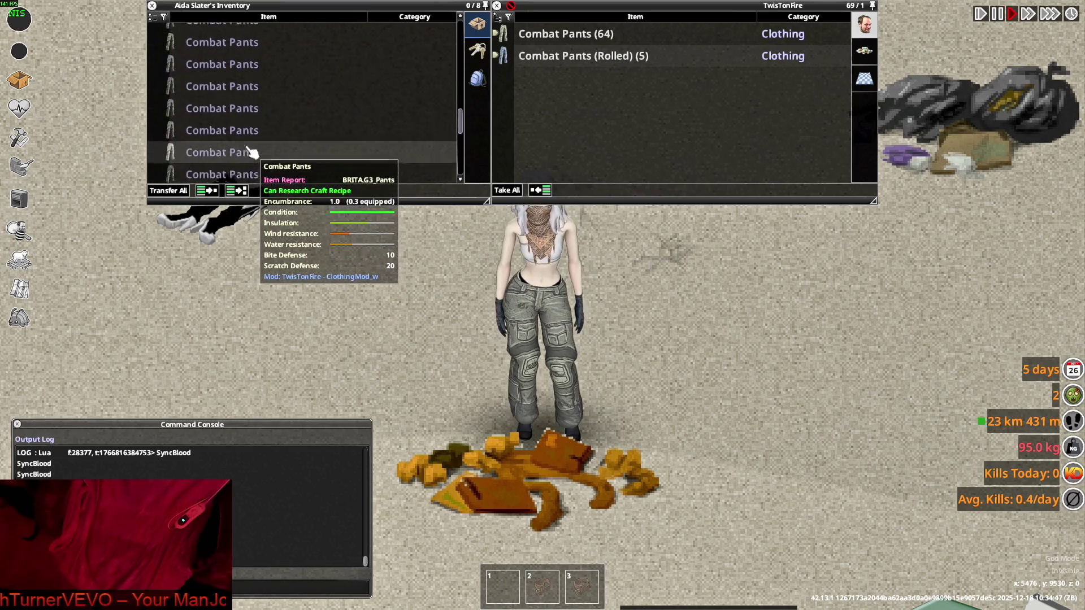
pyautogui.scroll(-1, 252, 153)
pyautogui.rightClick(223, 149)
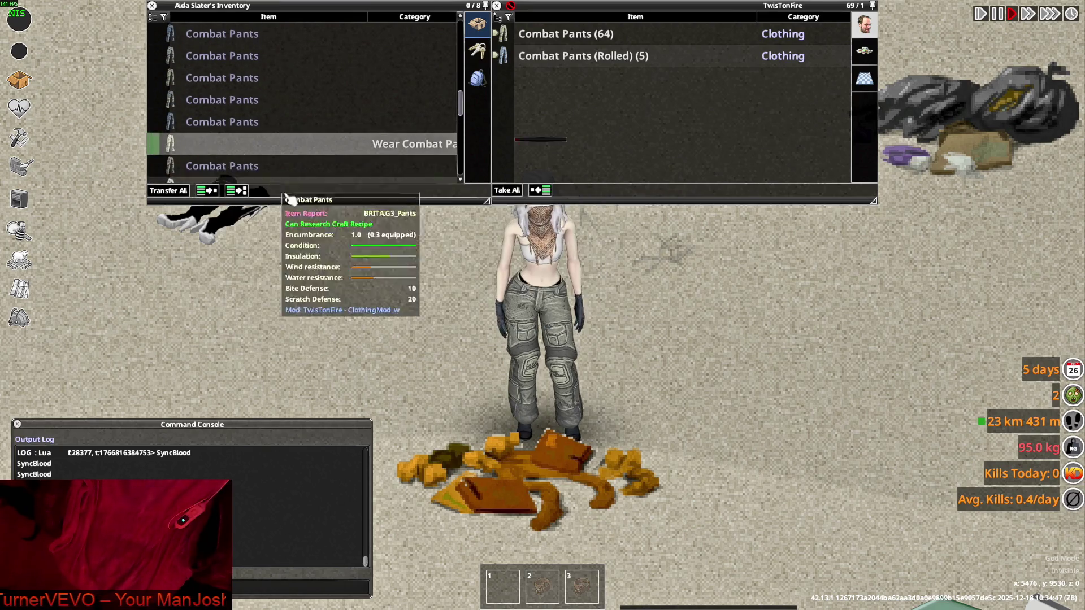
pyautogui.click(259, 146)
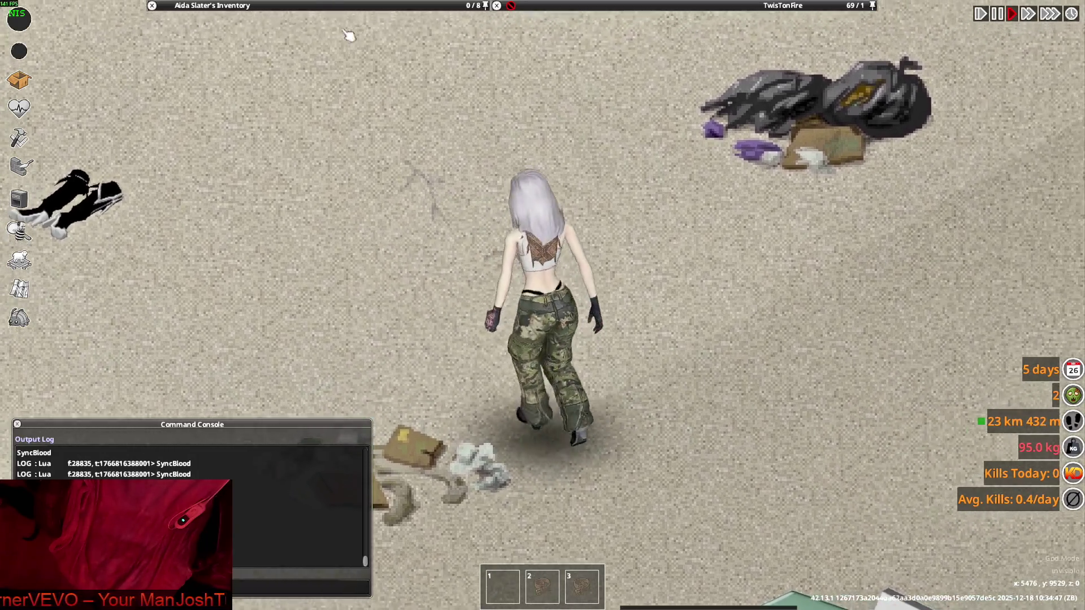
# - Roll up the camo Combat Pants and move them into the TwisTonFire container
pyautogui.moveTo(255, 6)
pyautogui.scroll(5, 218, 127)
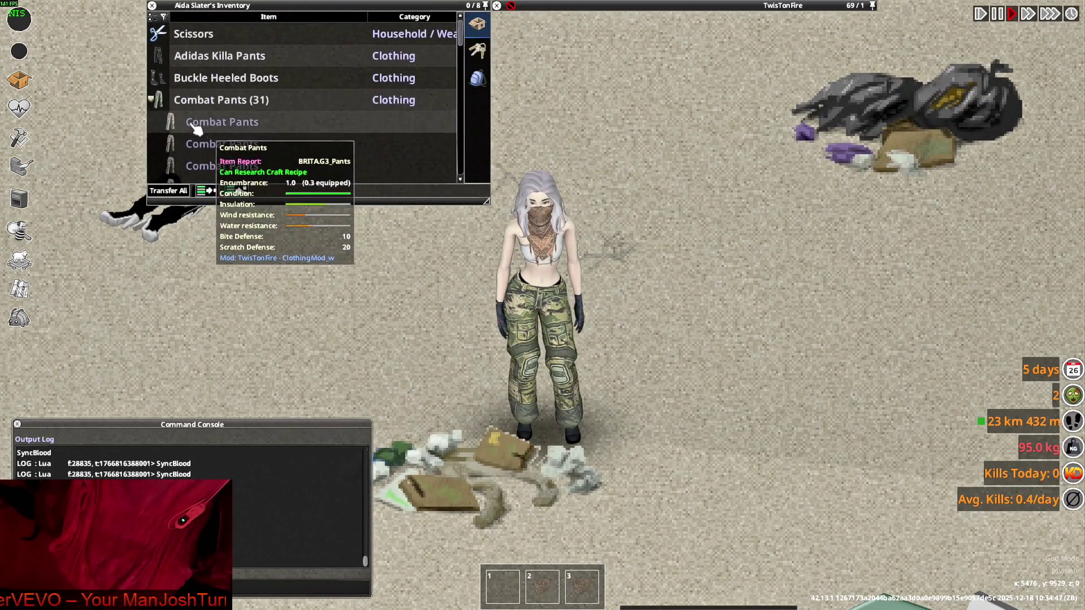
pyautogui.scroll(-3, 218, 121)
pyautogui.scroll(3, 218, 128)
pyautogui.scroll(-5, 218, 126)
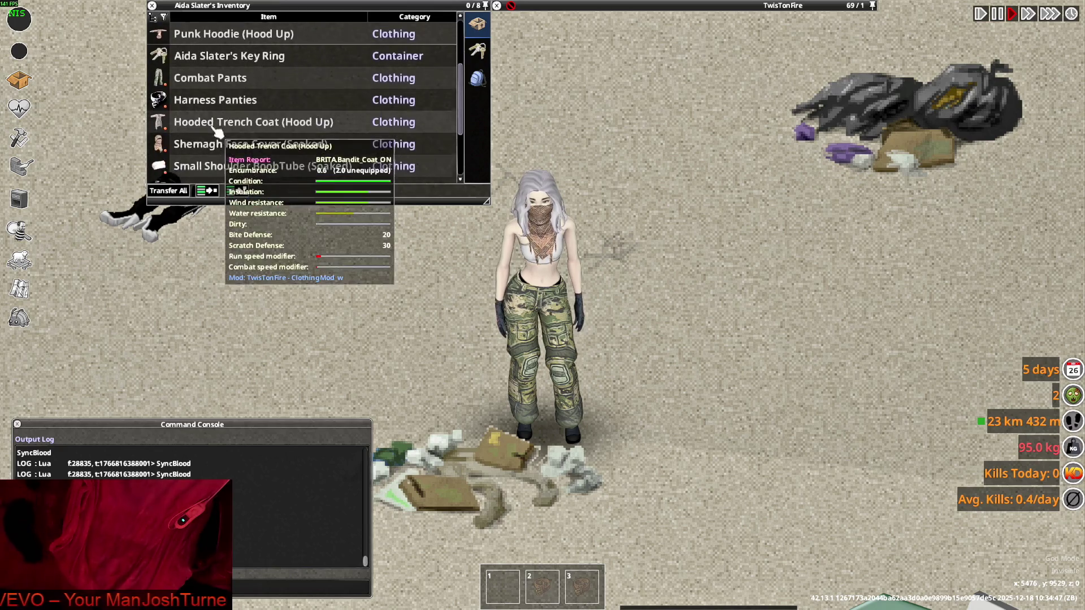
pyautogui.rightClick(215, 42)
pyautogui.click(253, 79)
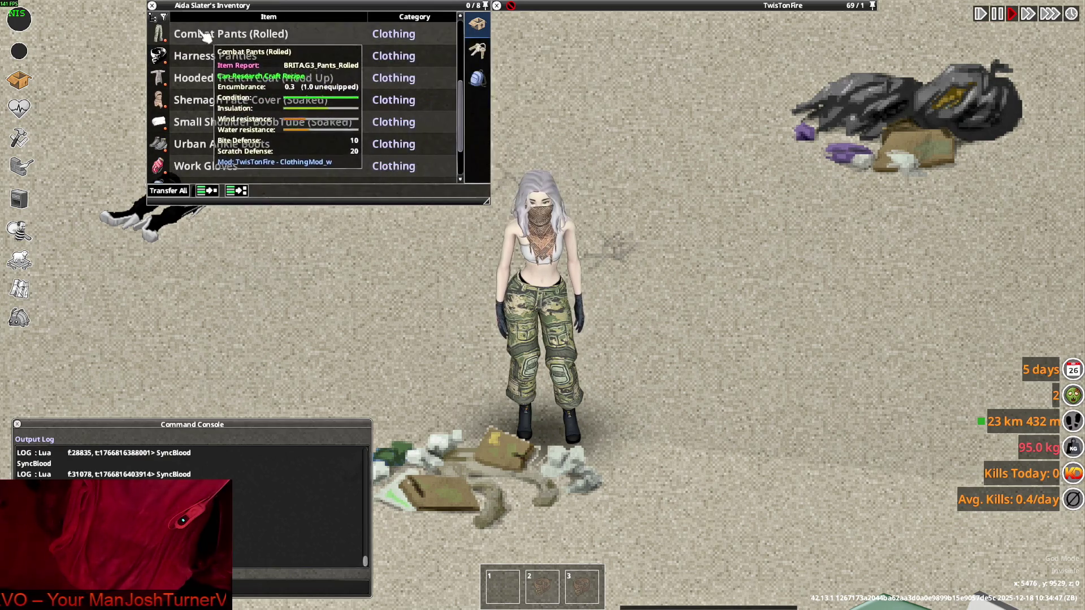
pyautogui.scroll(5, 215, 107)
pyautogui.doubleClick(217, 100)
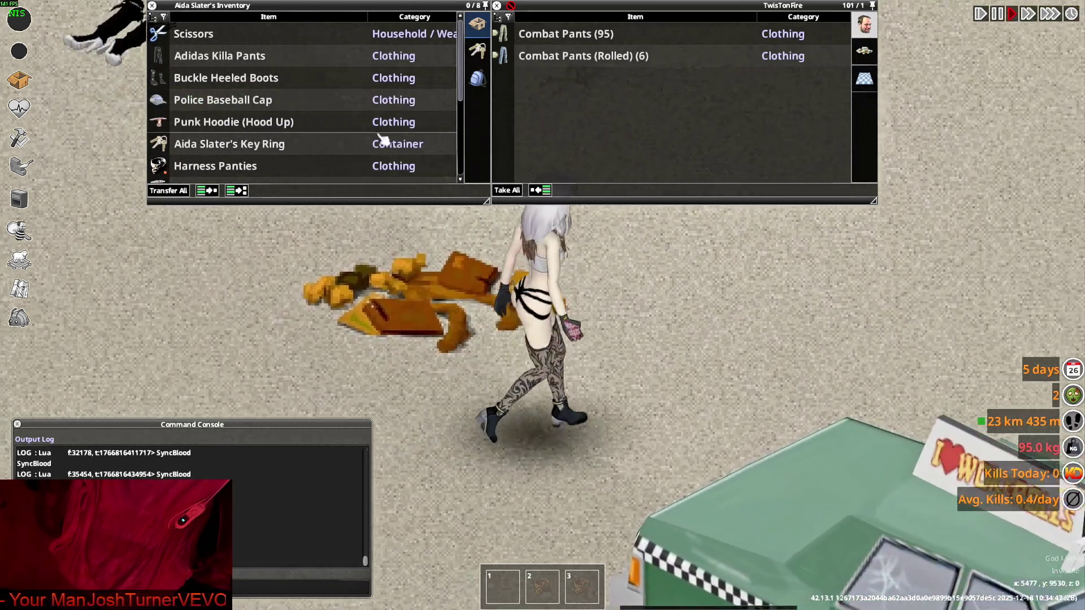
# - Expand the container's Combat Pants stack into separate entries
pyautogui.rightClick(398, 121)
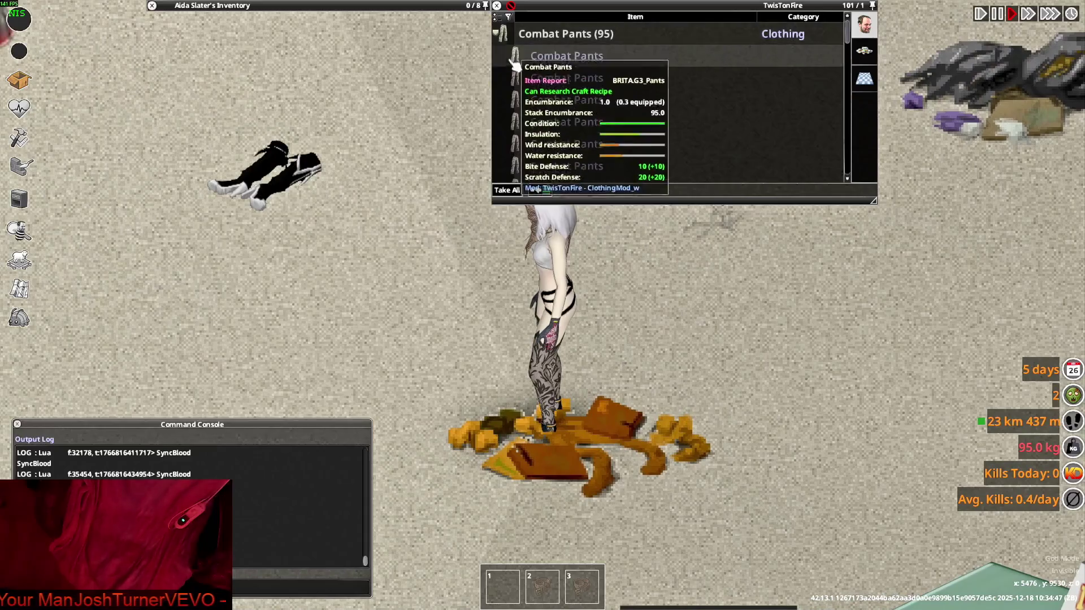
pyautogui.click(500, 34)
pyautogui.scroll(-3, 542, 141)
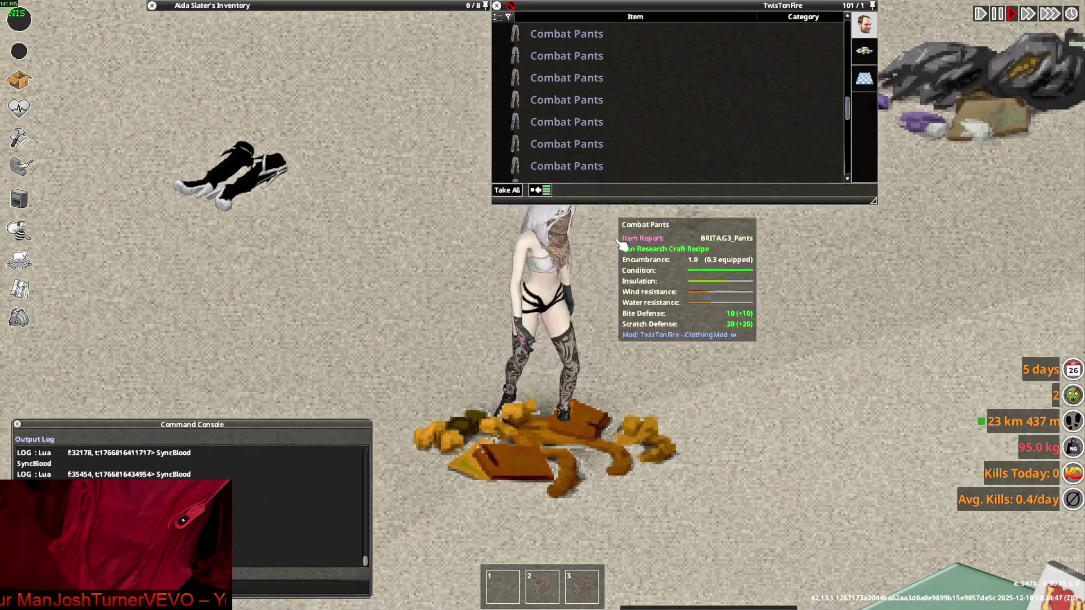
pyautogui.moveTo(362, 143)
pyautogui.hotkey('alt', 'Tab')
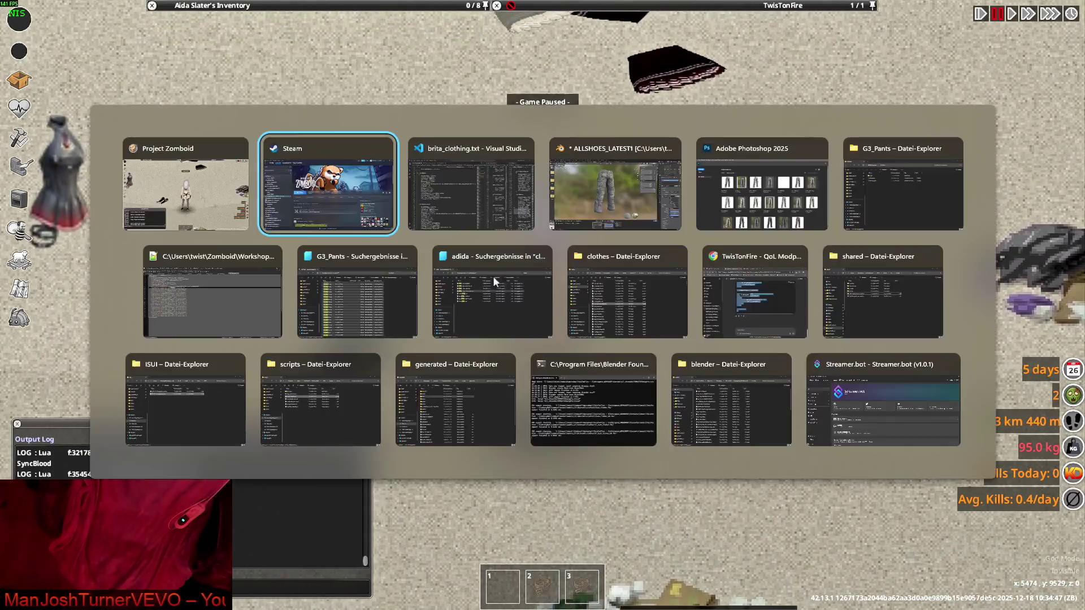
# - Switch to Notepad++ and select the m_Anorak_Pants model name on line 3 of G3_Pants.xml
pyautogui.hotkey('alt', 'Tab')
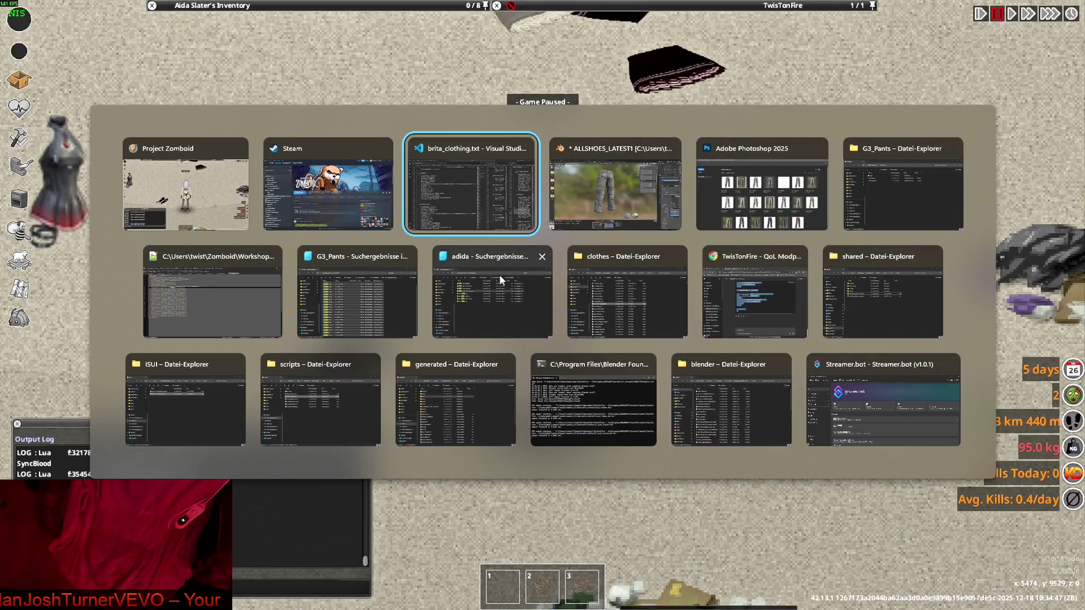
pyautogui.hotkey('alt', 'Tab')
pyautogui.hotkey('alt', 'Tab')
pyautogui.hotkey('alt', 'Tab')
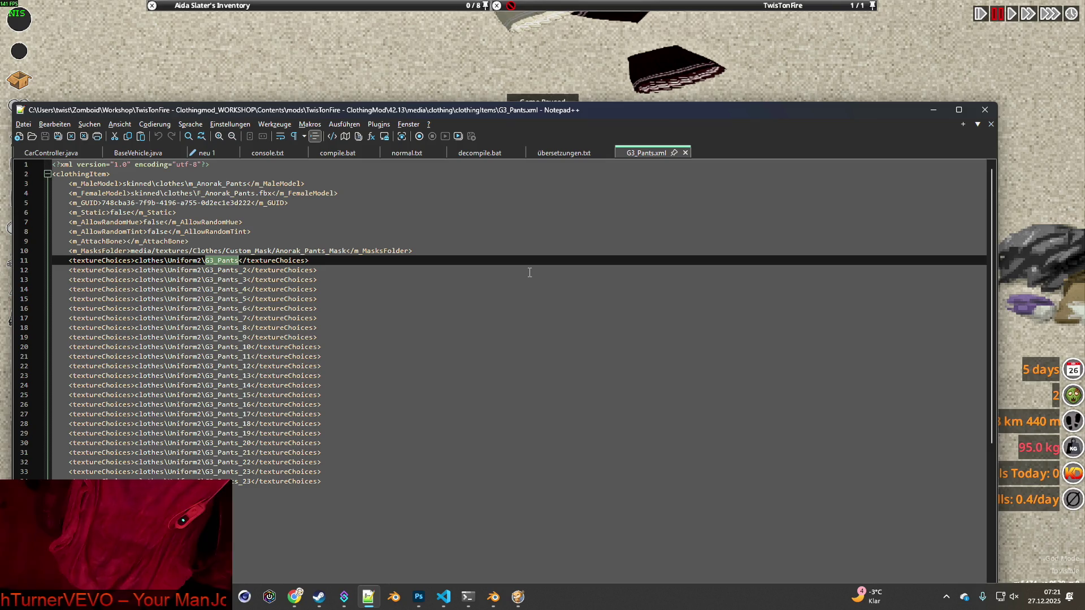
pyautogui.click(214, 193)
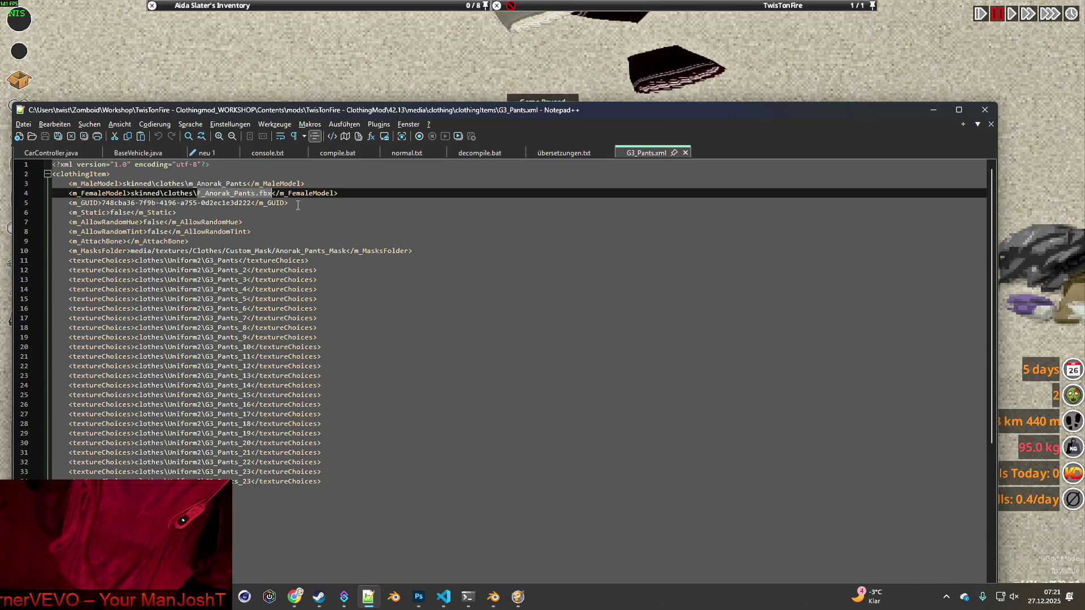
pyautogui.moveTo(189, 184); pyautogui.dragTo(249, 182)
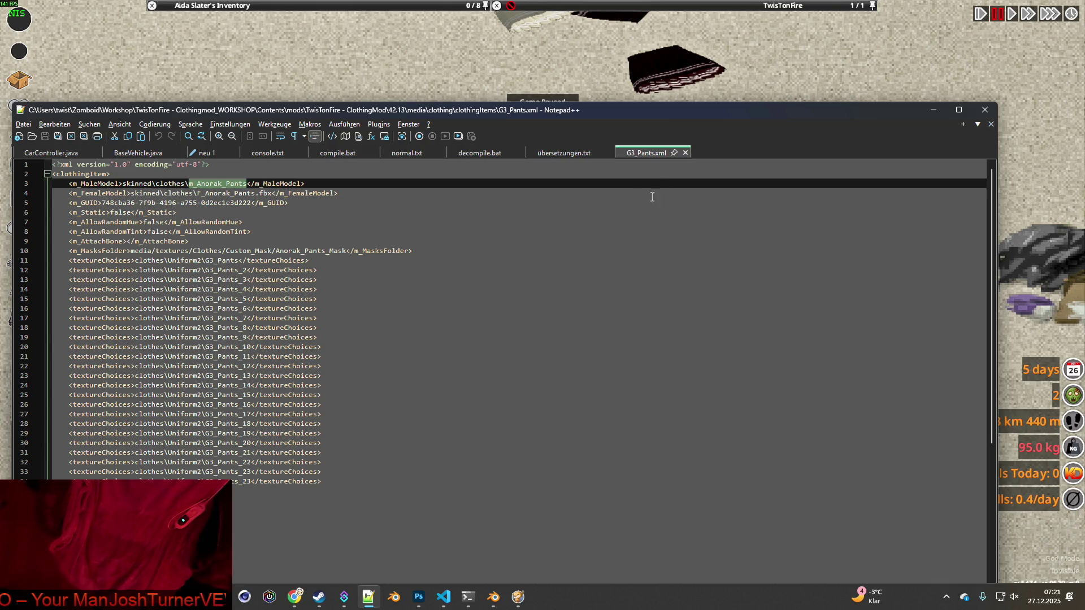
# - Close G3_Pants.xml and select the Pants_Adidas item name on line 67 of brita_clothing.txt
pyautogui.click(686, 154)
pyautogui.hotkey('alt', 'Tab')
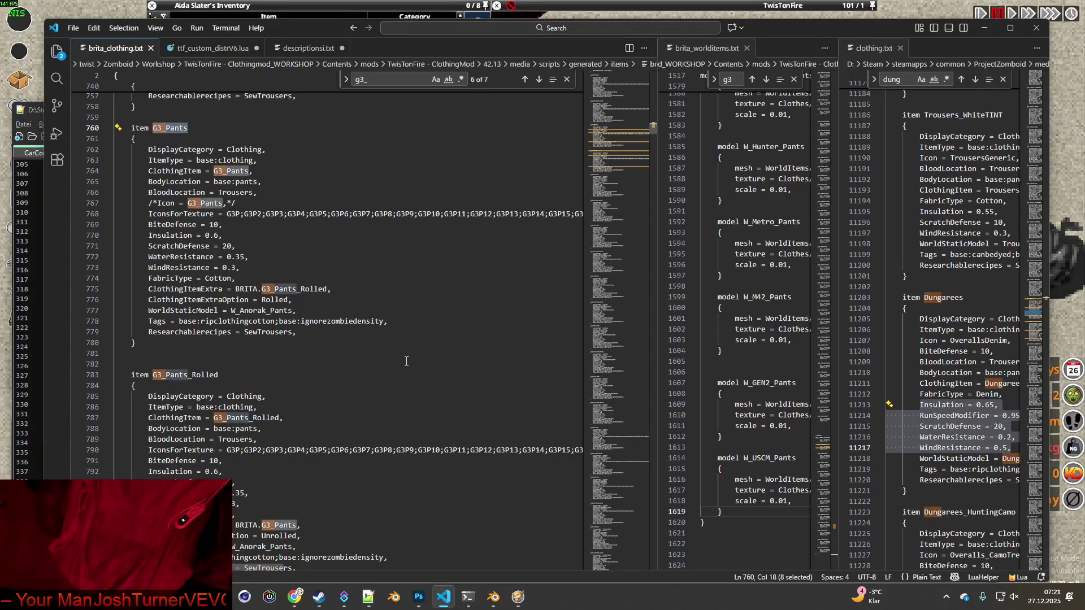
pyautogui.moveTo(653, 127); pyautogui.dragTo(654, 73)
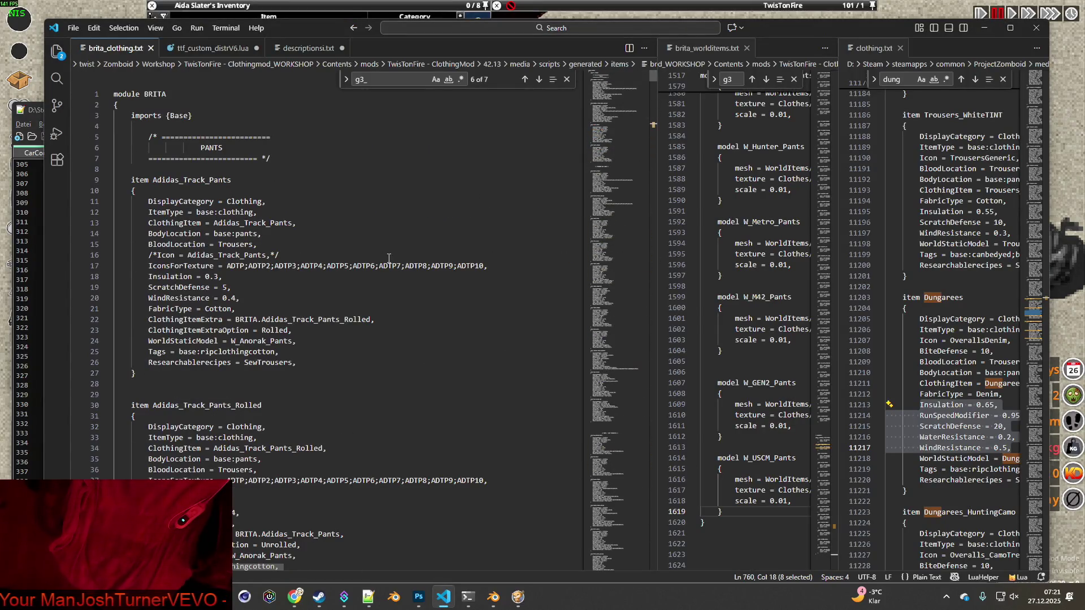
pyautogui.scroll(-13, 357, 255)
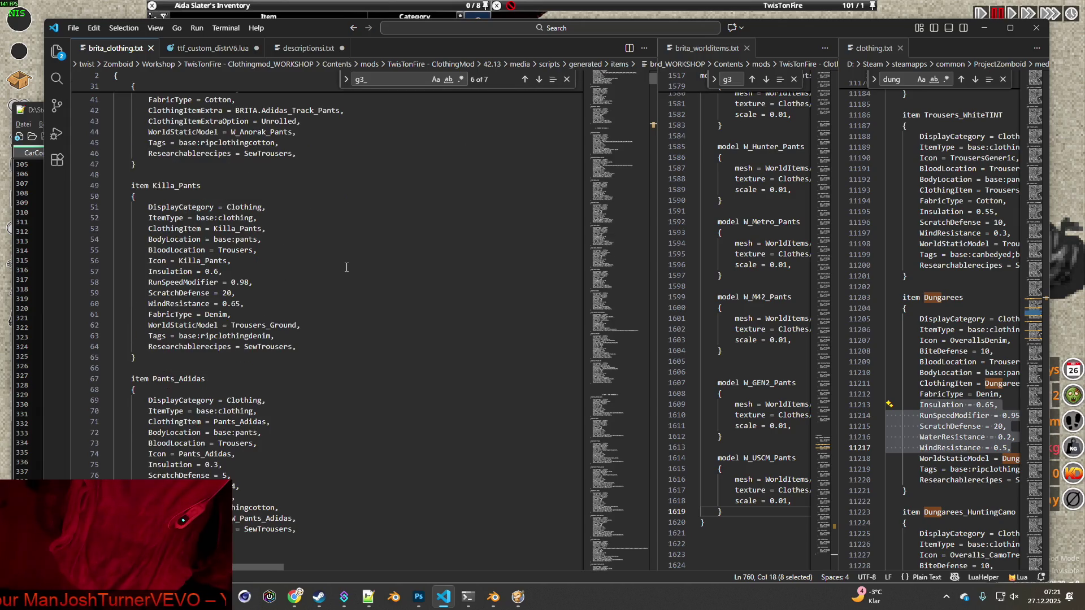
pyautogui.scroll(-3, 200, 289)
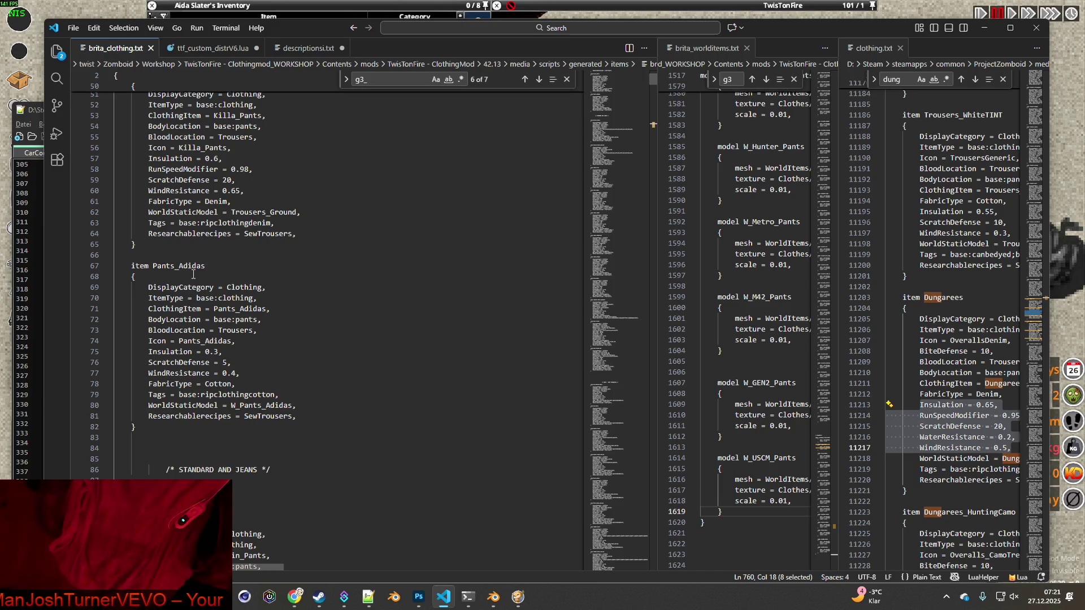
pyautogui.scroll(6, 193, 274)
pyautogui.scroll(-7, 191, 258)
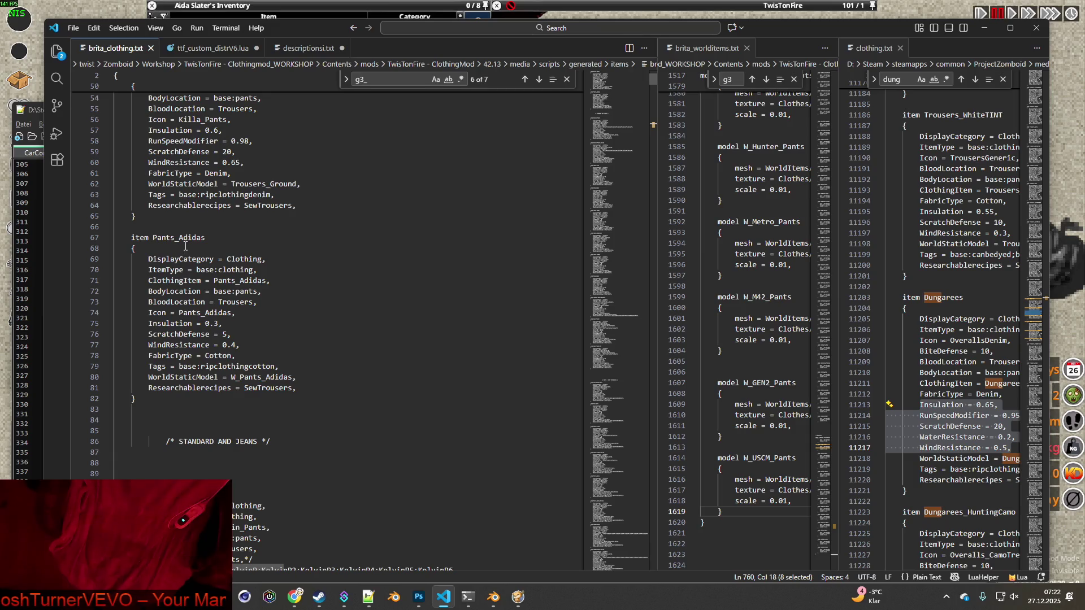
pyautogui.doubleClick(160, 234)
pyautogui.hotkey('ctrl', 'c')
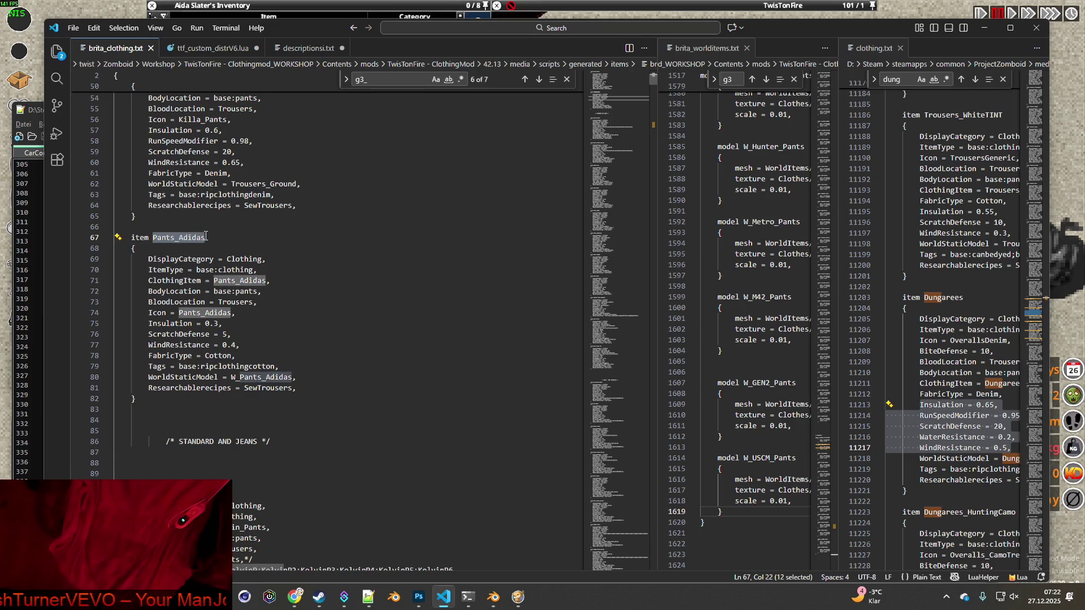
pyautogui.hotkey('alt', 'Tab')
pyautogui.hotkey('alt', 'Tab')
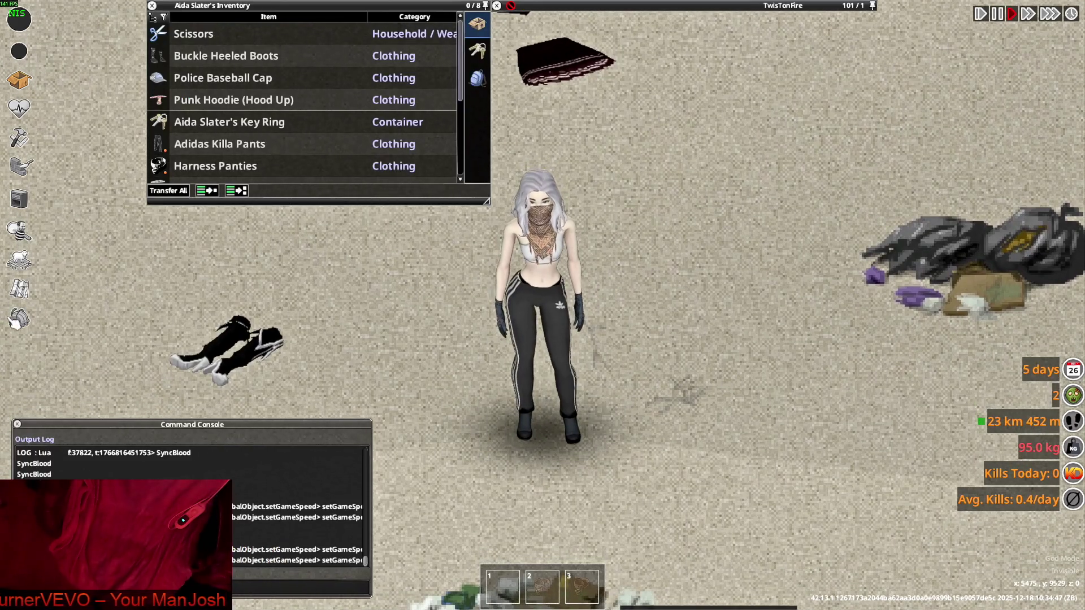
# - Spawn the Pants_Adidas Leggings from the Debug Items List filtered to BRITA
pyautogui.click(18, 318)
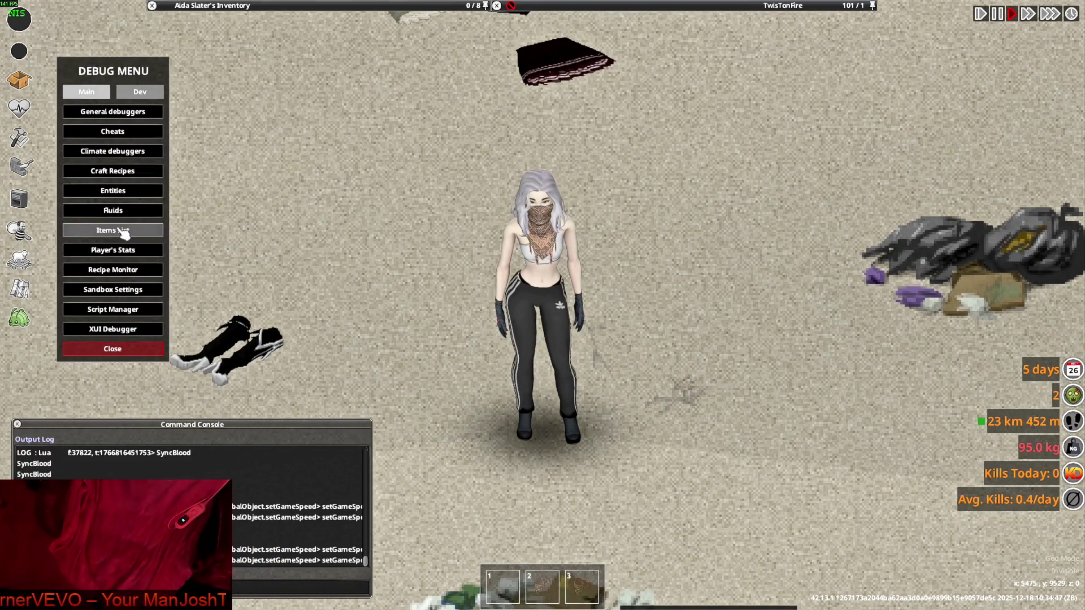
pyautogui.click(121, 231)
pyautogui.click(231, 129)
pyautogui.click(269, 481)
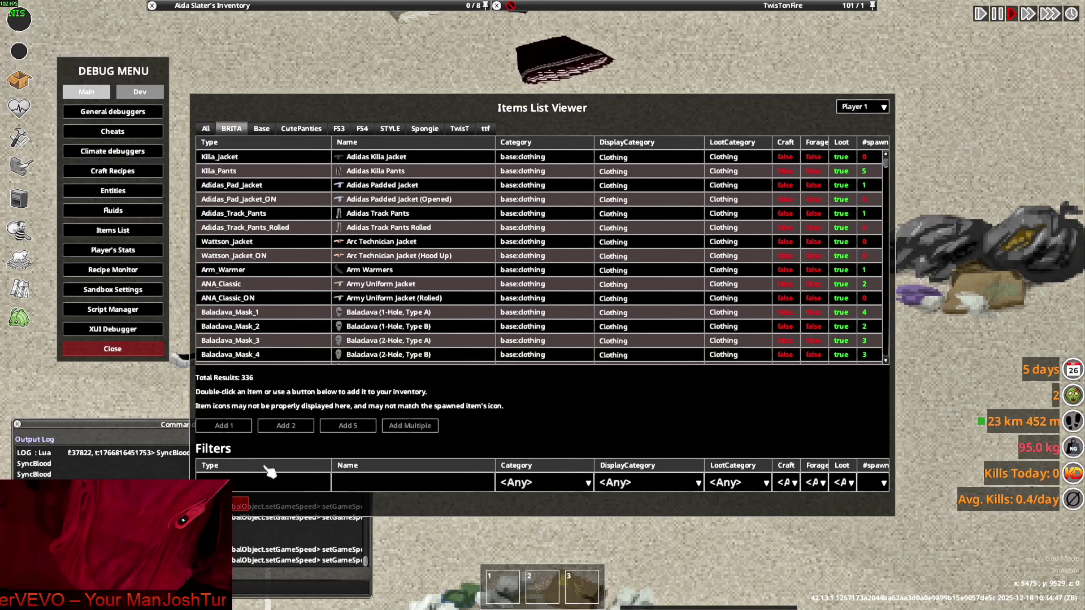
pyautogui.hotkey('ctrl', 'v')
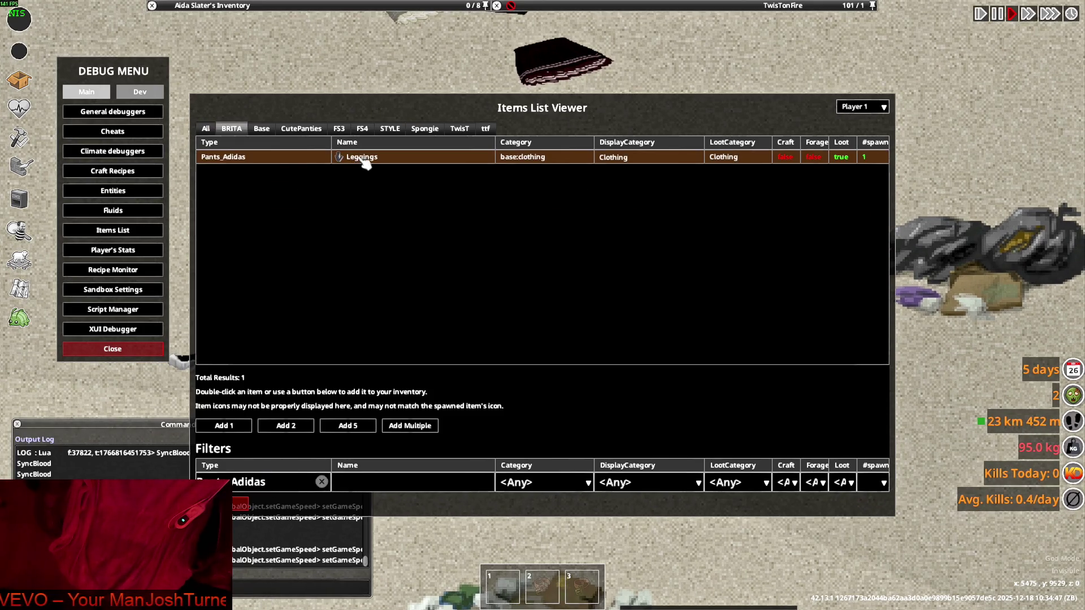
pyautogui.press('Escape')
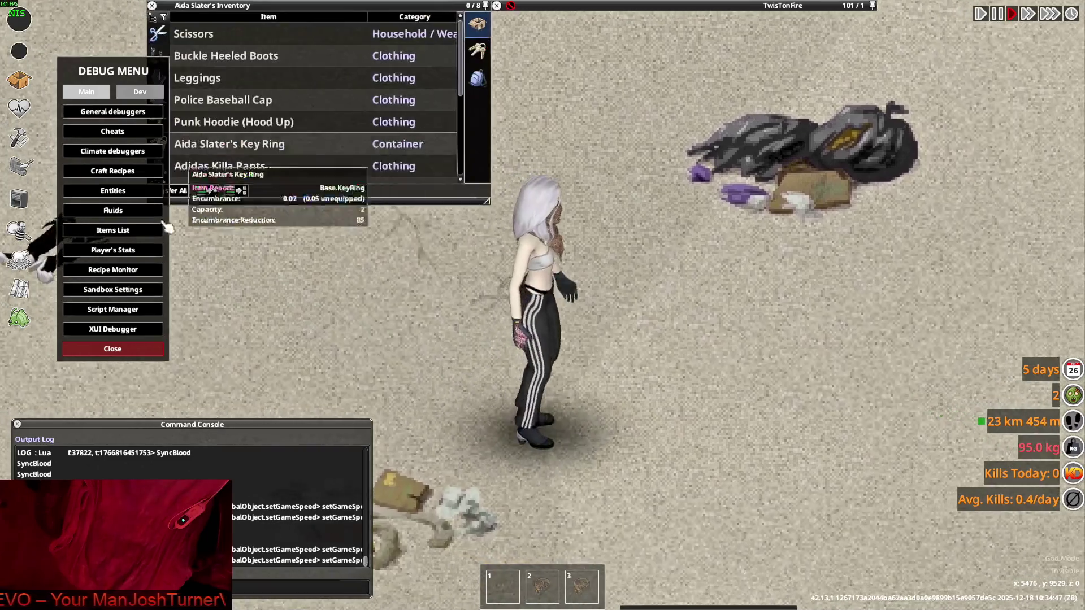
pyautogui.click(148, 353)
# - Dress the character in the Leggings and walk around to check the fit
pyautogui.rightClick(198, 79)
pyautogui.click(227, 109)
pyautogui.hotkey('w', 'a')
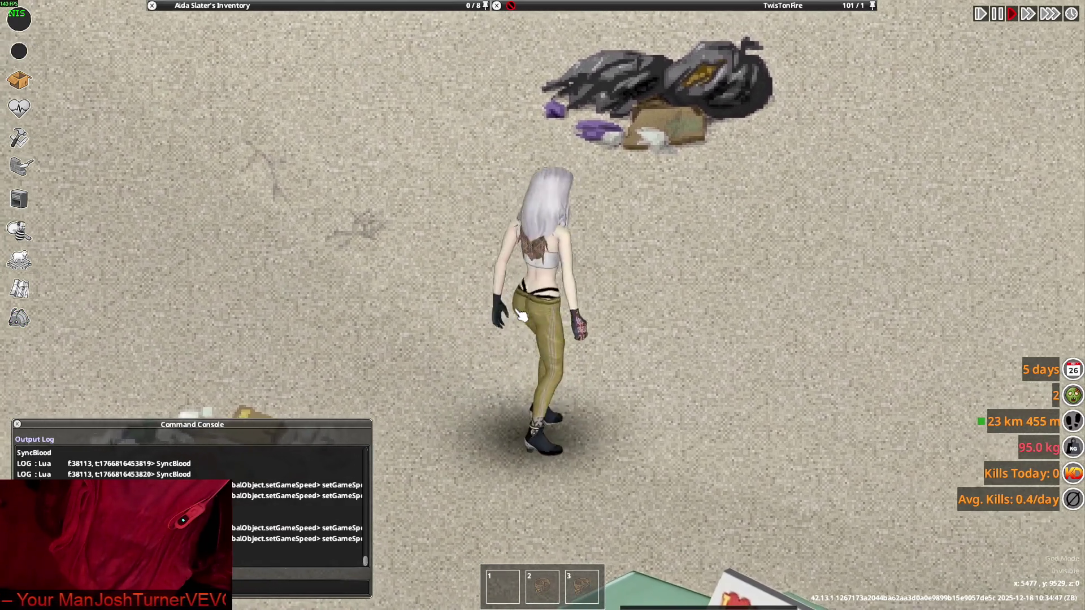
pyautogui.hotkey('s', 'd')
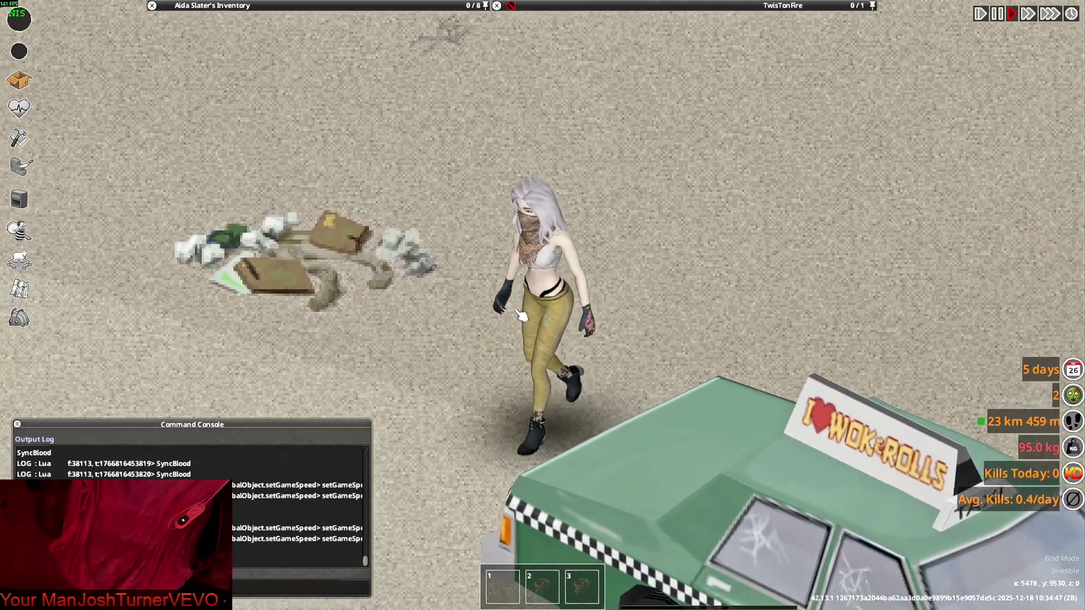
pyautogui.hotkey('w', 'a')
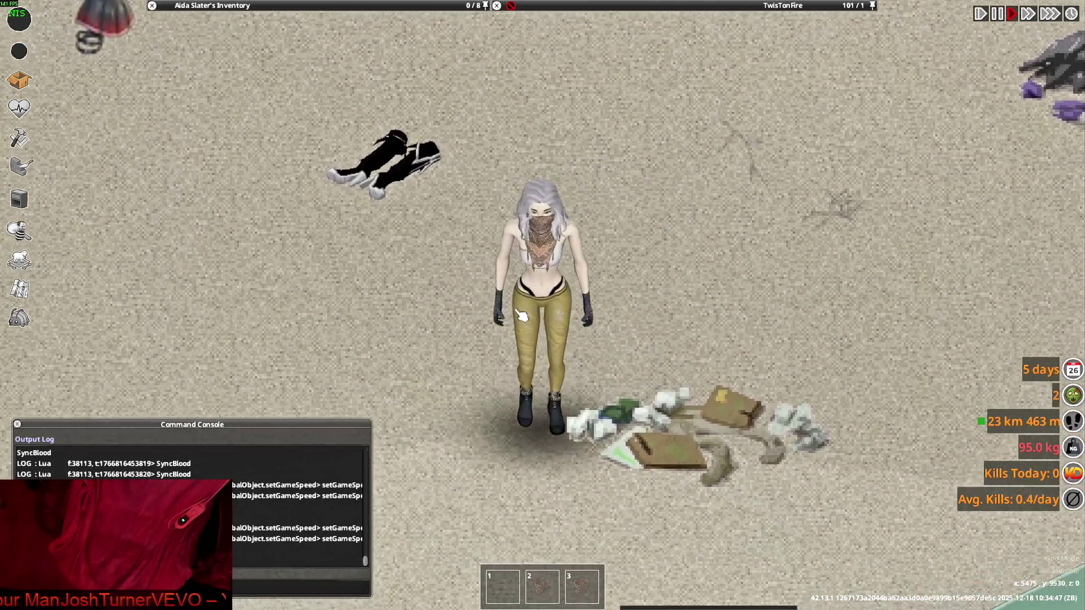
pyautogui.press('s')
pyautogui.press('a')
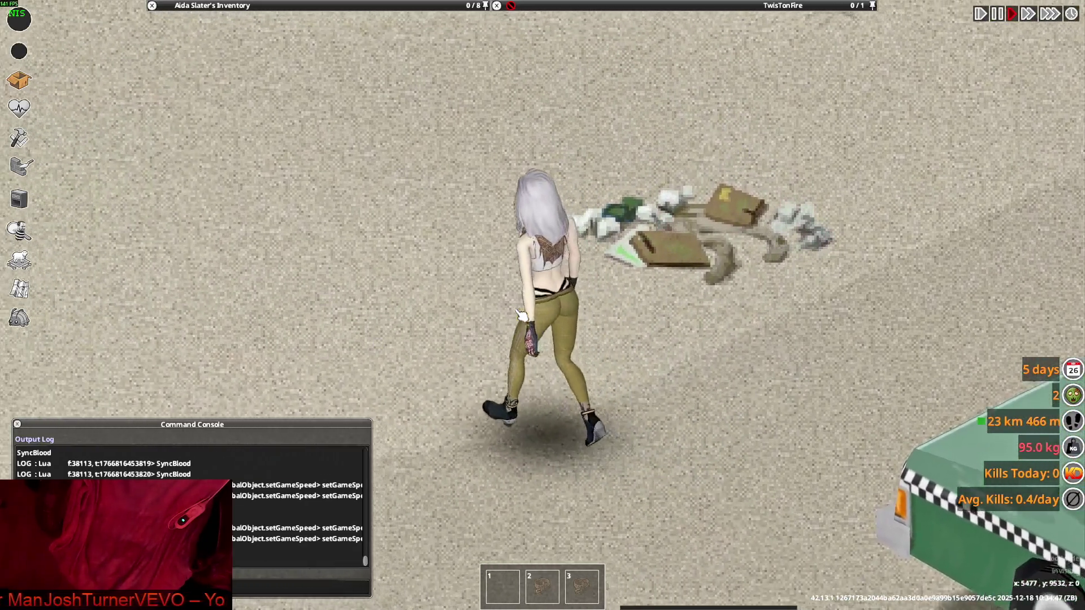
pyautogui.press('w')
pyautogui.press('d')
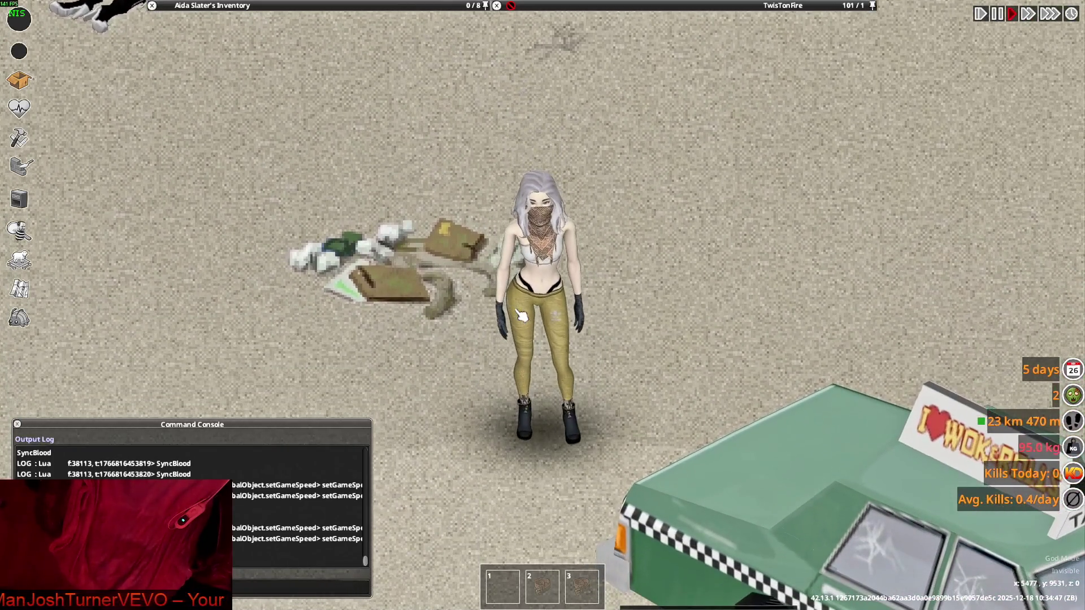
pyautogui.press('w')
pyautogui.moveTo(249, 5)
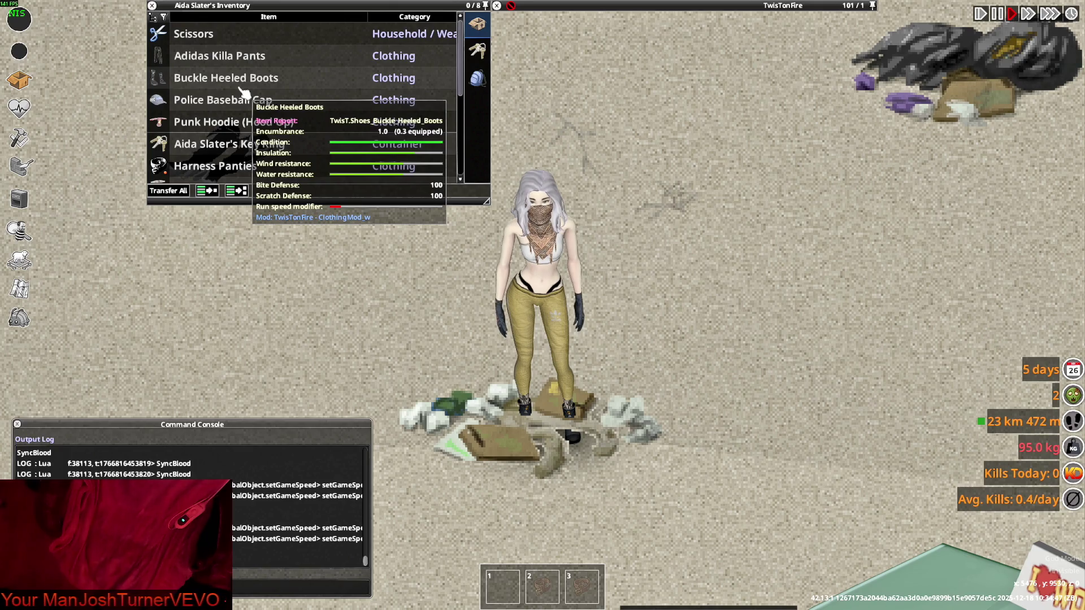
pyautogui.hotkey('alt', 'Tab')
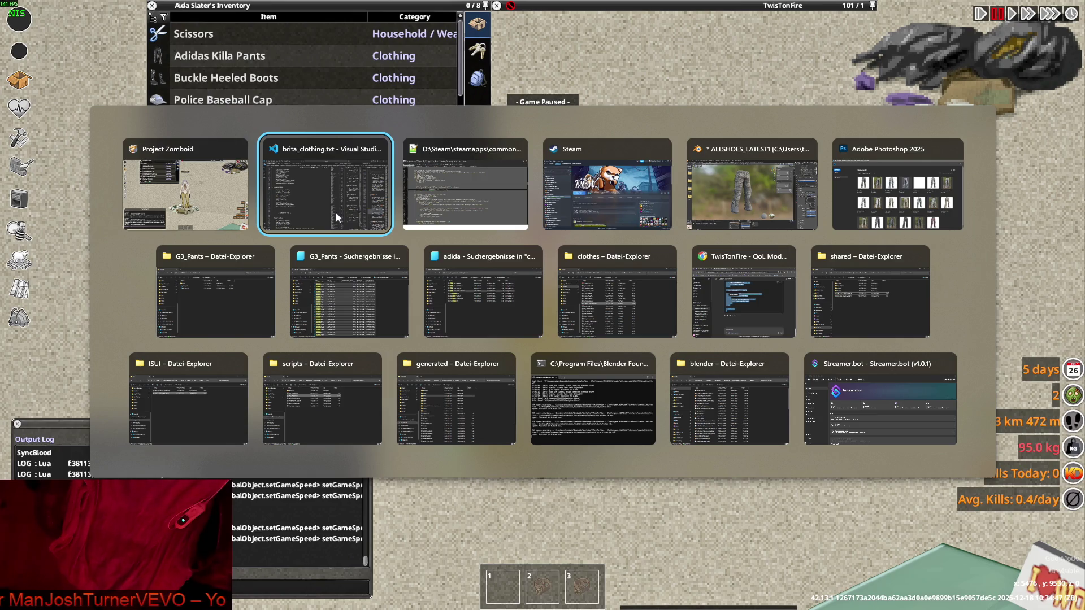
# - Open the clip shared in the Twitch chat, play it fullscreen, then pause it
pyautogui.hotkey('alt', 'Tab')
pyautogui.hotkey('alt', 'Tab')
pyautogui.hotkey('alt', 'Tab')
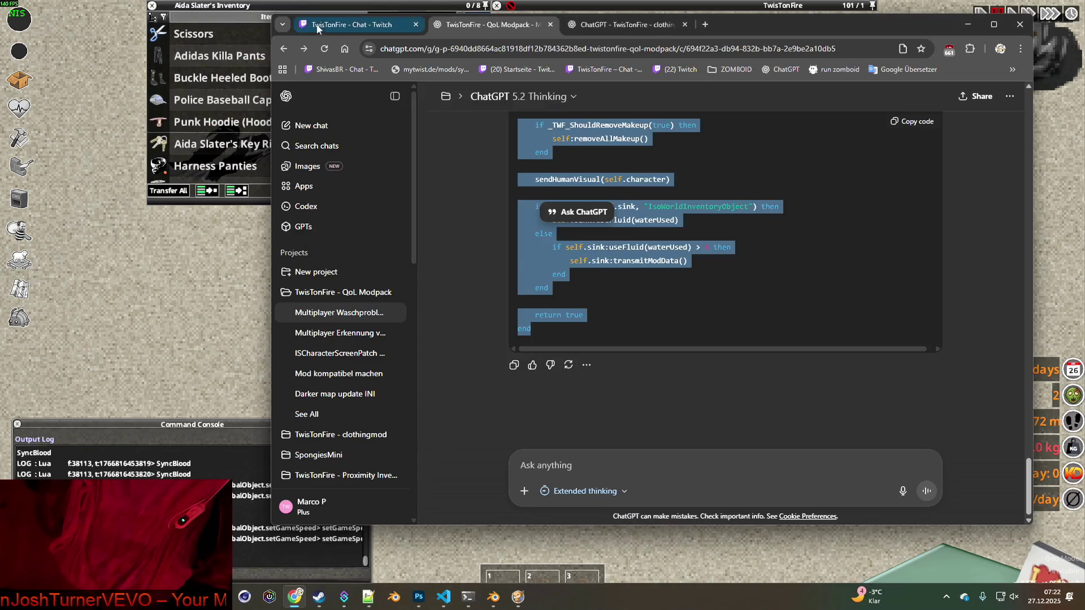
pyautogui.click(311, 23)
pyautogui.click(435, 405)
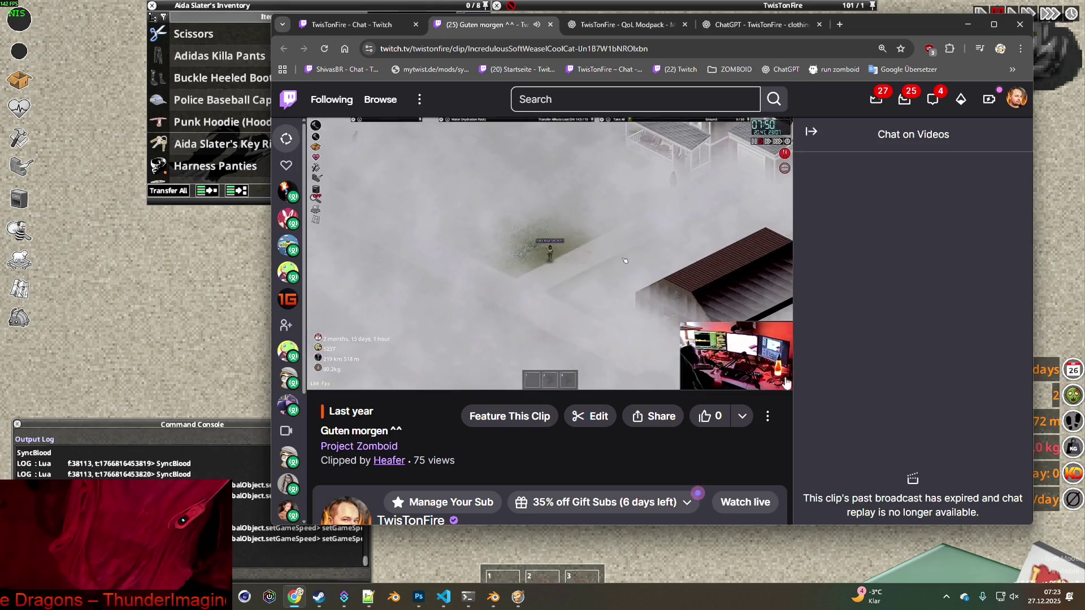
pyautogui.click(776, 373)
pyautogui.moveTo(833, 376)
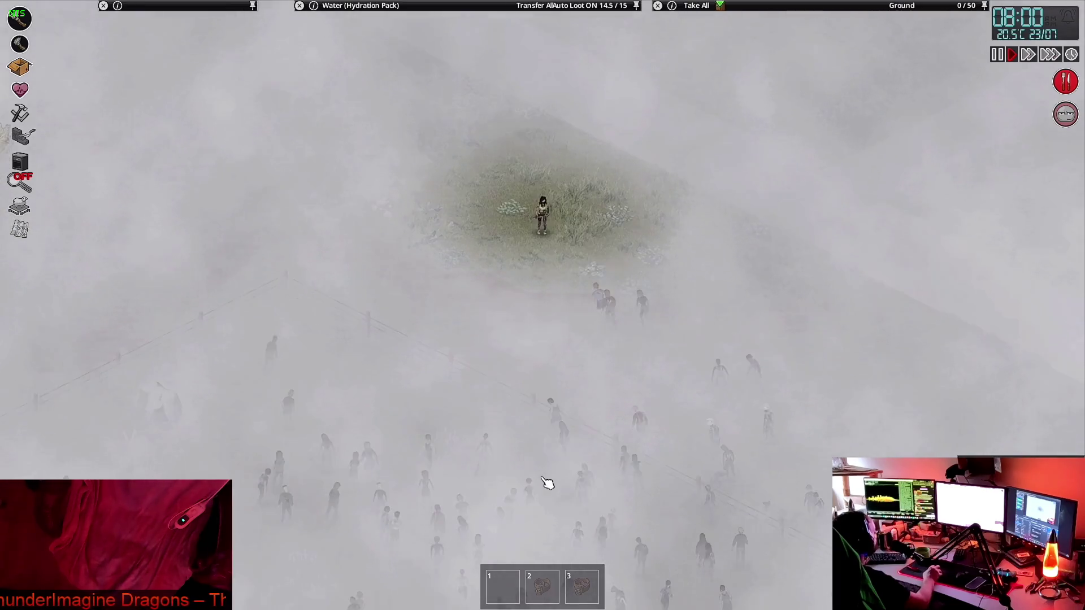
pyautogui.press('space')
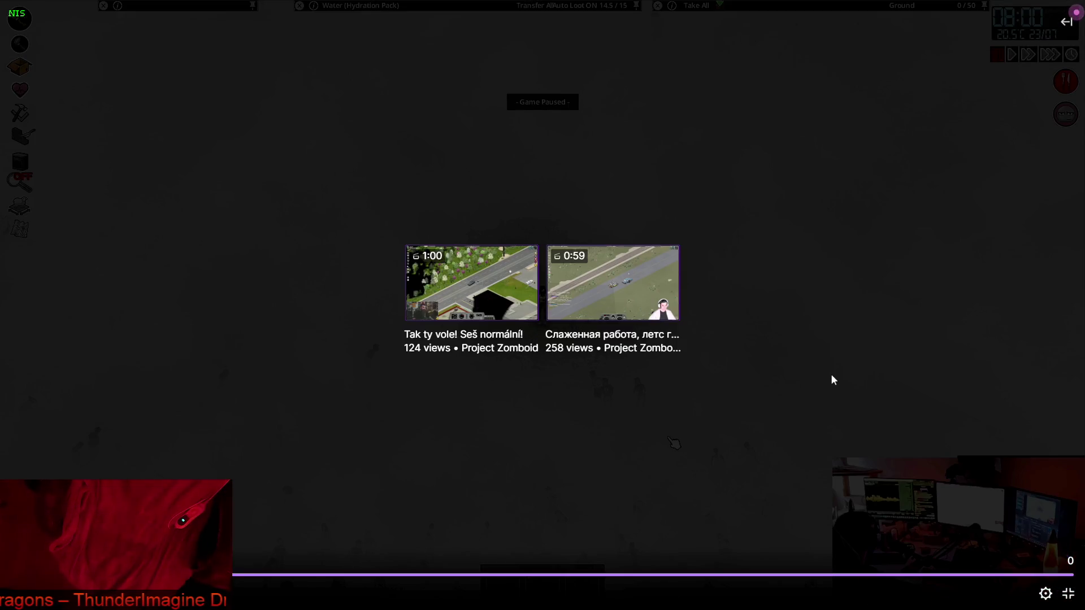
# - Exit fullscreen, close the clip tab and return to the paused Project Zomboid inventory
pyautogui.click(1067, 593)
pyautogui.click(550, 24)
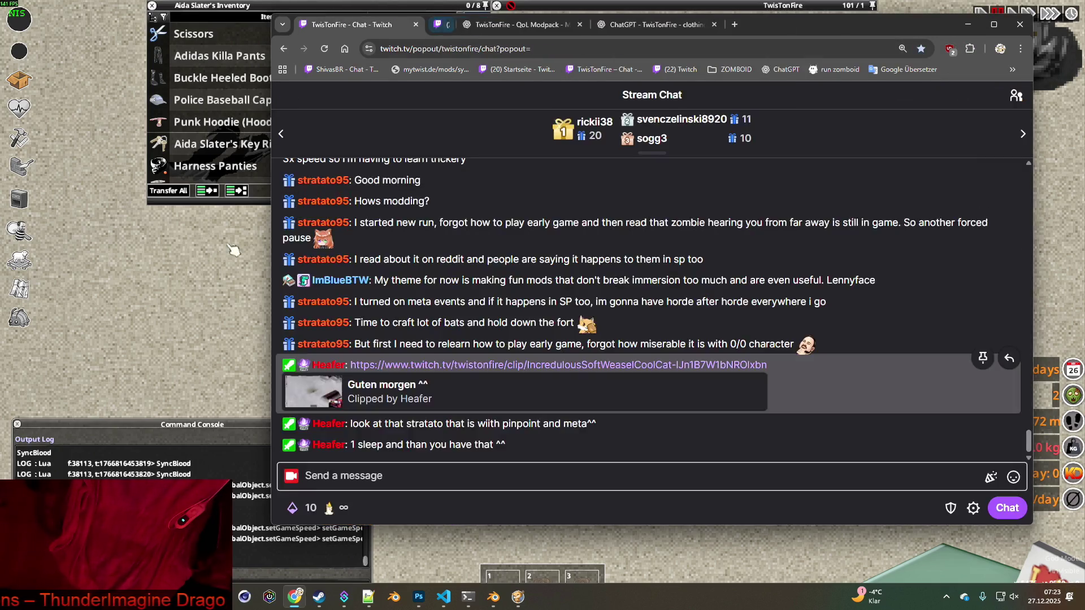
pyautogui.click(321, 6)
pyautogui.press('a')
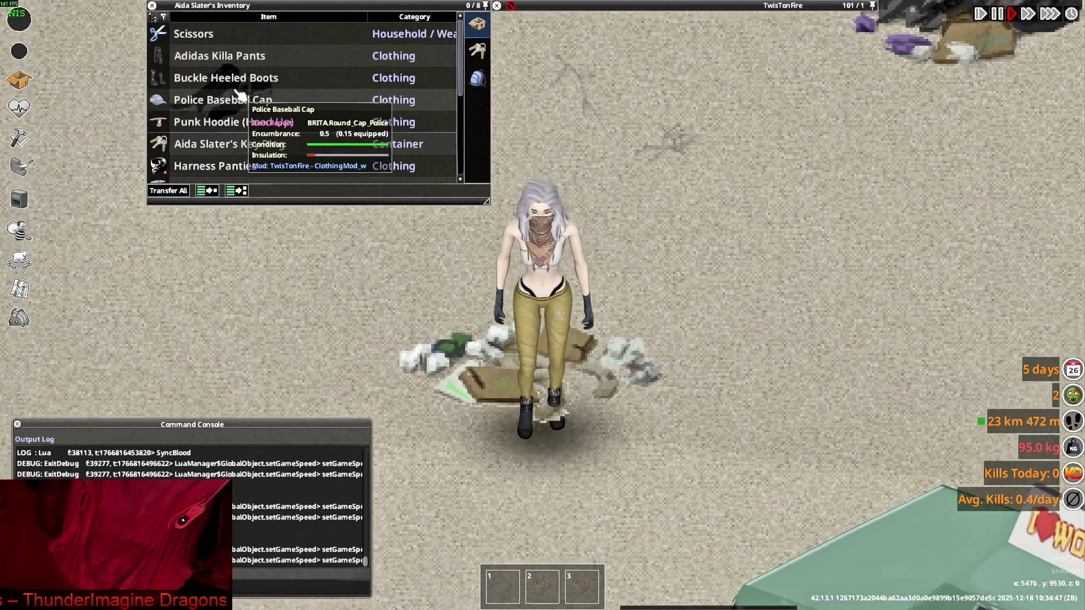
pyautogui.scroll(-3, 277, 131)
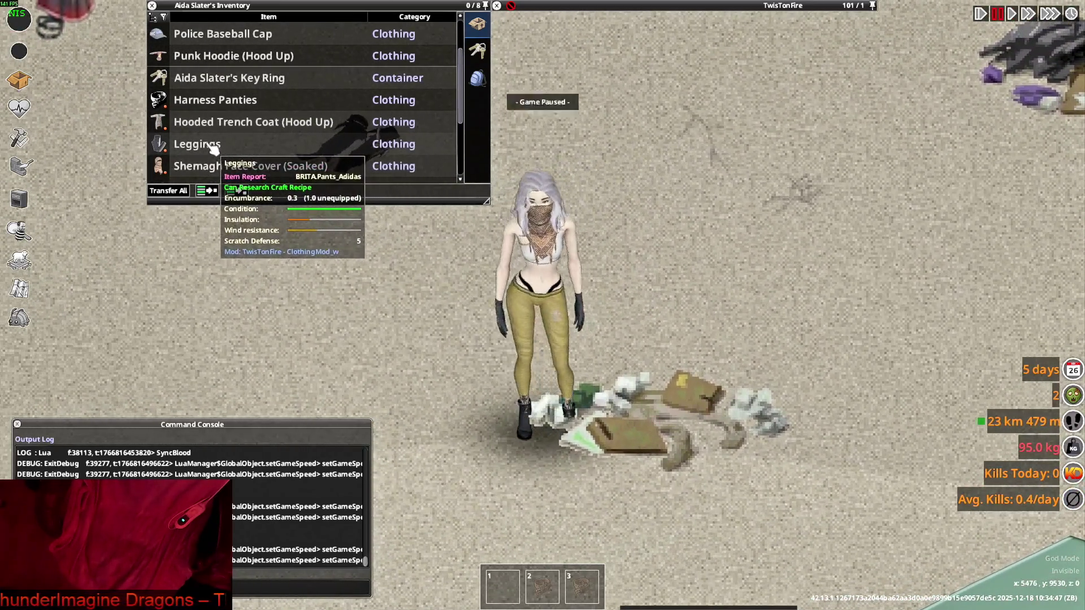
pyautogui.press('super+Tab')
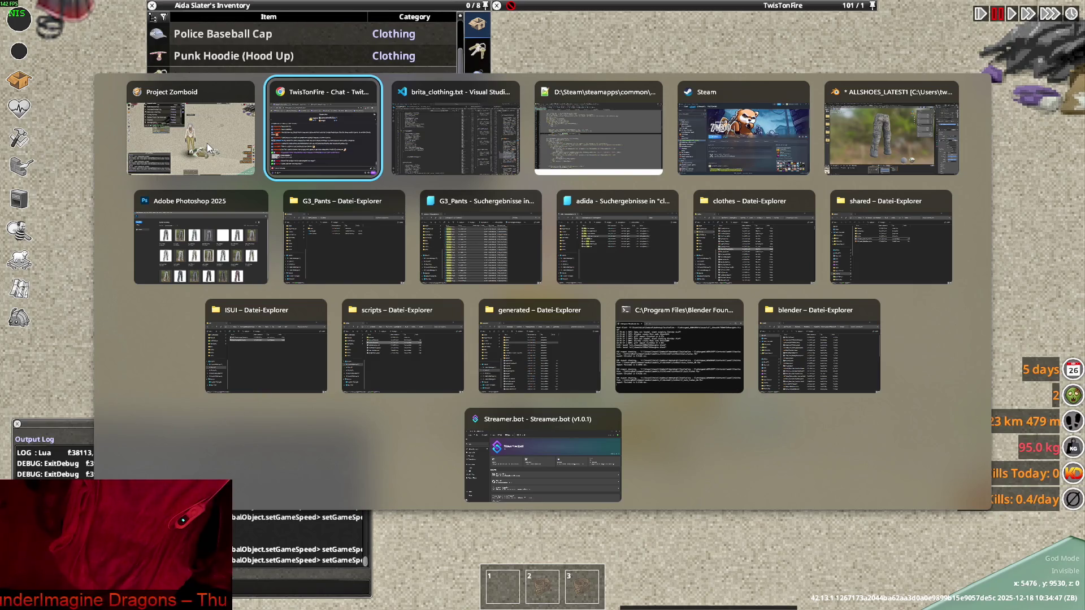
# - Search clothingItems for Pants_Adidas and open Pants_Adidas.xml with 'Mit Notepad++ bearbeiten'
pyautogui.press('Right')
pyautogui.press('Right')
pyautogui.press('Return')
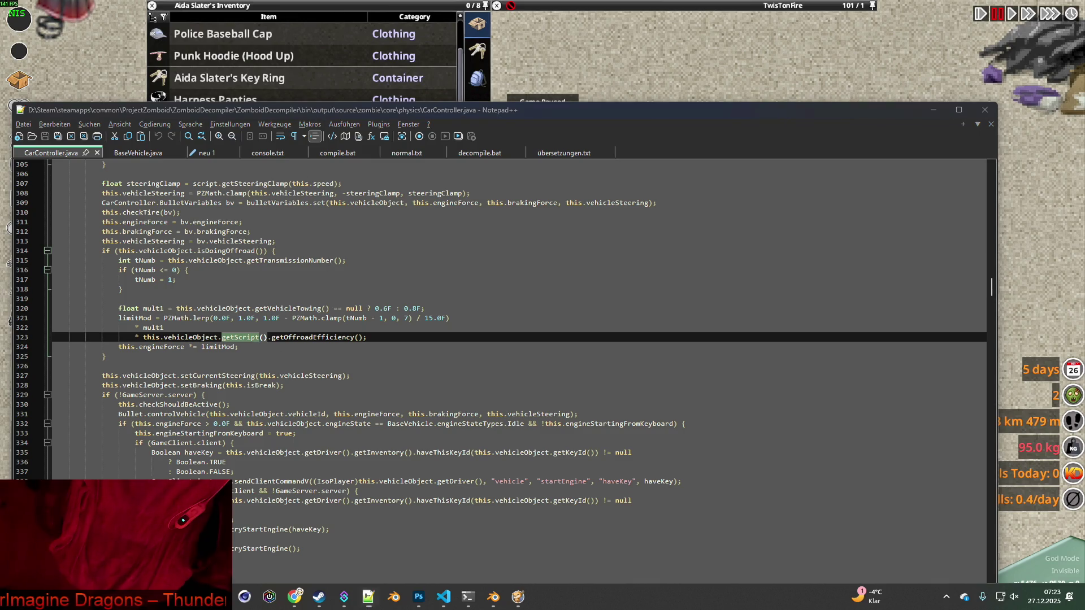
pyautogui.moveTo(219, 597)
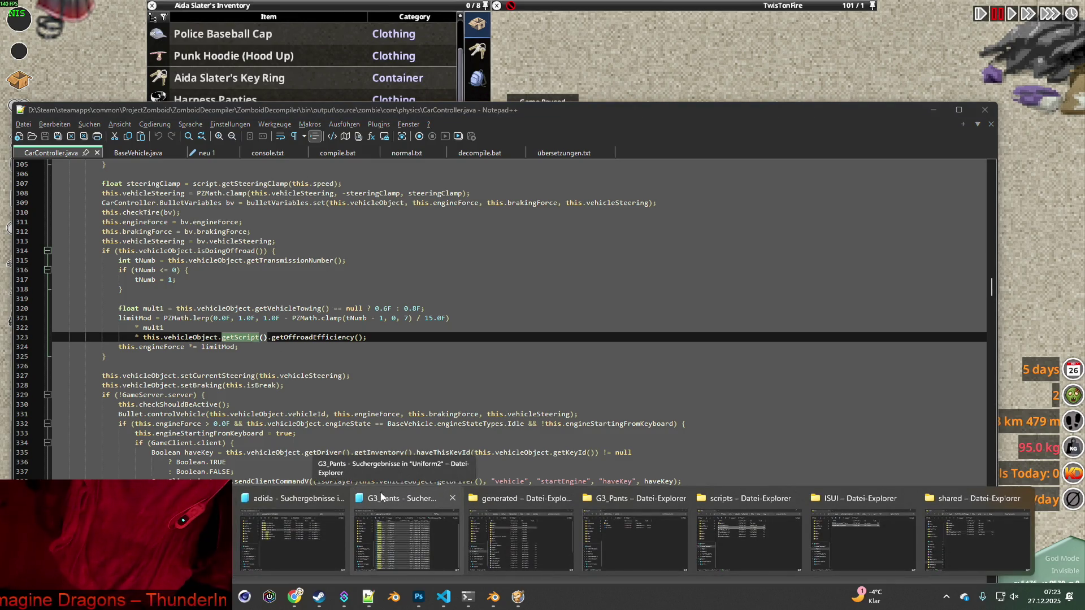
pyautogui.click(289, 499)
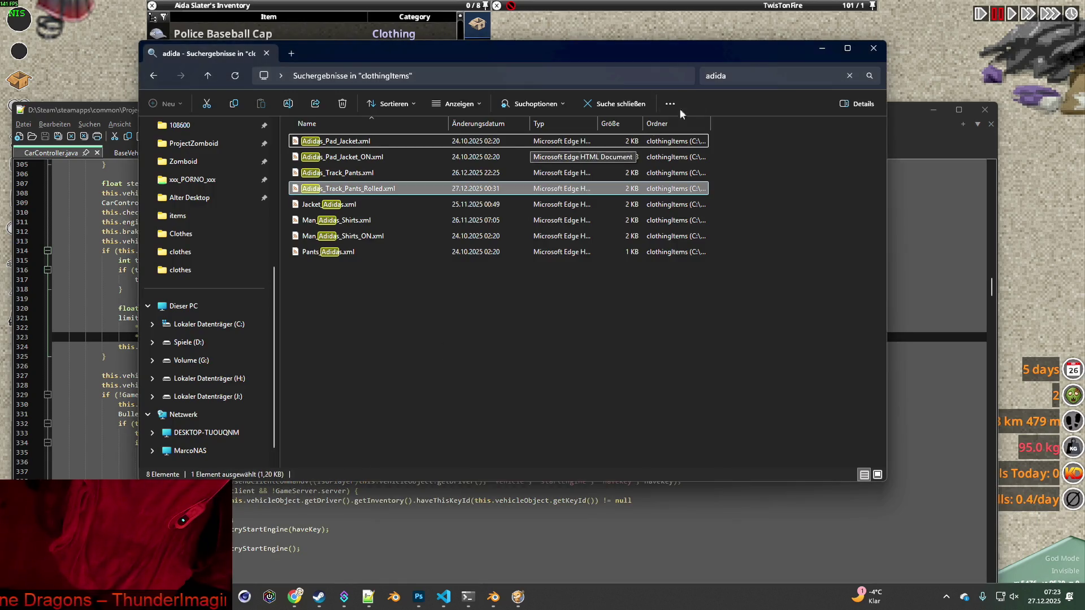
pyautogui.click(791, 76)
pyautogui.write('Pants_Adidas')
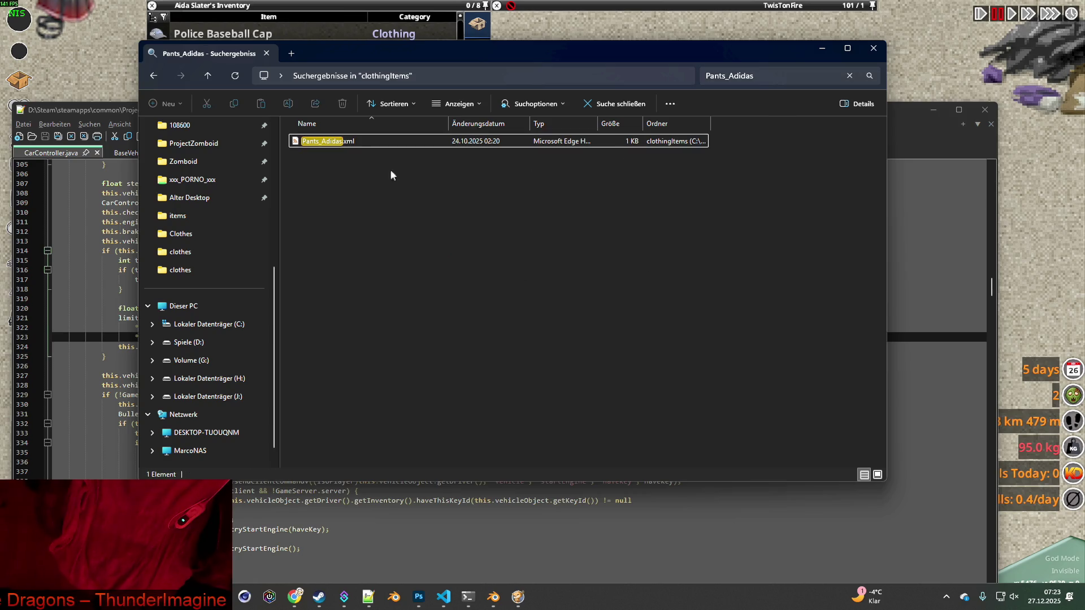
pyautogui.click(330, 142)
pyautogui.rightClick(330, 143)
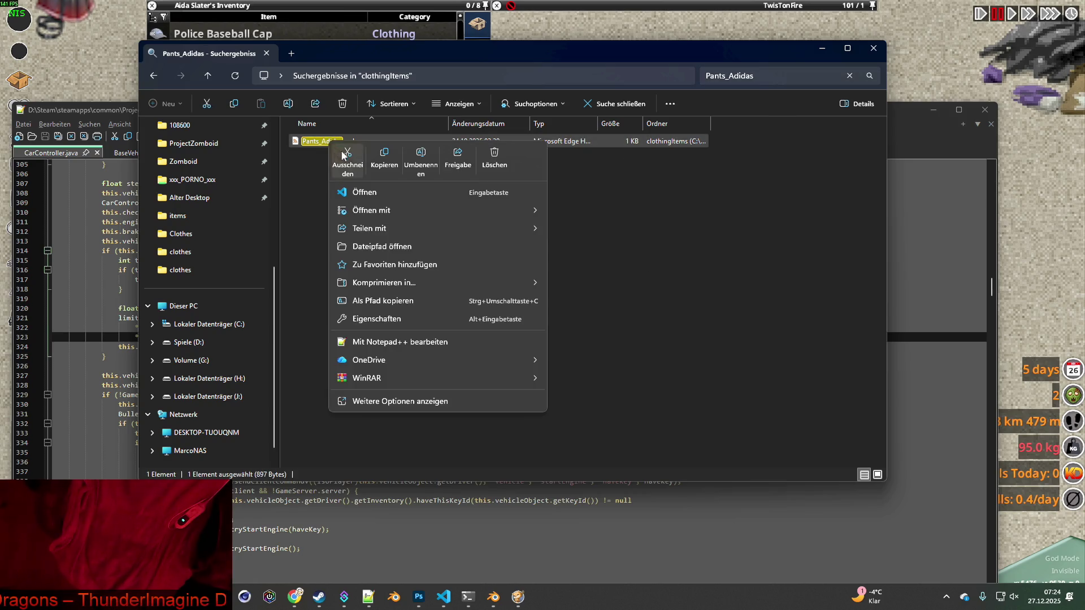
pyautogui.click(379, 342)
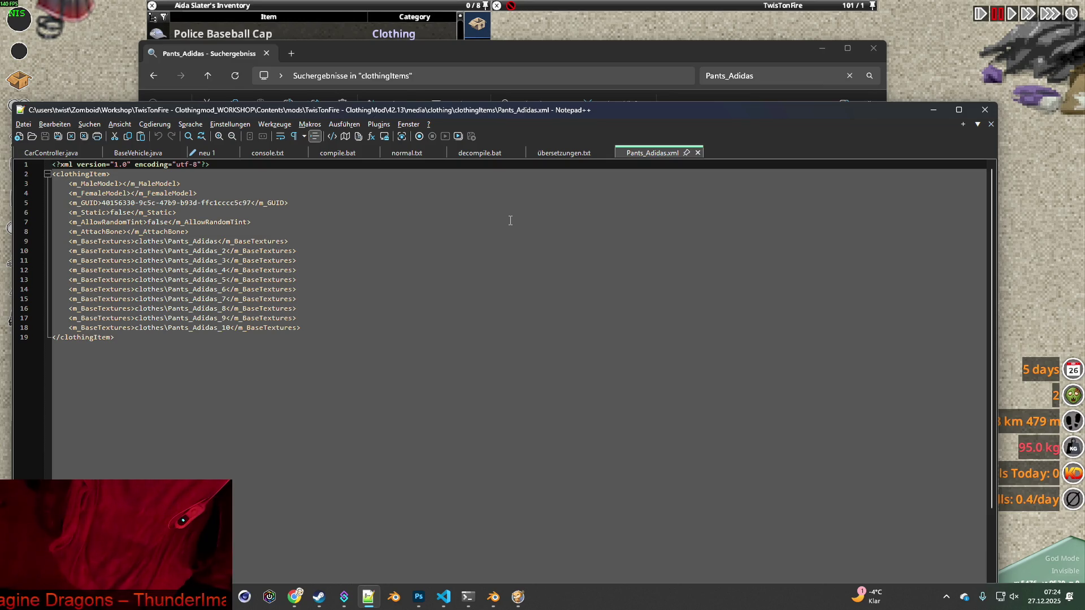
# - Select the Pants_Adidas texture name on line 9, then switch back to Blender
pyautogui.moveTo(405, 114)
pyautogui.mouseDown()
pyautogui.moveTo(474, 108)
pyautogui.moveTo(479, 97)
pyautogui.mouseUp()
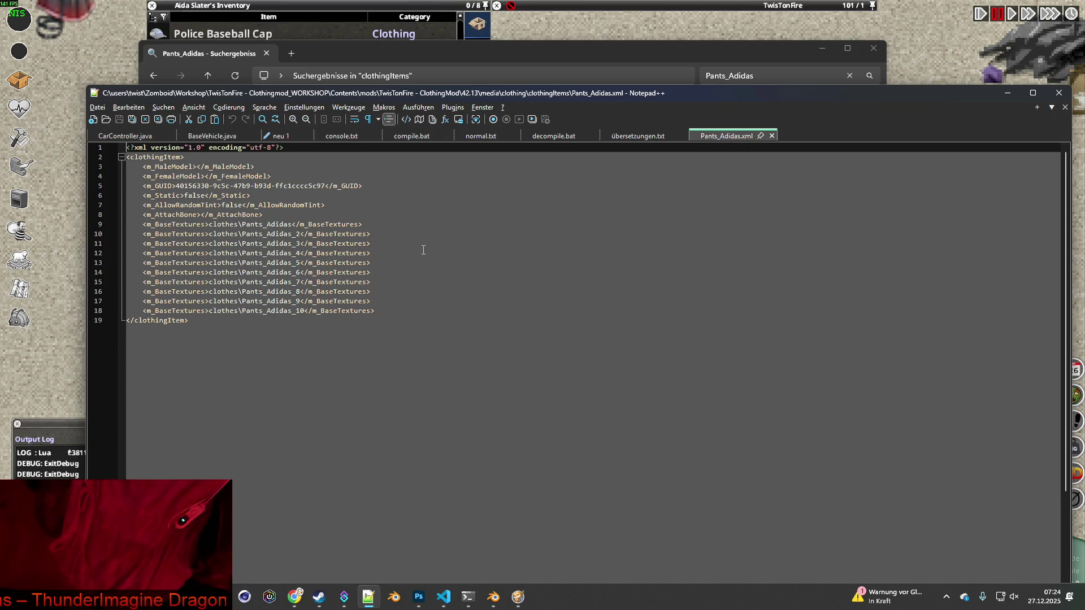
pyautogui.moveTo(243, 224); pyautogui.dragTo(292, 224)
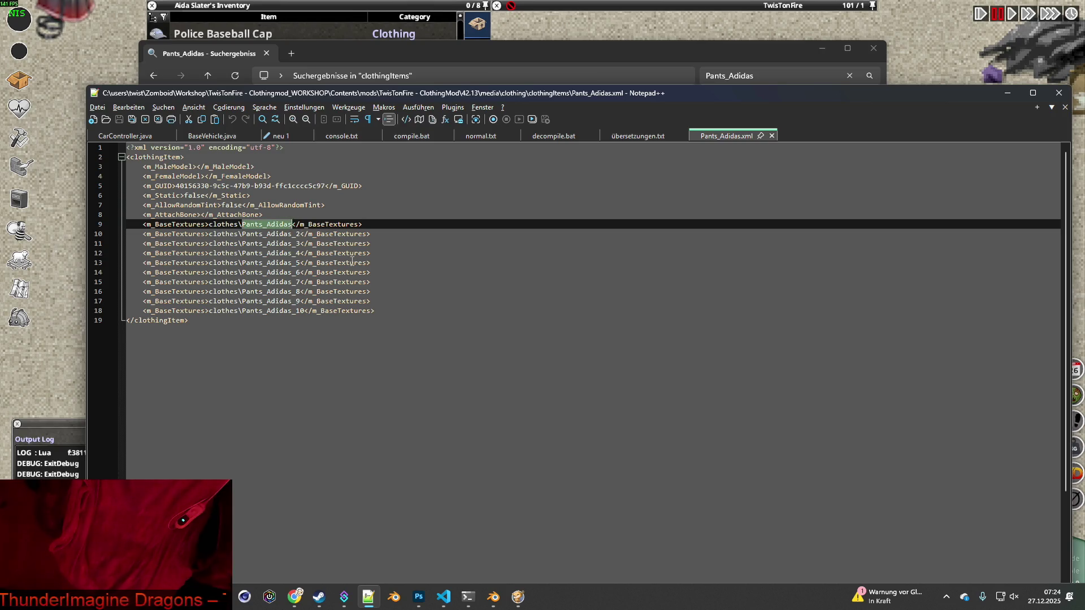
pyautogui.click(492, 596)
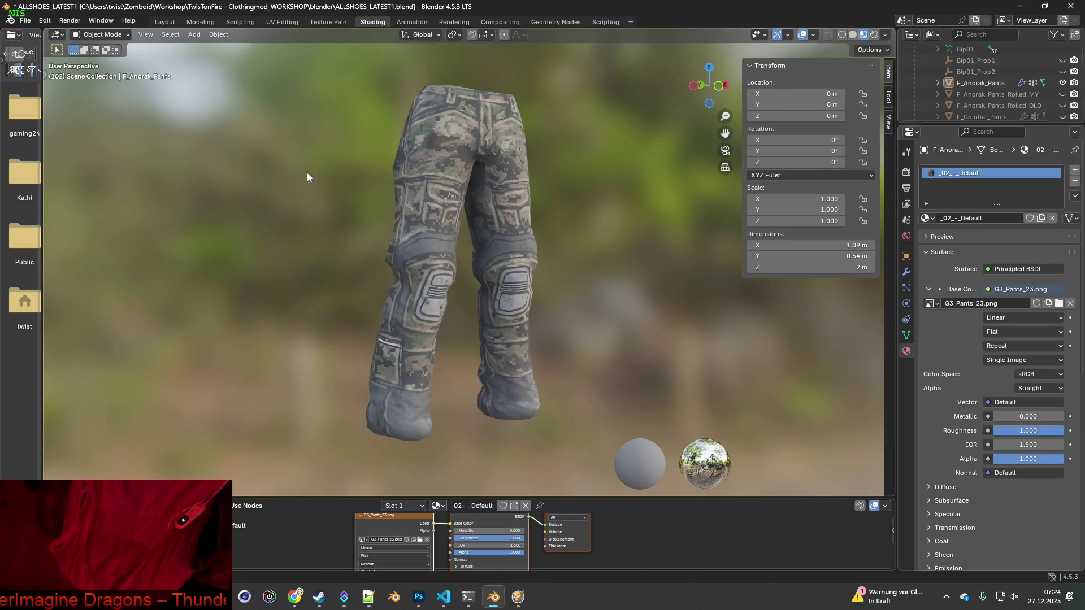
# - Hide F_Anorak_Pants in Layout and save ALLSHOES_LATEST1.blend
pyautogui.click(164, 22)
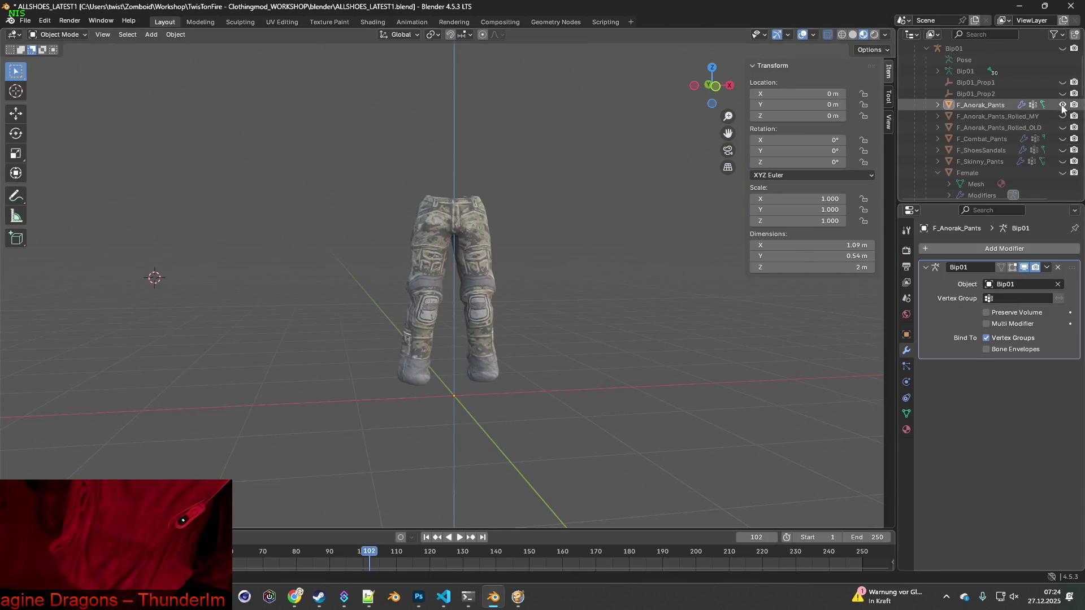
pyautogui.press('h')
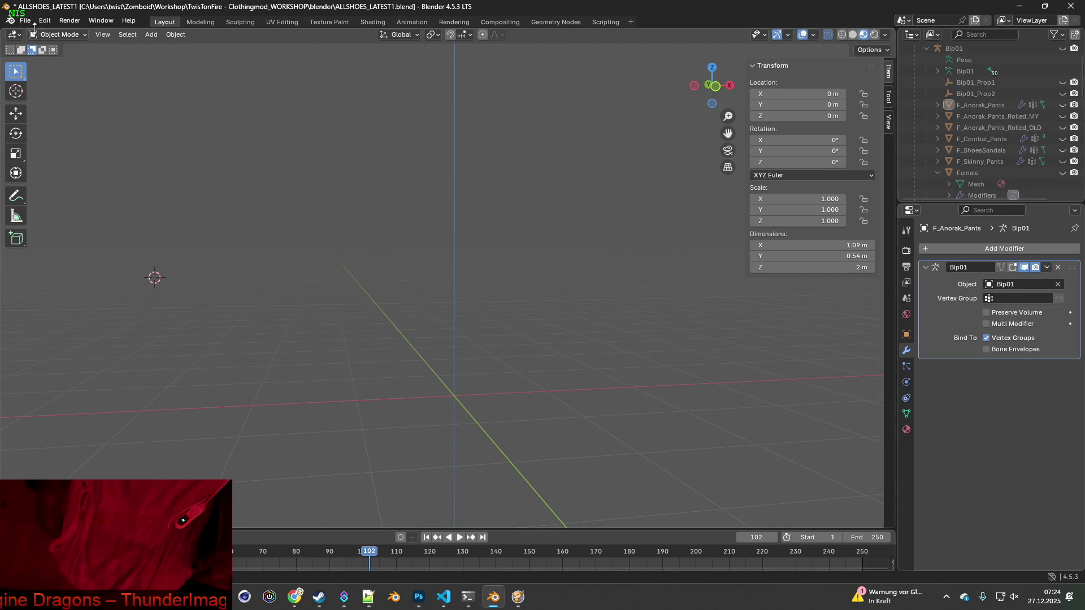
pyautogui.click(25, 20)
pyautogui.click(45, 93)
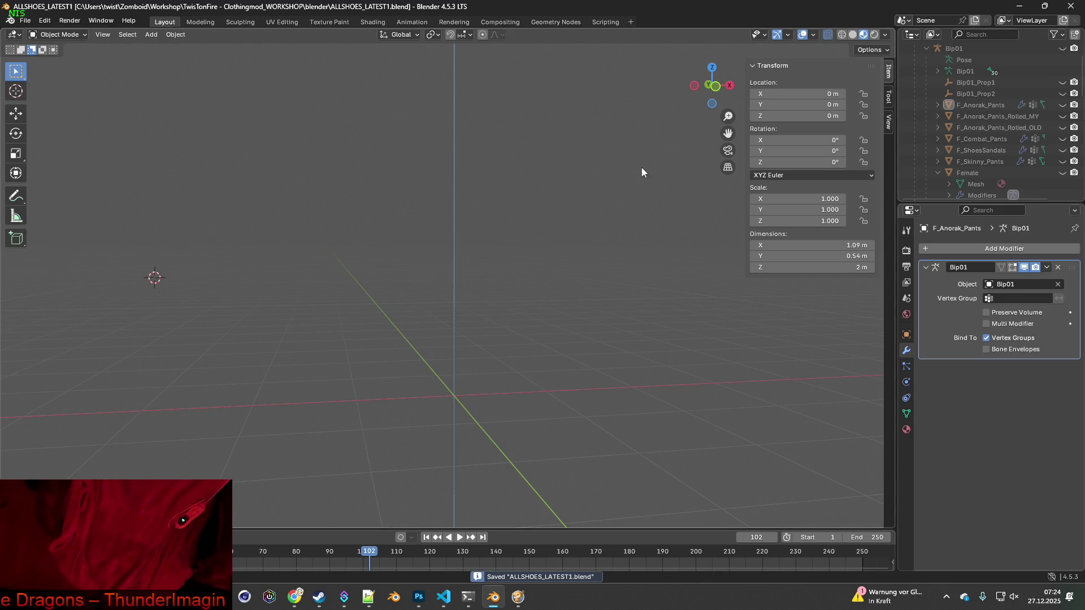
# - Unhide and select the Female mesh, and show its Female_PSD nodes in Shading
pyautogui.scroll(-2, 990, 141)
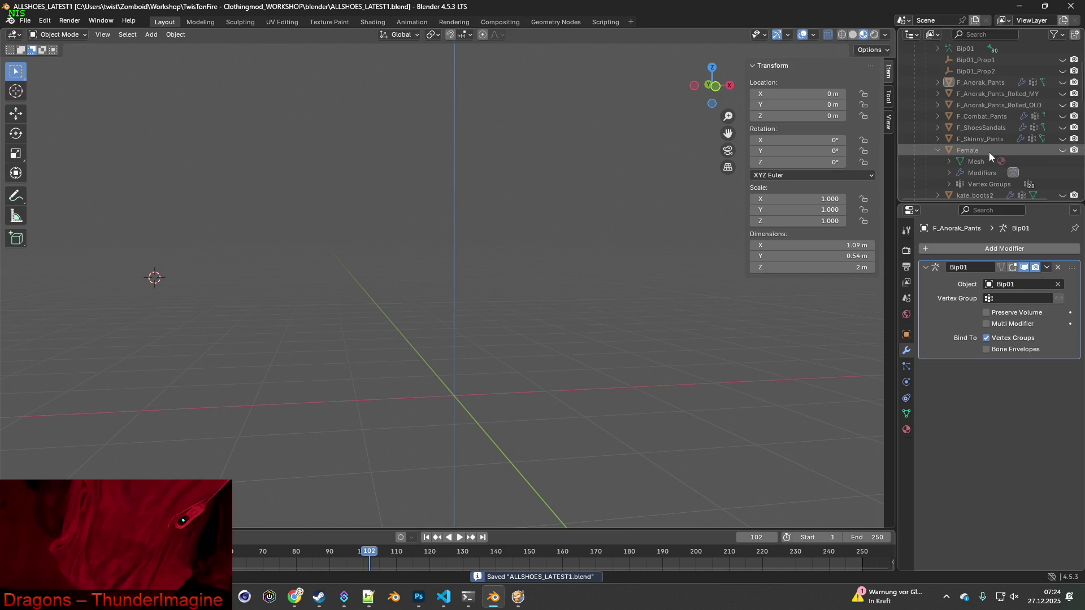
pyautogui.click(1062, 150)
pyautogui.moveTo(571, 187)
pyautogui.mouseDown(button='middle')
pyautogui.moveTo(544, 249)
pyautogui.moveTo(577, 228)
pyautogui.mouseUp(button='middle')
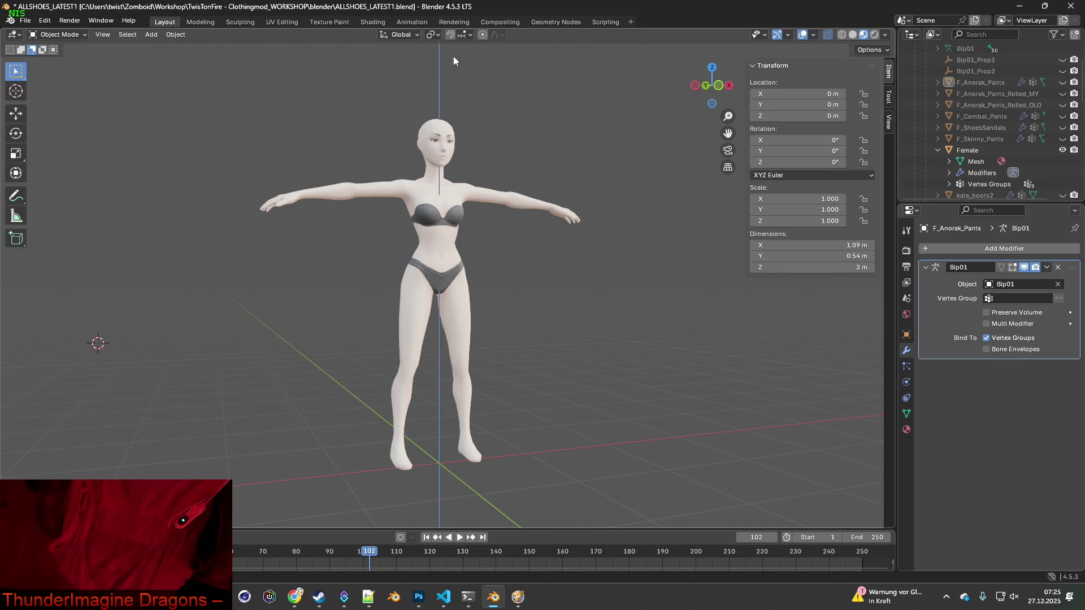
pyautogui.click(368, 22)
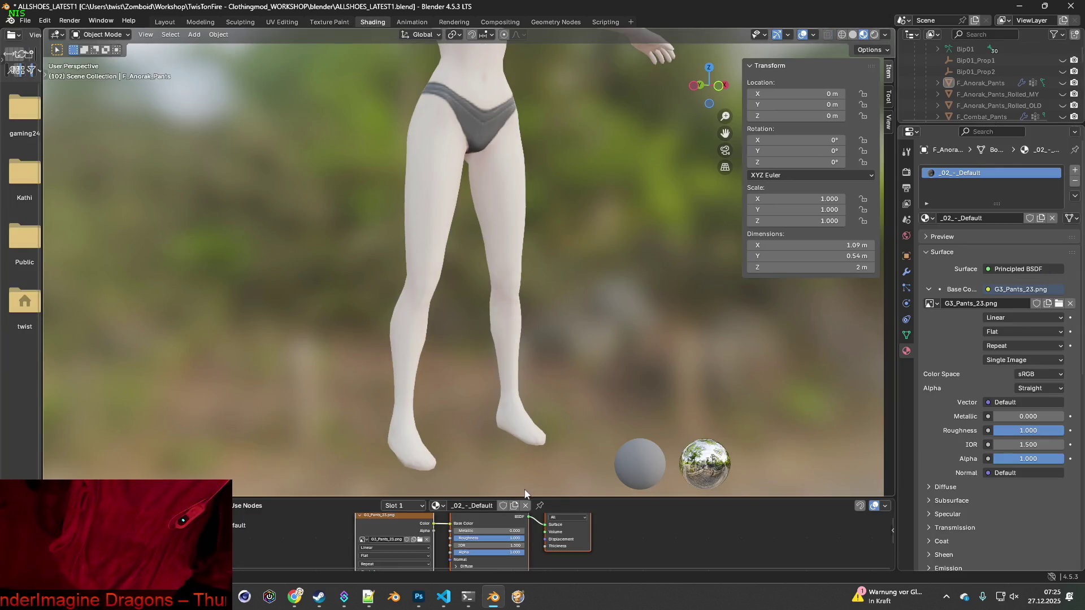
pyautogui.moveTo(525, 493)
pyautogui.mouseDown()
pyautogui.moveTo(480, 244)
pyautogui.moveTo(452, 233)
pyautogui.mouseUp()
pyautogui.moveTo(394, 385); pyautogui.dragTo(332, 339)
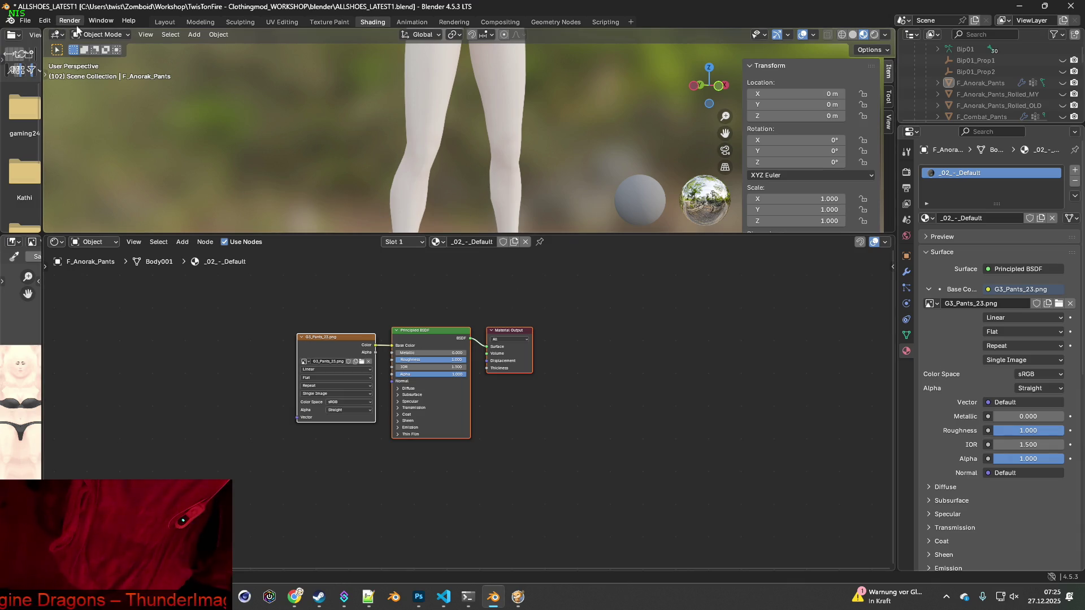
pyautogui.click(164, 22)
pyautogui.click(449, 207)
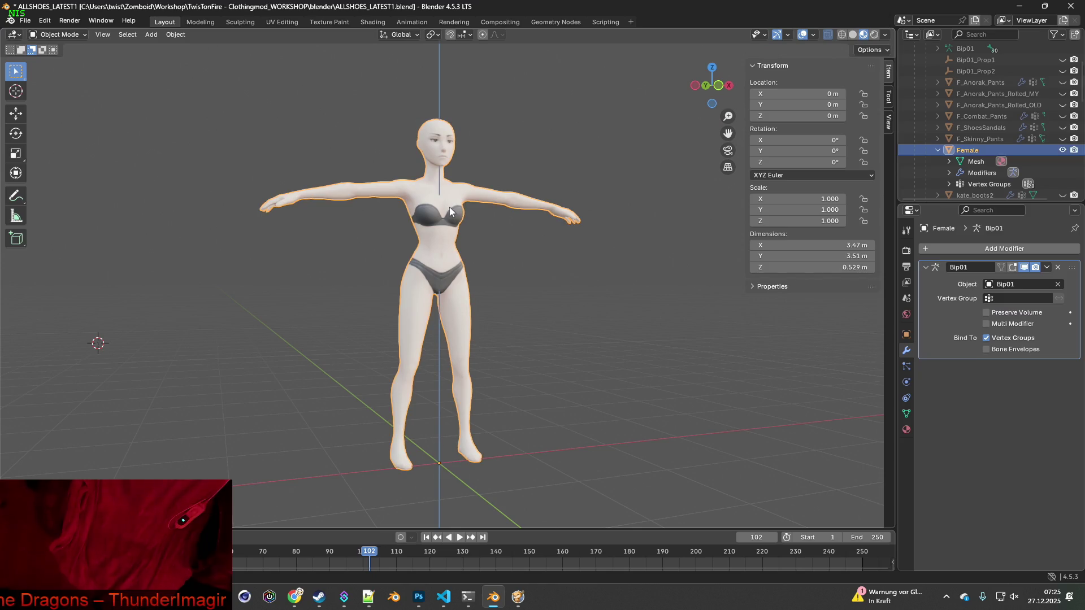
pyautogui.click(373, 22)
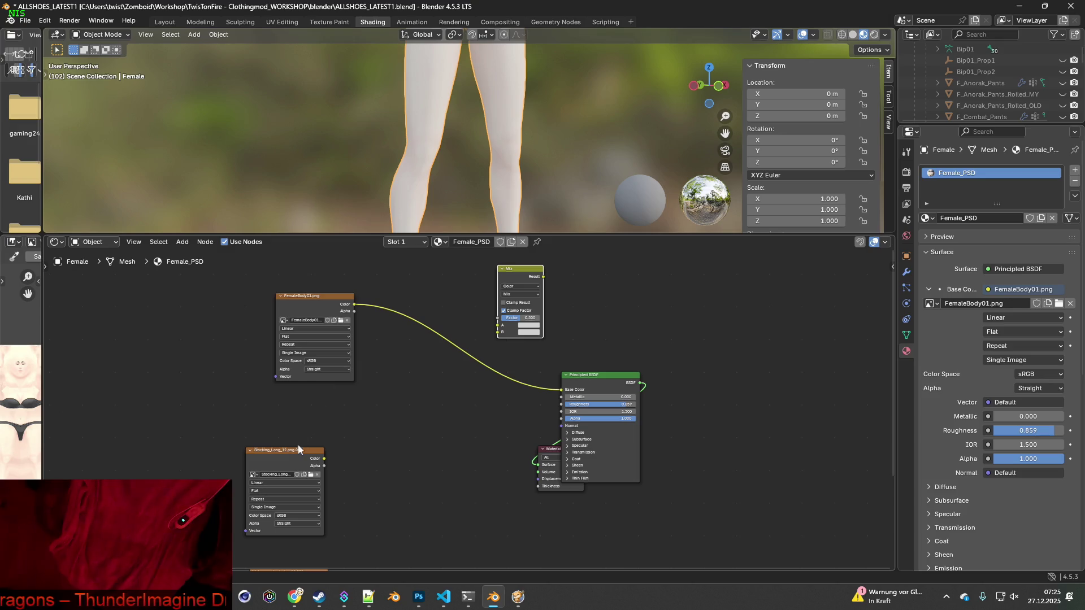
# - Load Pants_Adidas.png from the clothes textures folder into the image texture node
pyautogui.moveTo(300, 451); pyautogui.dragTo(371, 405)
pyautogui.click(382, 430)
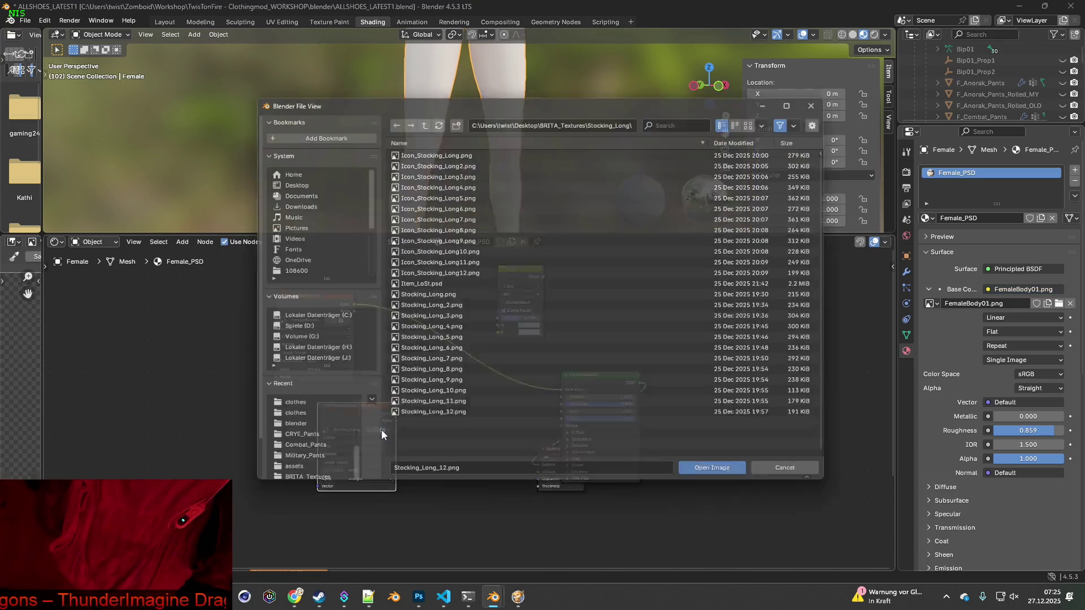
pyautogui.hotkey('alt', 'Tab')
pyautogui.click(502, 183)
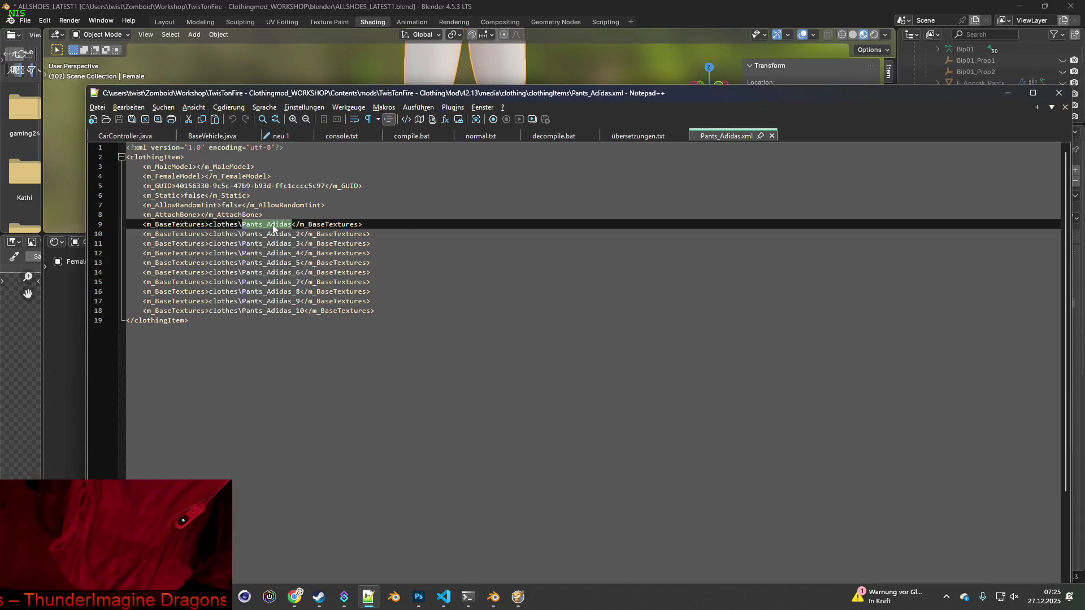
pyautogui.hotkey('alt', 'Tab')
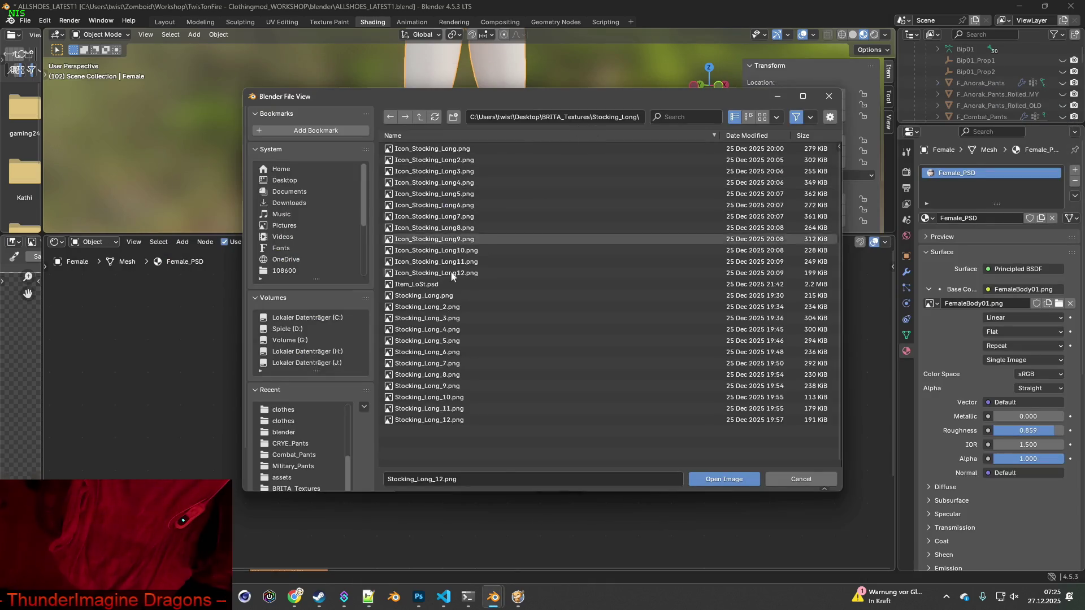
pyautogui.click(282, 409)
pyautogui.click(684, 117)
pyautogui.write('Pants_Adidas')
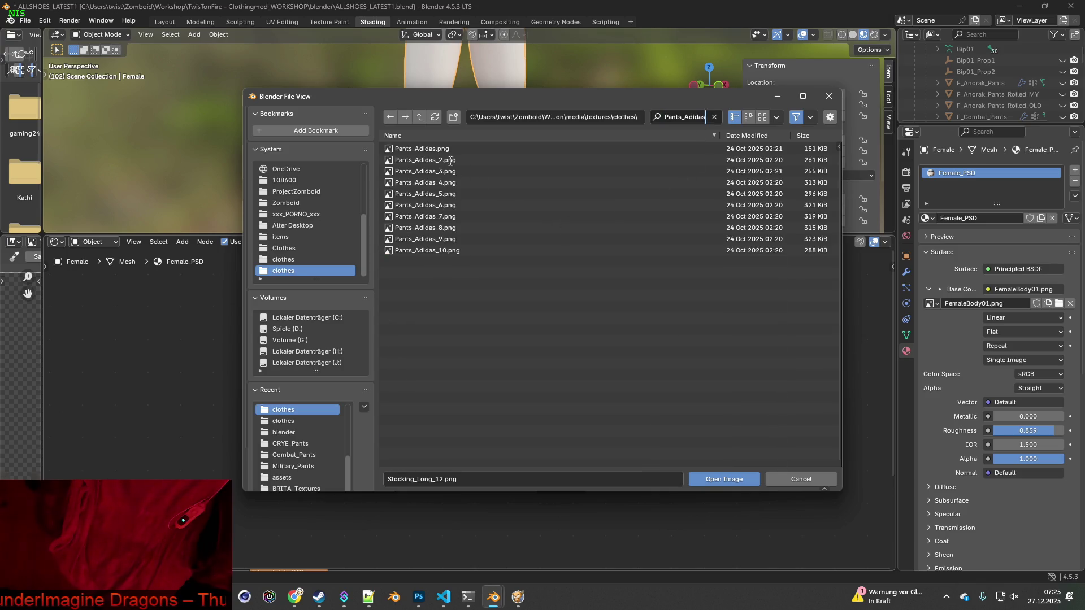
pyautogui.press('Return')
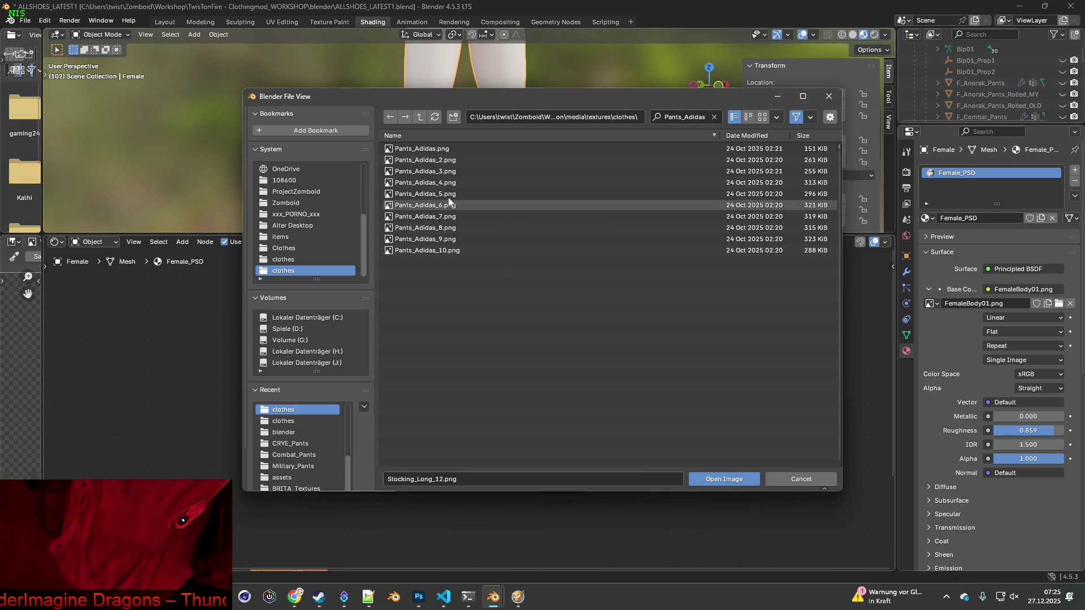
pyautogui.click(423, 150)
pyautogui.click(698, 478)
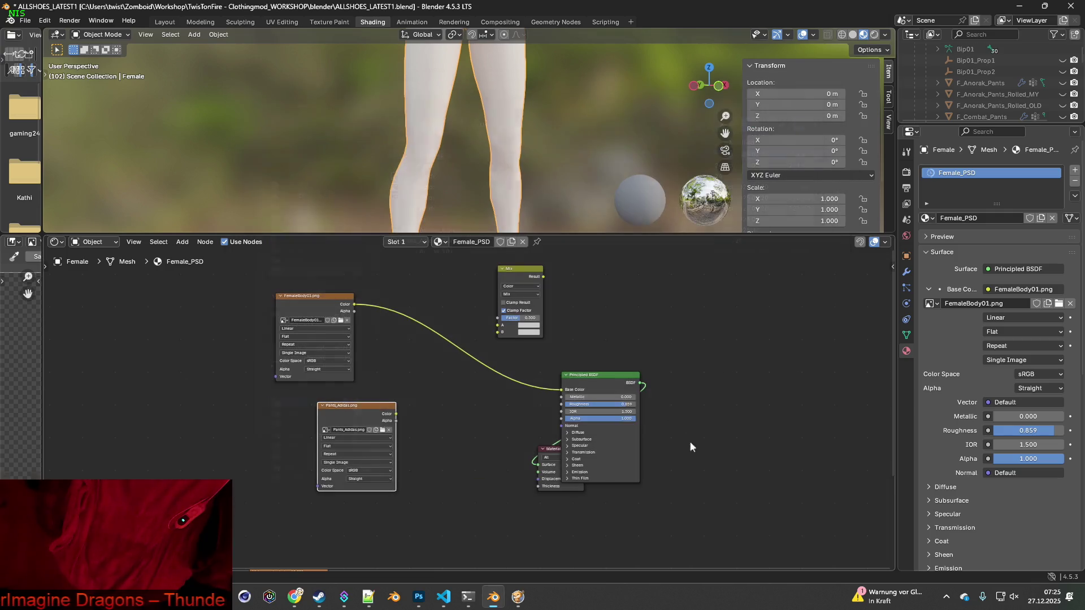
# - Link Pants_Adidas Color to Base Color and Alpha to BSDF Alpha, then enlarge the 3D view
pyautogui.moveTo(409, 412); pyautogui.dragTo(562, 389)
pyautogui.scroll(-2, 515, 180)
pyautogui.scroll(-3, 527, 165)
pyautogui.scroll(3, 524, 182)
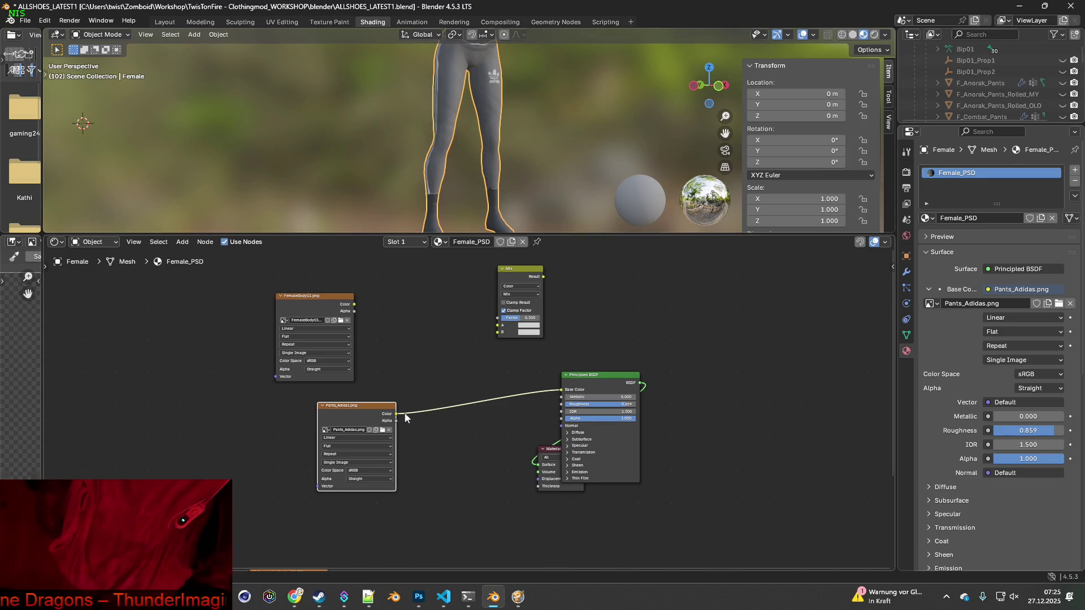
pyautogui.moveTo(396, 421)
pyautogui.mouseDown()
pyautogui.moveTo(504, 410)
pyautogui.moveTo(562, 418)
pyautogui.mouseUp()
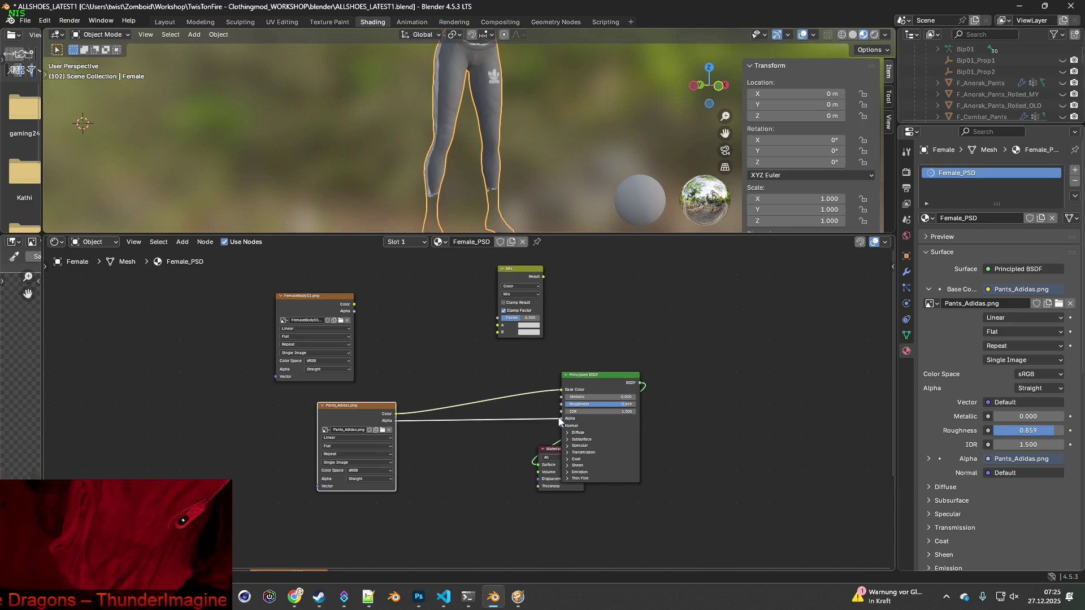
pyautogui.moveTo(527, 172)
pyautogui.mouseDown(button='middle')
pyautogui.moveTo(511, 178)
pyautogui.moveTo(557, 167)
pyautogui.moveTo(562, 107)
pyautogui.moveTo(568, 134)
pyautogui.moveTo(555, 131)
pyautogui.mouseUp(button='middle')
pyautogui.scroll(-3, 514, 169)
pyautogui.scroll(3, 547, 166)
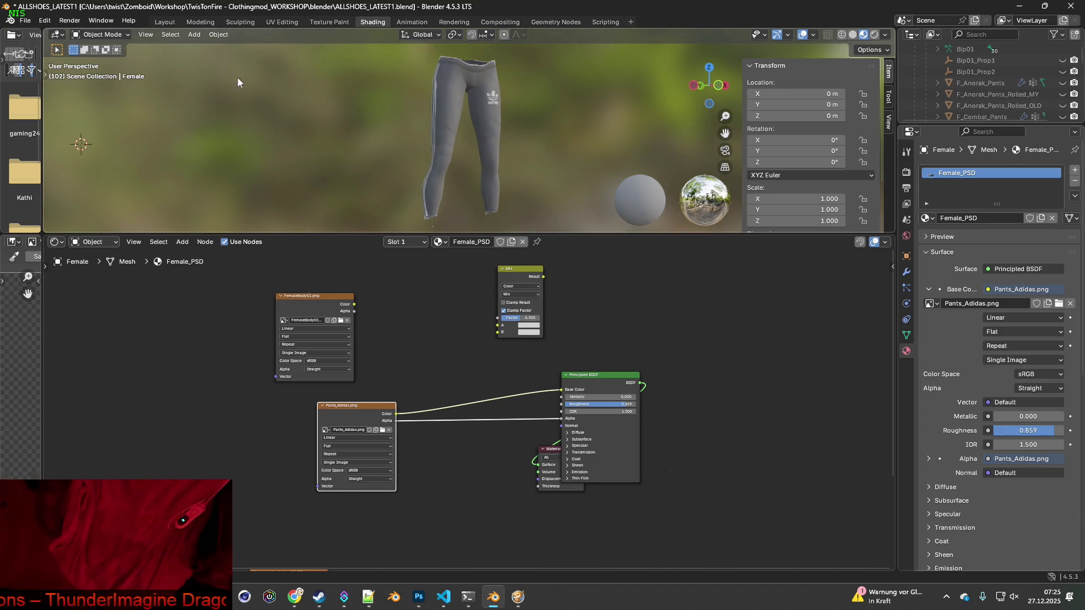
pyautogui.moveTo(462, 232); pyautogui.dragTo(481, 500)
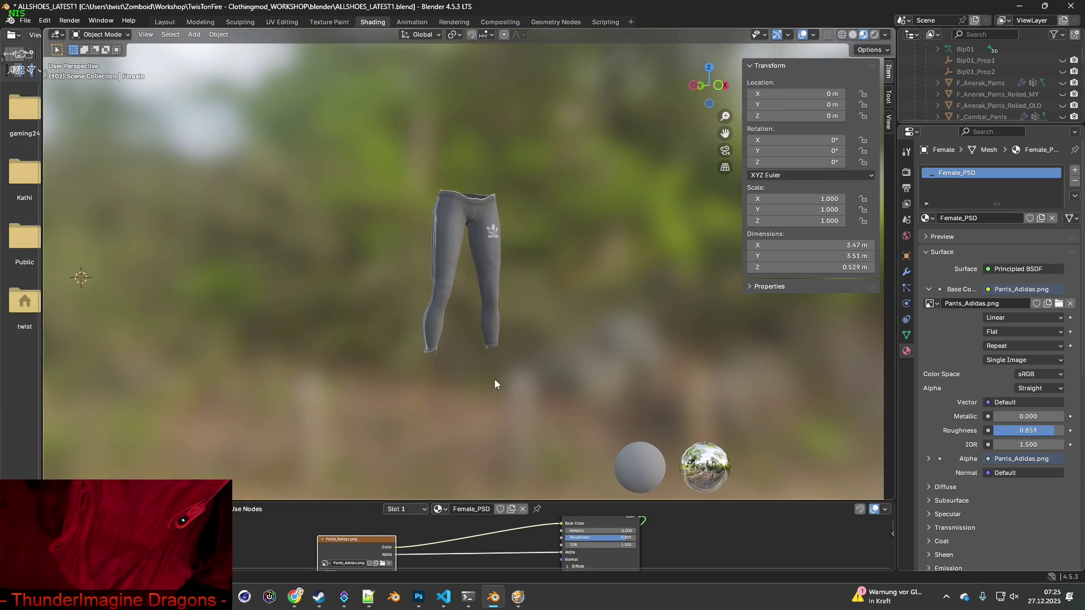
# - Orbit the grey Adidas leggings to check their sides and leg openings, then enter Texture Paint
pyautogui.scroll(3, 496, 362)
pyautogui.moveTo(497, 289)
pyautogui.mouseDown(button='middle')
pyautogui.moveTo(414, 300)
pyautogui.moveTo(344, 279)
pyautogui.moveTo(395, 256)
pyautogui.moveTo(465, 264)
pyautogui.moveTo(484, 291)
pyautogui.moveTo(506, 295)
pyautogui.moveTo(460, 302)
pyautogui.moveTo(528, 299)
pyautogui.moveTo(496, 298)
pyautogui.mouseUp(button='middle')
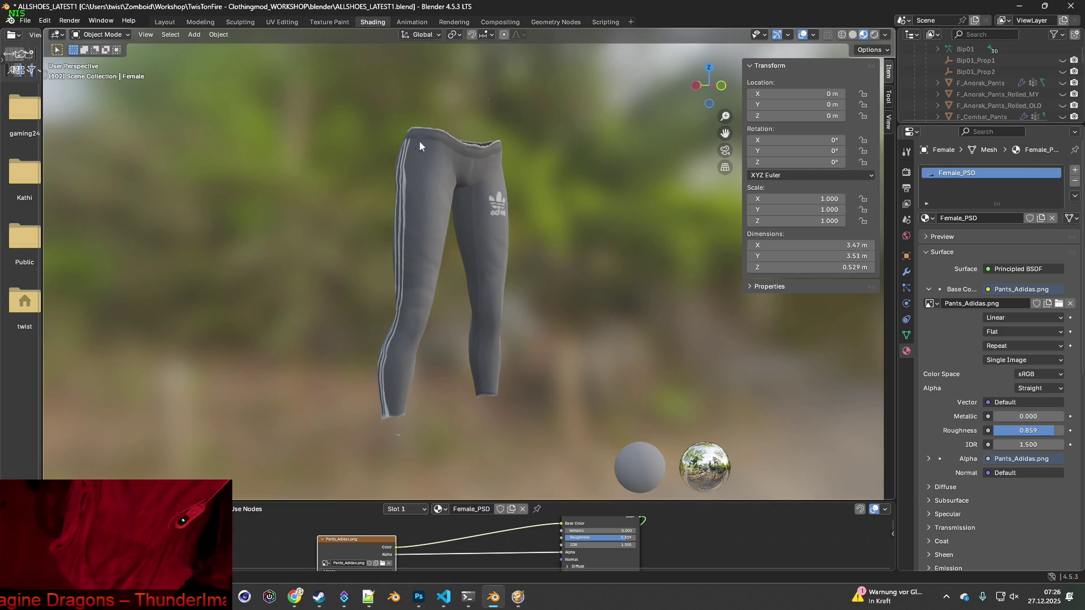
pyautogui.moveTo(497, 268)
pyautogui.mouseDown(button='middle')
pyautogui.moveTo(359, 253)
pyautogui.moveTo(477, 164)
pyautogui.moveTo(521, 178)
pyautogui.moveTo(575, 253)
pyautogui.moveTo(540, 286)
pyautogui.moveTo(456, 264)
pyautogui.mouseUp(button='middle')
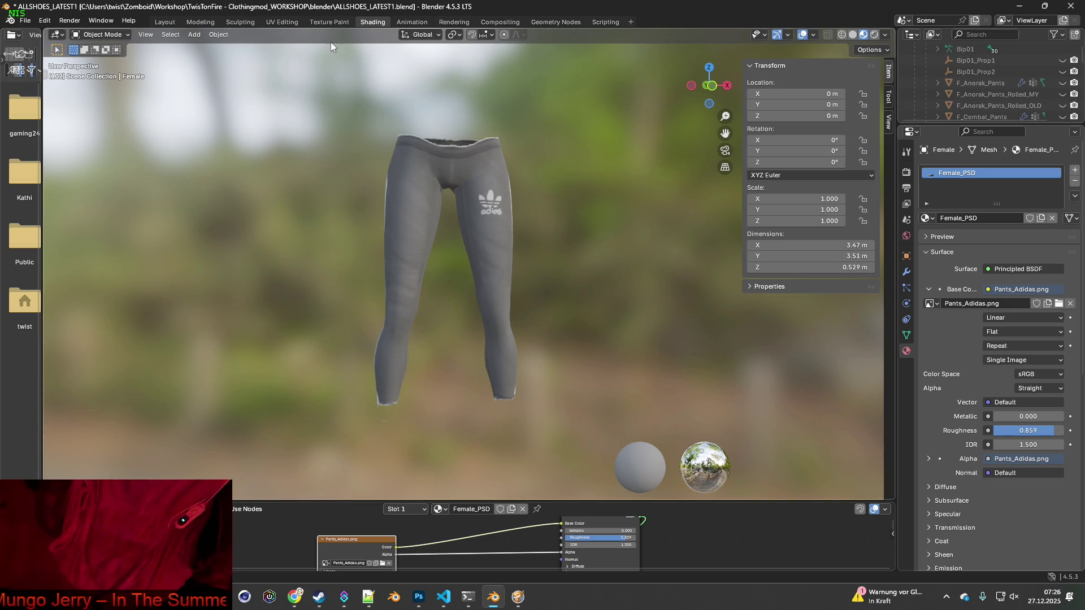
pyautogui.click(329, 22)
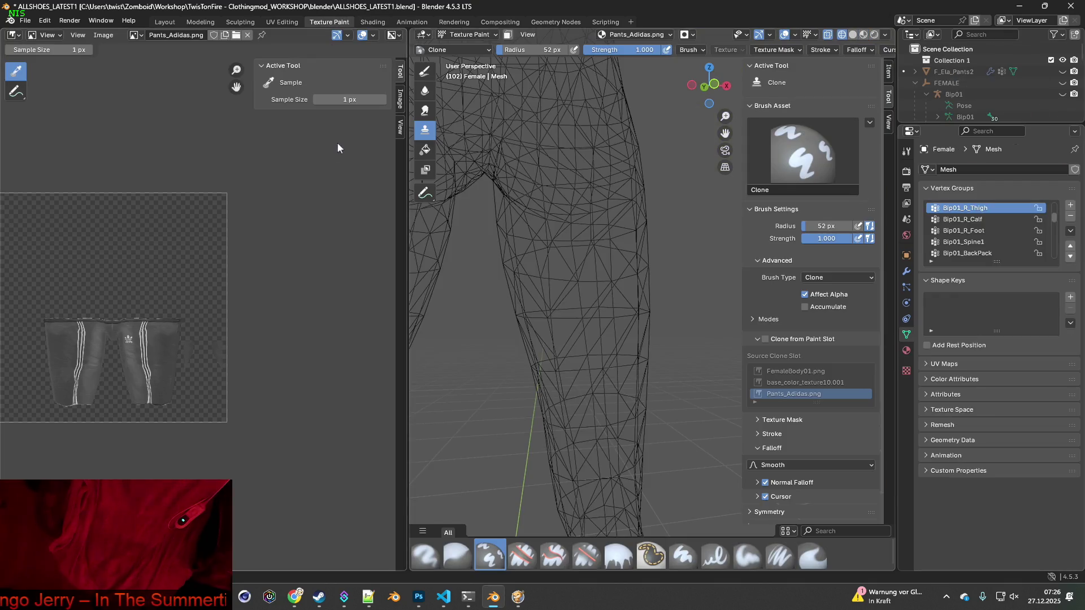
# - View the leggings in Material Preview, orbiting toward the Adidas logo side
pyautogui.scroll(-4, 557, 194)
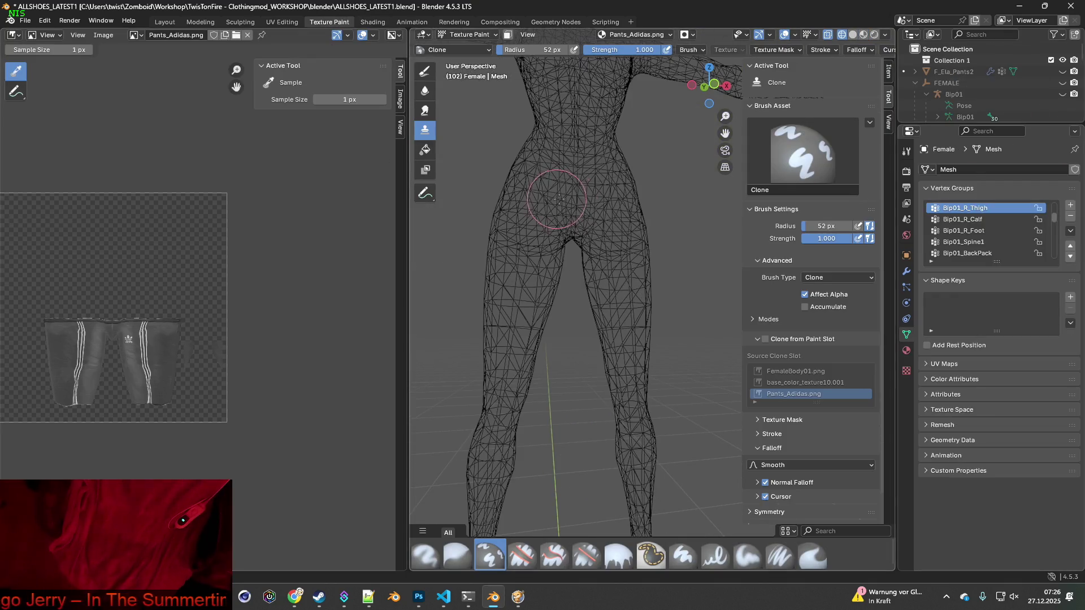
pyautogui.click(864, 35)
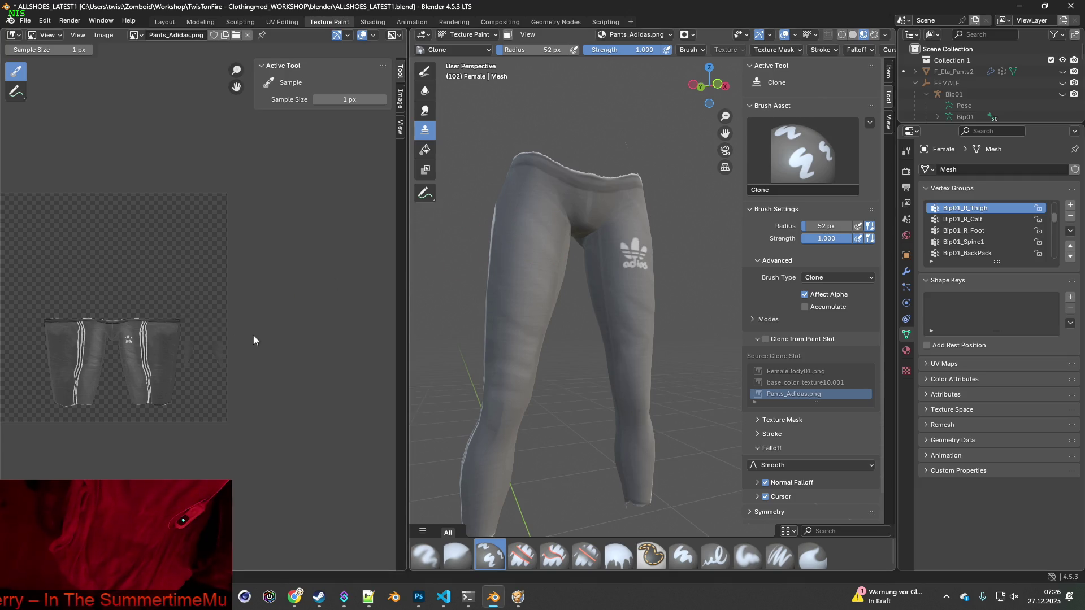
pyautogui.scroll(4, 195, 351)
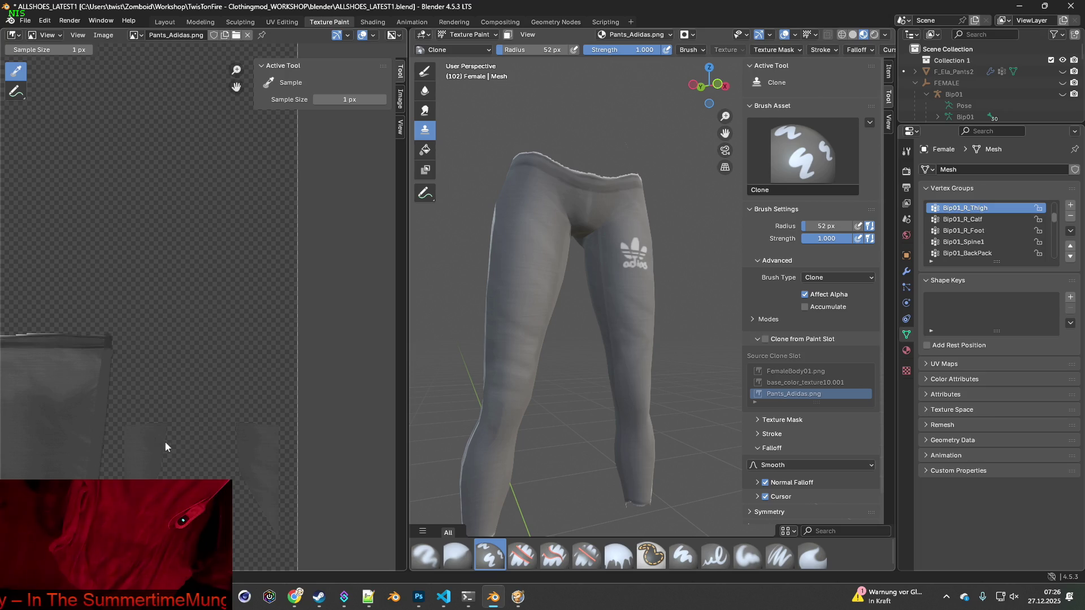
pyautogui.scroll(-4, 215, 375)
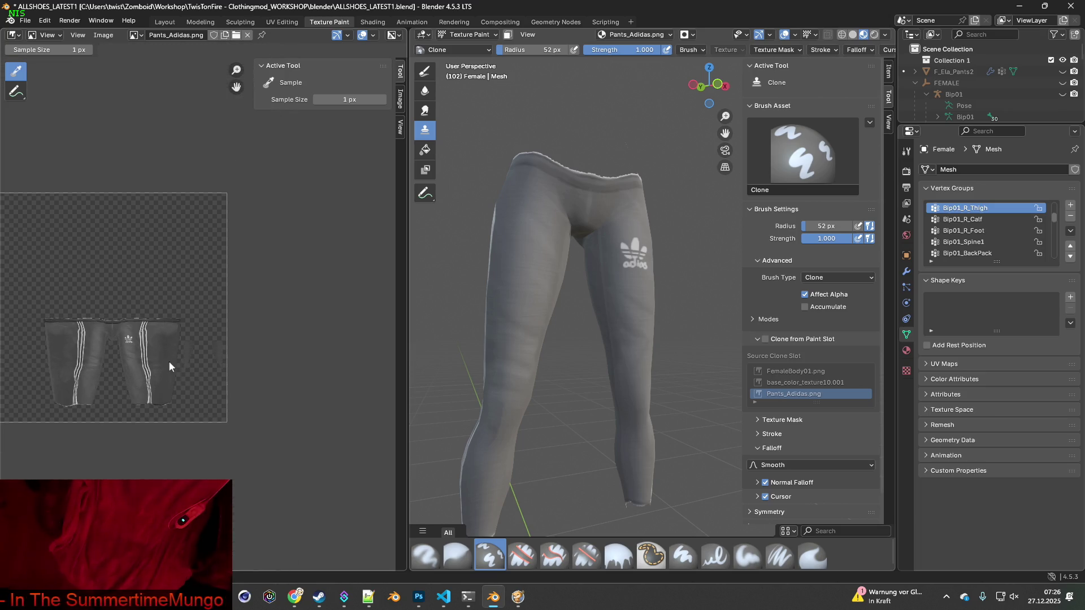
pyautogui.moveTo(528, 296)
pyautogui.mouseDown(button='middle')
pyautogui.moveTo(586, 264)
pyautogui.moveTo(600, 308)
pyautogui.moveTo(650, 291)
pyautogui.moveTo(538, 296)
pyautogui.moveTo(557, 279)
pyautogui.moveTo(544, 315)
pyautogui.moveTo(589, 271)
pyautogui.moveTo(567, 267)
pyautogui.moveTo(577, 274)
pyautogui.moveTo(656, 106)
pyautogui.mouseUp(button='middle')
# - Switch to Solid shading and choose the Erase Soft brush with Erase Alpha blending
pyautogui.click(855, 35)
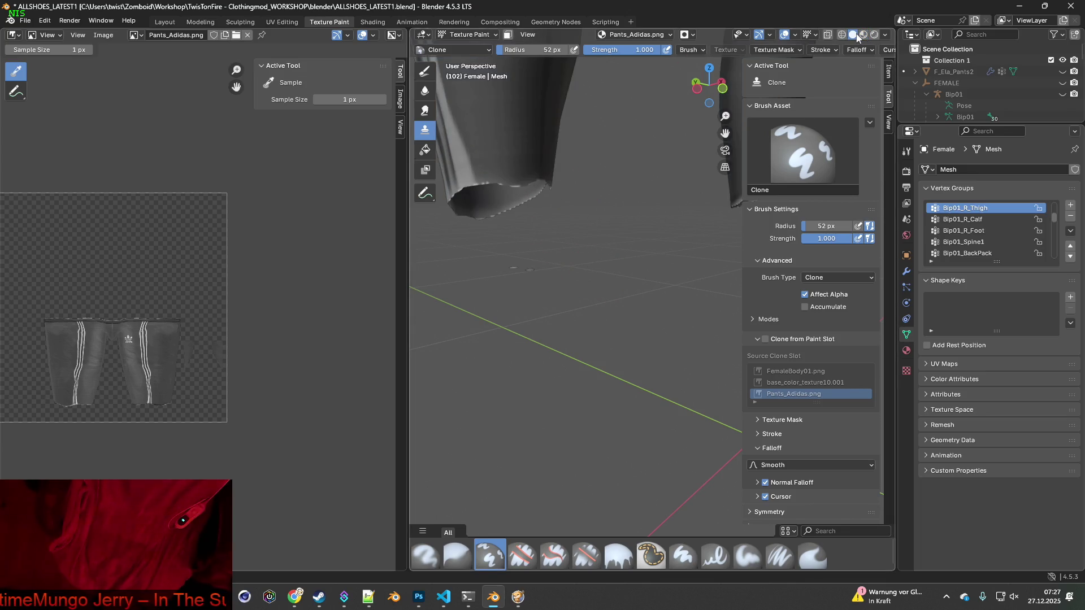
pyautogui.moveTo(604, 211); pyautogui.dragTo(600, 212, button='middle')
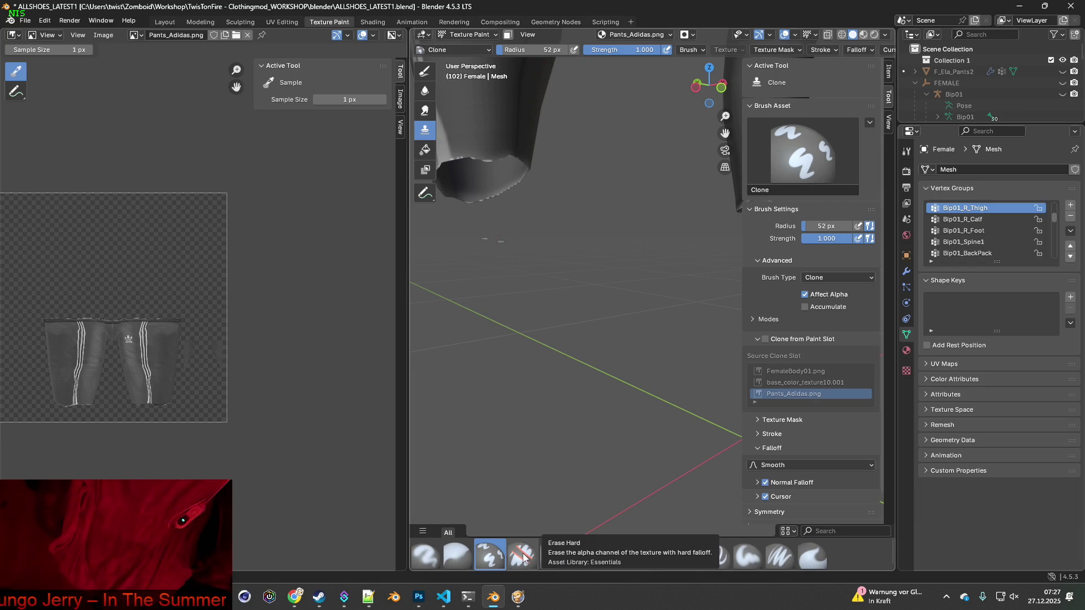
pyautogui.click(589, 556)
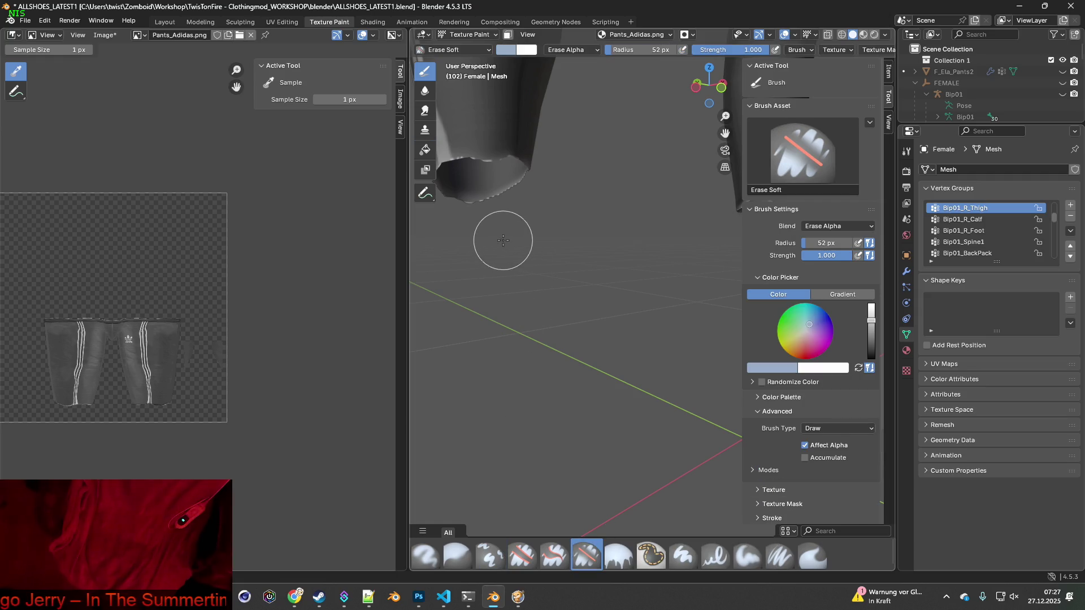
# - Frame the jagged waistband and select Paint Soft Pressure (Mix, Affect Alpha, 52 px radius)
pyautogui.moveTo(606, 305)
pyautogui.mouseDown(button='middle')
pyautogui.moveTo(574, 317)
pyautogui.moveTo(605, 283)
pyautogui.mouseUp(button='middle')
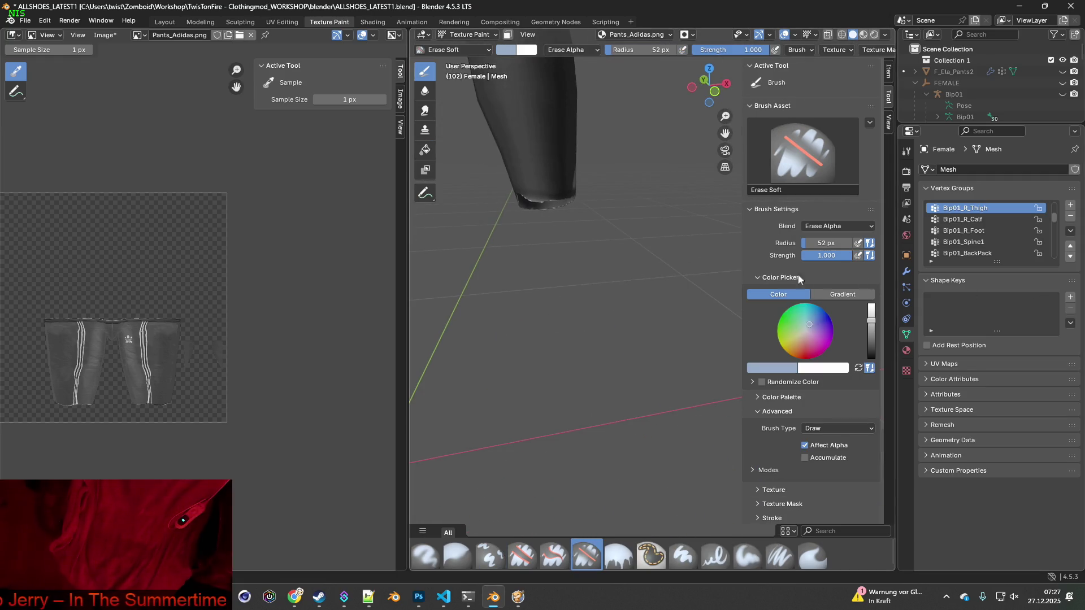
pyautogui.moveTo(557, 254)
pyautogui.keyDown('shift'); pyautogui.mouseDown(button='middle')
pyautogui.moveTo(562, 362)
pyautogui.moveTo(670, 337)
pyautogui.mouseUp(button='middle'); pyautogui.keyUp('shift')
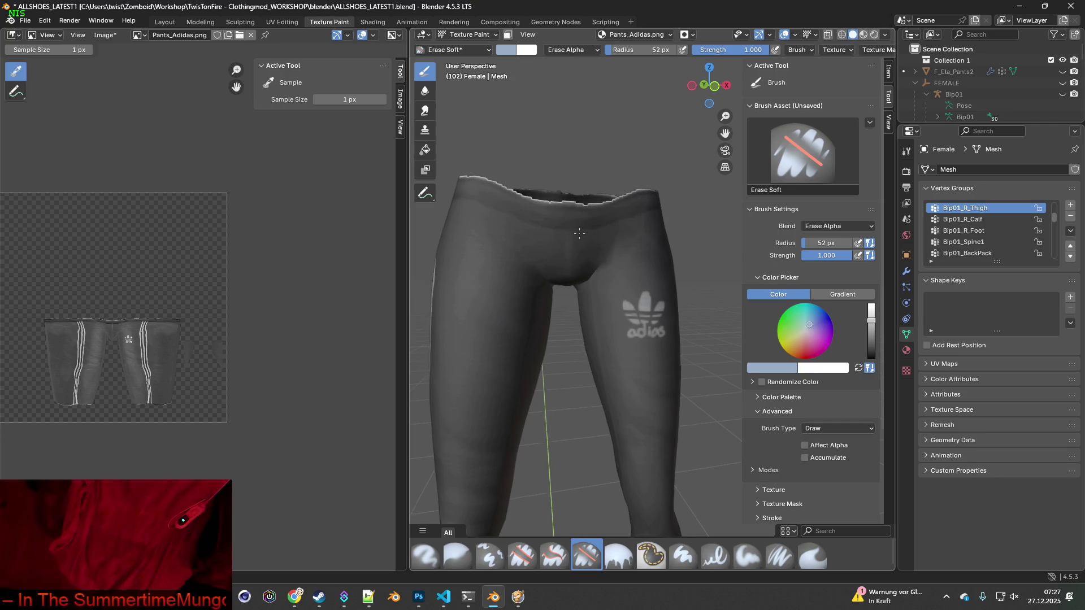
pyautogui.keyDown('shift'); pyautogui.moveTo(575, 229); pyautogui.dragTo(595, 254, button='middle'); pyautogui.keyUp('shift')
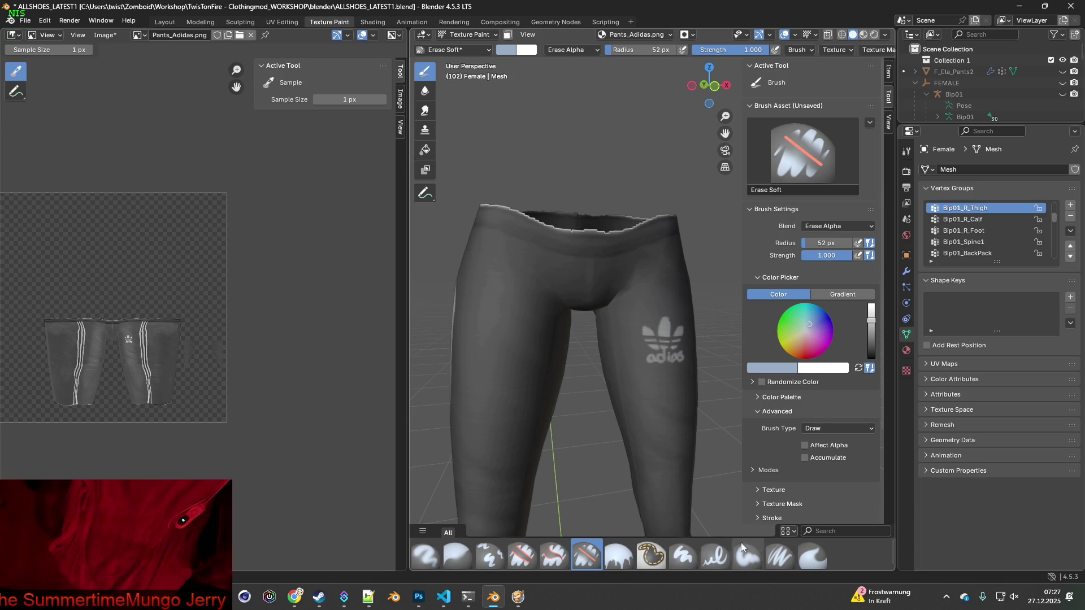
pyautogui.click(810, 555)
pyautogui.moveTo(600, 388)
pyautogui.keyDown('shift'); pyautogui.mouseDown(button='middle')
pyautogui.moveTo(591, 339)
pyautogui.moveTo(593, 441)
pyautogui.moveTo(617, 534)
pyautogui.mouseUp(button='middle'); pyautogui.keyUp('shift')
pyautogui.scroll(4, 585, 392)
pyautogui.click(779, 554)
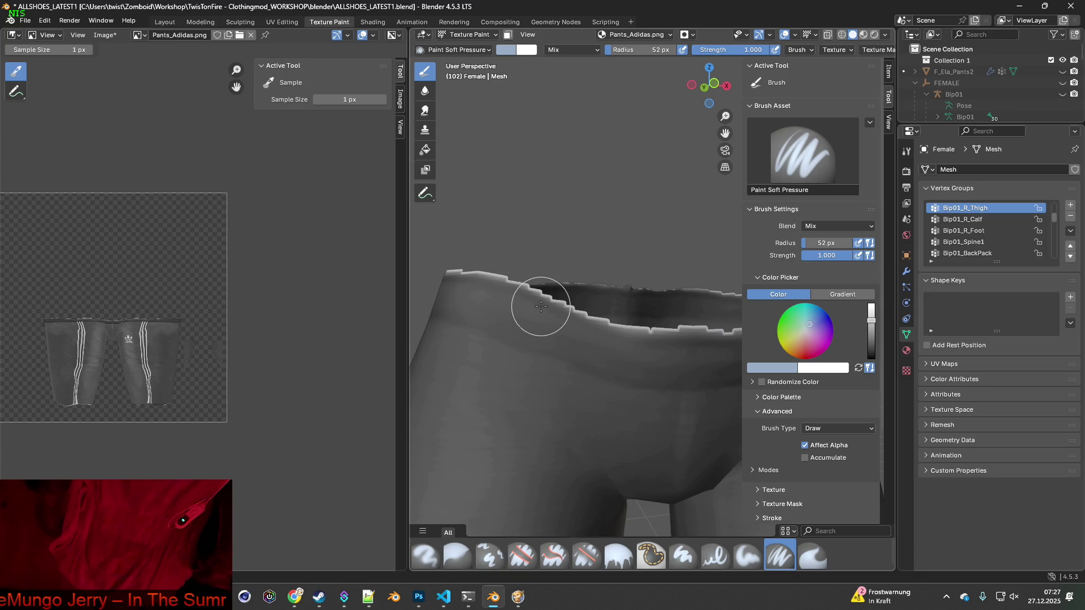
# - Smear the ragged waistband edge with Smear, Affect Alpha turned off, undoing failed attempts
pyautogui.click(812, 555)
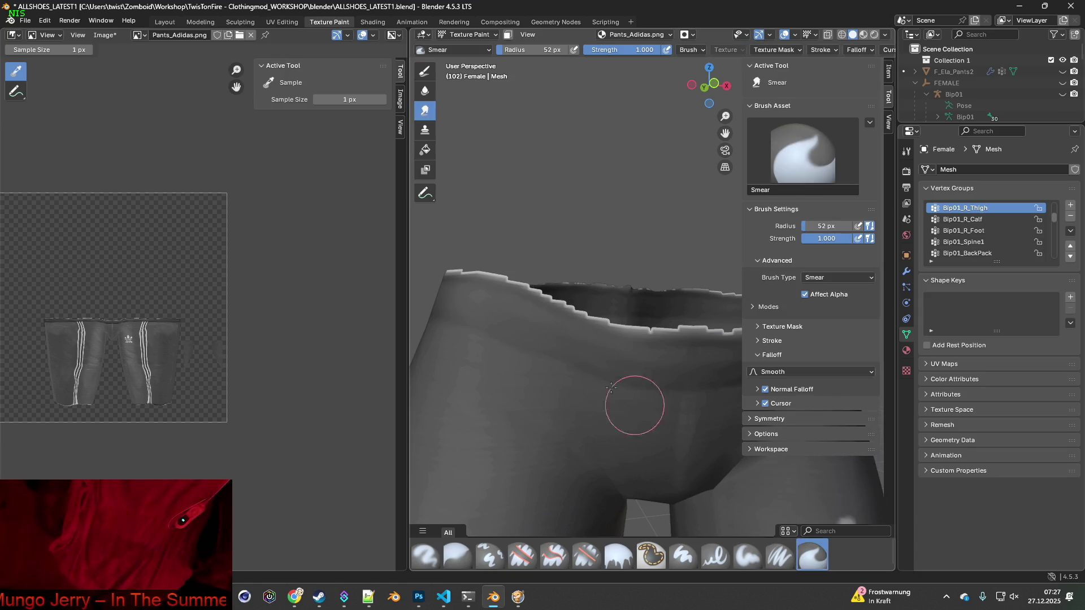
pyautogui.click(805, 295)
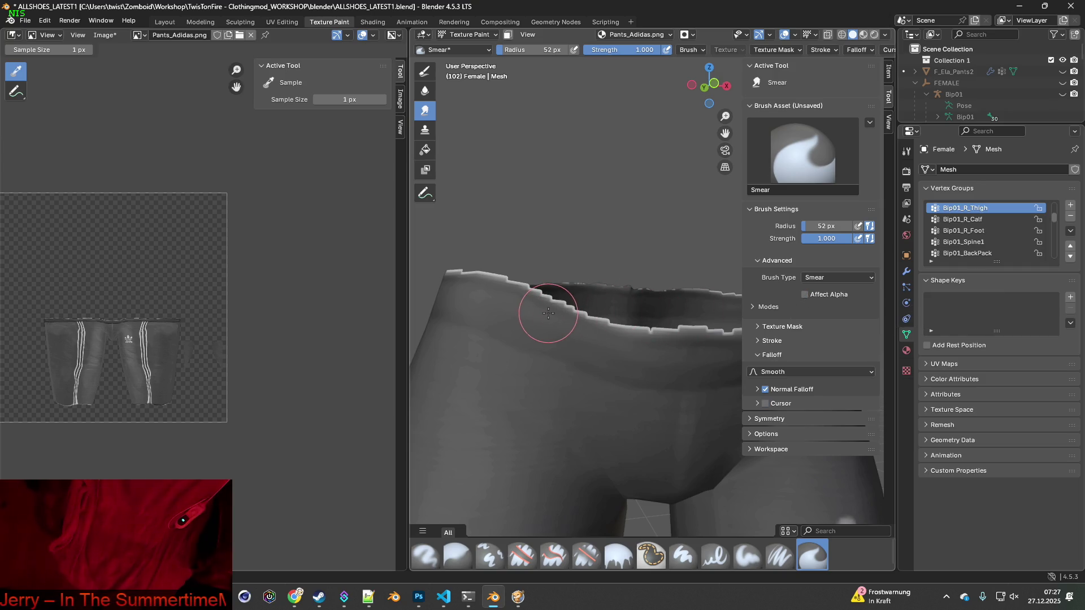
pyautogui.scroll(-5, 630, 322)
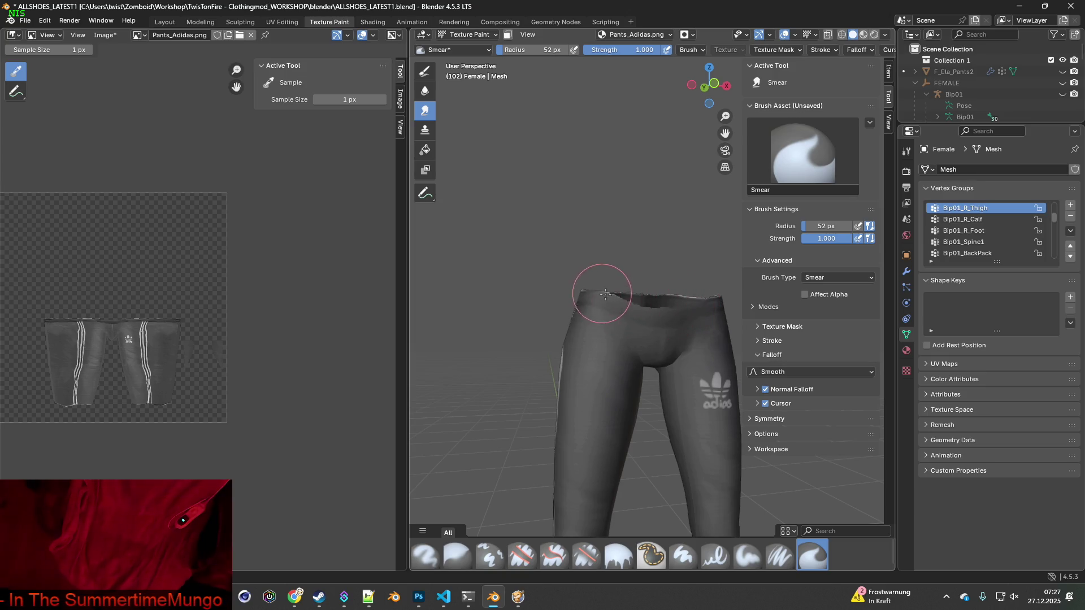
pyautogui.moveTo(583, 291)
pyautogui.mouseDown(button='middle')
pyautogui.moveTo(671, 313)
pyautogui.moveTo(630, 332)
pyautogui.moveTo(637, 303)
pyautogui.mouseUp(button='middle')
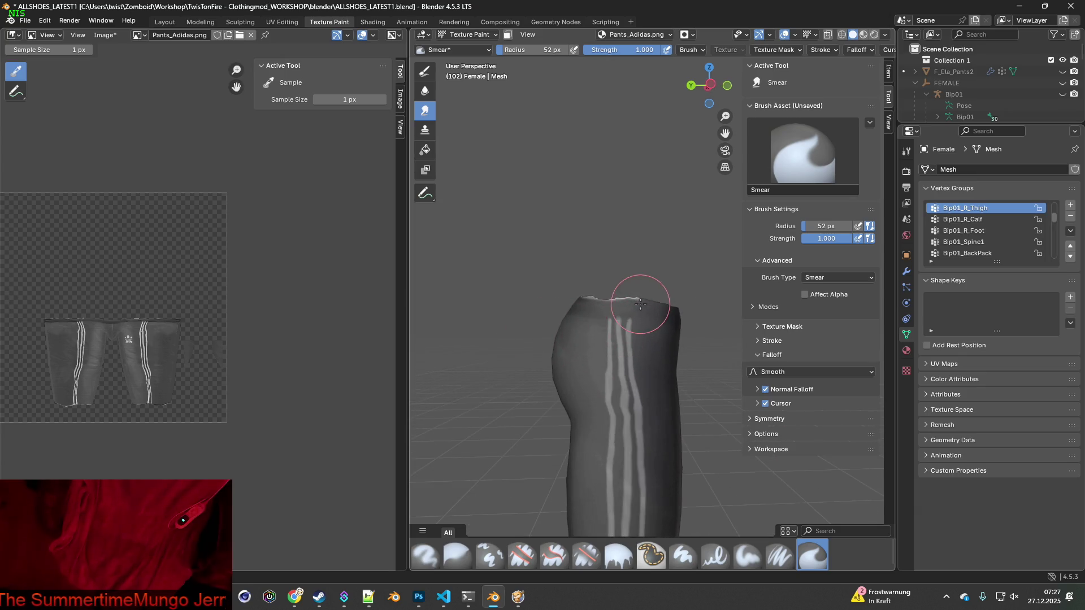
pyautogui.click(44, 20)
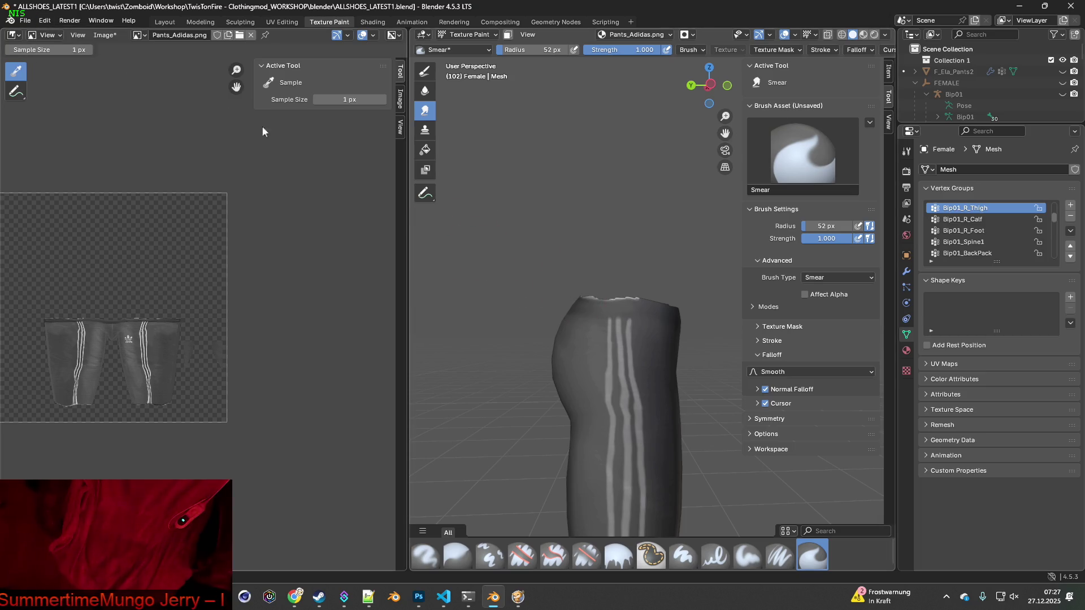
pyautogui.click(44, 21)
pyautogui.click(51, 35)
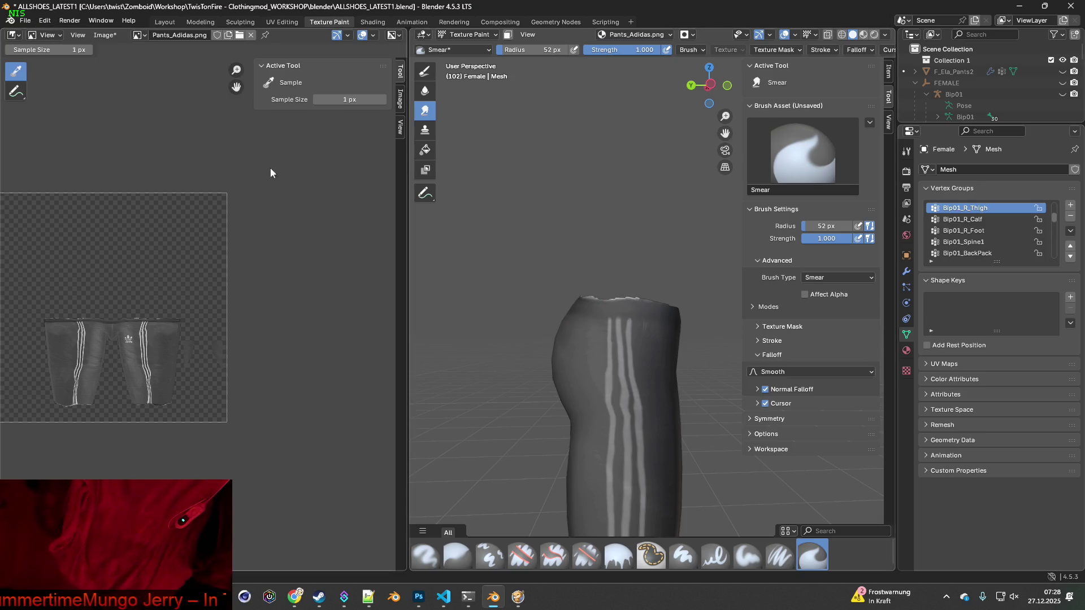
pyautogui.click(50, 20)
pyautogui.scroll(5, 632, 314)
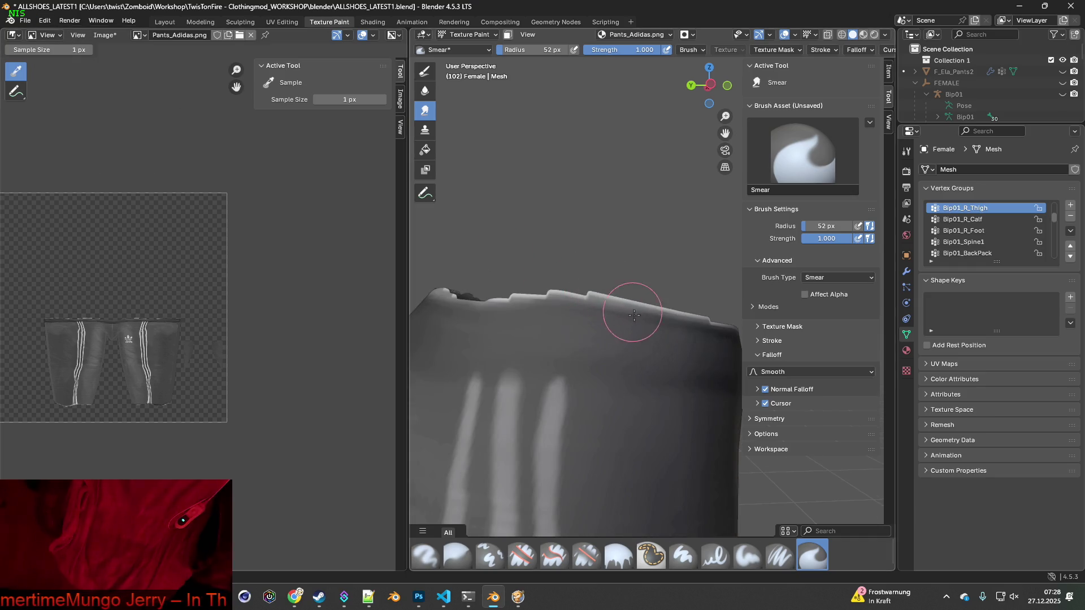
pyautogui.scroll(3, 644, 326)
pyautogui.moveTo(584, 307)
pyautogui.mouseDown()
pyautogui.moveTo(496, 274)
pyautogui.moveTo(568, 283)
pyautogui.moveTo(566, 308)
pyautogui.mouseUp()
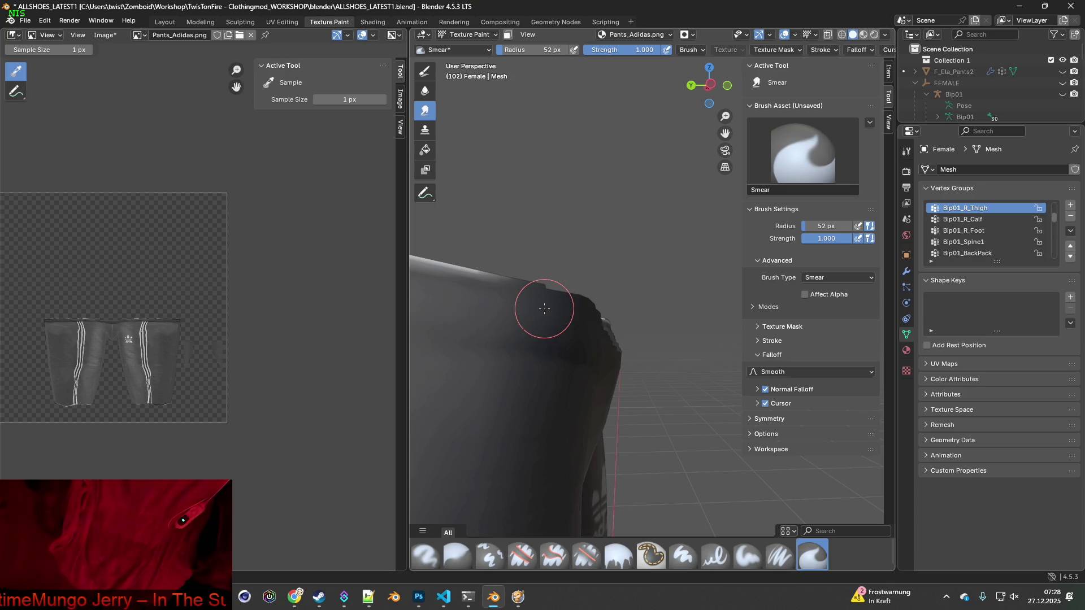
# - Switch to Paint Soft Pressure and sample the grey fabric colour from the leggings
pyautogui.click(780, 555)
pyautogui.press('s')
pyautogui.moveTo(536, 307); pyautogui.dragTo(634, 307, button='middle')
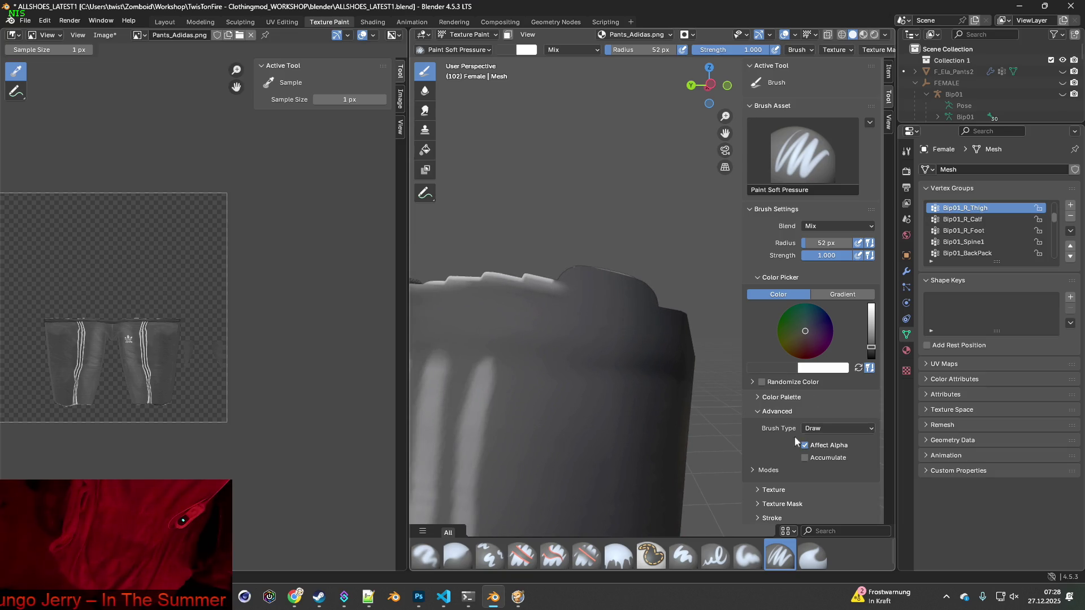
# - Undo the last waist paint strokes and orbit around the leggings' waist edge
pyautogui.click(44, 21)
pyautogui.click(57, 33)
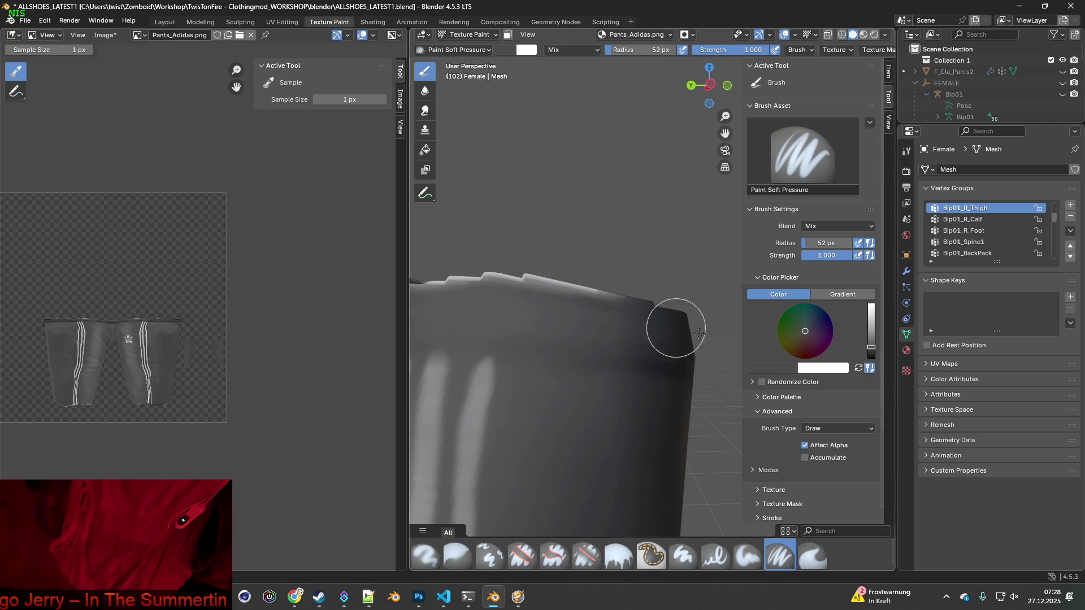
pyautogui.moveTo(552, 283)
pyautogui.mouseDown(button='middle')
pyautogui.moveTo(647, 318)
pyautogui.moveTo(611, 315)
pyautogui.mouseUp(button='middle')
pyautogui.moveTo(535, 300); pyautogui.dragTo(571, 302, button='middle')
pyautogui.moveTo(494, 291)
pyautogui.mouseDown(button='middle')
pyautogui.moveTo(540, 317)
pyautogui.moveTo(678, 356)
pyautogui.moveTo(603, 322)
pyautogui.mouseUp(button='middle')
pyautogui.moveTo(497, 305)
pyautogui.mouseDown(button='middle')
pyautogui.moveTo(609, 324)
pyautogui.moveTo(553, 298)
pyautogui.mouseUp(button='middle')
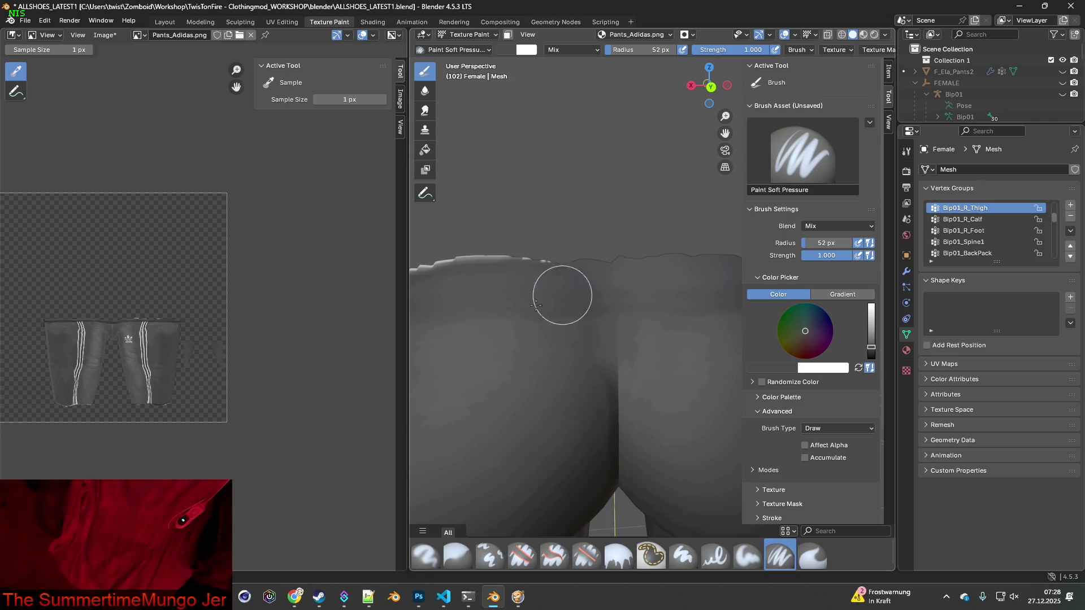
# - Widen the 3D paint view and reposition it to show the white stripes
pyautogui.moveTo(408, 322); pyautogui.dragTo(118, 315)
pyautogui.moveTo(497, 316)
pyautogui.mouseDown(button='middle')
pyautogui.moveTo(535, 315)
pyautogui.moveTo(503, 334)
pyautogui.mouseUp(button='middle')
pyautogui.keyDown('shift'); pyautogui.moveTo(363, 218); pyautogui.dragTo(533, 242, button='middle'); pyautogui.keyUp('shift')
pyautogui.moveTo(445, 257)
pyautogui.mouseDown(button='middle')
pyautogui.moveTo(603, 305)
pyautogui.moveTo(547, 322)
pyautogui.moveTo(610, 300)
pyautogui.mouseUp(button='middle')
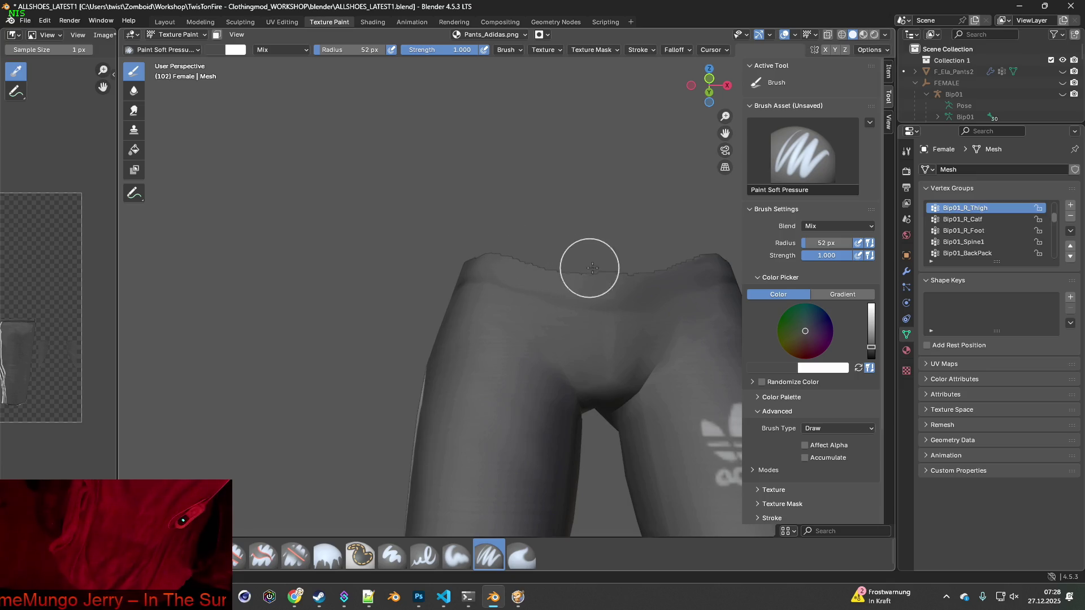
# - Orbit and zoom around the grey leggings' waistband and both leg cuffs to inspect them
pyautogui.moveTo(651, 252)
pyautogui.mouseDown(button='middle')
pyautogui.moveTo(564, 276)
pyautogui.moveTo(514, 317)
pyautogui.moveTo(639, 384)
pyautogui.moveTo(598, 348)
pyautogui.mouseUp(button='middle')
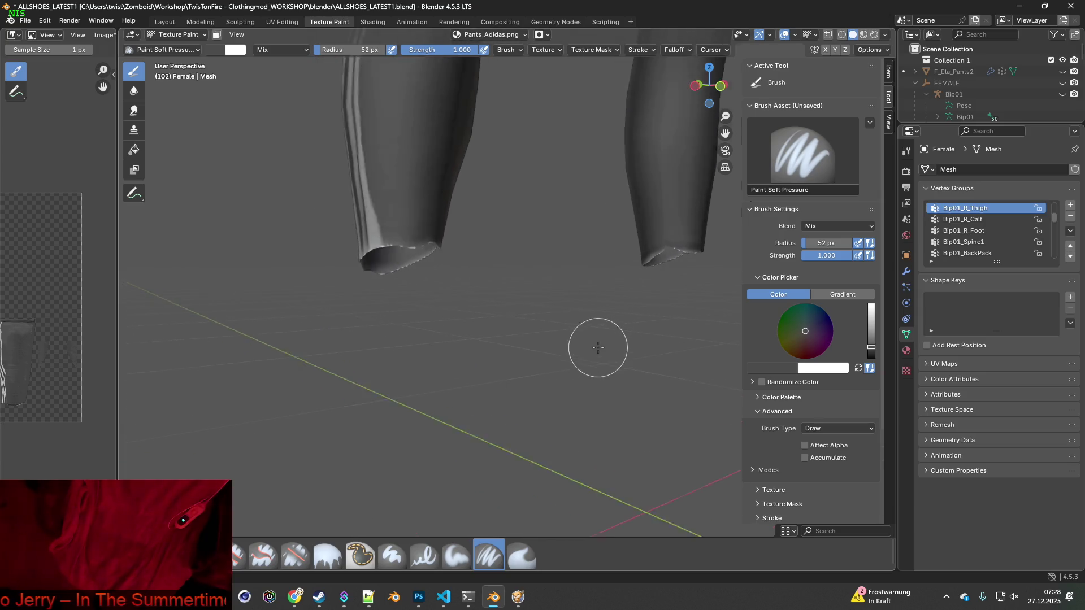
pyautogui.scroll(2, 598, 348)
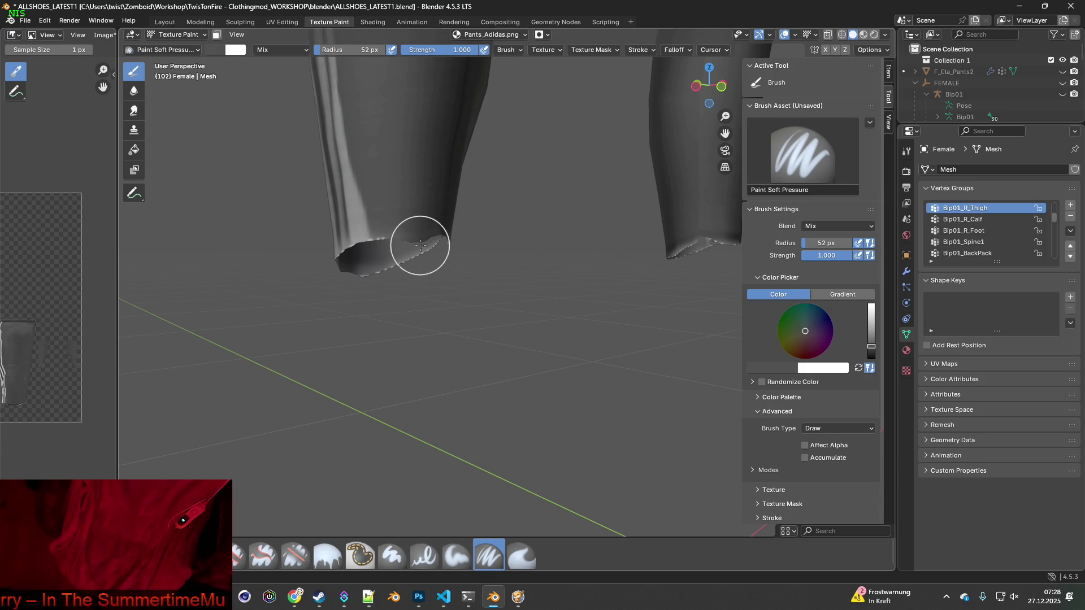
pyautogui.moveTo(435, 250); pyautogui.dragTo(330, 261, button='middle')
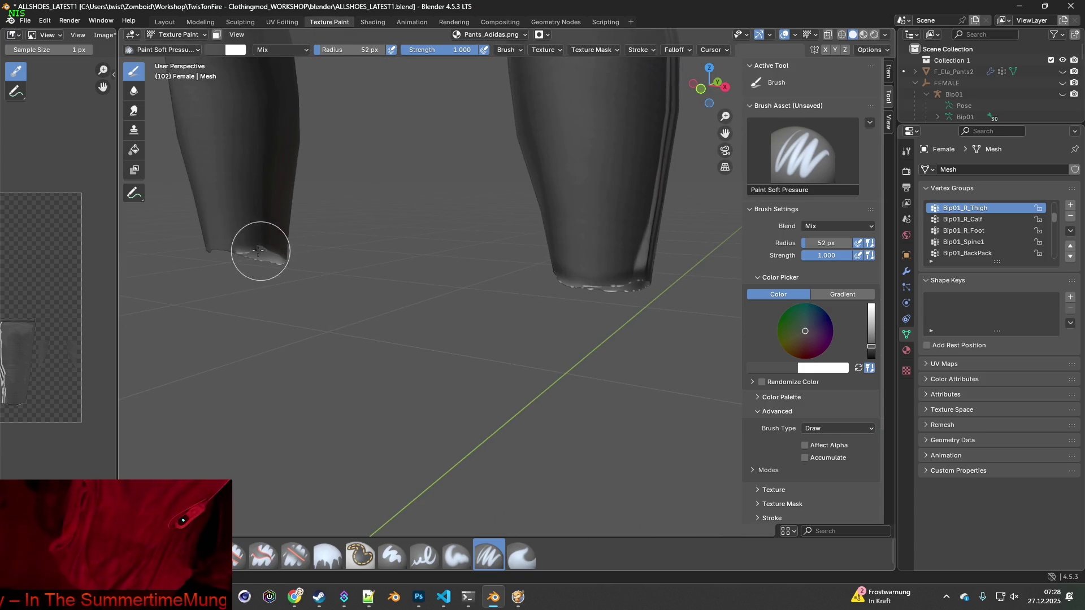
pyautogui.moveTo(246, 247)
pyautogui.mouseDown(button='middle')
pyautogui.moveTo(223, 262)
pyautogui.moveTo(571, 266)
pyautogui.moveTo(488, 275)
pyautogui.mouseUp(button='middle')
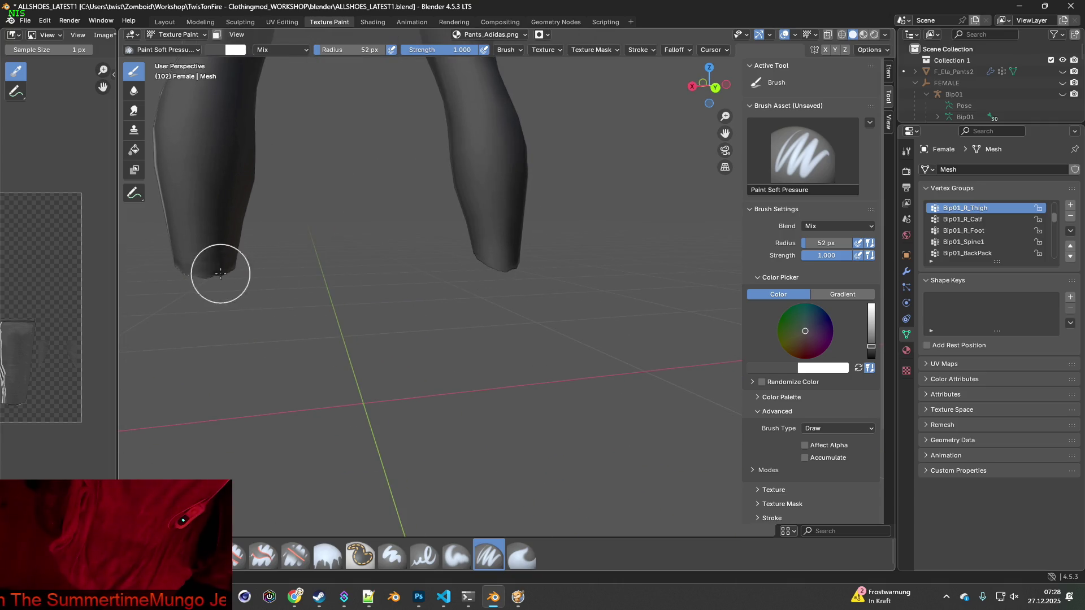
pyautogui.moveTo(177, 272)
pyautogui.mouseDown(button='middle')
pyautogui.moveTo(599, 339)
pyautogui.moveTo(510, 310)
pyautogui.moveTo(596, 266)
pyautogui.mouseUp(button='middle')
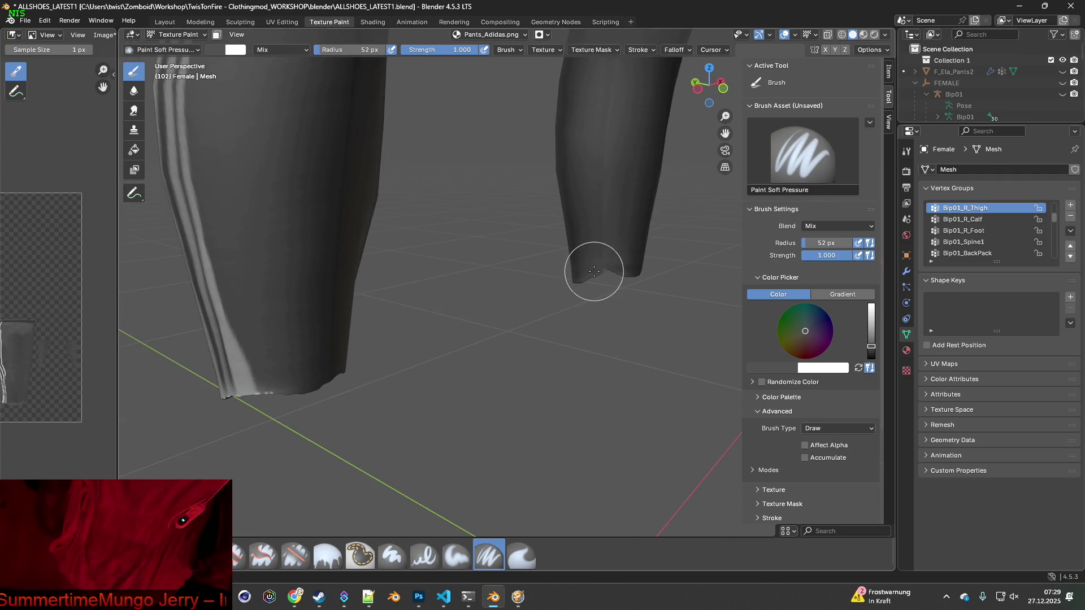
pyautogui.moveTo(585, 316)
pyautogui.mouseDown(button='middle')
pyautogui.moveTo(511, 317)
pyautogui.moveTo(498, 333)
pyautogui.moveTo(421, 316)
pyautogui.moveTo(460, 384)
pyautogui.moveTo(456, 426)
pyautogui.moveTo(441, 356)
pyautogui.moveTo(537, 368)
pyautogui.moveTo(561, 427)
pyautogui.moveTo(642, 363)
pyautogui.moveTo(388, 365)
pyautogui.mouseUp(button='middle')
pyautogui.moveTo(425, 333); pyautogui.dragTo(460, 382, button='middle')
# - Check the striped thigh and side, then save the Pants_Adidas.png texture
pyautogui.moveTo(453, 232)
pyautogui.mouseDown(button='middle')
pyautogui.moveTo(456, 332)
pyautogui.moveTo(542, 303)
pyautogui.moveTo(498, 306)
pyautogui.moveTo(538, 300)
pyautogui.moveTo(415, 354)
pyautogui.moveTo(486, 342)
pyautogui.moveTo(414, 337)
pyautogui.mouseUp(button='middle')
pyautogui.scroll(5, 413, 338)
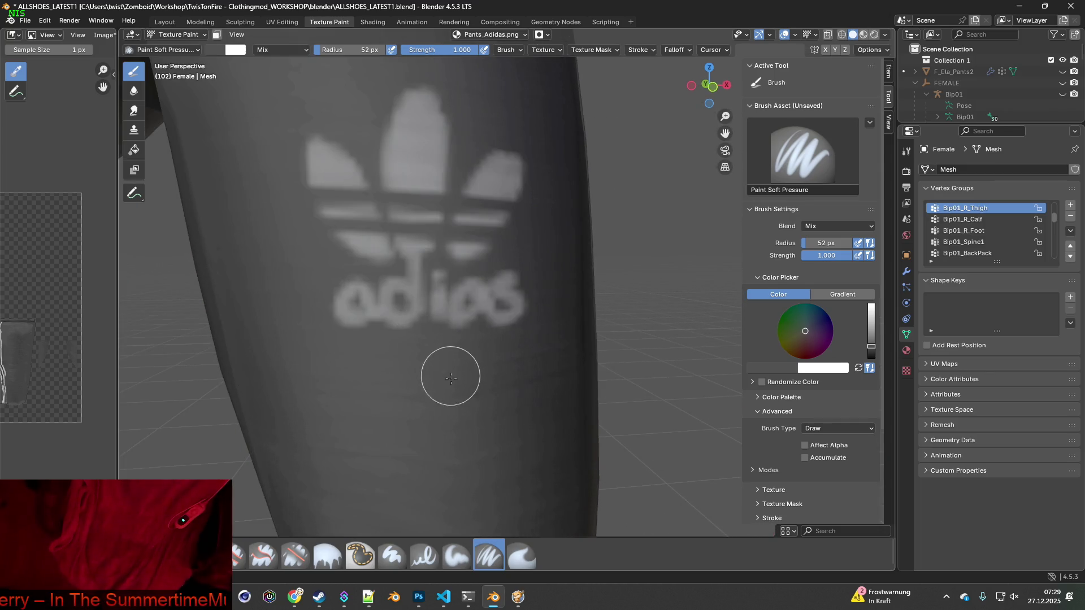
pyautogui.scroll(-4, 451, 386)
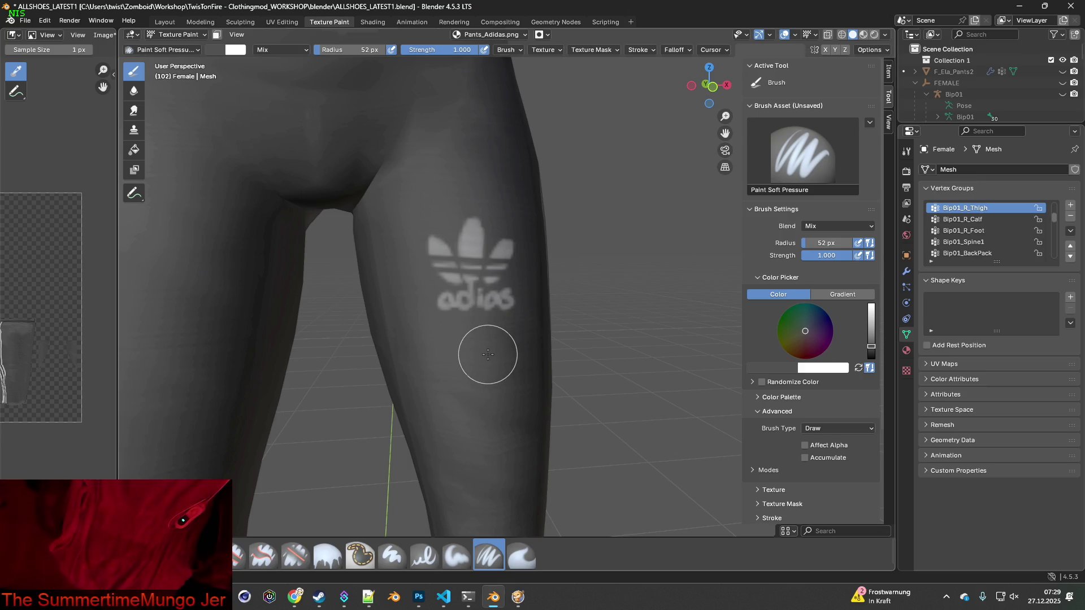
pyautogui.scroll(-3, 487, 355)
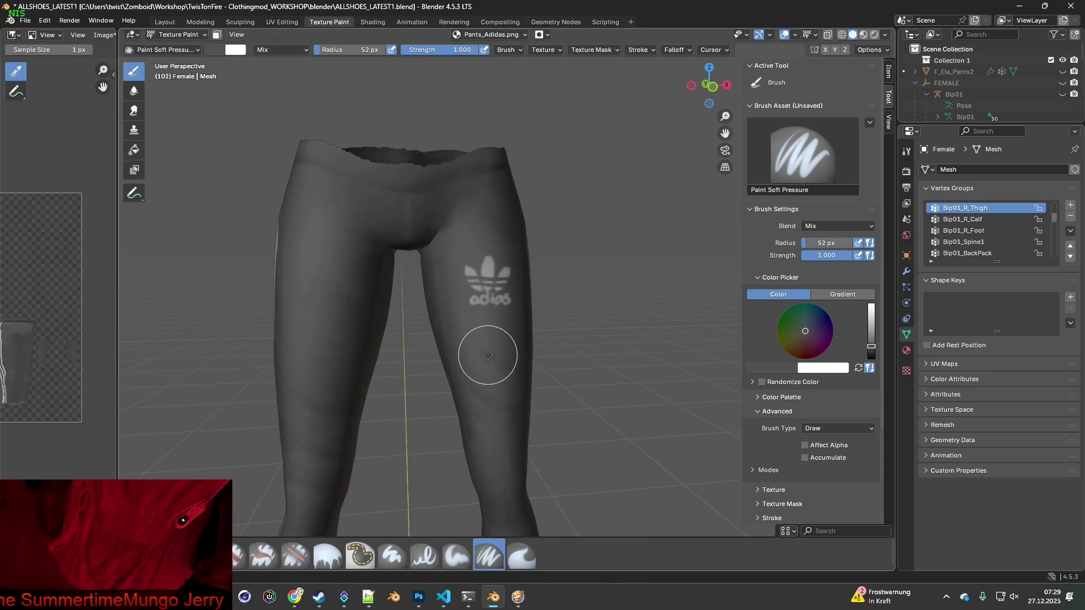
pyautogui.moveTo(430, 354)
pyautogui.mouseDown(button='middle')
pyautogui.moveTo(516, 357)
pyautogui.moveTo(443, 371)
pyautogui.moveTo(376, 358)
pyautogui.moveTo(448, 364)
pyautogui.mouseUp(button='middle')
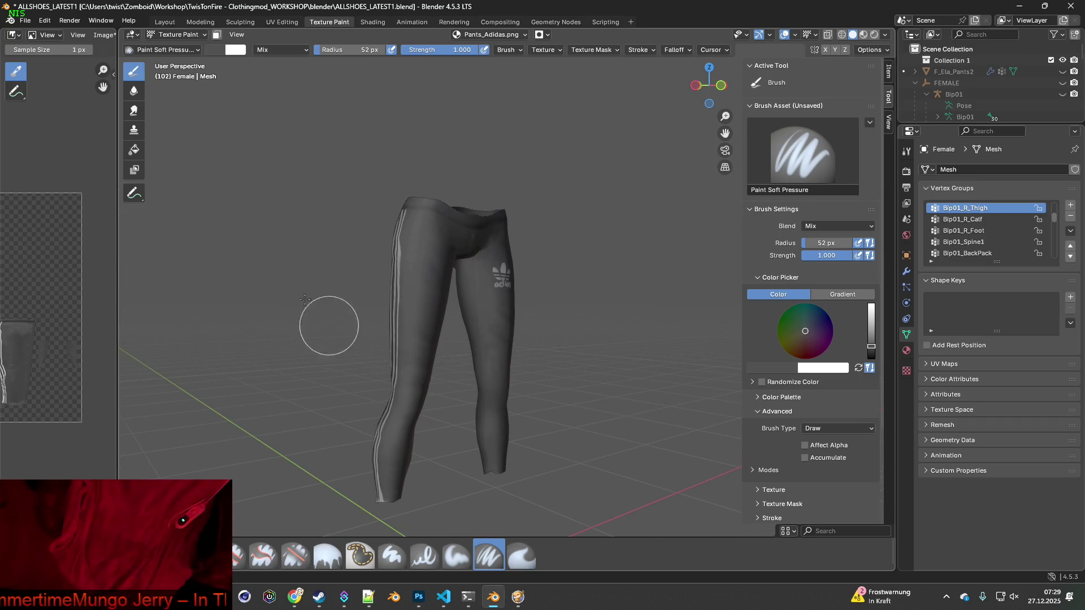
pyautogui.click(103, 35)
pyautogui.click(130, 142)
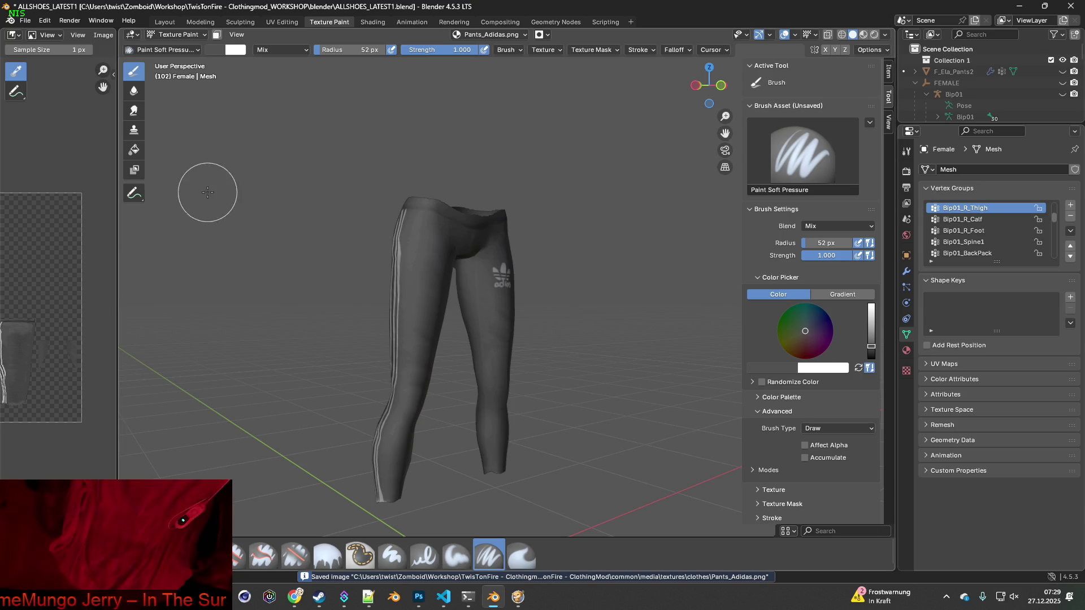
# - Load Pants_Adidas_2.png into the leggings' image node in Shading, then return to Texture Paint
pyautogui.click(372, 22)
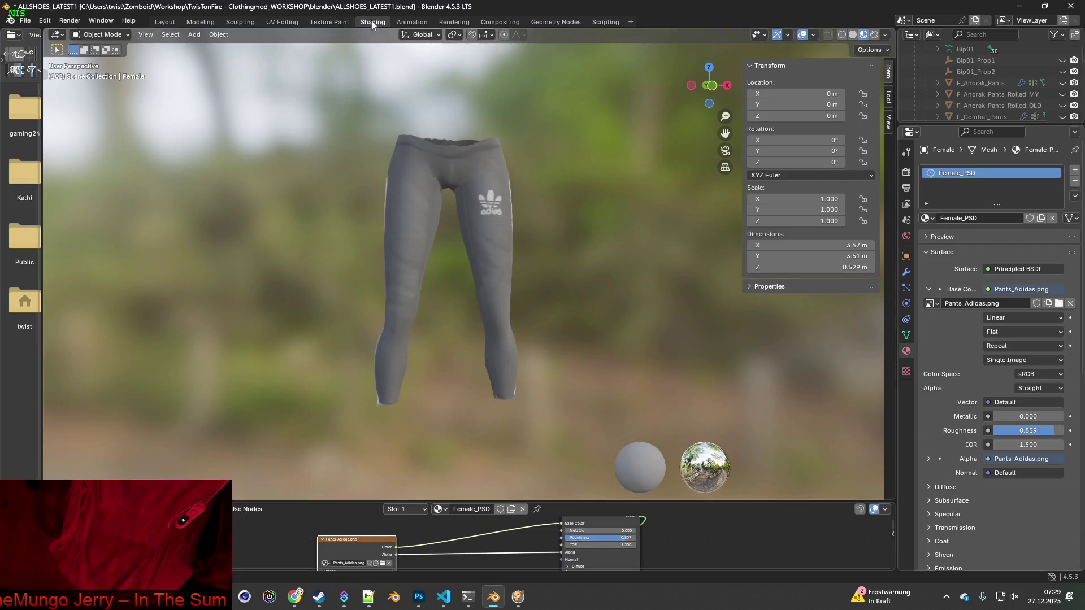
pyautogui.click(383, 565)
pyautogui.click(687, 117)
pyautogui.write('Pants_Adidas')
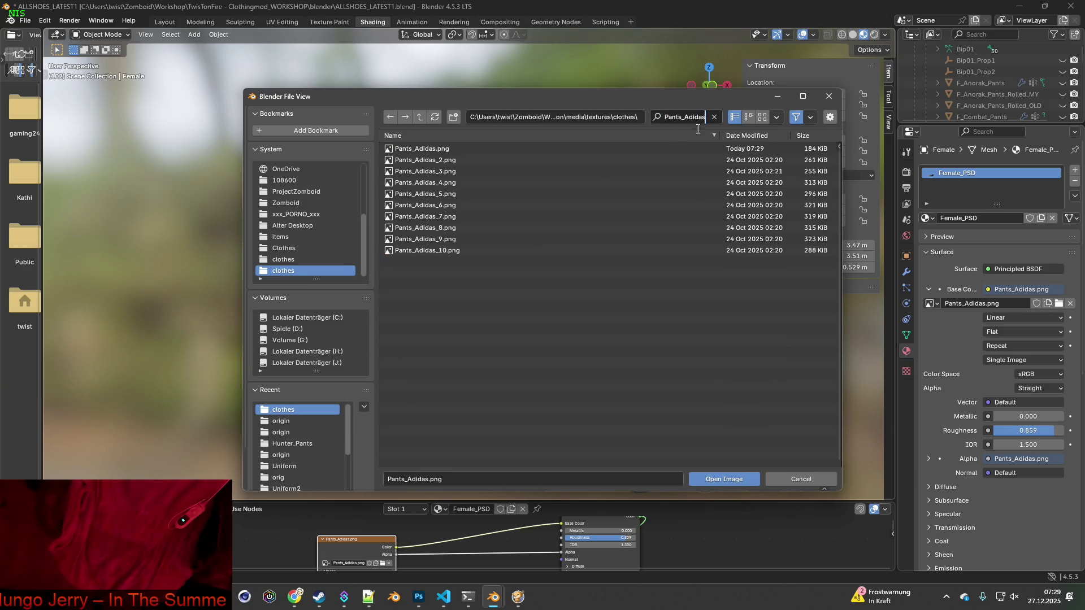
pyautogui.click(433, 160)
pyautogui.click(717, 478)
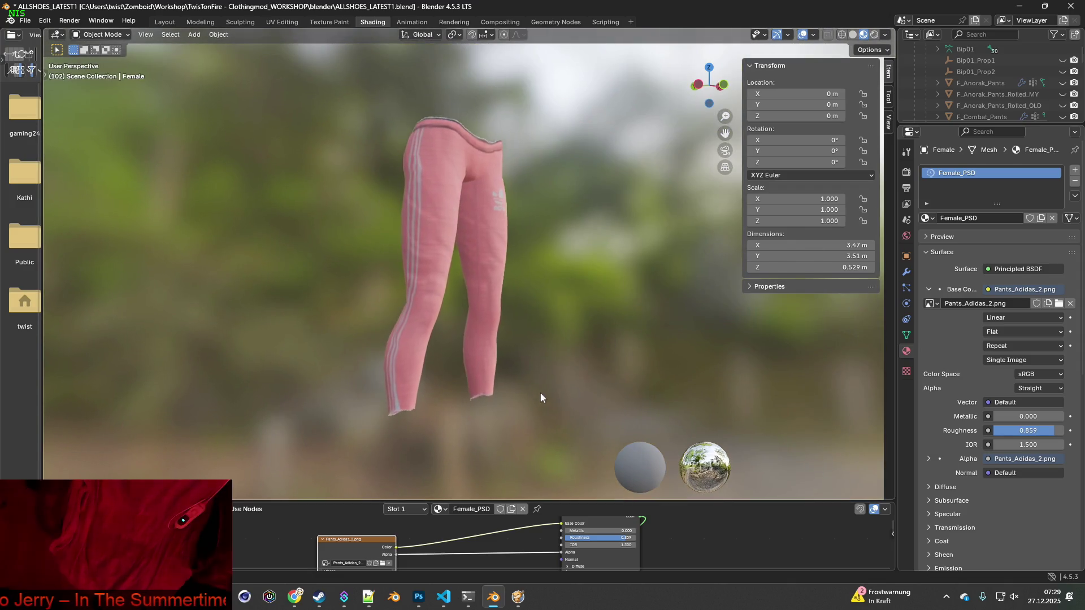
pyautogui.scroll(6, 540, 403)
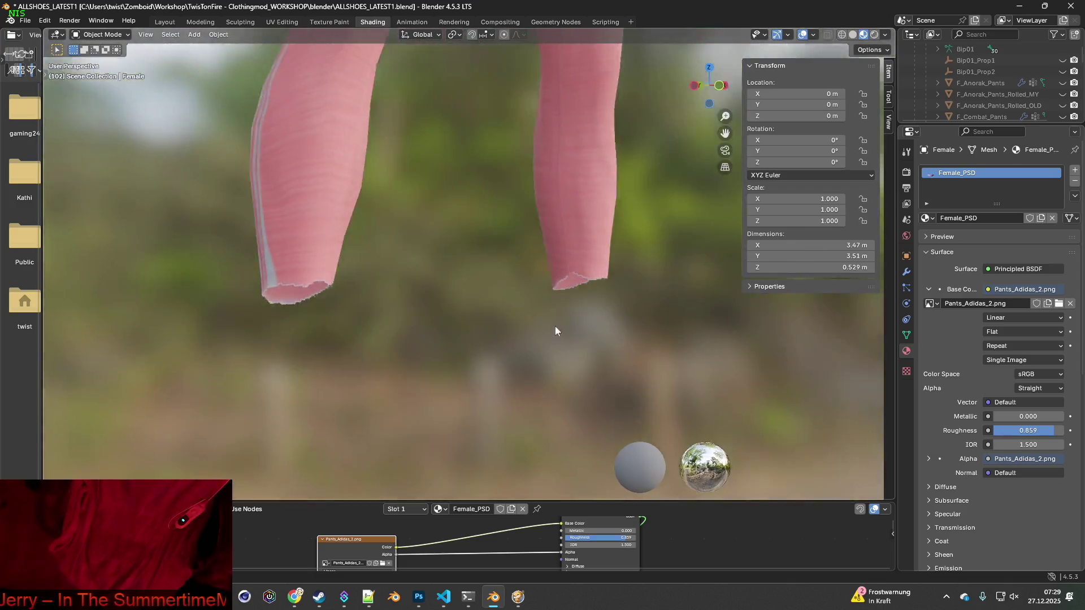
pyautogui.moveTo(556, 331)
pyautogui.mouseDown(button='middle')
pyautogui.moveTo(487, 327)
pyautogui.moveTo(448, 363)
pyautogui.moveTo(508, 341)
pyautogui.moveTo(535, 317)
pyautogui.mouseUp(button='middle')
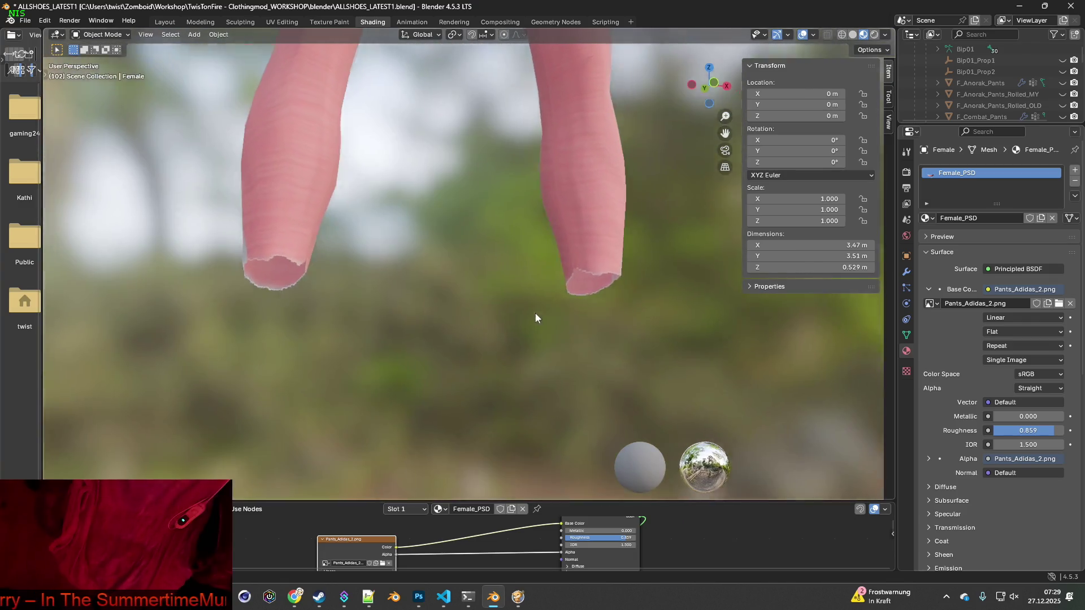
pyautogui.click(329, 22)
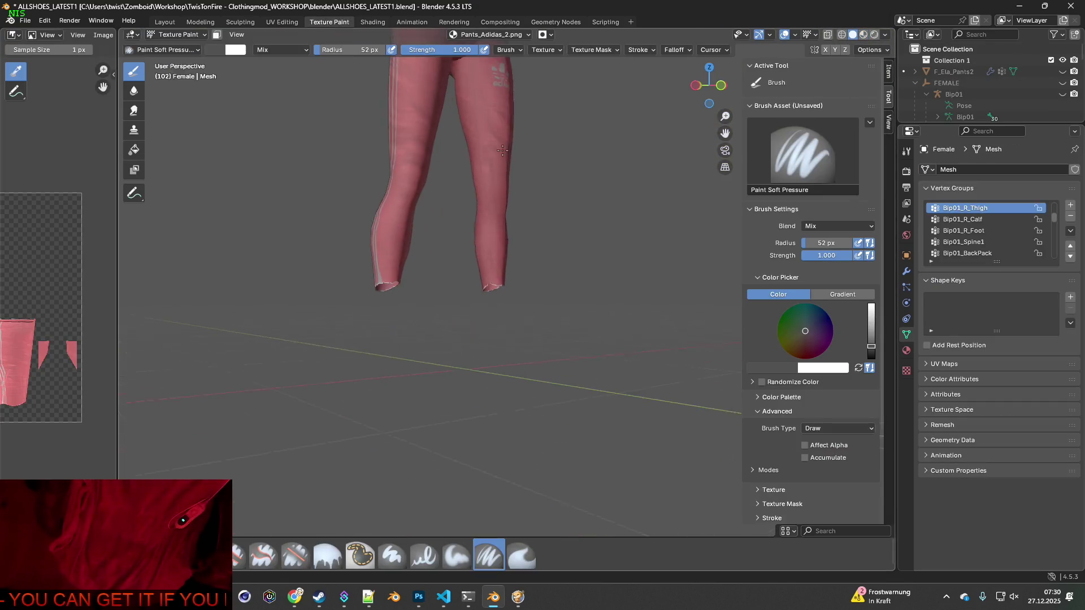
# - Frame the waistband edge, sample its grey colour, and reduce the brush radius to 29 px
pyautogui.scroll(4, 497, 249)
pyautogui.moveTo(492, 251)
pyautogui.mouseDown(button='middle')
pyautogui.moveTo(411, 261)
pyautogui.moveTo(480, 266)
pyautogui.moveTo(468, 188)
pyautogui.moveTo(486, 331)
pyautogui.mouseUp(button='middle')
pyautogui.scroll(-3, 477, 278)
pyautogui.scroll(5, 496, 303)
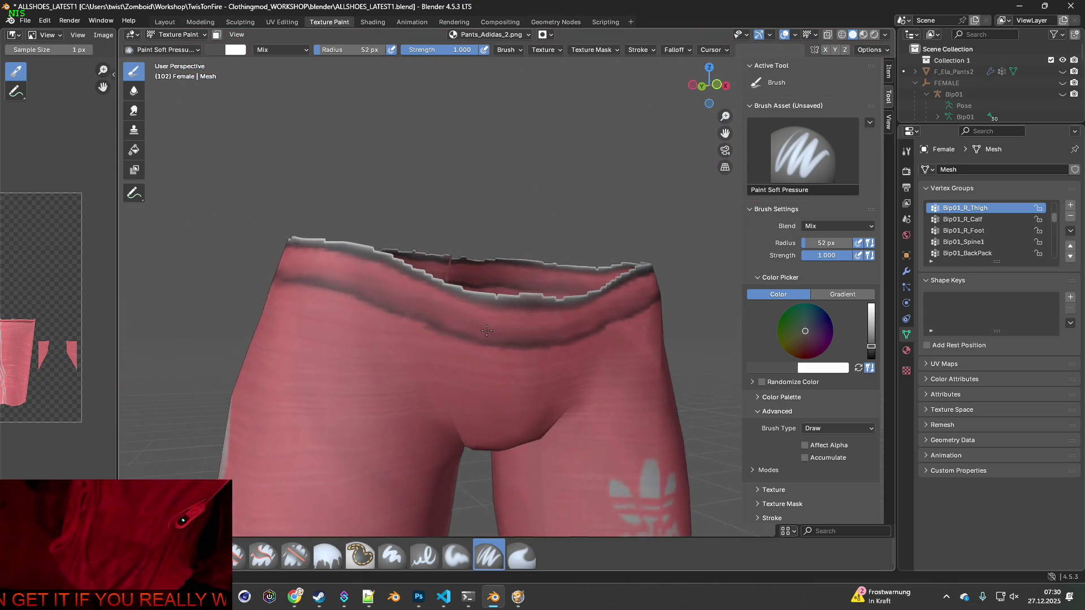
pyautogui.scroll(5, 446, 297)
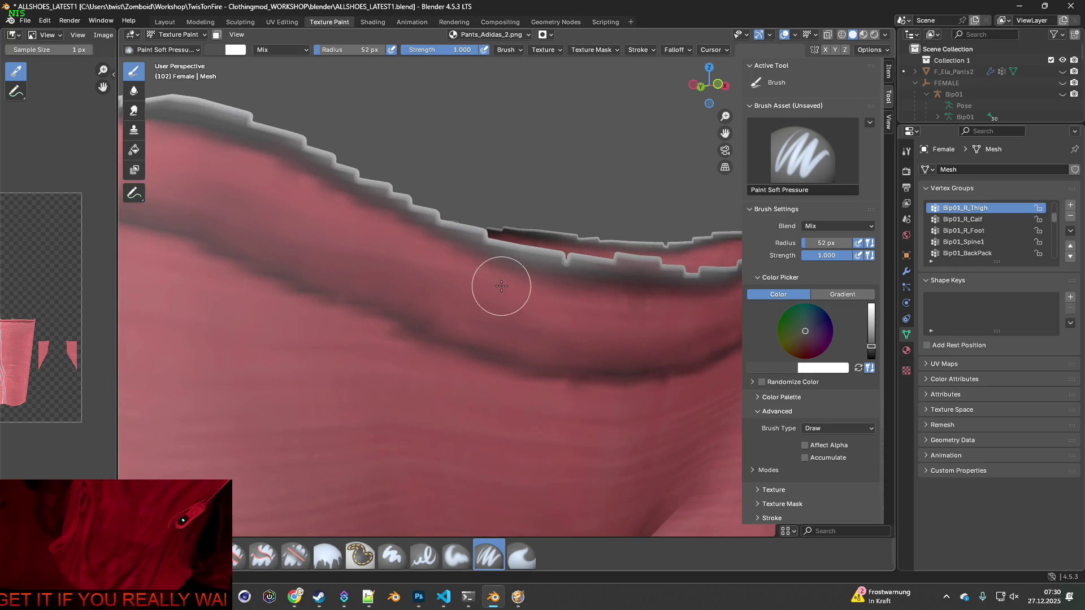
pyautogui.moveTo(463, 274)
pyautogui.mouseDown(button='middle')
pyautogui.moveTo(465, 290)
pyautogui.moveTo(453, 286)
pyautogui.mouseUp(button='middle')
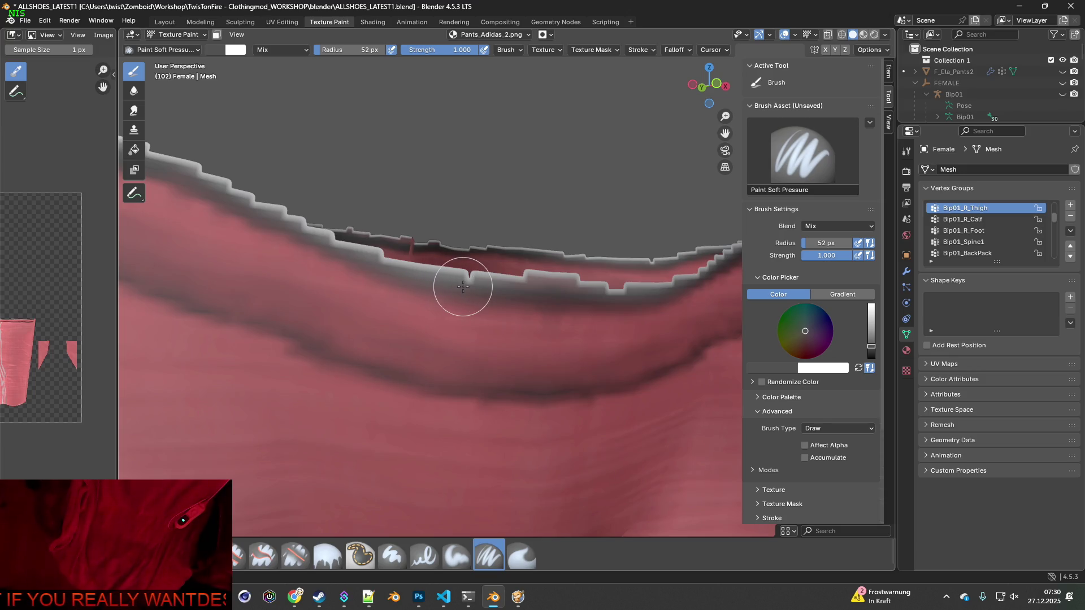
pyautogui.press('s')
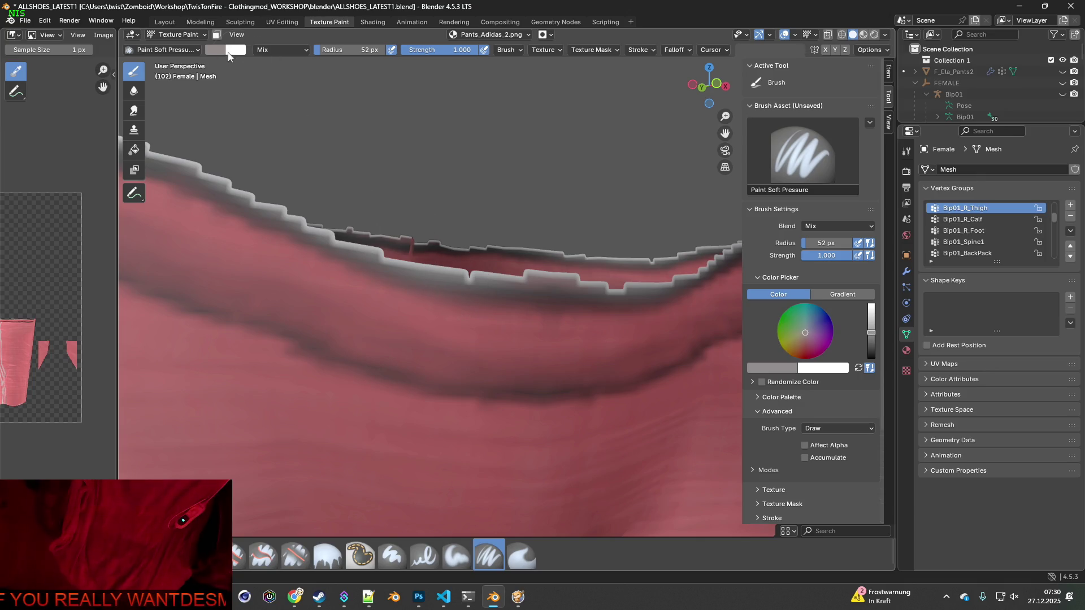
pyautogui.moveTo(328, 53); pyautogui.dragTo(315, 52)
# - Paint grey along the waistband's top edge across the front, sides and back
pyautogui.moveTo(377, 141); pyautogui.dragTo(450, 179, button='middle')
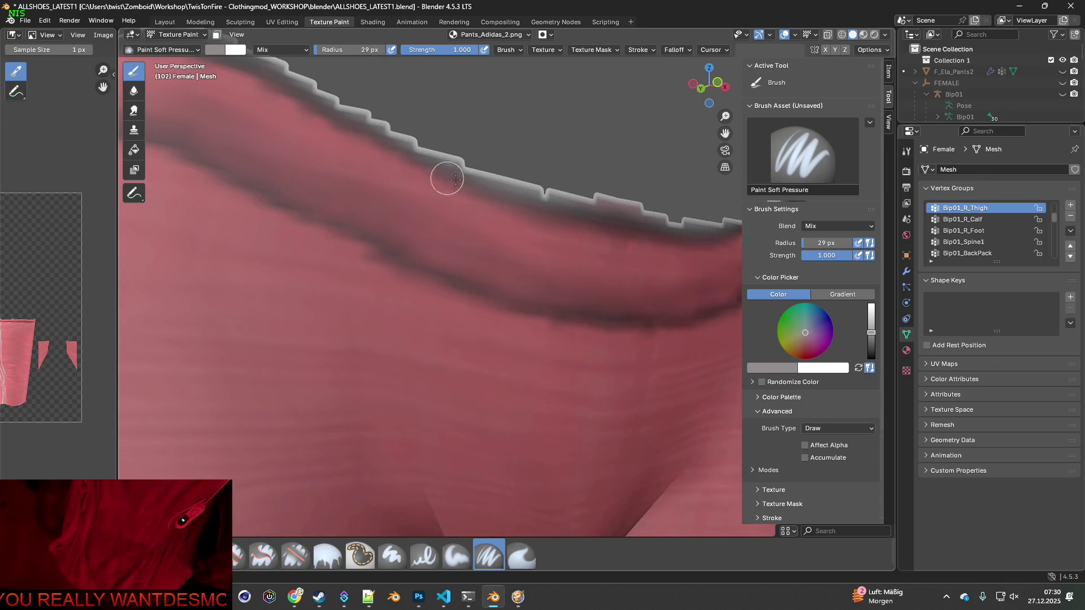
pyautogui.moveTo(529, 196); pyautogui.dragTo(501, 194, button='middle')
pyautogui.moveTo(551, 197)
pyautogui.mouseDown()
pyautogui.moveTo(392, 158)
pyautogui.moveTo(274, 95)
pyautogui.mouseUp()
pyautogui.scroll(-5, 430, 184)
pyautogui.moveTo(446, 231)
pyautogui.mouseDown()
pyautogui.moveTo(368, 189)
pyautogui.moveTo(277, 182)
pyautogui.mouseUp()
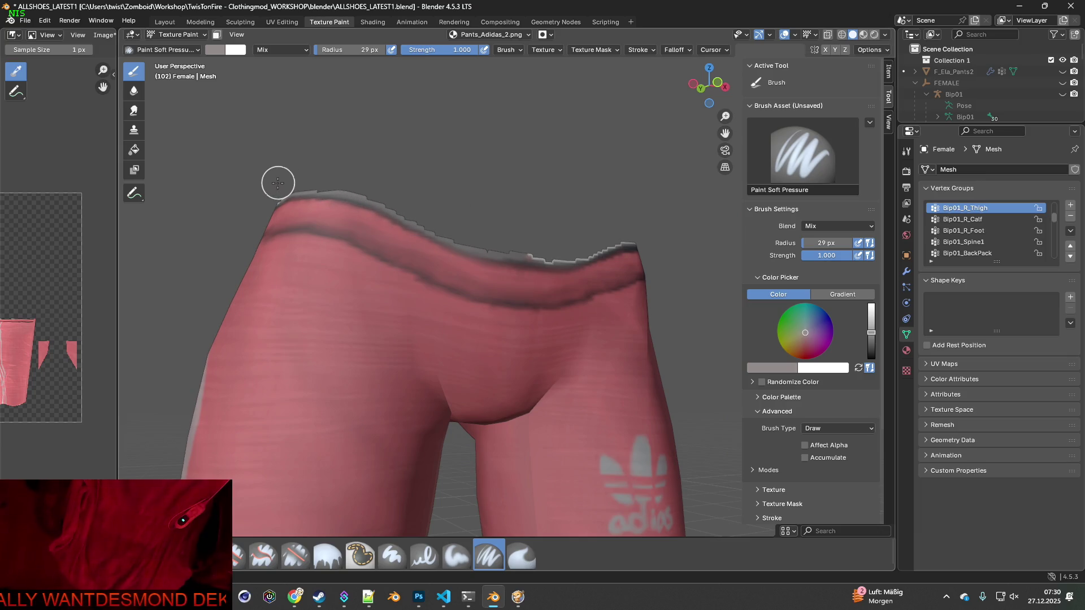
pyautogui.moveTo(497, 230)
pyautogui.mouseDown()
pyautogui.moveTo(567, 252)
pyautogui.moveTo(647, 228)
pyautogui.mouseUp()
pyautogui.moveTo(646, 227)
pyautogui.mouseDown(button='middle')
pyautogui.moveTo(526, 240)
pyautogui.moveTo(395, 279)
pyautogui.mouseUp(button='middle')
pyautogui.scroll(2, 359, 250)
pyautogui.moveTo(295, 244)
pyautogui.mouseDown()
pyautogui.moveTo(387, 245)
pyautogui.moveTo(459, 262)
pyautogui.mouseUp()
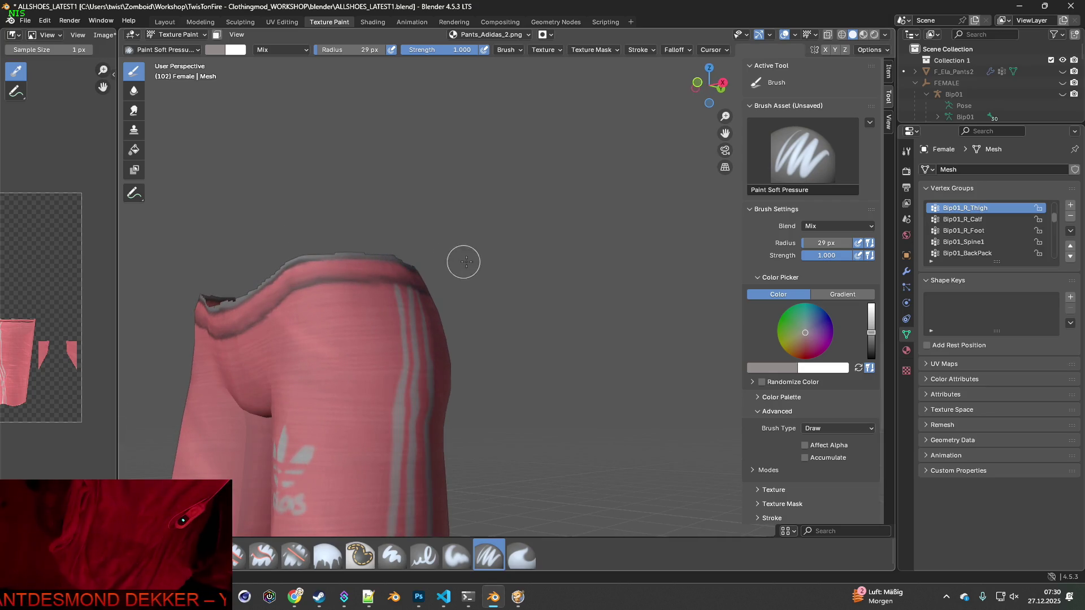
pyautogui.moveTo(463, 262); pyautogui.dragTo(352, 265, button='middle')
pyautogui.moveTo(405, 298); pyautogui.dragTo(492, 295)
pyautogui.moveTo(492, 296); pyautogui.dragTo(452, 314, button='middle')
pyautogui.scroll(4, 452, 314)
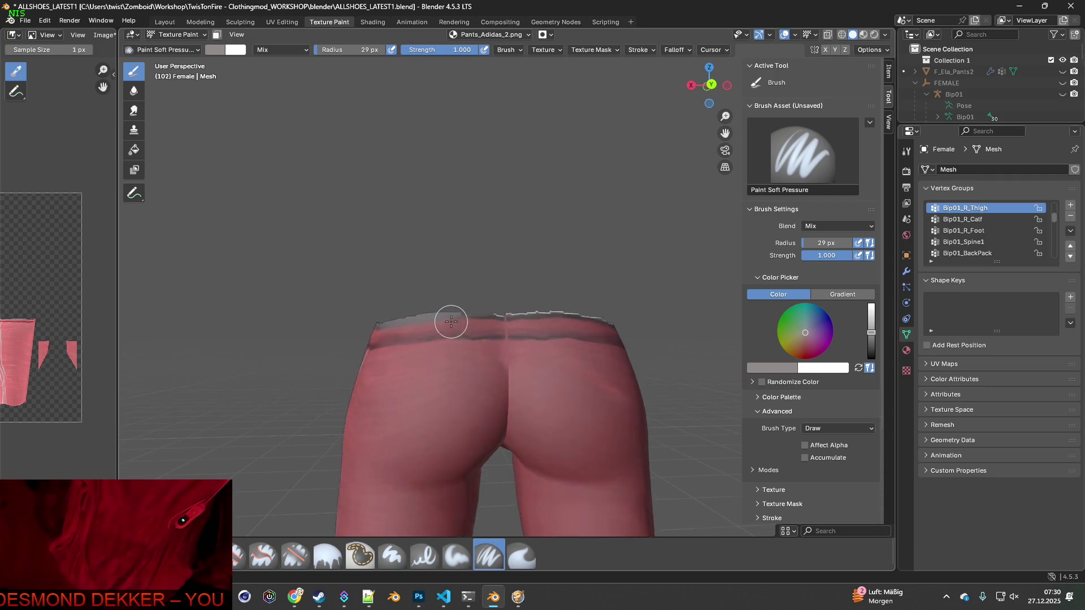
# - Undo the last back-waistband stroke, check all sides, and select the Erase Soft brush
pyautogui.click(46, 20)
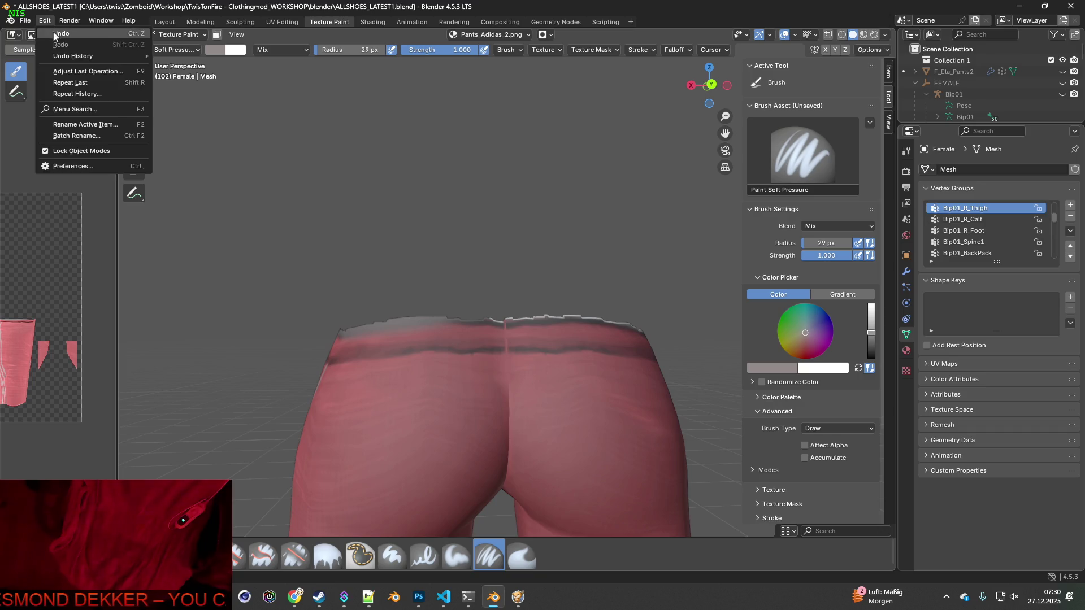
pyautogui.click(57, 32)
pyautogui.moveTo(396, 311)
pyautogui.mouseDown(button='middle')
pyautogui.moveTo(342, 308)
pyautogui.moveTo(310, 281)
pyautogui.mouseUp(button='middle')
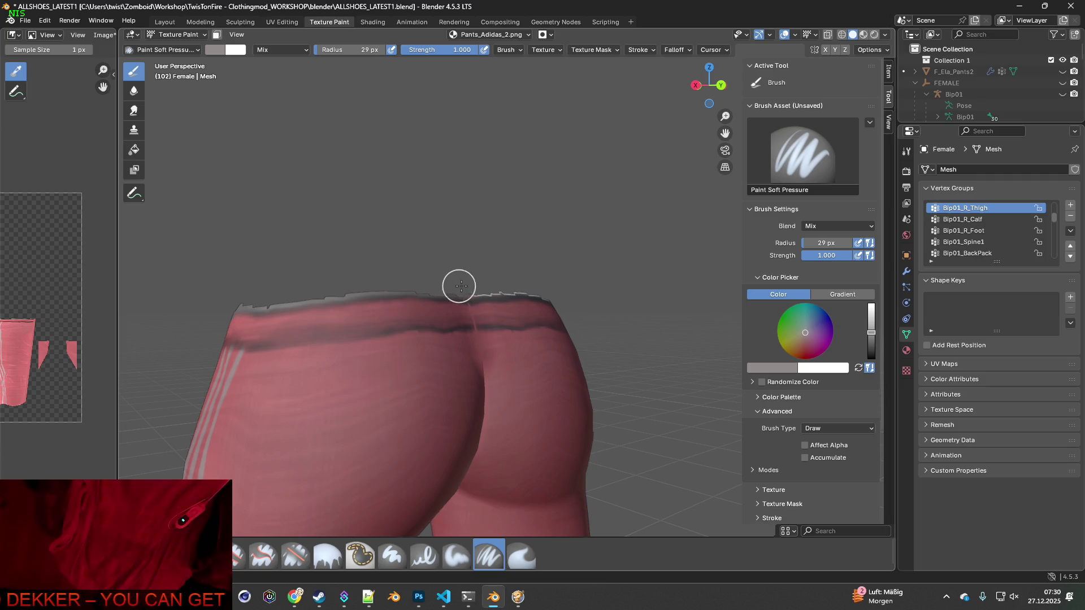
pyautogui.moveTo(569, 283)
pyautogui.mouseDown(button='middle')
pyautogui.moveTo(509, 288)
pyautogui.moveTo(383, 266)
pyautogui.mouseUp(button='middle')
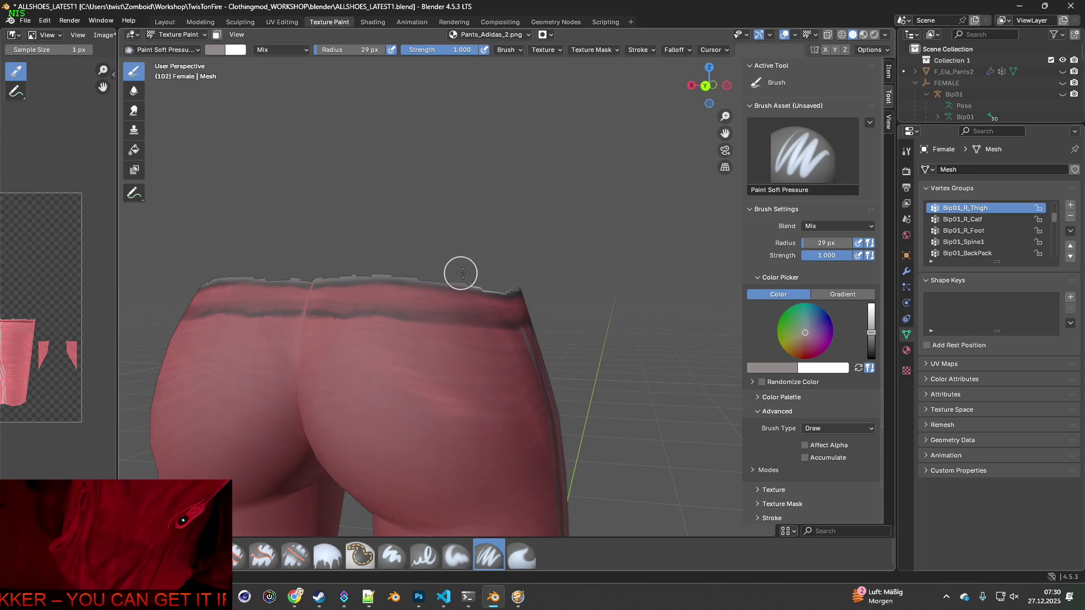
pyautogui.moveTo(531, 277); pyautogui.dragTo(368, 262, button='middle')
pyautogui.moveTo(511, 270)
pyautogui.mouseDown(button='middle')
pyautogui.moveTo(581, 301)
pyautogui.moveTo(445, 269)
pyautogui.moveTo(428, 250)
pyautogui.moveTo(432, 280)
pyautogui.moveTo(395, 291)
pyautogui.moveTo(473, 284)
pyautogui.moveTo(436, 282)
pyautogui.mouseUp(button='middle')
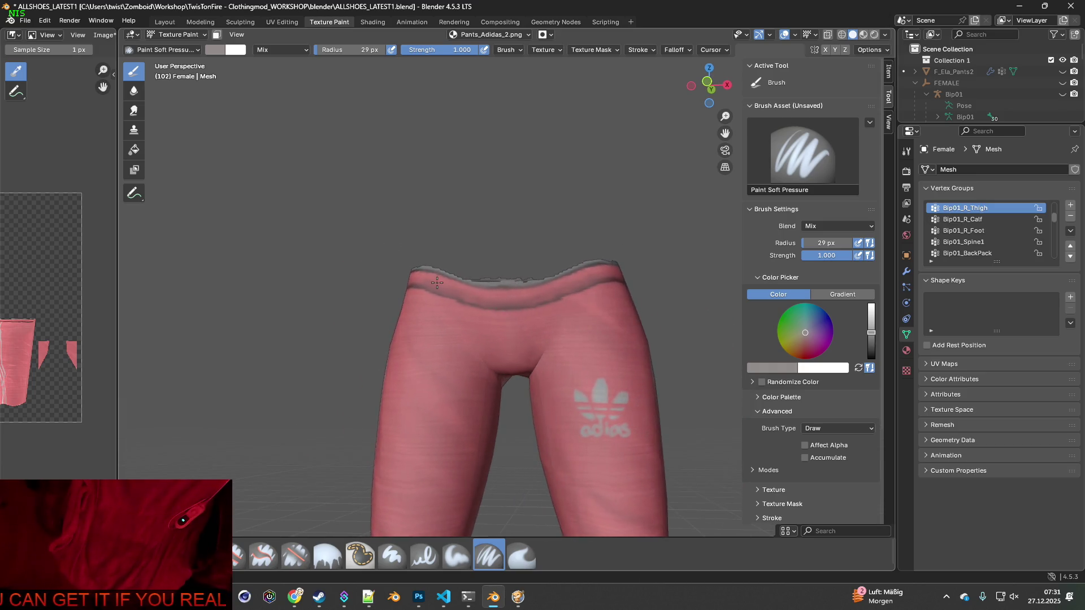
pyautogui.click(295, 556)
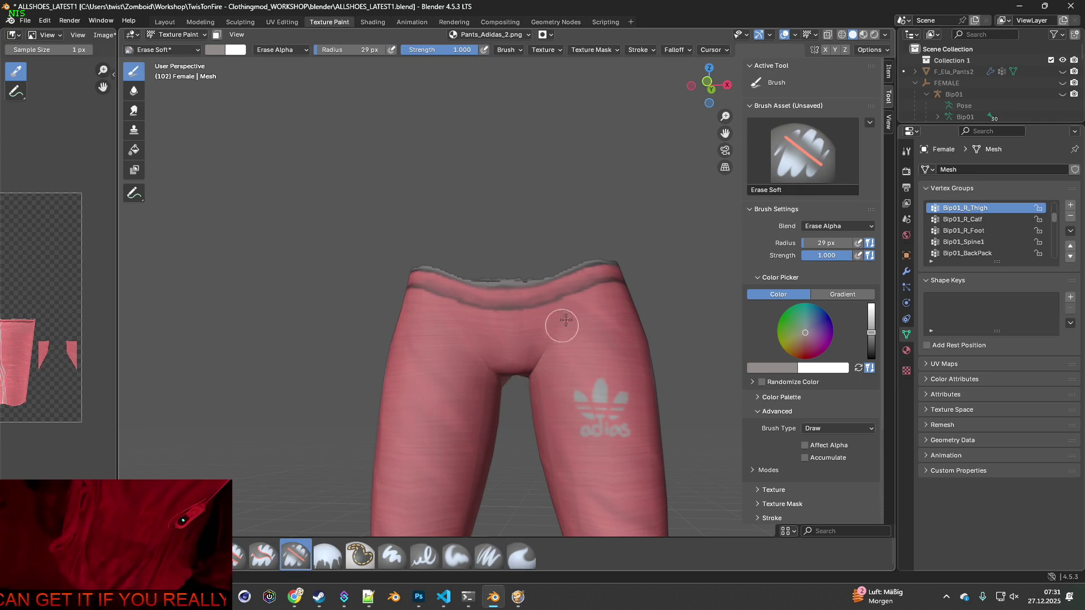
# - Erase the jagged grey rim along the front of the waistband's top edge
pyautogui.scroll(5, 557, 327)
pyautogui.moveTo(560, 326)
pyautogui.mouseDown(button='middle')
pyautogui.moveTo(538, 327)
pyautogui.moveTo(580, 260)
pyautogui.mouseUp(button='middle')
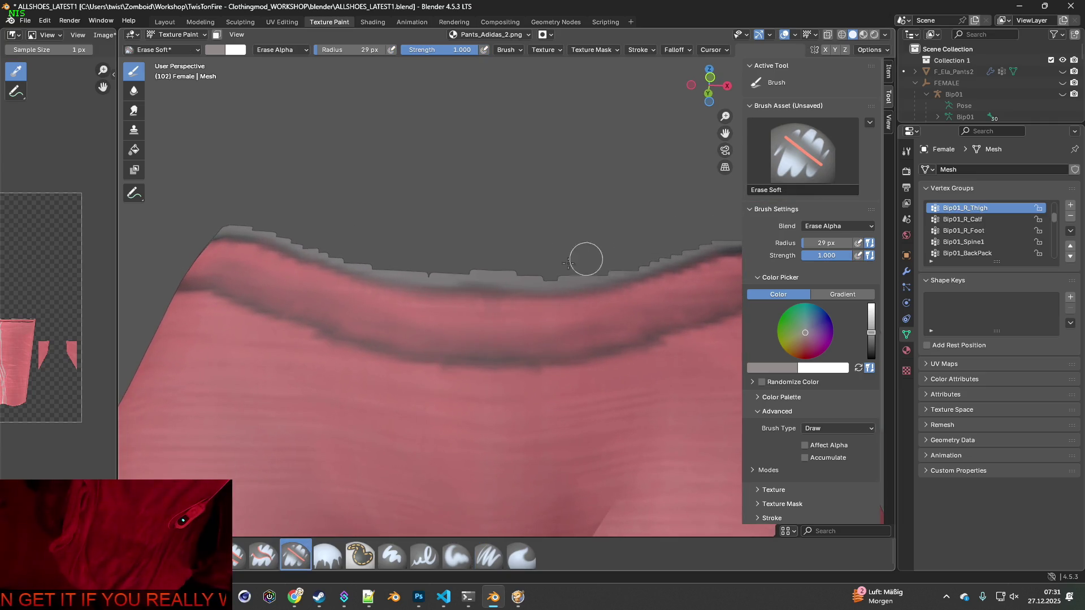
pyautogui.moveTo(484, 275)
pyautogui.mouseDown()
pyautogui.moveTo(535, 276)
pyautogui.moveTo(439, 273)
pyautogui.moveTo(241, 223)
pyautogui.mouseUp()
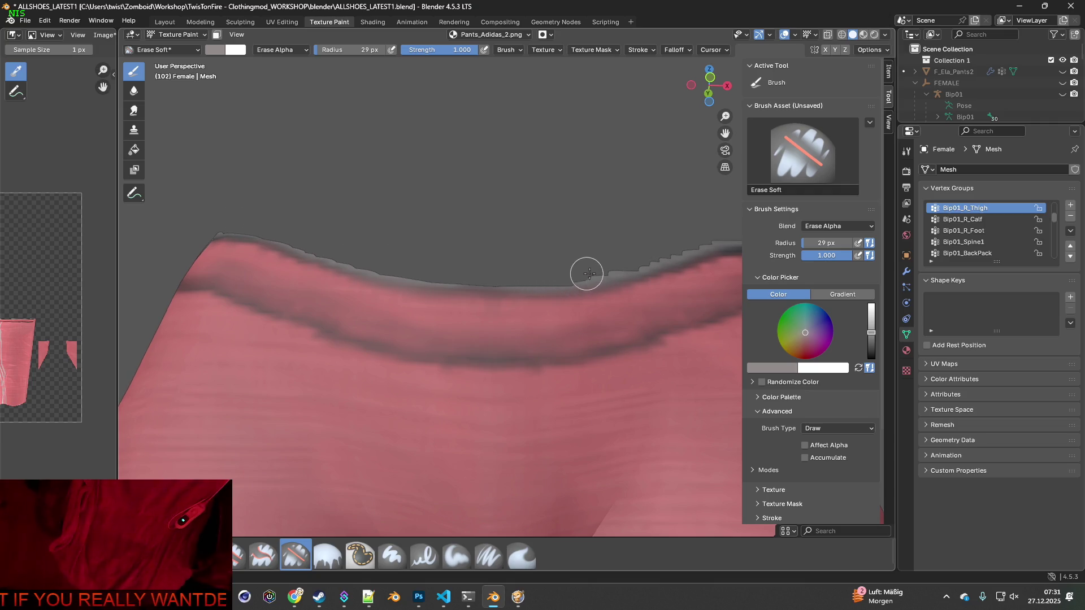
pyautogui.moveTo(573, 278); pyautogui.dragTo(709, 240)
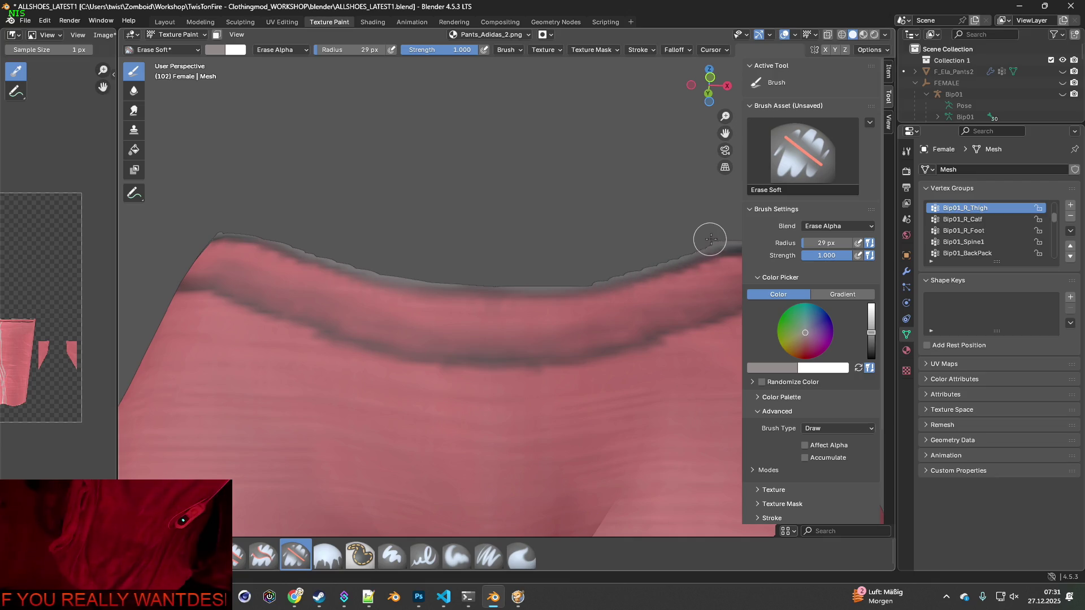
pyautogui.moveTo(689, 255)
pyautogui.mouseDown(button='middle')
pyautogui.moveTo(598, 286)
pyautogui.moveTo(557, 286)
pyautogui.moveTo(391, 390)
pyautogui.moveTo(414, 306)
pyautogui.mouseUp(button='middle')
pyautogui.moveTo(443, 281)
pyautogui.mouseDown()
pyautogui.moveTo(552, 245)
pyautogui.moveTo(690, 266)
pyautogui.mouseUp()
pyautogui.moveTo(690, 266)
pyautogui.mouseDown(button='middle')
pyautogui.moveTo(595, 310)
pyautogui.moveTo(656, 323)
pyautogui.moveTo(378, 311)
pyautogui.mouseUp(button='middle')
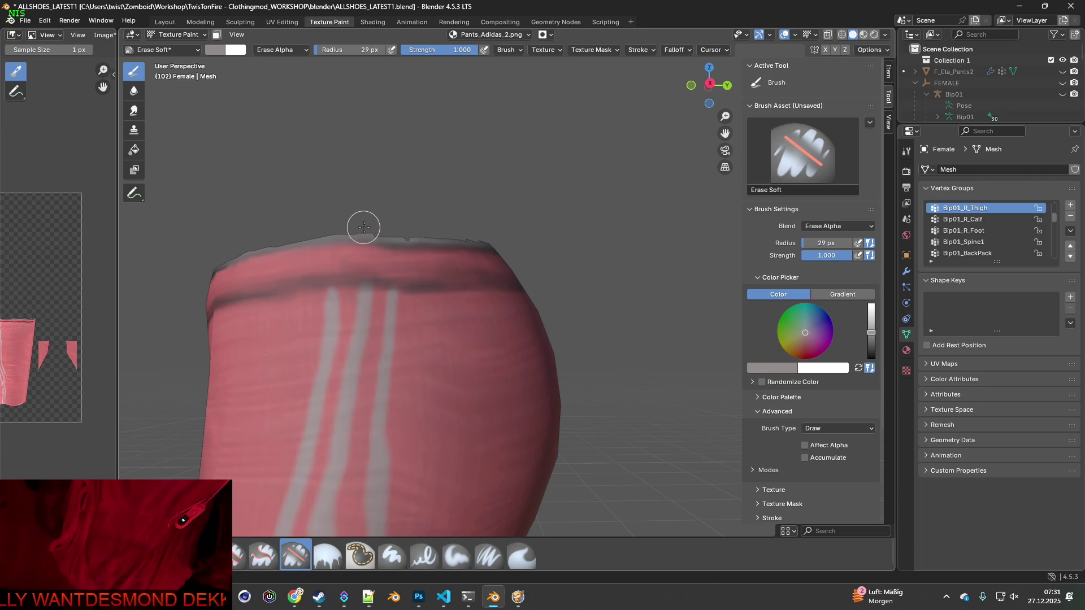
# - Erase the grey rim across the back and striped side, then select Paint Soft Pressure
pyautogui.moveTo(472, 234)
pyautogui.mouseDown(button='middle')
pyautogui.moveTo(644, 244)
pyautogui.moveTo(453, 313)
pyautogui.moveTo(375, 265)
pyautogui.mouseUp(button='middle')
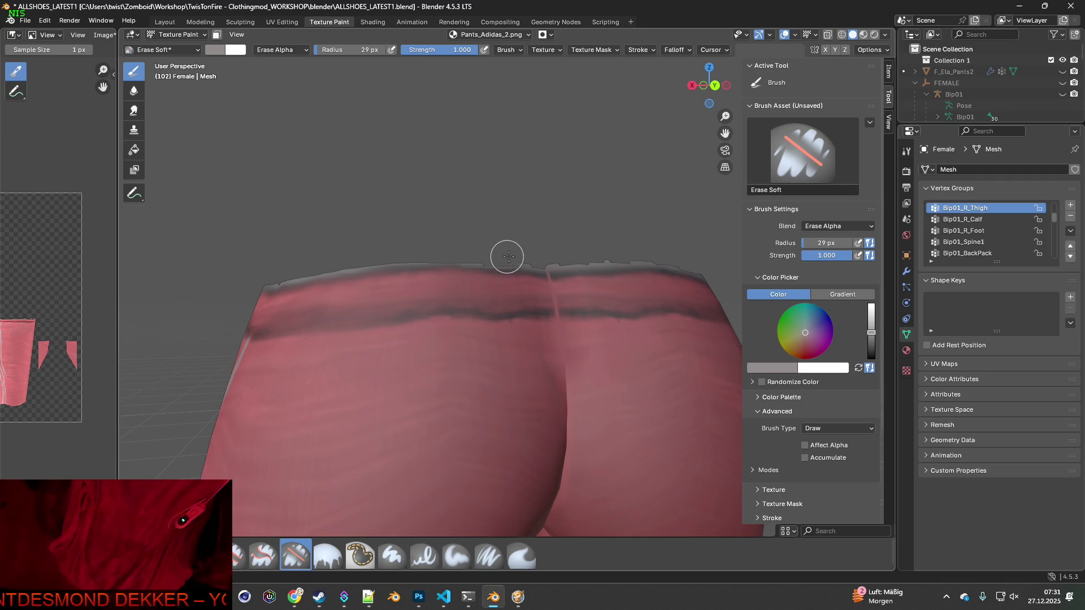
pyautogui.moveTo(584, 260); pyautogui.dragTo(635, 260)
pyautogui.moveTo(686, 265)
pyautogui.mouseDown(button='middle')
pyautogui.moveTo(565, 312)
pyautogui.moveTo(464, 269)
pyautogui.mouseUp(button='middle')
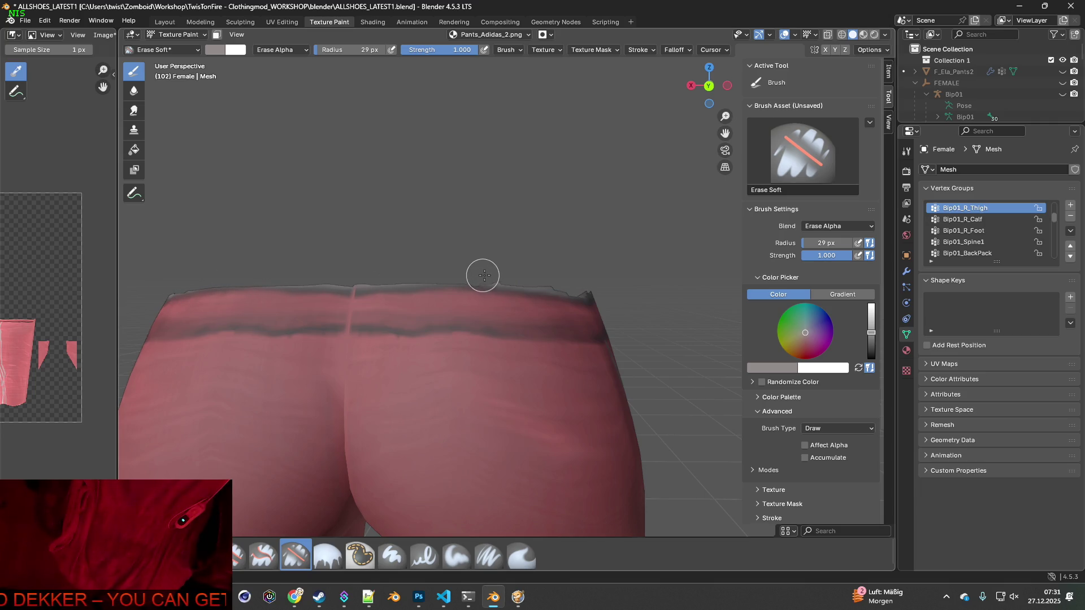
pyautogui.moveTo(574, 283)
pyautogui.mouseDown(button='middle')
pyautogui.moveTo(613, 306)
pyautogui.moveTo(308, 292)
pyautogui.moveTo(317, 271)
pyautogui.moveTo(470, 266)
pyautogui.moveTo(393, 235)
pyautogui.mouseUp(button='middle')
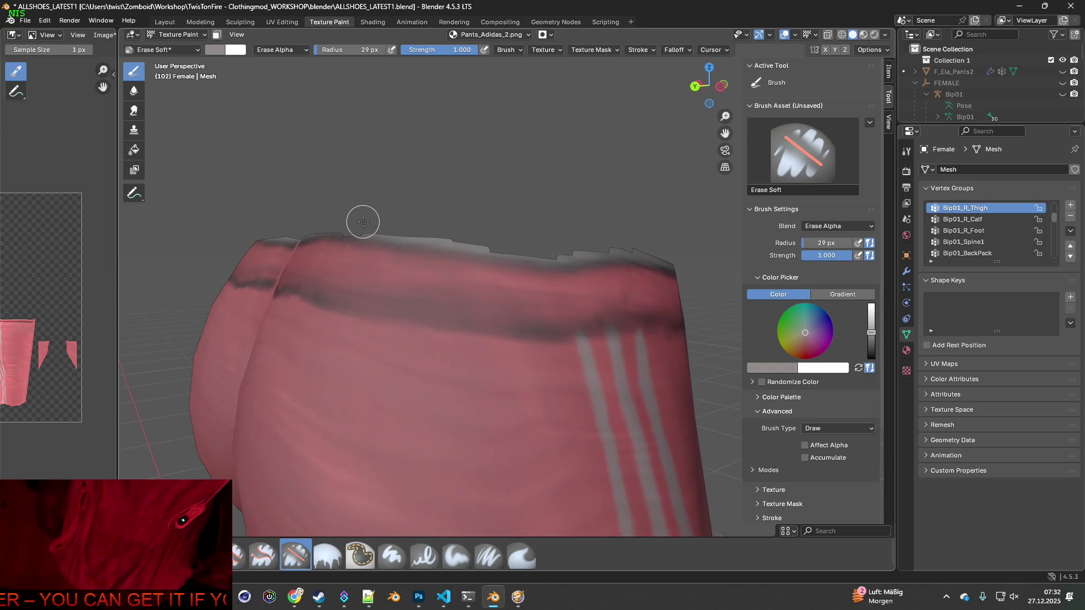
pyautogui.moveTo(381, 227); pyautogui.dragTo(446, 237)
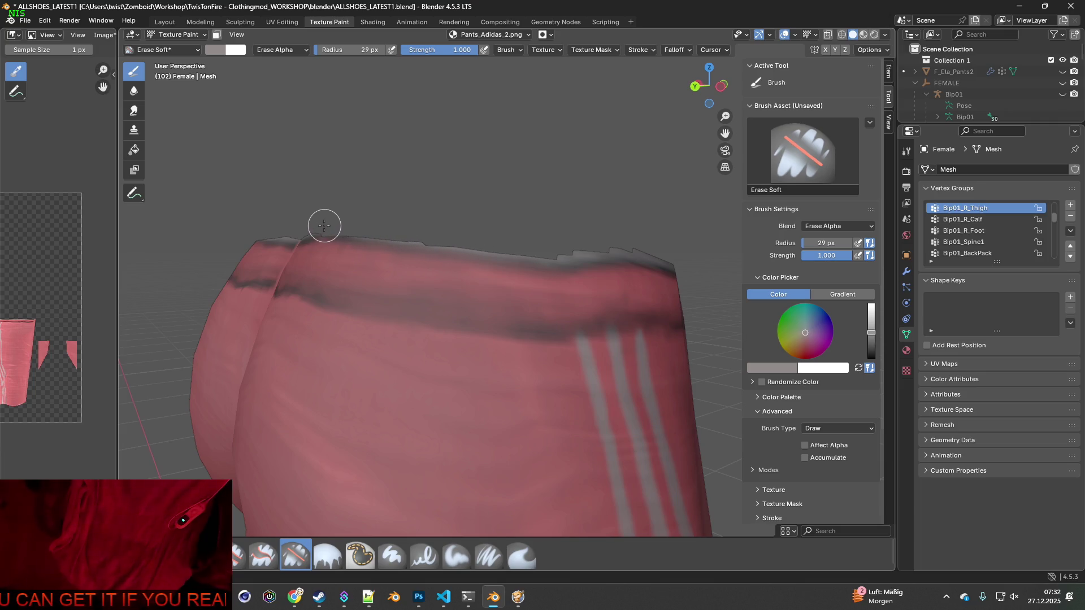
pyautogui.moveTo(304, 224); pyautogui.dragTo(430, 237)
pyautogui.moveTo(546, 244); pyautogui.dragTo(446, 214, button='middle')
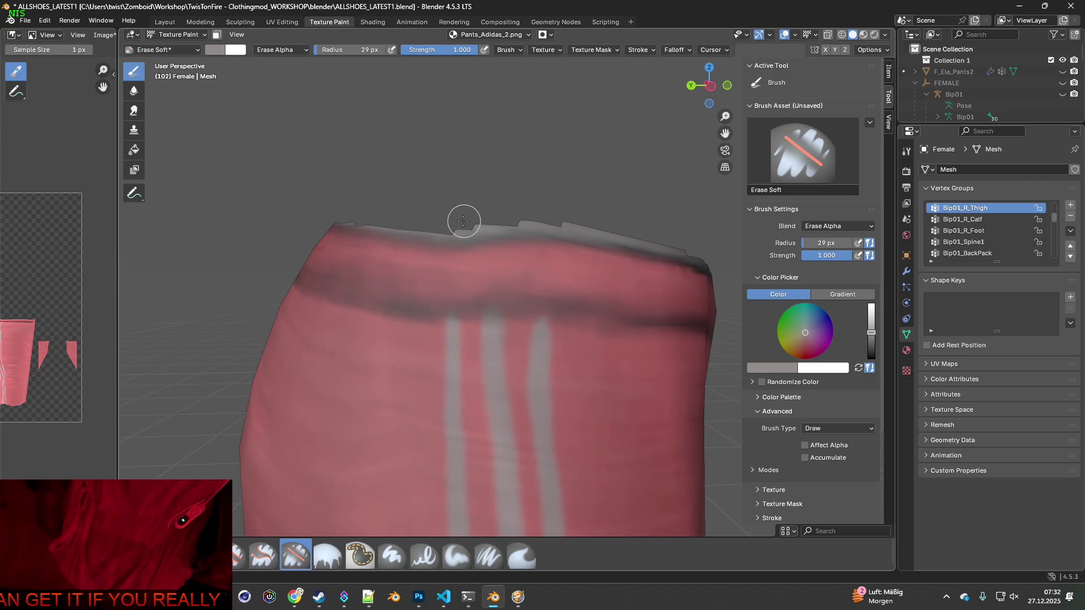
pyautogui.moveTo(464, 226)
pyautogui.mouseDown()
pyautogui.moveTo(586, 226)
pyautogui.moveTo(702, 251)
pyautogui.mouseUp()
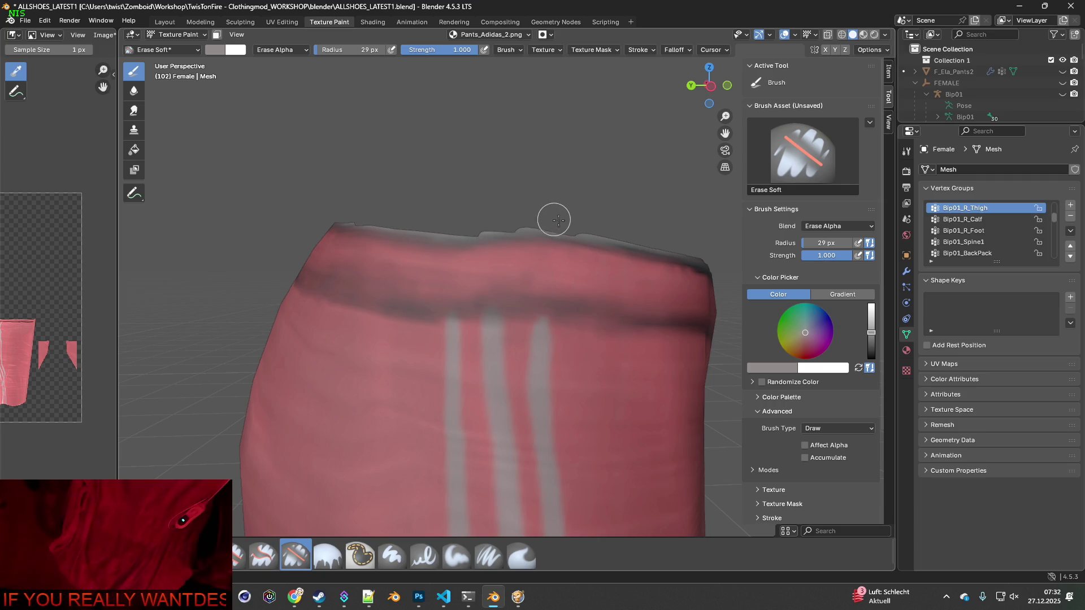
pyautogui.moveTo(633, 248)
pyautogui.mouseDown(button='middle')
pyautogui.moveTo(681, 266)
pyautogui.moveTo(492, 247)
pyautogui.moveTo(509, 242)
pyautogui.moveTo(649, 313)
pyautogui.moveTo(531, 320)
pyautogui.mouseUp(button='middle')
pyautogui.keyDown('shift'); pyautogui.moveTo(460, 288); pyautogui.dragTo(528, 332, button='middle'); pyautogui.keyUp('shift')
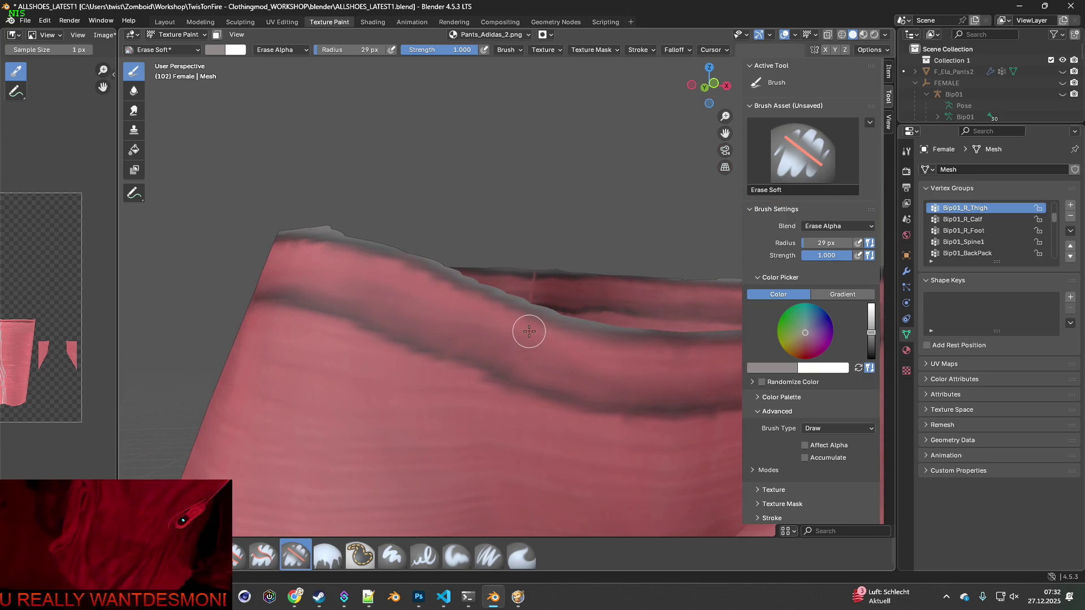
pyautogui.scroll(2, 408, 343)
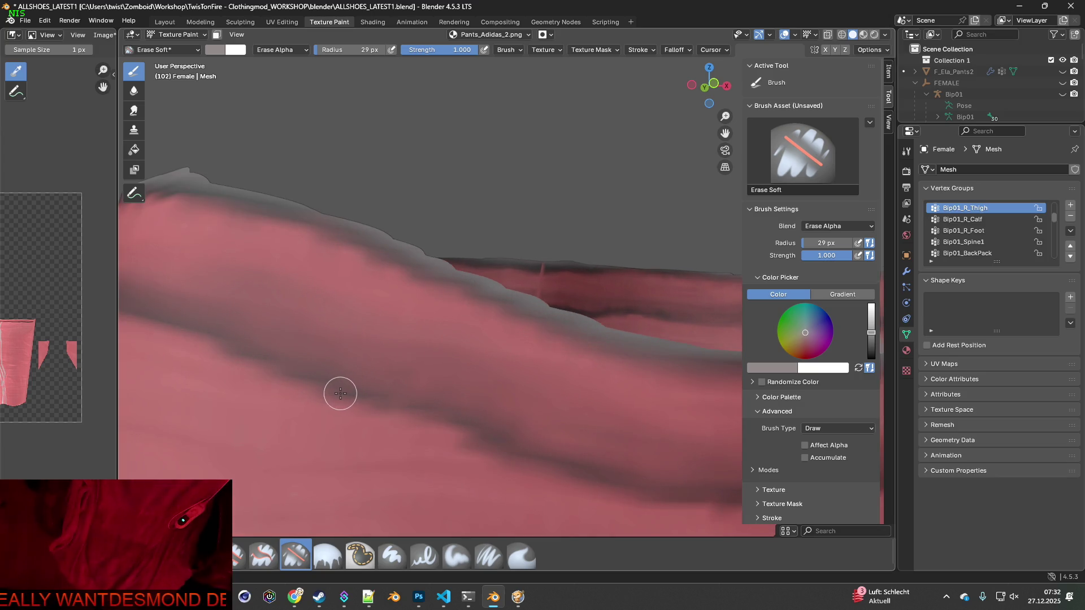
pyautogui.click(488, 555)
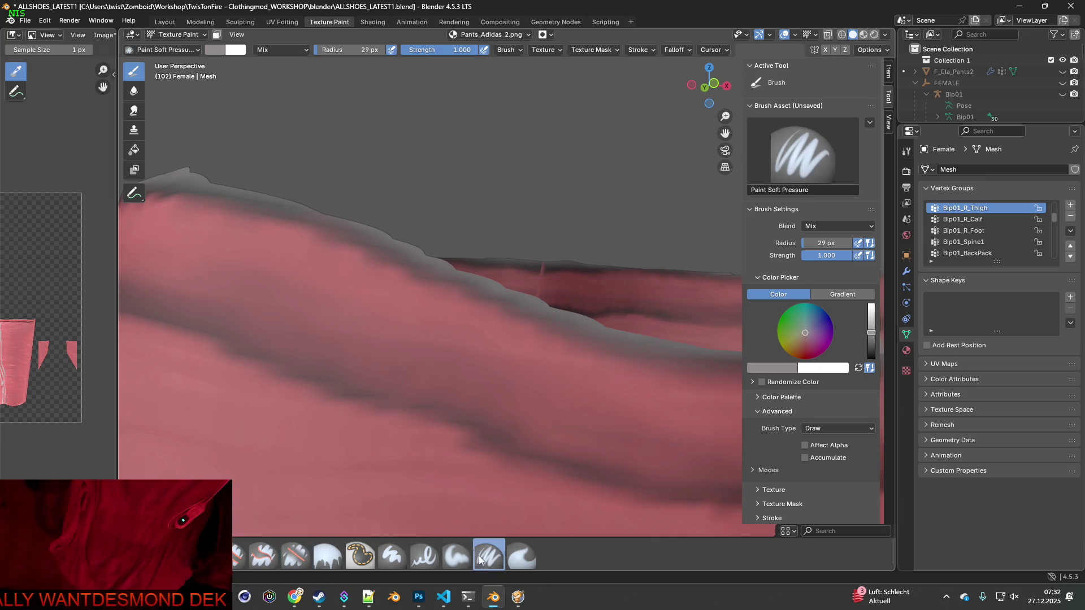
# - Sample red tones from the leggings and waistband as the paint colour
pyautogui.press('s')
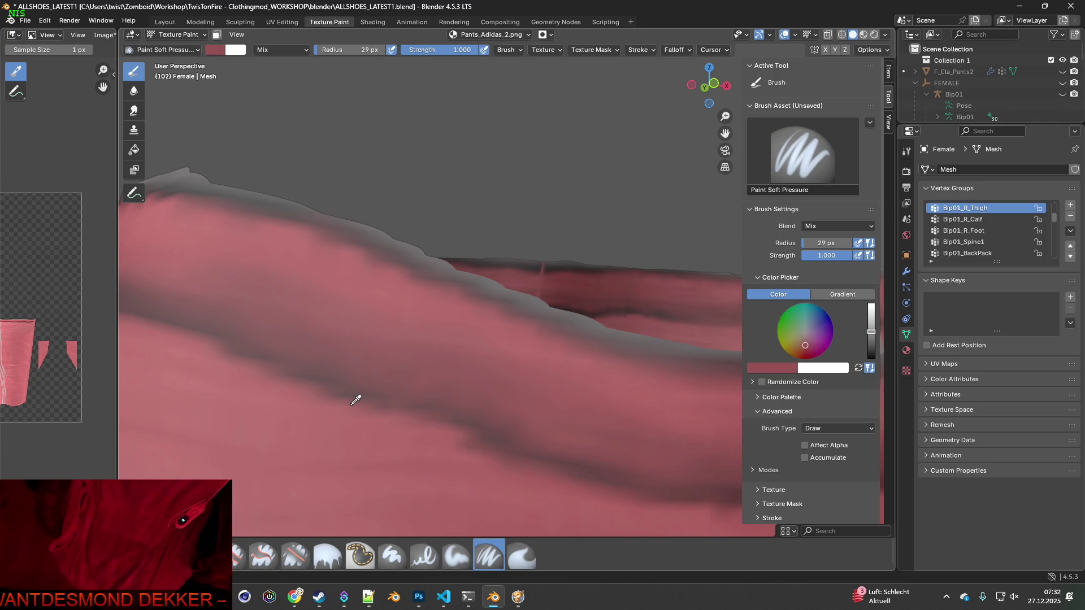
pyautogui.press('s')
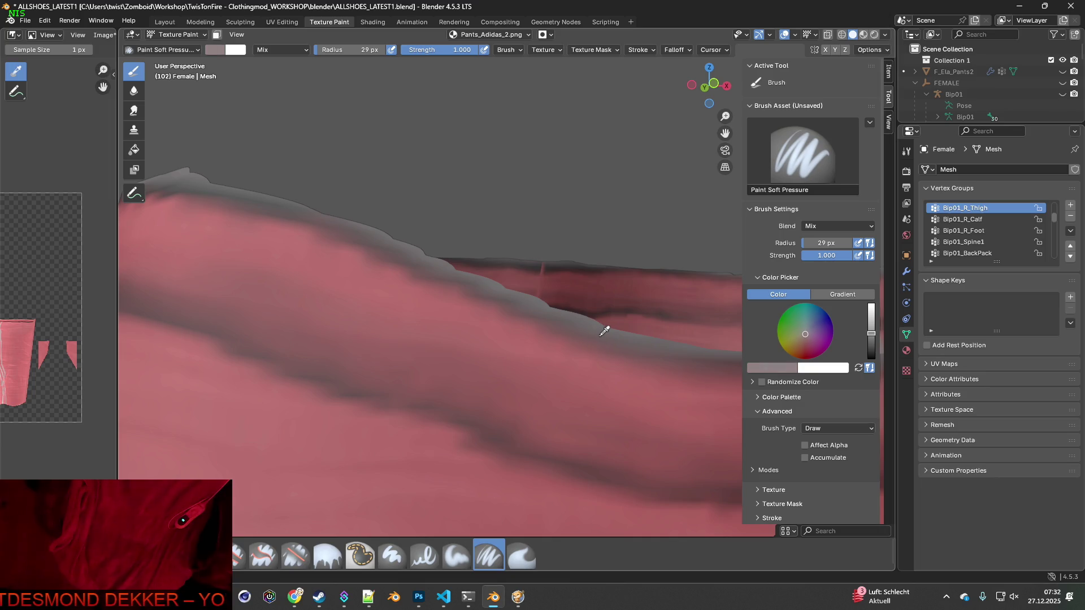
pyautogui.scroll(-3, 565, 348)
pyautogui.scroll(3, 538, 305)
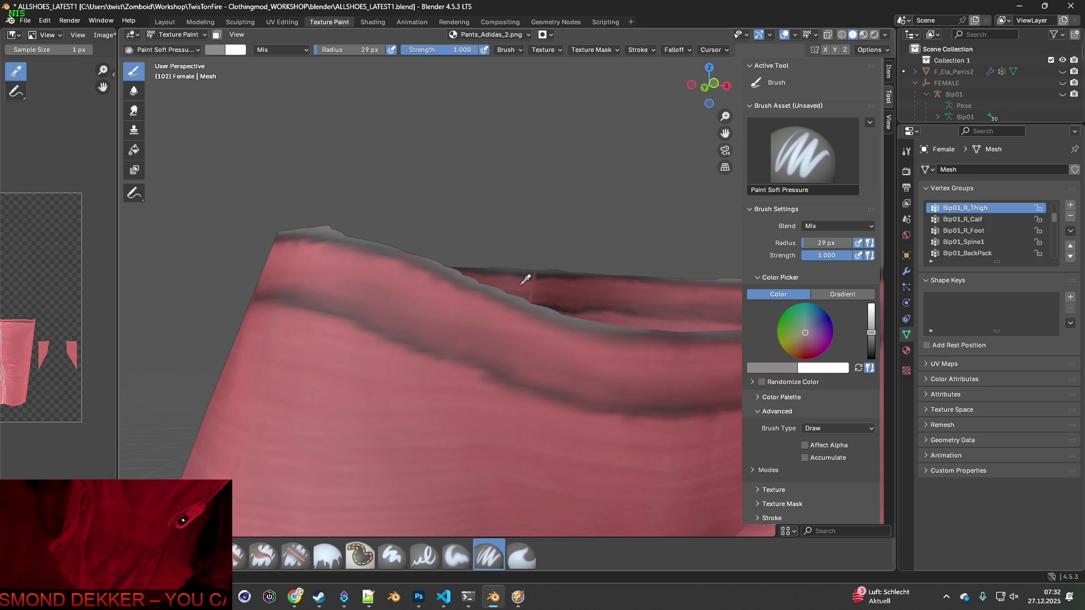
pyautogui.moveTo(574, 305); pyautogui.dragTo(484, 330, button='middle')
pyautogui.press('s')
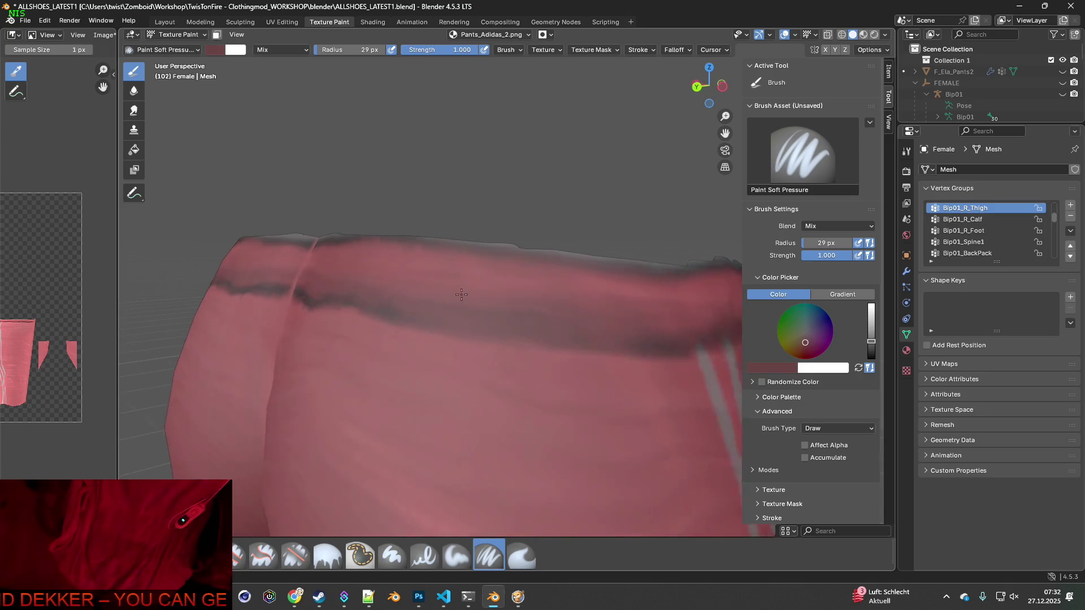
pyautogui.moveTo(362, 305); pyautogui.dragTo(523, 255, button='middle')
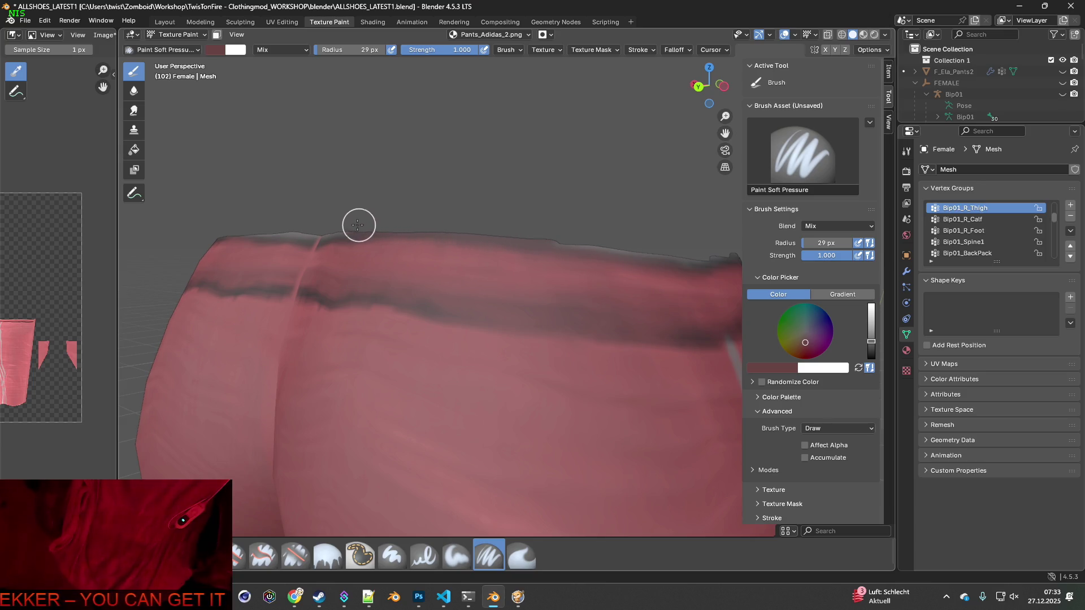
# - Paint the sampled red along the front stretch of the waistband's top edge
pyautogui.moveTo(324, 229); pyautogui.dragTo(269, 229)
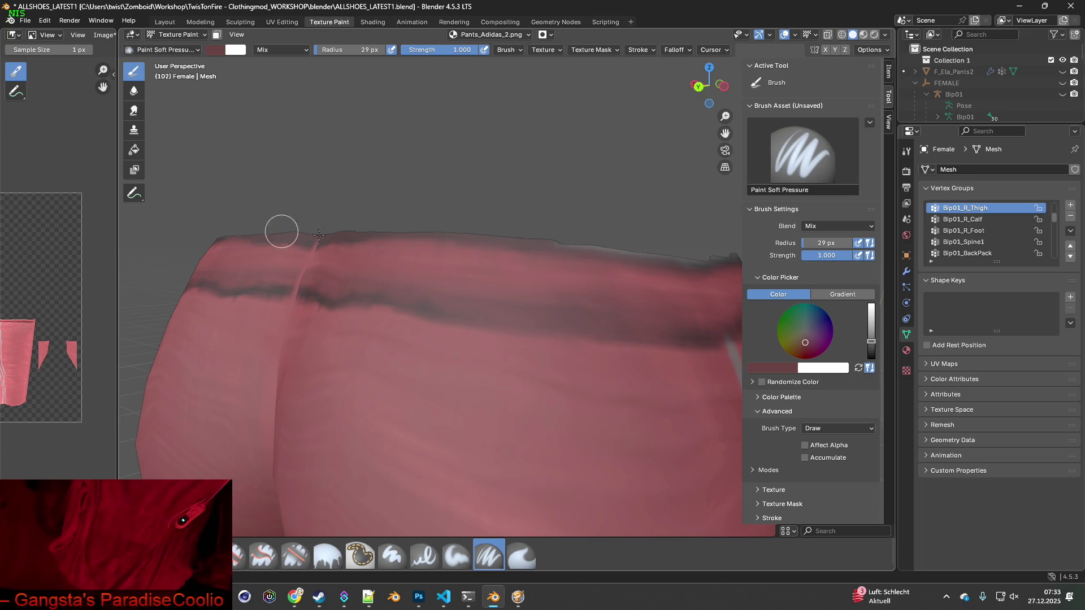
pyautogui.moveTo(613, 276); pyautogui.dragTo(461, 256, button='middle')
pyautogui.moveTo(355, 228); pyautogui.dragTo(615, 244)
pyautogui.moveTo(615, 245); pyautogui.dragTo(482, 230, button='middle')
pyautogui.moveTo(482, 230); pyautogui.dragTo(685, 262)
pyautogui.moveTo(685, 262); pyautogui.dragTo(477, 249, button='middle')
pyautogui.moveTo(369, 237); pyautogui.dragTo(432, 239, button='middle')
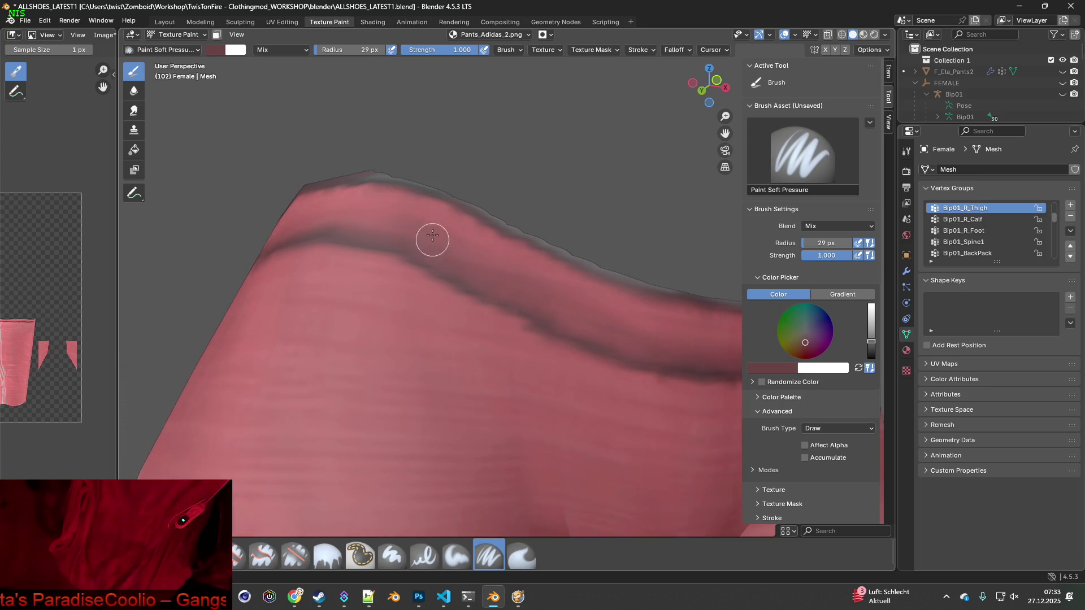
pyautogui.moveTo(395, 170)
pyautogui.mouseDown()
pyautogui.moveTo(656, 273)
pyautogui.moveTo(680, 300)
pyautogui.mouseUp()
pyautogui.moveTo(680, 300)
pyautogui.mouseDown(button='middle')
pyautogui.moveTo(656, 324)
pyautogui.moveTo(339, 242)
pyautogui.mouseUp(button='middle')
# - Continue painting the edge around the waistband, ending on a rear three-quarter view
pyautogui.moveTo(307, 230)
pyautogui.mouseDown()
pyautogui.moveTo(456, 220)
pyautogui.moveTo(610, 168)
pyautogui.moveTo(675, 169)
pyautogui.mouseUp()
pyautogui.moveTo(675, 170)
pyautogui.mouseDown(button='middle')
pyautogui.moveTo(565, 219)
pyautogui.moveTo(375, 198)
pyautogui.moveTo(399, 181)
pyautogui.mouseUp(button='middle')
pyautogui.moveTo(471, 169); pyautogui.dragTo(635, 169)
pyautogui.moveTo(634, 170)
pyautogui.mouseDown(button='middle')
pyautogui.moveTo(631, 217)
pyautogui.moveTo(484, 203)
pyautogui.moveTo(465, 189)
pyautogui.mouseUp(button='middle')
pyautogui.moveTo(431, 177)
pyautogui.mouseDown()
pyautogui.moveTo(532, 170)
pyautogui.moveTo(637, 181)
pyautogui.mouseUp()
pyautogui.moveTo(637, 182); pyautogui.dragTo(587, 202, button='middle')
pyautogui.moveTo(499, 185); pyautogui.dragTo(646, 184)
pyautogui.moveTo(647, 184)
pyautogui.mouseDown(button='middle')
pyautogui.moveTo(552, 203)
pyautogui.moveTo(591, 237)
pyautogui.moveTo(378, 243)
pyautogui.moveTo(473, 282)
pyautogui.mouseUp(button='middle')
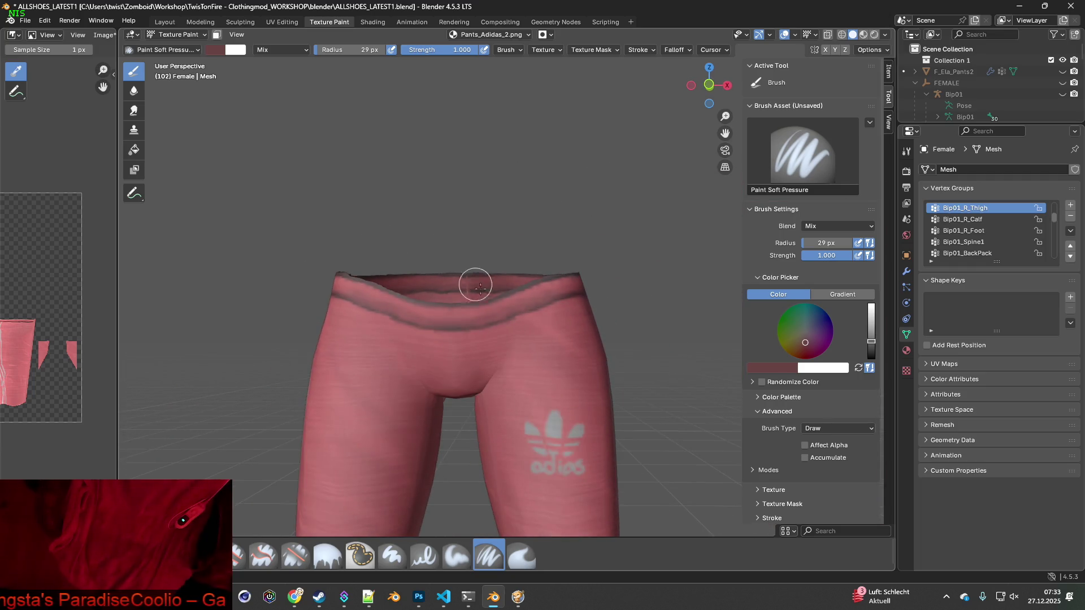
pyautogui.moveTo(506, 349)
pyautogui.mouseDown(button='middle')
pyautogui.moveTo(639, 403)
pyautogui.moveTo(448, 310)
pyautogui.moveTo(504, 327)
pyautogui.moveTo(445, 394)
pyautogui.mouseUp(button='middle')
pyautogui.scroll(2, 440, 297)
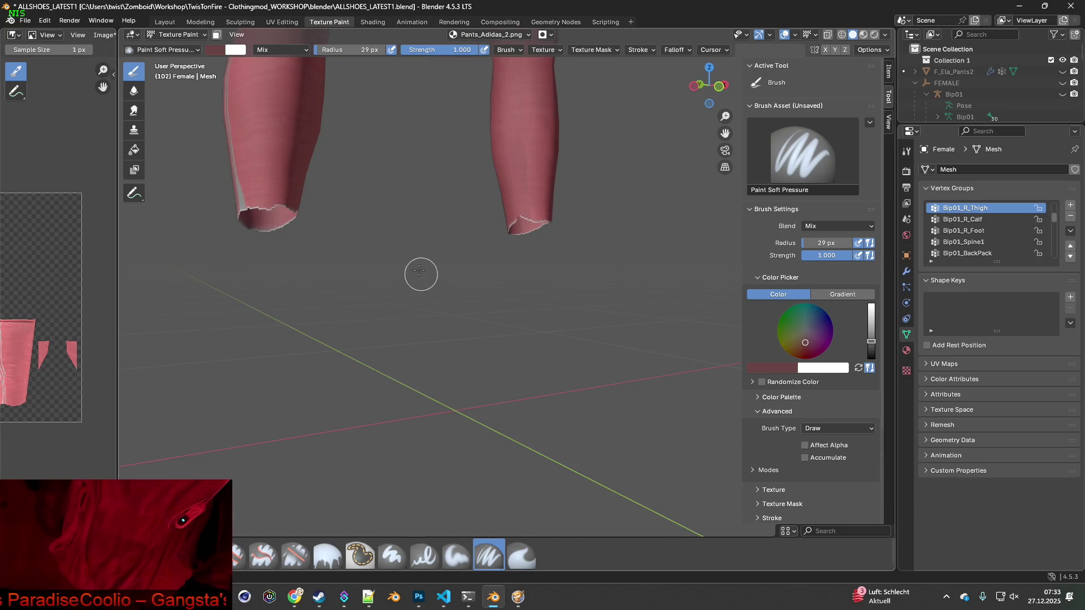
pyautogui.scroll(2, 413, 239)
pyautogui.click(521, 556)
pyautogui.scroll(1, 462, 356)
pyautogui.scroll(2, 462, 357)
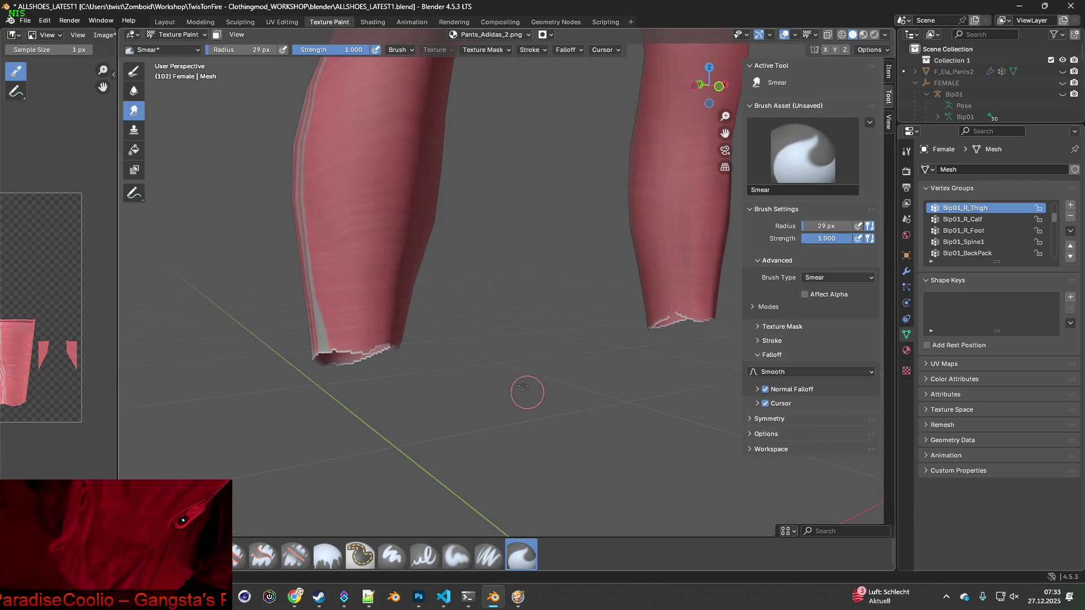
pyautogui.scroll(3, 446, 383)
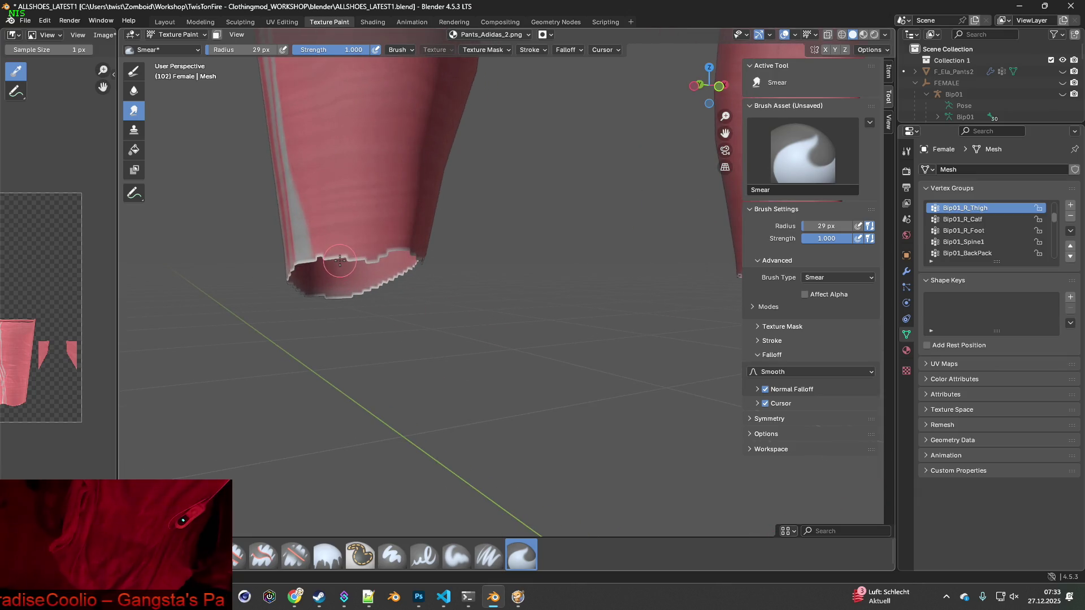
pyautogui.click(488, 556)
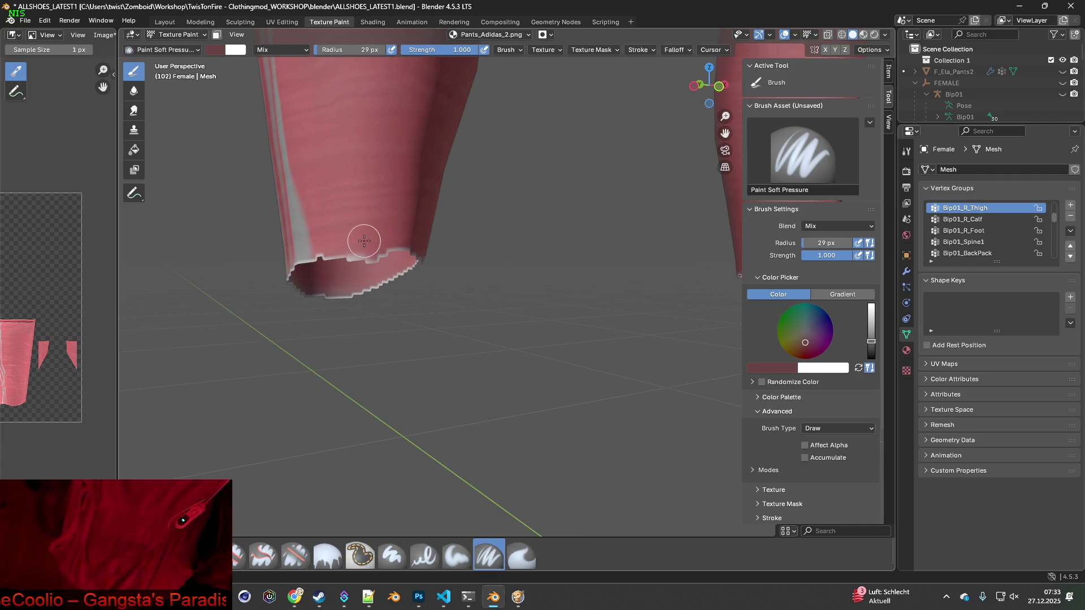
pyautogui.press('s')
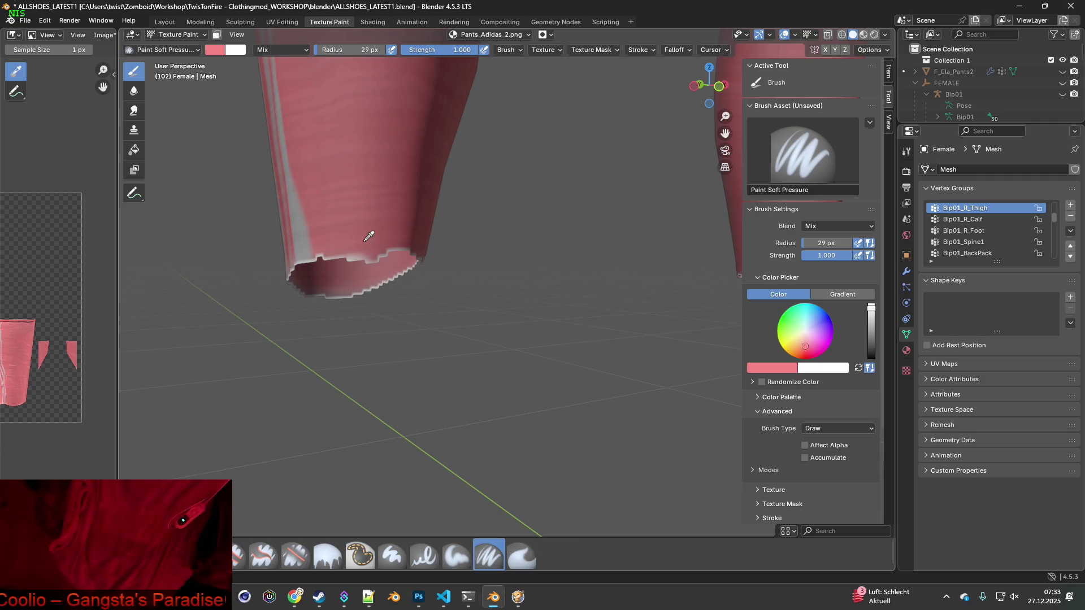
pyautogui.moveTo(359, 244)
pyautogui.mouseDown()
pyautogui.moveTo(342, 249)
pyautogui.moveTo(416, 252)
pyautogui.moveTo(330, 257)
pyautogui.mouseUp()
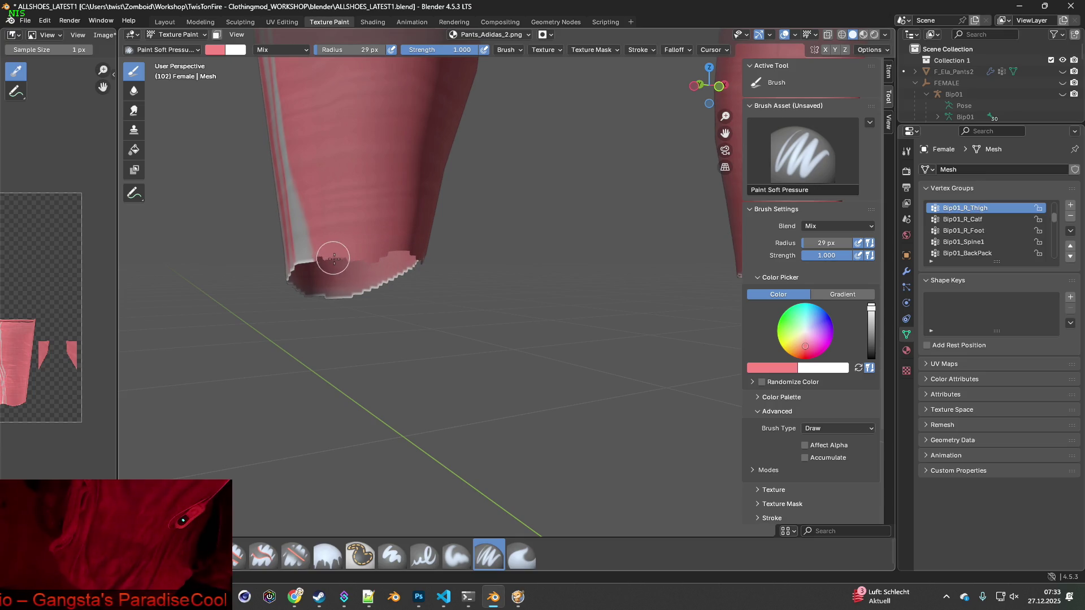
pyautogui.moveTo(332, 259); pyautogui.dragTo(472, 271, button='middle')
pyautogui.moveTo(615, 298)
pyautogui.mouseDown()
pyautogui.moveTo(557, 310)
pyautogui.moveTo(569, 311)
pyautogui.mouseUp()
pyautogui.press('s')
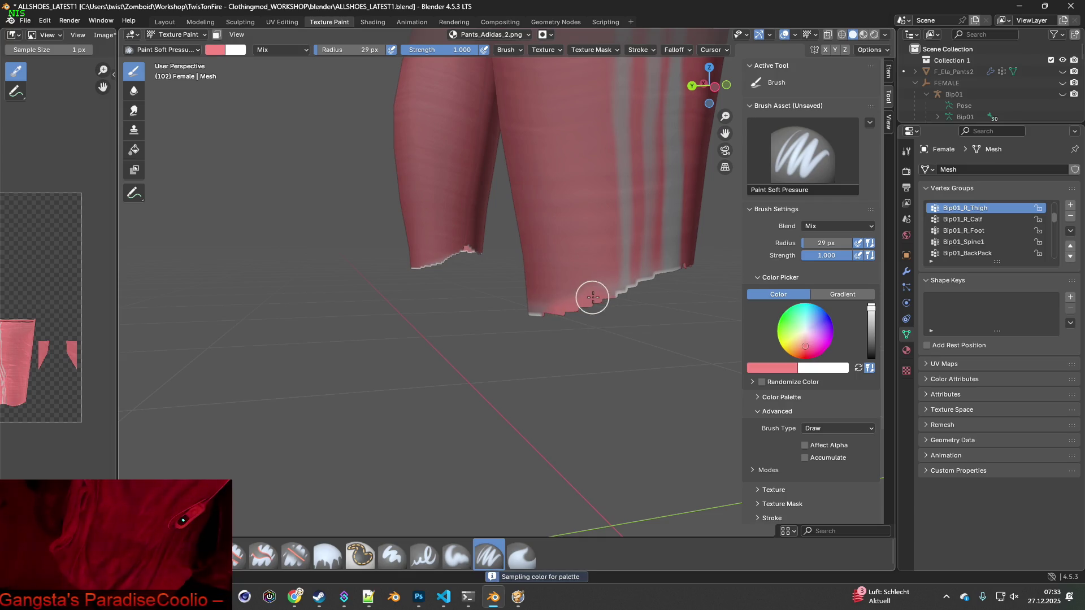
pyautogui.press('s')
pyautogui.moveTo(589, 295)
pyautogui.mouseDown()
pyautogui.moveTo(601, 295)
pyautogui.moveTo(552, 313)
pyautogui.moveTo(605, 293)
pyautogui.moveTo(572, 312)
pyautogui.mouseUp()
pyautogui.moveTo(572, 313)
pyautogui.mouseDown(button='middle')
pyautogui.moveTo(645, 305)
pyautogui.moveTo(646, 279)
pyautogui.mouseUp(button='middle')
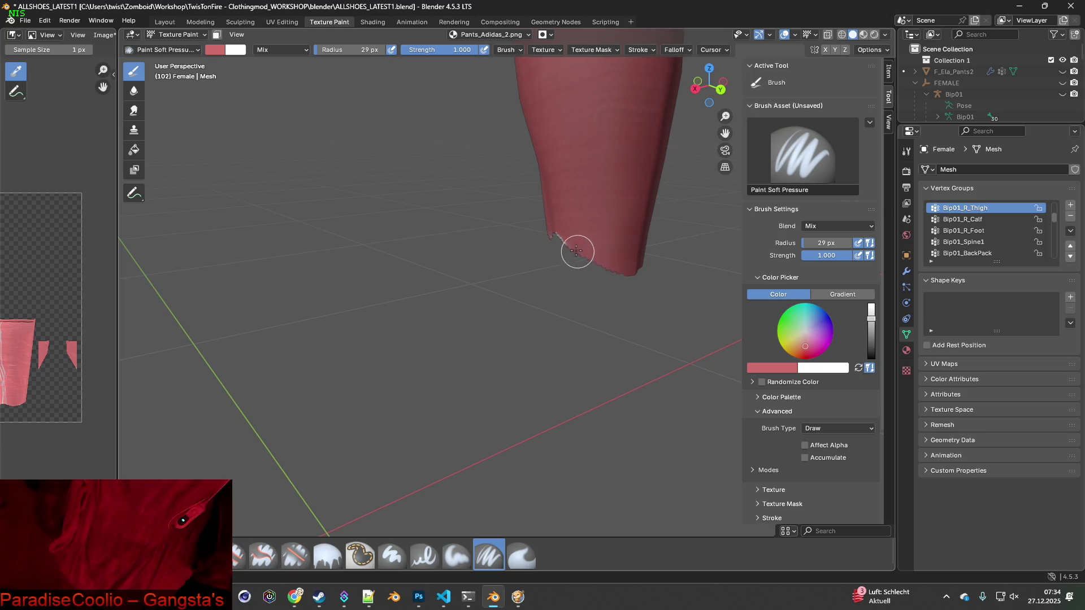
pyautogui.moveTo(565, 271)
pyautogui.mouseDown(button='middle')
pyautogui.moveTo(439, 278)
pyautogui.moveTo(557, 258)
pyautogui.moveTo(536, 361)
pyautogui.moveTo(497, 330)
pyautogui.moveTo(452, 331)
pyautogui.moveTo(509, 330)
pyautogui.moveTo(428, 331)
pyautogui.moveTo(460, 319)
pyautogui.moveTo(489, 346)
pyautogui.moveTo(474, 354)
pyautogui.mouseUp(button='middle')
pyautogui.scroll(-8, 484, 273)
pyautogui.scroll(6, 507, 349)
pyautogui.scroll(-4, 460, 320)
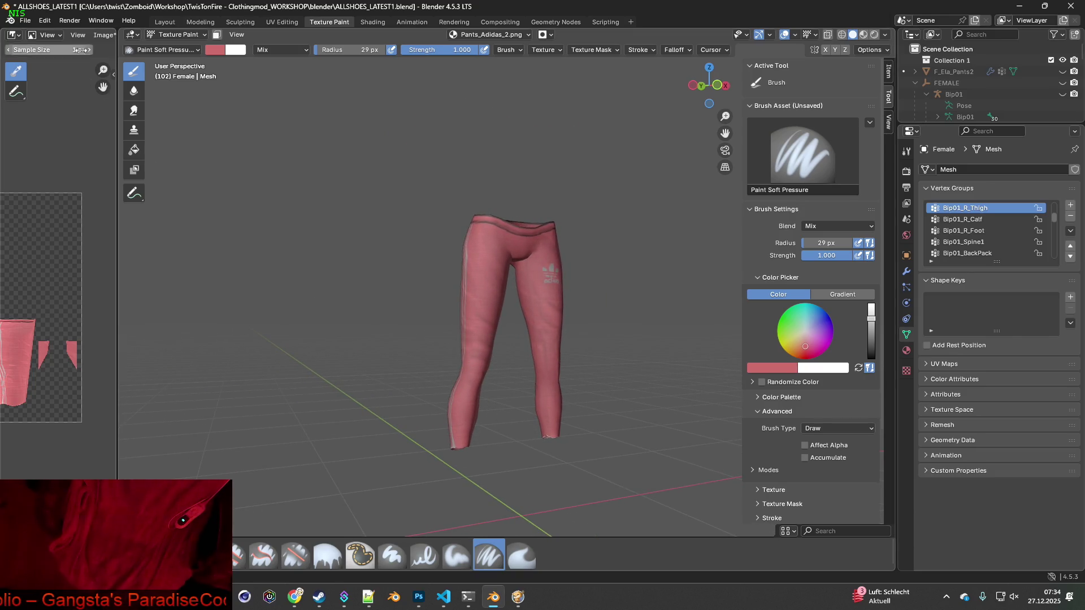
# - Save the edited Pants_Adidas_2.png texture from the image editor
pyautogui.moveTo(117, 37); pyautogui.dragTo(172, 37)
pyautogui.click(102, 38)
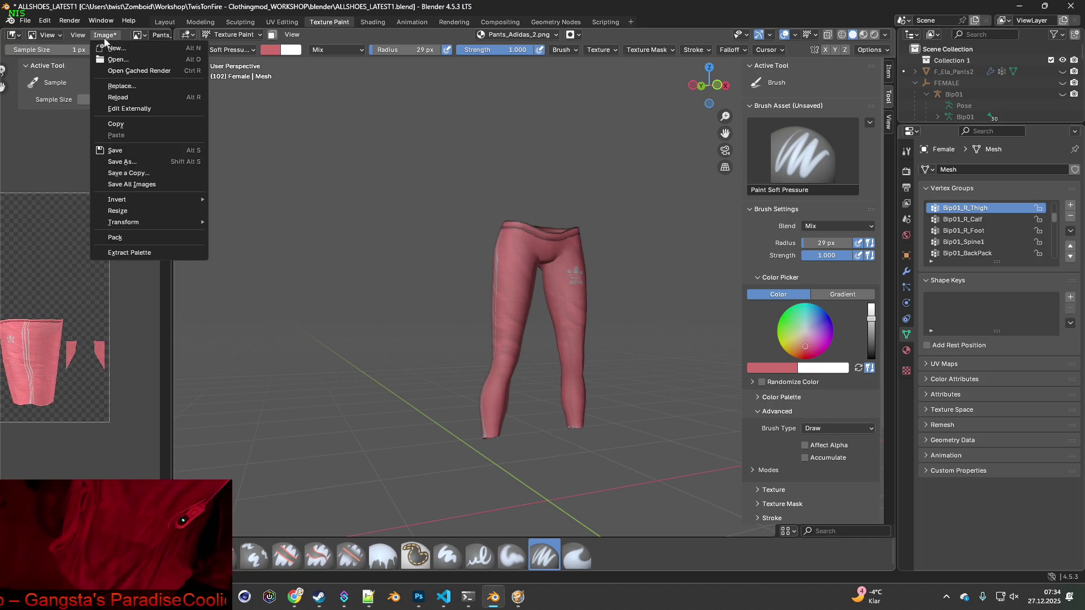
pyautogui.click(113, 150)
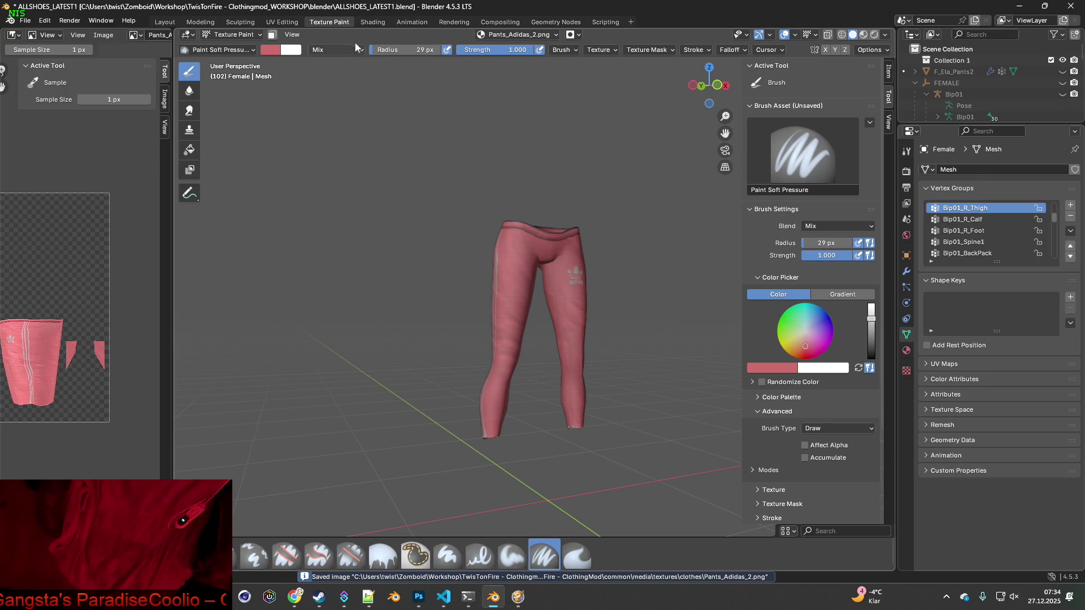
# - Load Pants_Adidas_3.png into the leggings' image node in Shading, turning them red
pyautogui.click(372, 22)
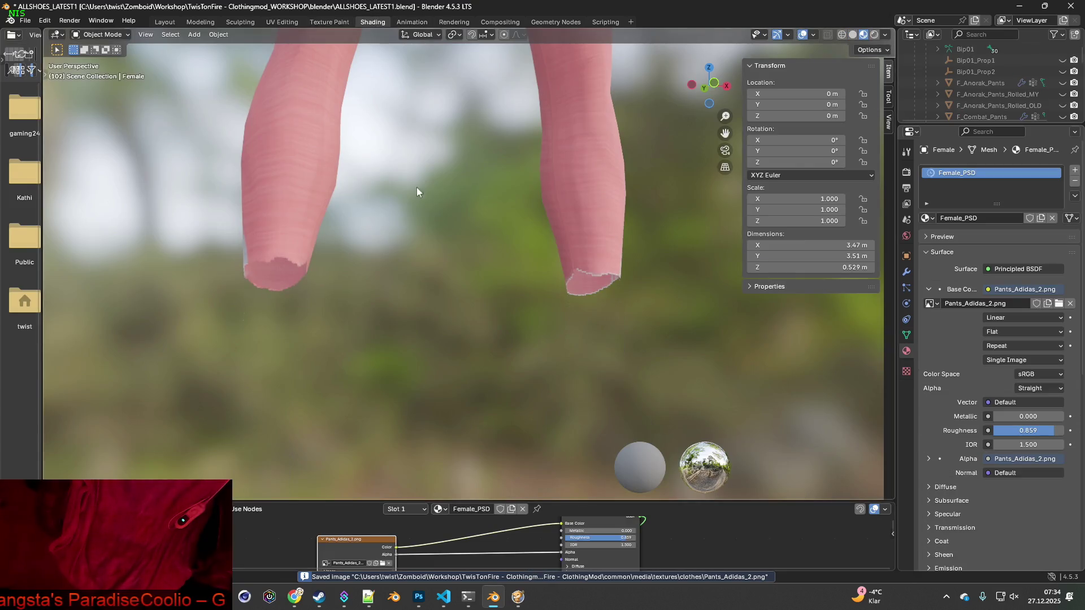
pyautogui.click(383, 563)
pyautogui.click(684, 117)
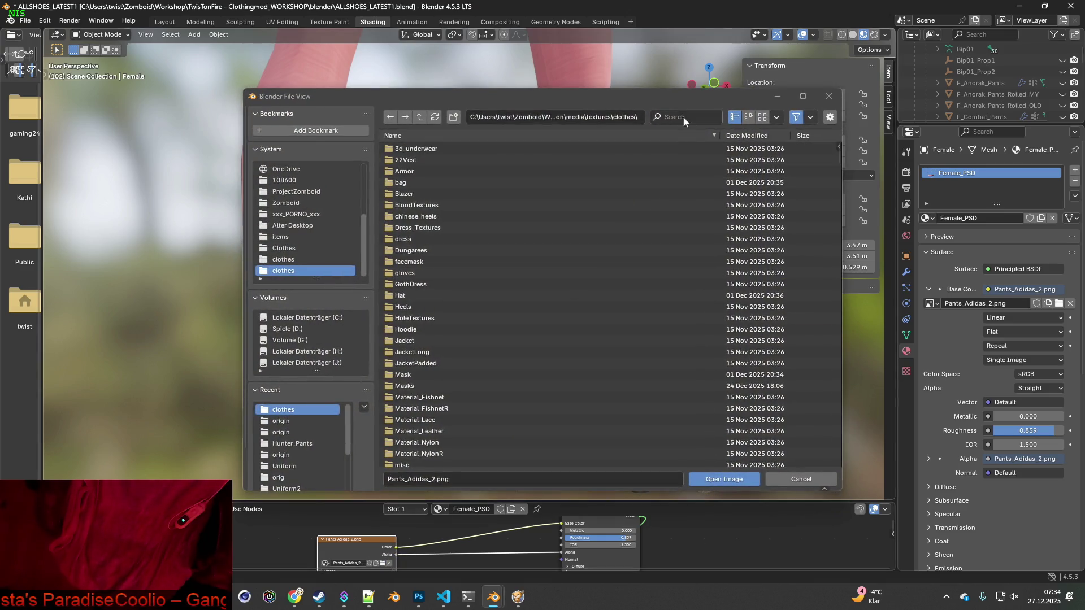
pyautogui.write('Pants_Adidas')
pyautogui.click(434, 171)
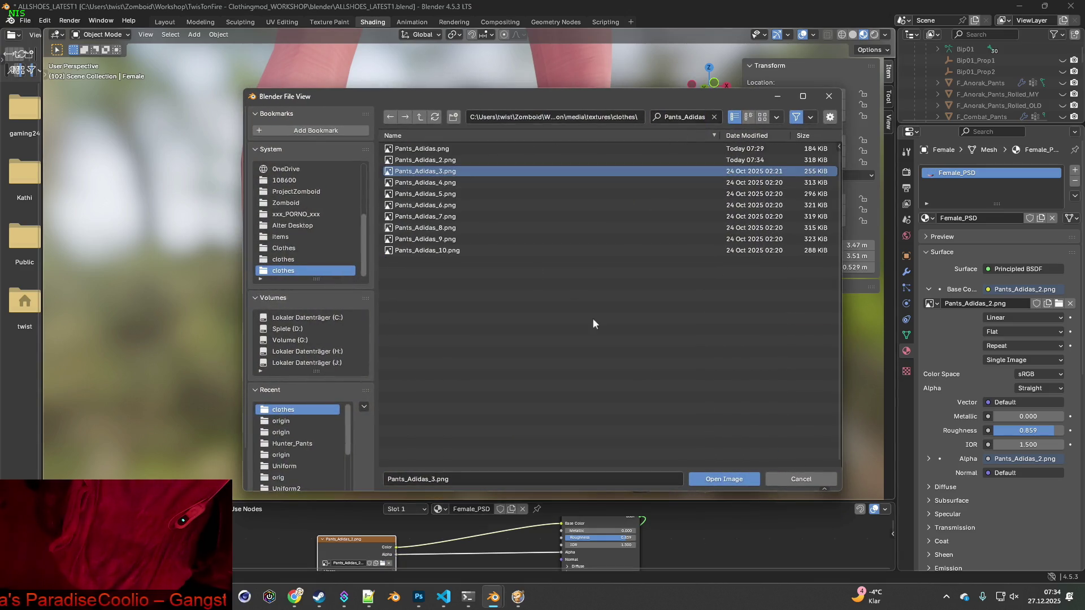
pyautogui.click(725, 478)
pyautogui.scroll(-5, 504, 230)
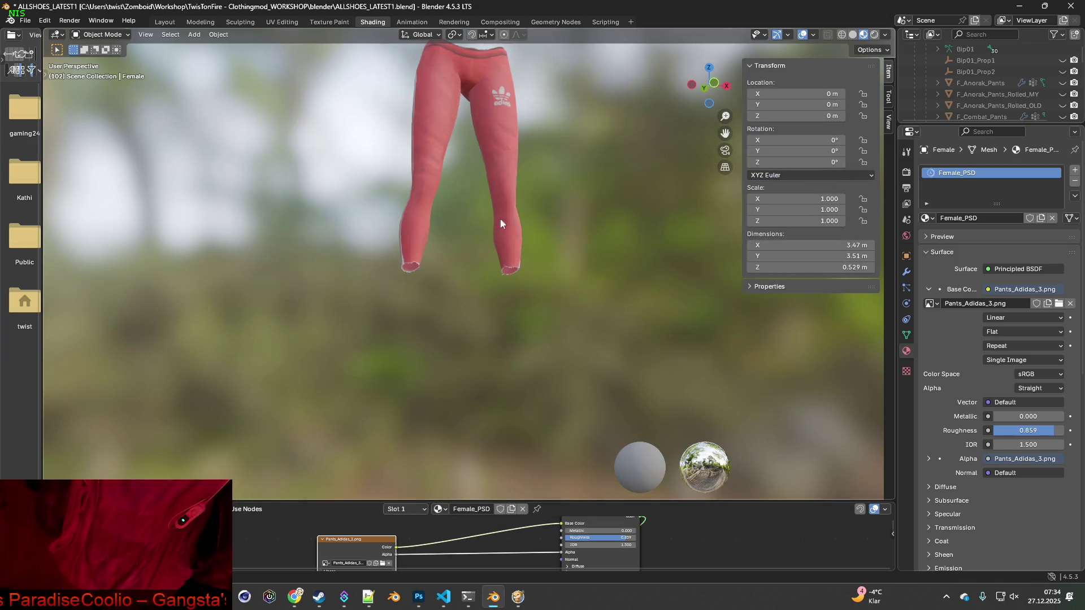
pyautogui.scroll(8, 475, 298)
pyautogui.moveTo(456, 268)
pyautogui.mouseDown(button='middle')
pyautogui.moveTo(433, 269)
pyautogui.moveTo(470, 259)
pyautogui.moveTo(626, 279)
pyautogui.moveTo(556, 273)
pyautogui.mouseUp(button='middle')
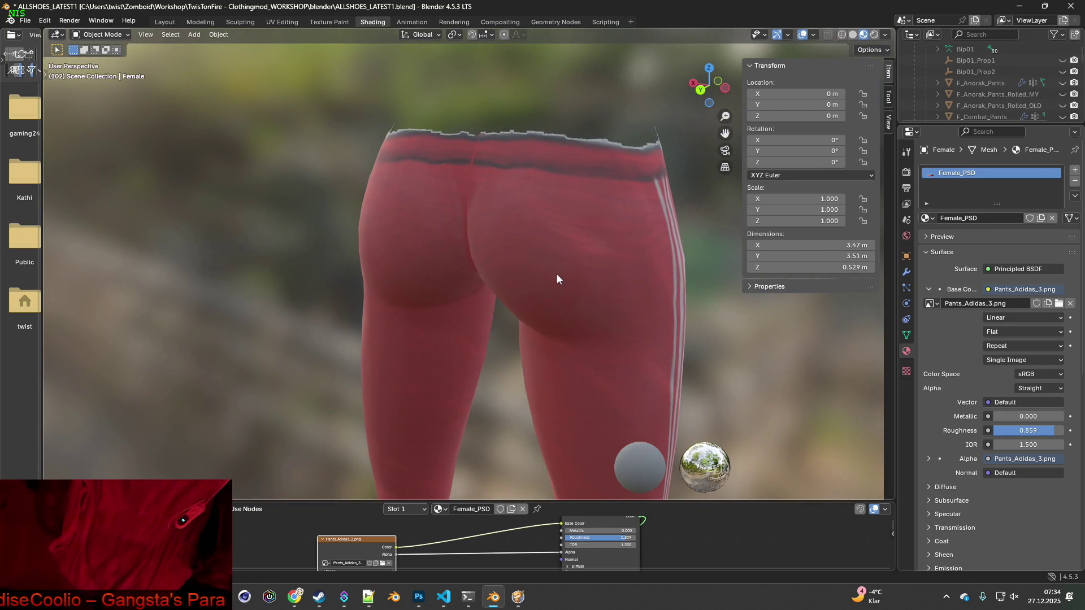
# - Return to Texture Paint and frame the red leggings' rear waistband up close
pyautogui.click(330, 22)
pyautogui.scroll(6, 502, 227)
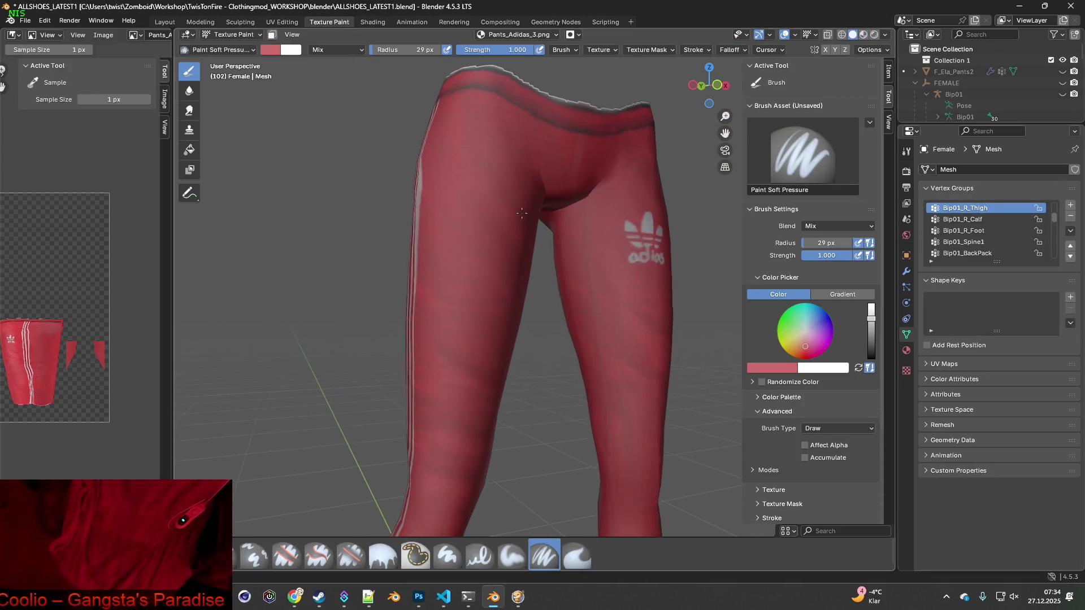
pyautogui.moveTo(467, 300)
pyautogui.mouseDown(button='middle')
pyautogui.moveTo(579, 309)
pyautogui.moveTo(486, 262)
pyautogui.moveTo(608, 288)
pyautogui.mouseUp(button='middle')
pyautogui.scroll(-3, 616, 257)
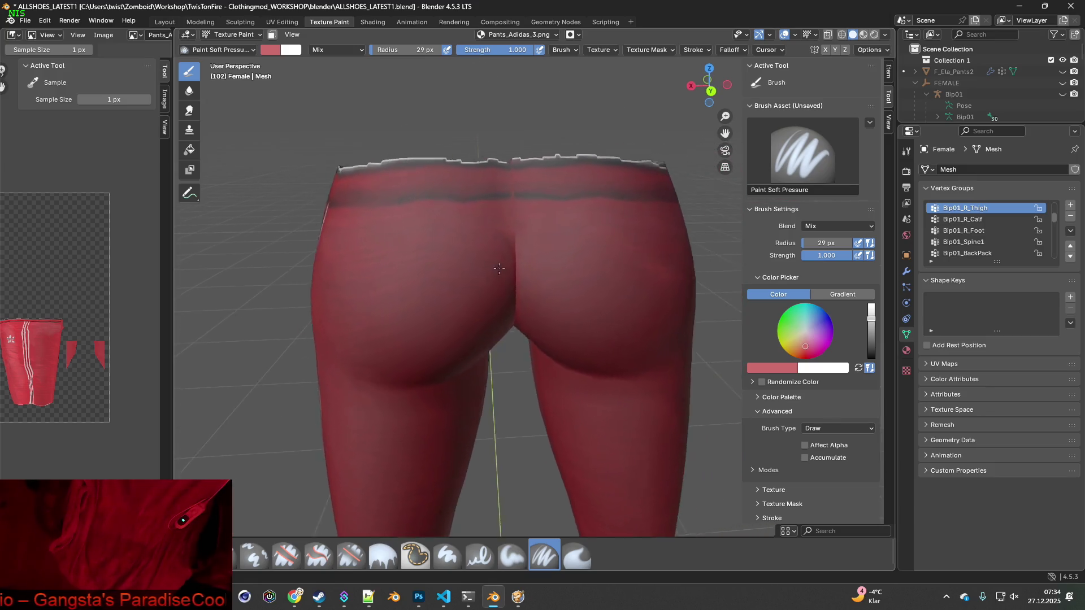
pyautogui.scroll(5, 465, 300)
pyautogui.keyDown('shift'); pyautogui.moveTo(433, 257); pyautogui.dragTo(497, 299, button='middle'); pyautogui.keyUp('shift')
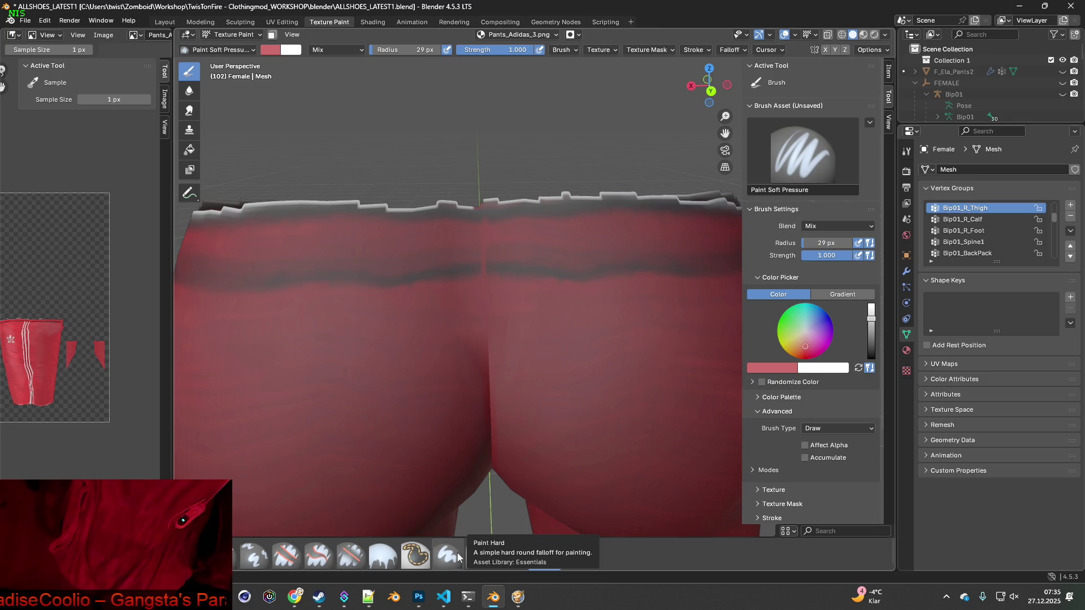
# - Fill the mesh with grey sampled from the waistband rim, then undo it to restore the red
pyautogui.click(384, 557)
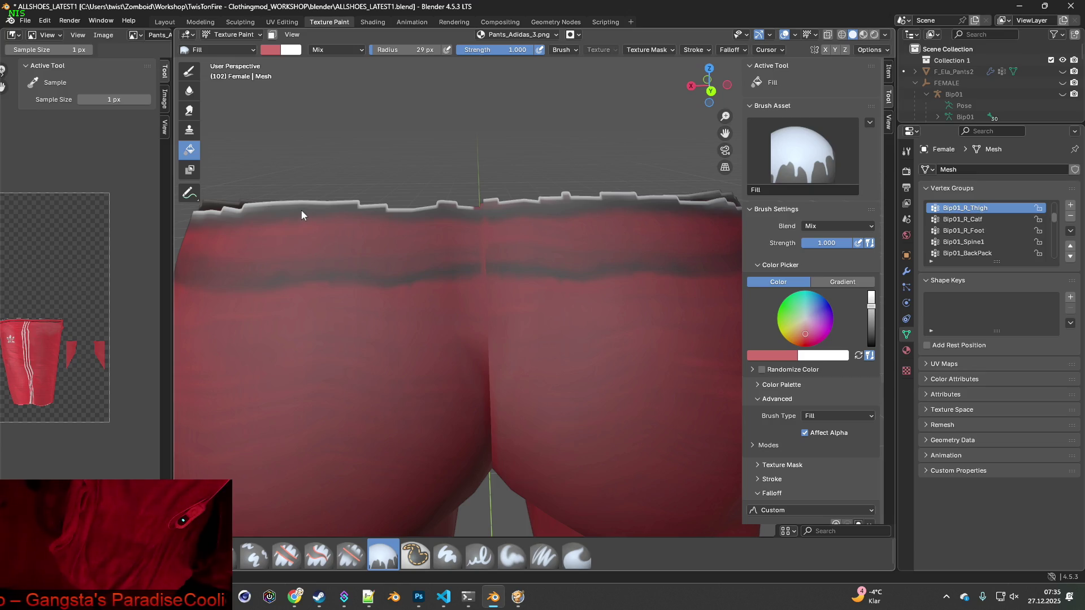
pyautogui.press('s')
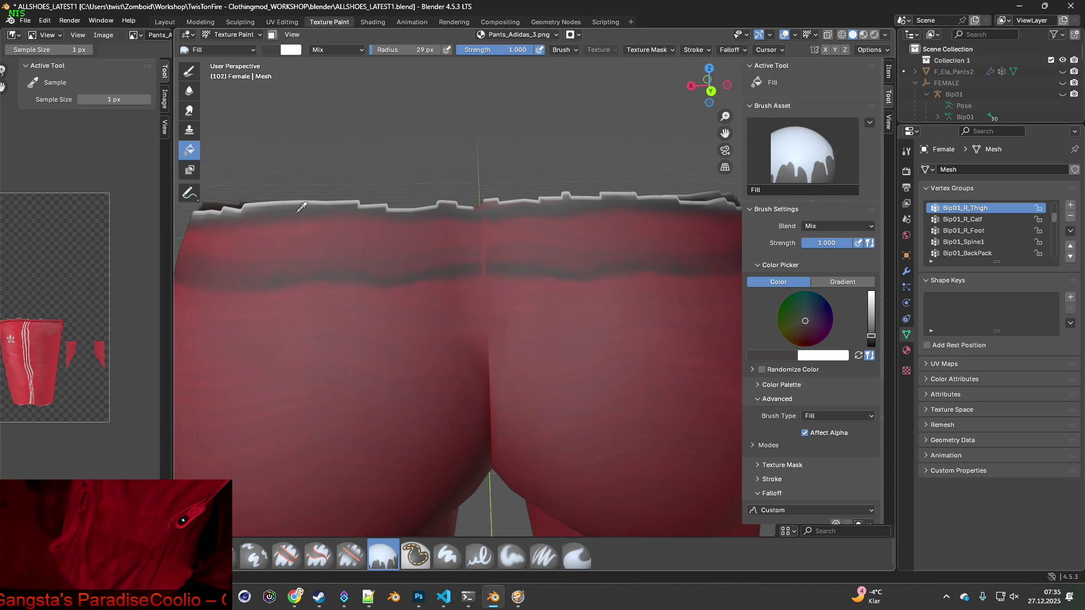
pyautogui.click(316, 202)
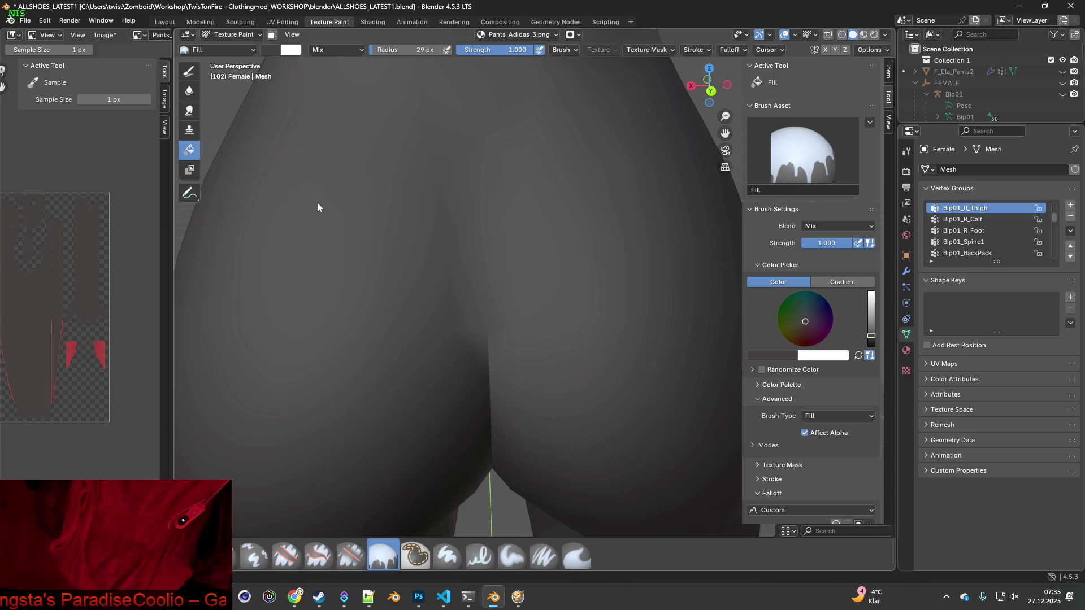
pyautogui.scroll(-5, 353, 232)
pyautogui.moveTo(352, 232); pyautogui.dragTo(596, 214, button='middle')
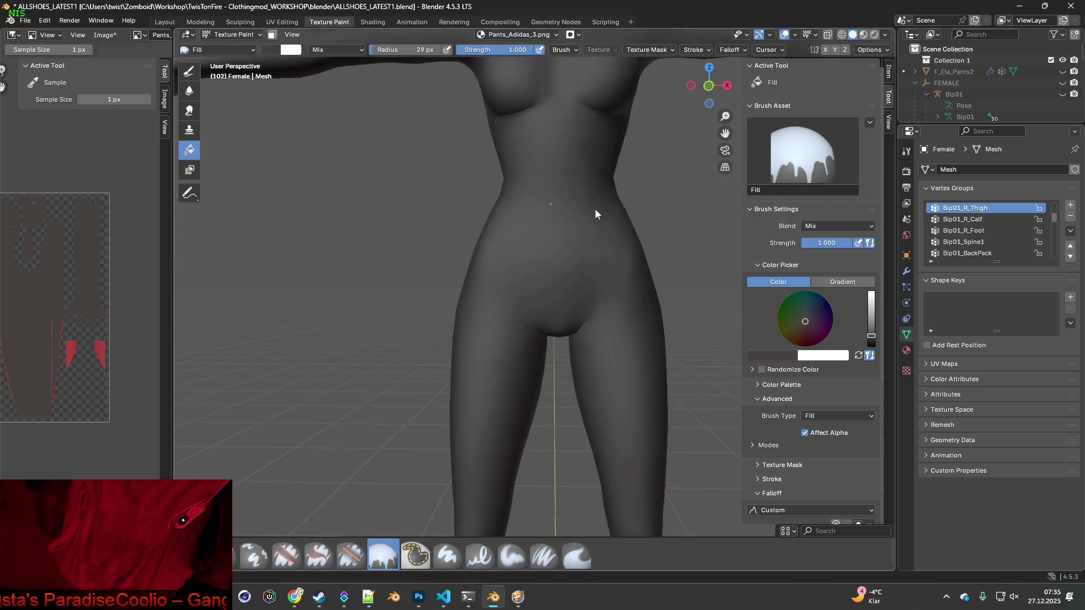
pyautogui.click(44, 21)
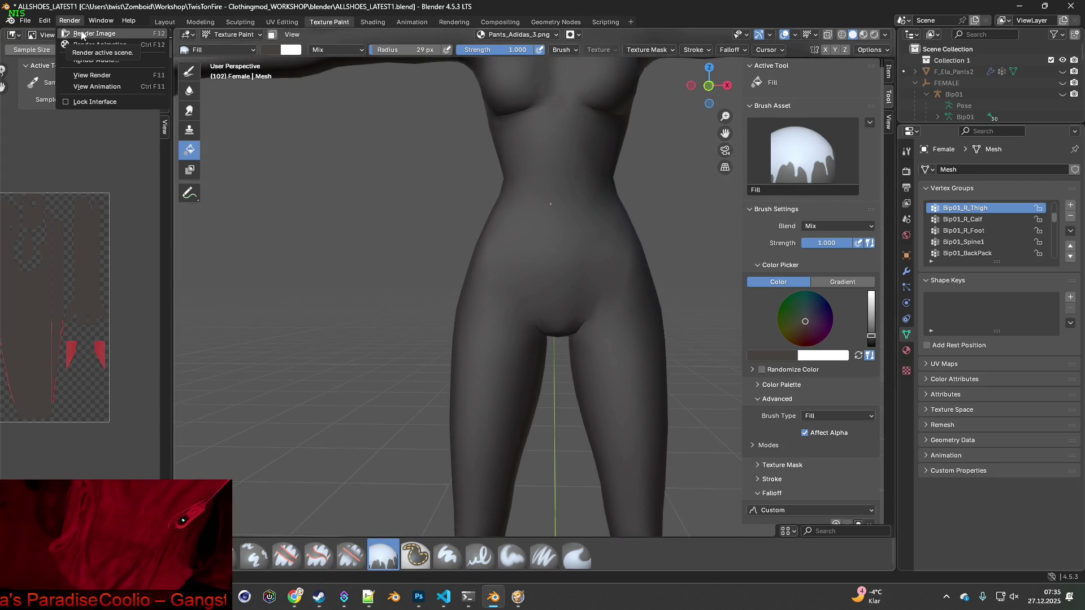
pyautogui.click(42, 26)
pyautogui.click(41, 24)
pyautogui.click(57, 33)
# - Review Brush Type and Blend options, keeping Fill and Mix, over the rear waistband
pyautogui.moveTo(480, 260)
pyautogui.mouseDown(button='middle')
pyautogui.moveTo(525, 263)
pyautogui.moveTo(508, 282)
pyautogui.mouseUp(button='middle')
pyautogui.scroll(4, 499, 229)
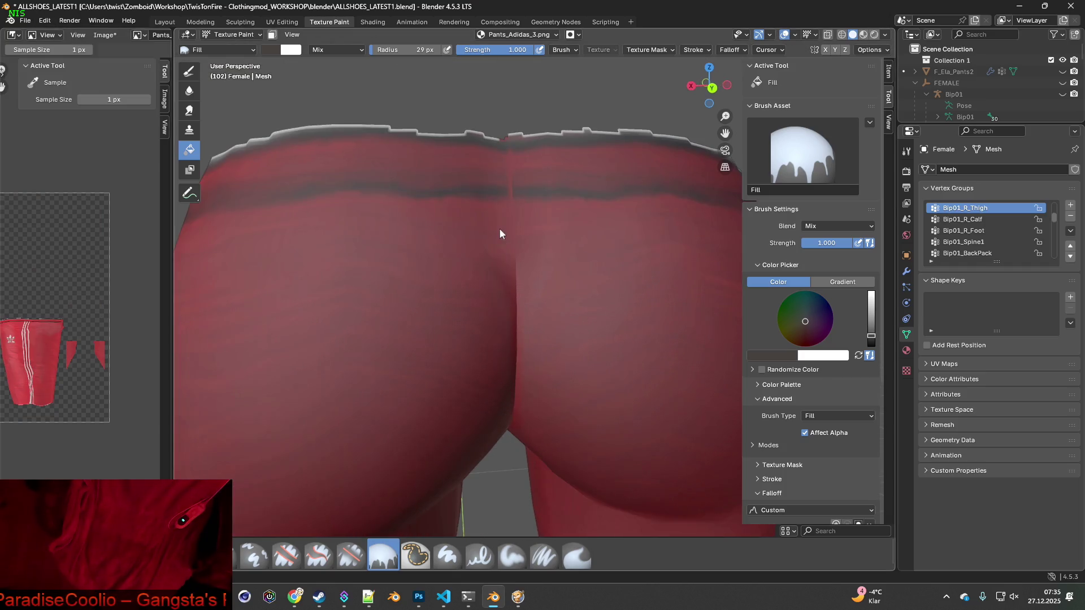
pyautogui.moveTo(499, 229); pyautogui.dragTo(448, 348, button='middle')
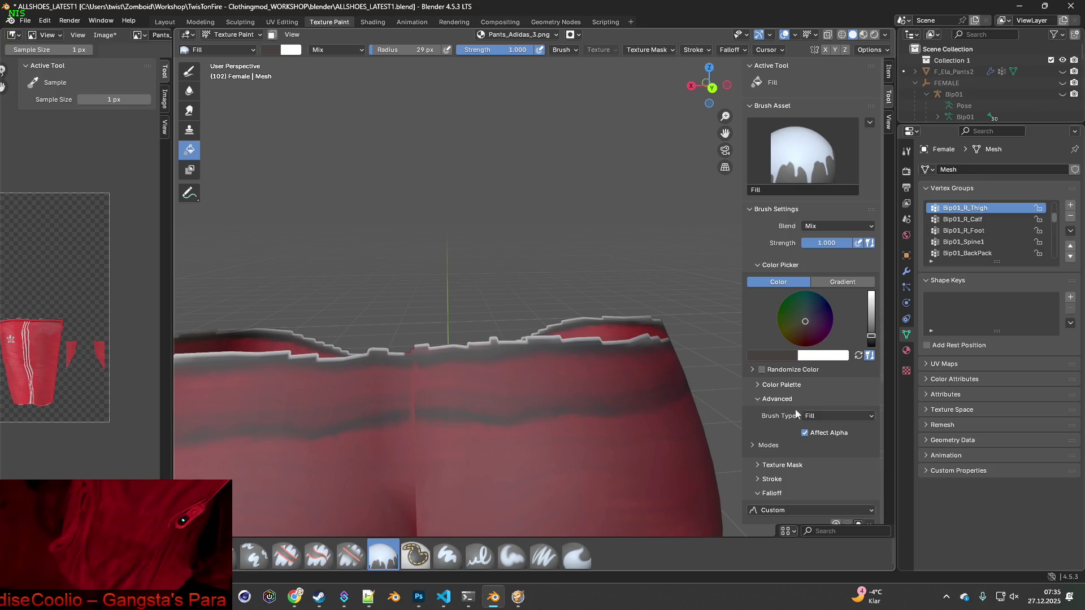
pyautogui.click(826, 417)
pyautogui.click(826, 417)
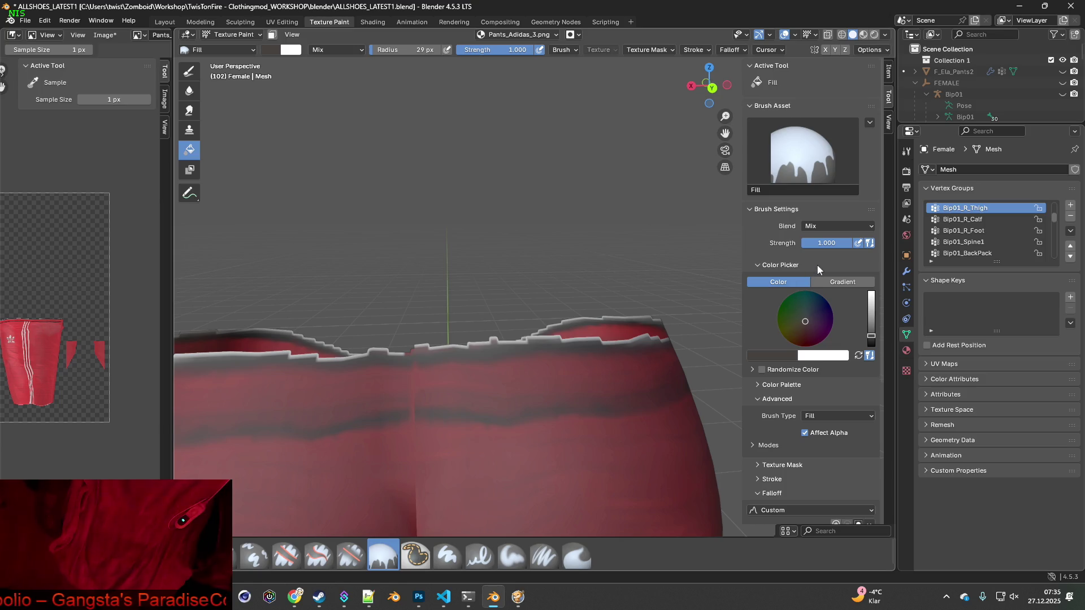
pyautogui.click(828, 227)
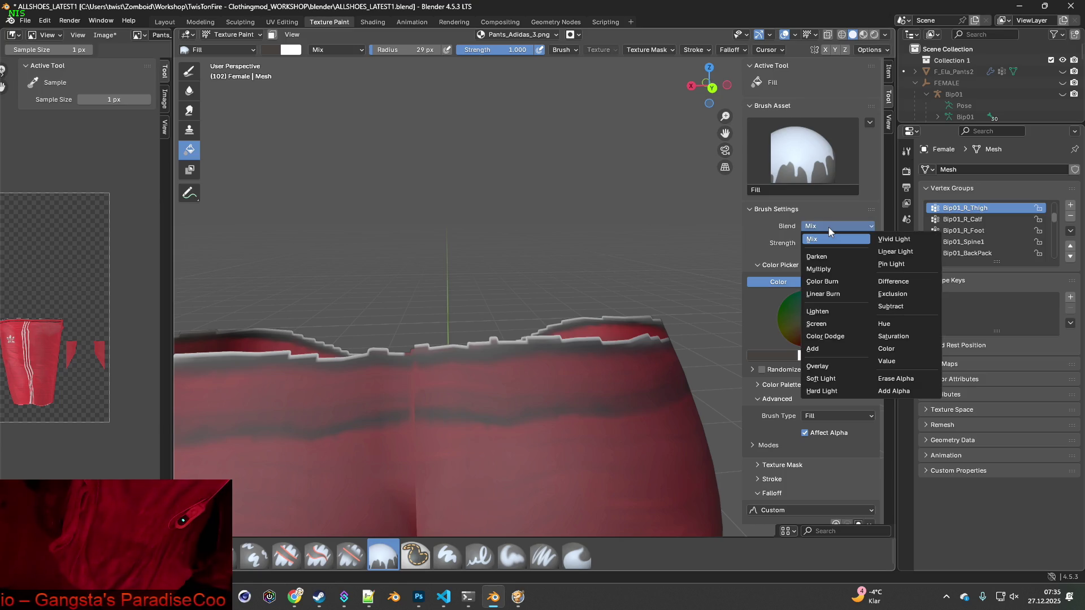
pyautogui.click(828, 227)
# - Try the hard and soft paint brushes, then settle on Erase Soft at the ragged edge
pyautogui.scroll(-4, 775, 274)
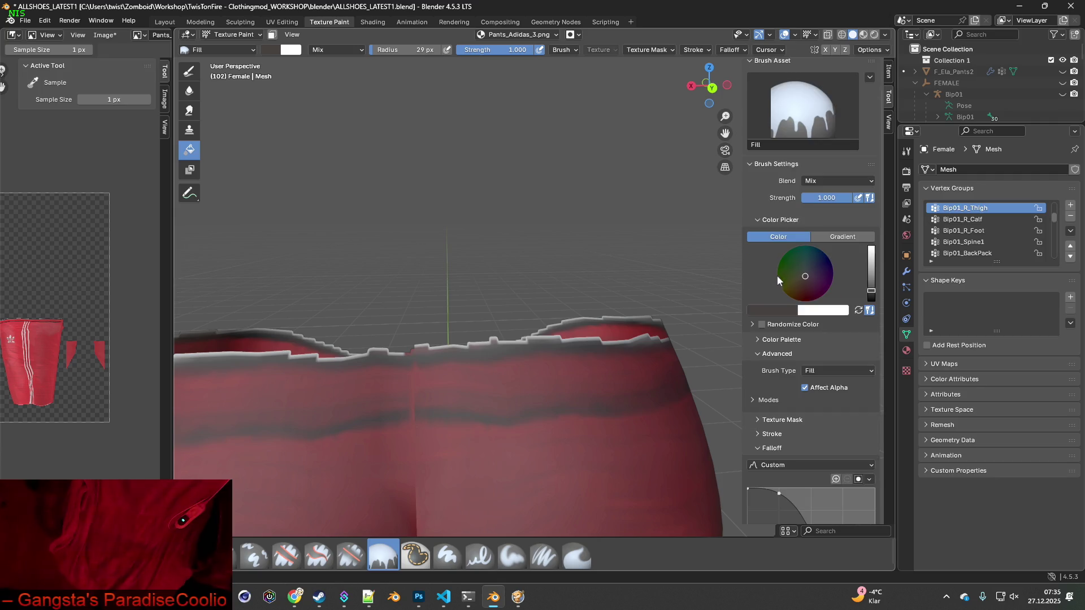
pyautogui.scroll(-1, 786, 300)
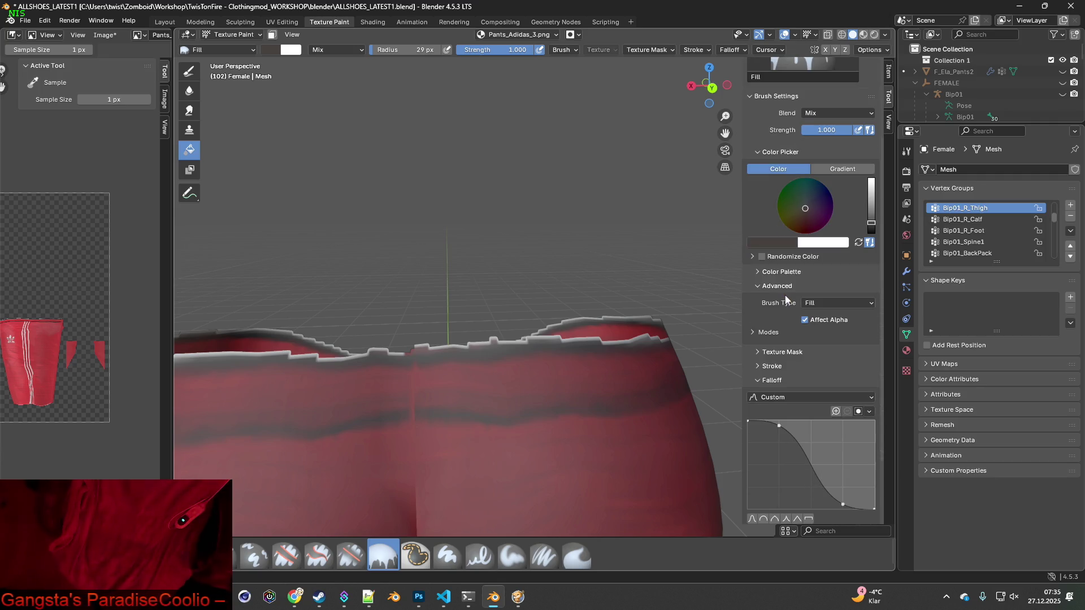
pyautogui.scroll(-2, 598, 309)
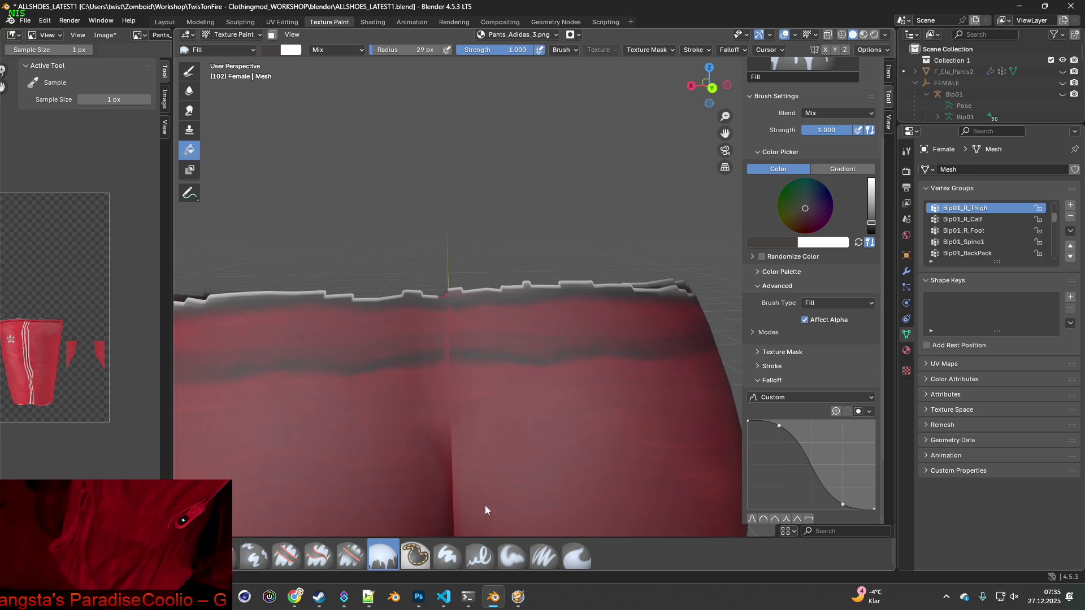
pyautogui.click(447, 556)
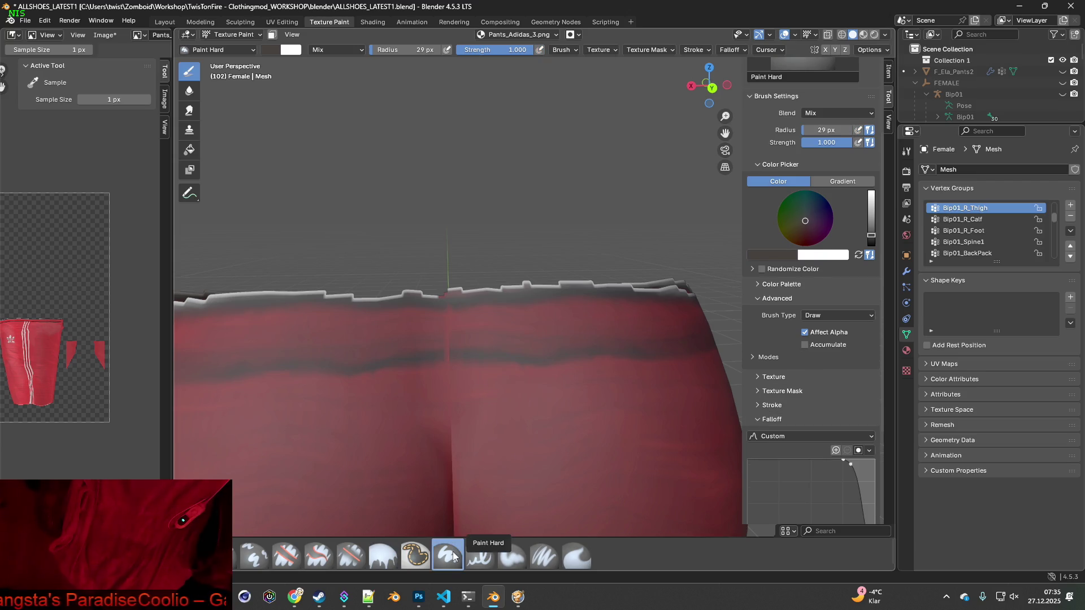
pyautogui.click(511, 558)
pyautogui.moveTo(543, 443); pyautogui.dragTo(499, 423, button='middle')
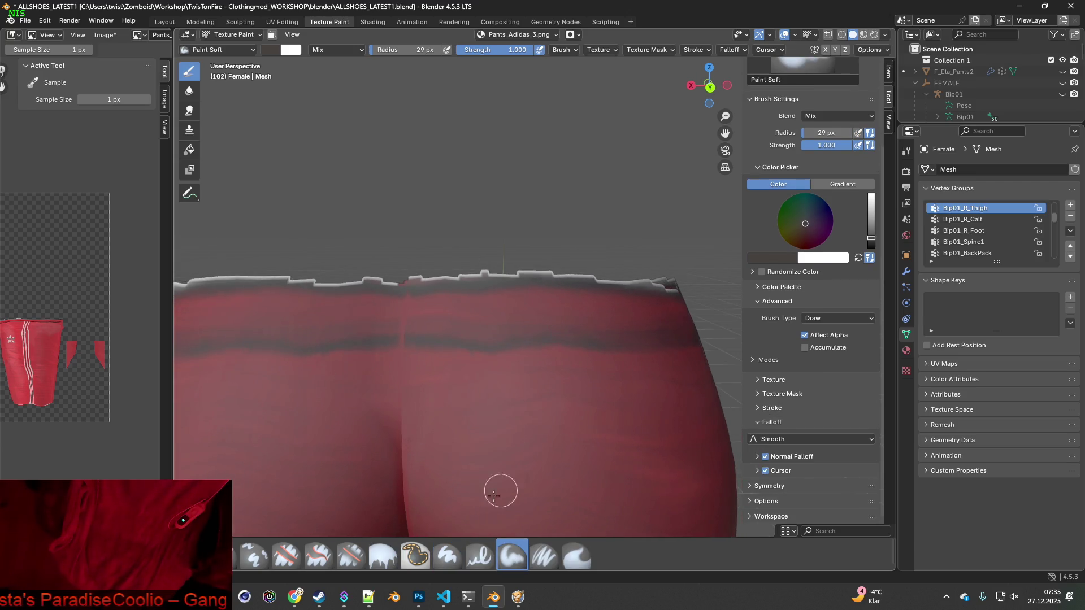
pyautogui.click(350, 556)
pyautogui.moveTo(417, 368)
pyautogui.mouseDown(button='middle')
pyautogui.moveTo(396, 333)
pyautogui.moveTo(431, 322)
pyautogui.mouseUp(button='middle')
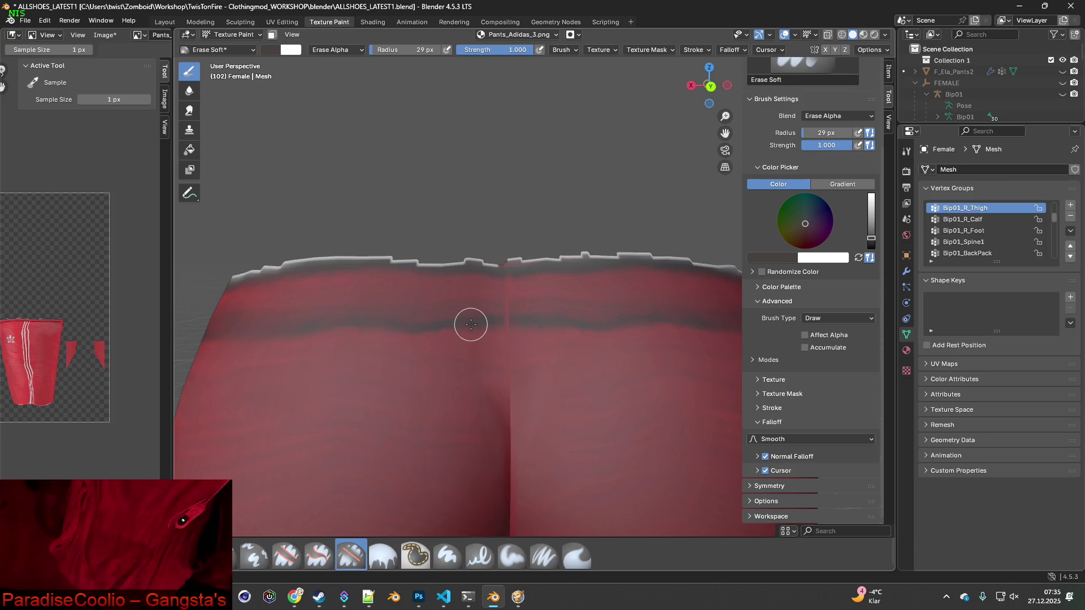
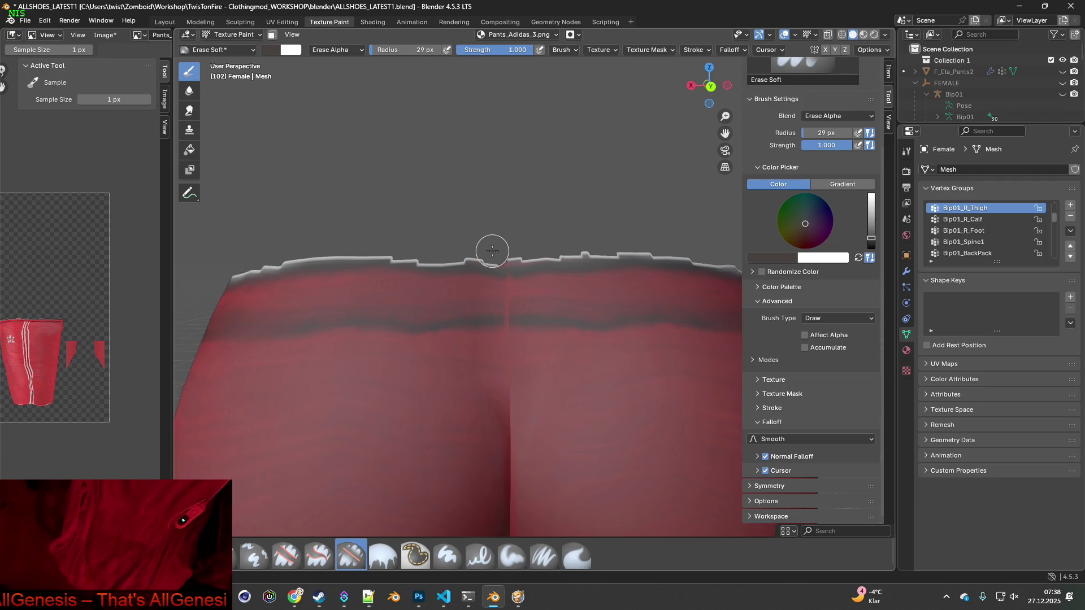
# - Erase the notch and the grey and white rim along the front waistband edge
pyautogui.click(492, 251)
pyautogui.scroll(4, 520, 296)
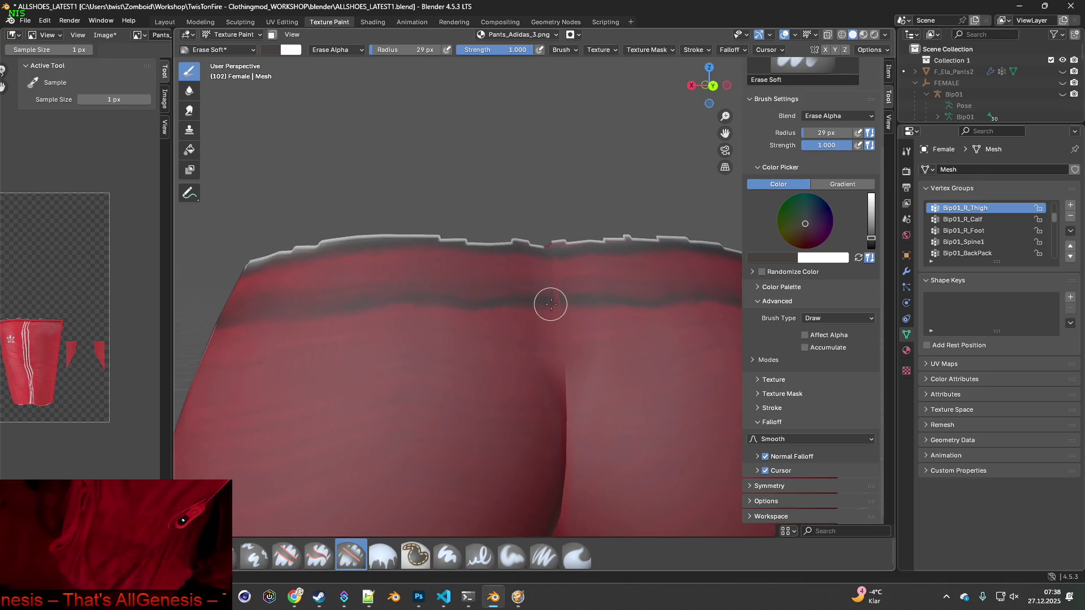
pyautogui.keyDown('shift'); pyautogui.moveTo(463, 349); pyautogui.dragTo(458, 332, button='middle'); pyautogui.keyUp('shift')
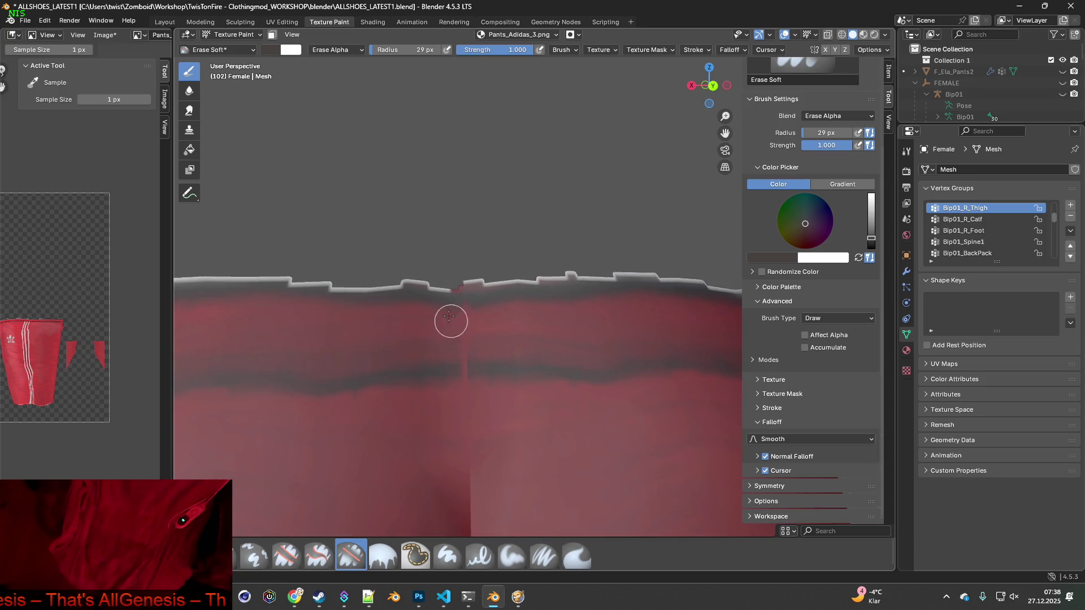
pyautogui.moveTo(459, 273); pyautogui.dragTo(636, 276)
pyautogui.scroll(-3, 631, 276)
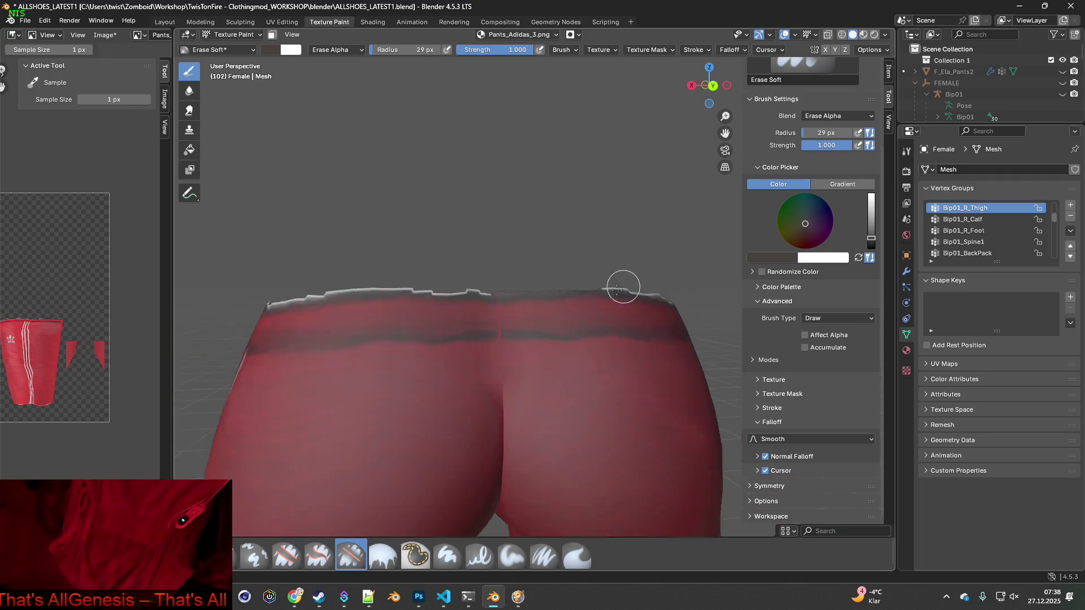
pyautogui.moveTo(482, 284); pyautogui.dragTo(300, 286)
# - Keep erasing the waistband rim toward the right, smoothing away the jagged dark edge
pyautogui.moveTo(467, 283); pyautogui.dragTo(514, 284)
pyautogui.moveTo(542, 285)
pyautogui.mouseDown(button='middle')
pyautogui.moveTo(591, 288)
pyautogui.moveTo(448, 283)
pyautogui.mouseUp(button='middle')
pyautogui.moveTo(355, 276); pyautogui.dragTo(463, 295)
pyautogui.moveTo(463, 295)
pyautogui.mouseDown(button='middle')
pyautogui.moveTo(471, 296)
pyautogui.moveTo(436, 291)
pyautogui.moveTo(453, 283)
pyautogui.moveTo(327, 278)
pyautogui.mouseUp(button='middle')
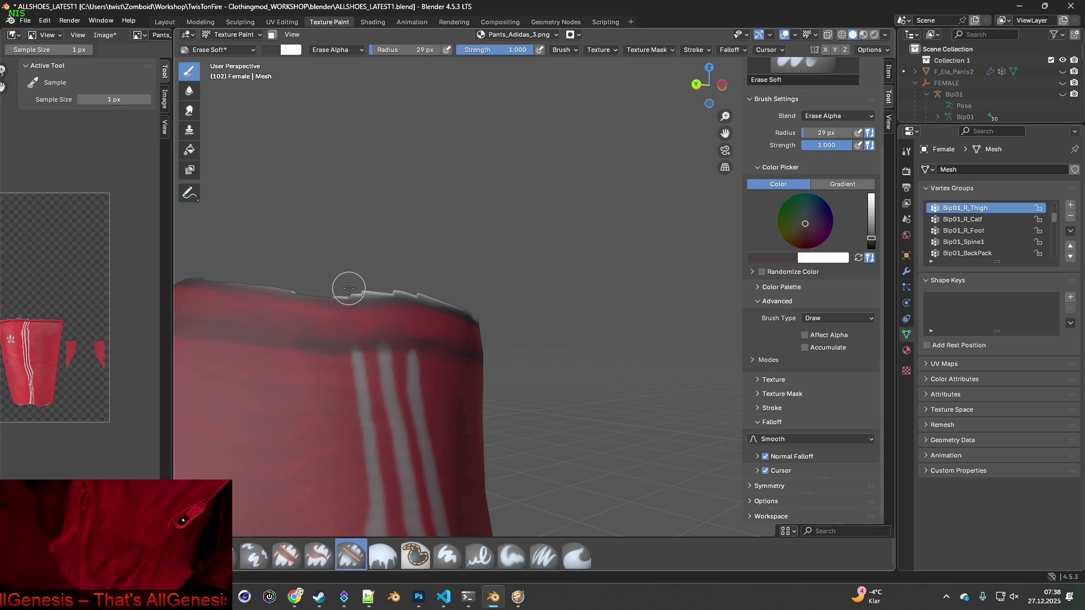
pyautogui.moveTo(347, 289); pyautogui.dragTo(432, 291)
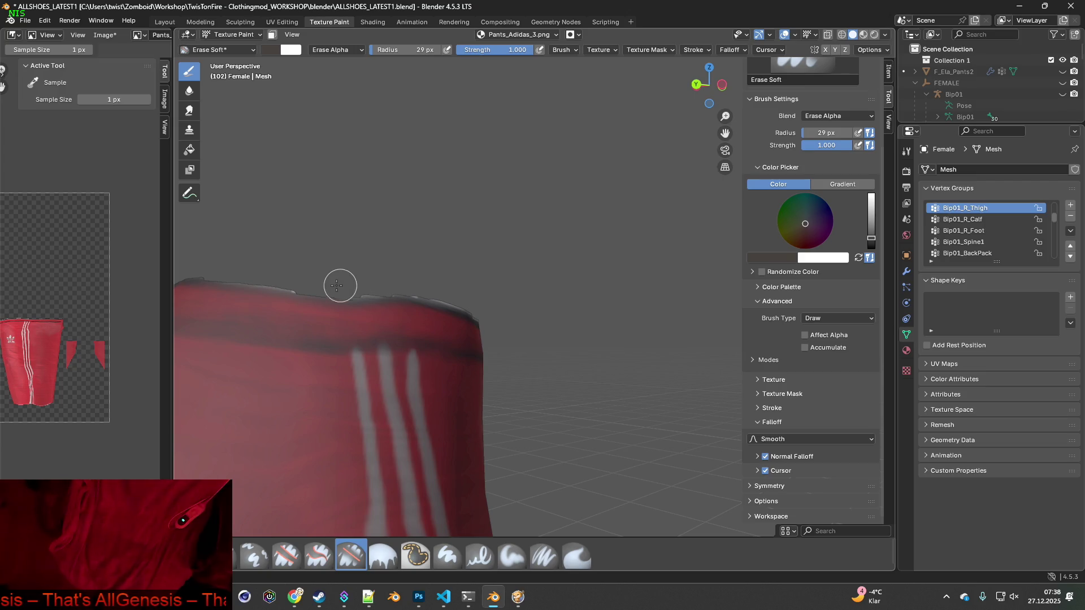
# - Orbit around the pants and erase the rim on the right part of the waistband
pyautogui.moveTo(404, 290); pyautogui.dragTo(431, 300, button='middle')
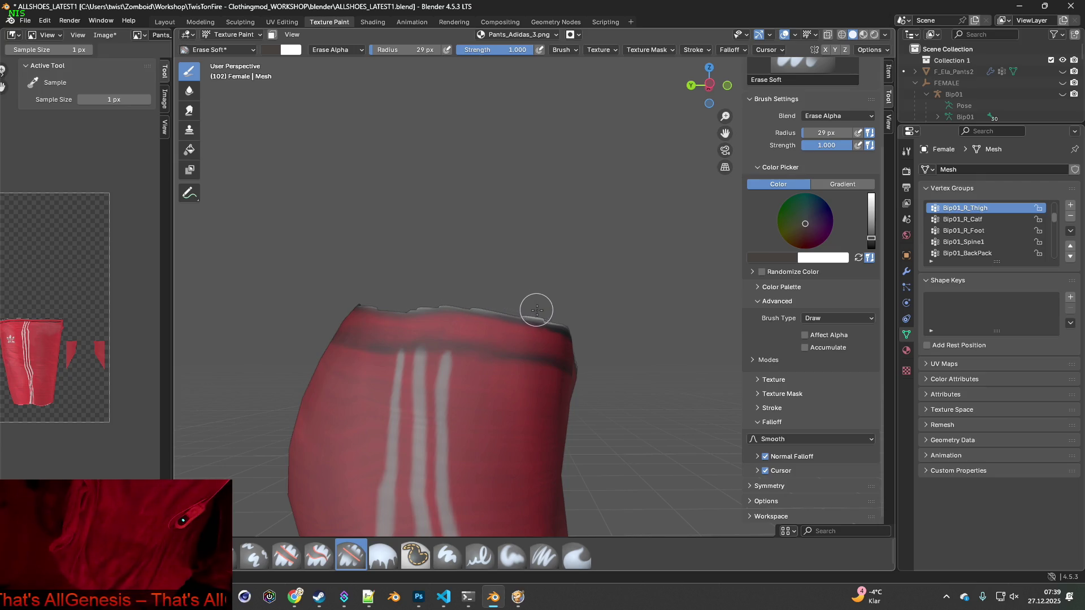
pyautogui.moveTo(545, 310)
pyautogui.mouseDown(button='middle')
pyautogui.moveTo(562, 335)
pyautogui.moveTo(639, 331)
pyautogui.moveTo(435, 299)
pyautogui.moveTo(467, 290)
pyautogui.moveTo(460, 262)
pyautogui.mouseUp(button='middle')
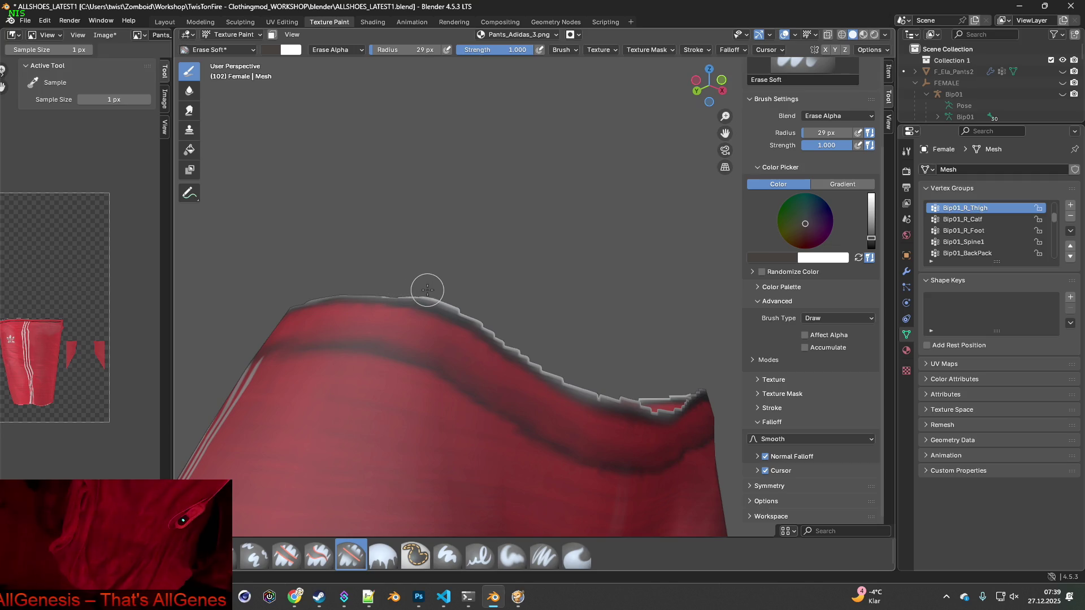
pyautogui.moveTo(380, 286); pyautogui.dragTo(438, 294)
pyautogui.moveTo(490, 320); pyautogui.dragTo(450, 315, button='middle')
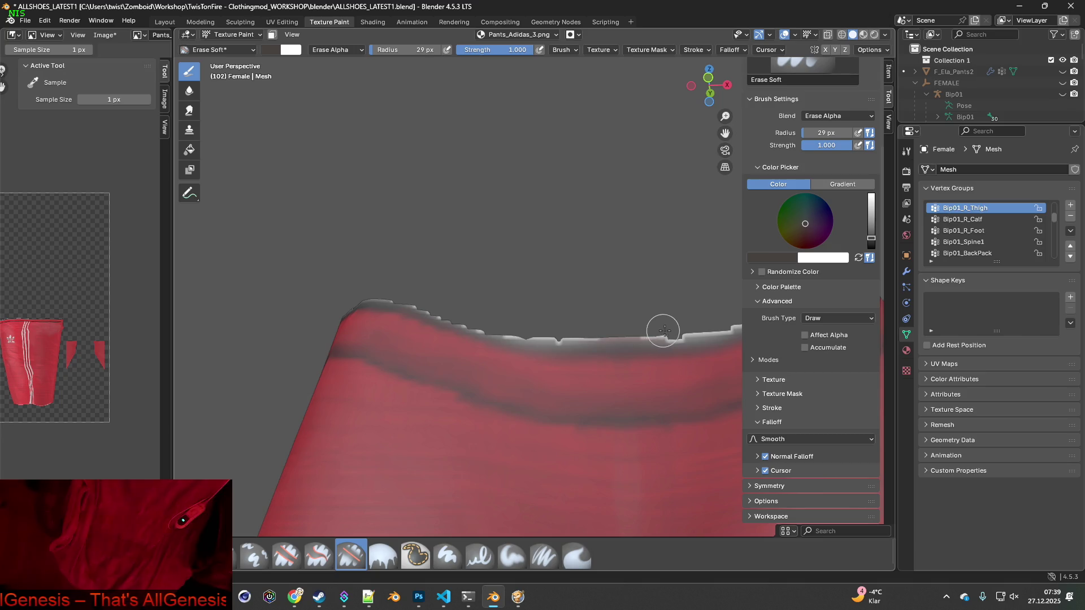
pyautogui.scroll(-3, 584, 383)
# - Zoom out and orbit to inspect the pants from the side, rear and front logo
pyautogui.moveTo(603, 426); pyautogui.dragTo(648, 478, button='middle')
pyautogui.scroll(-5, 649, 477)
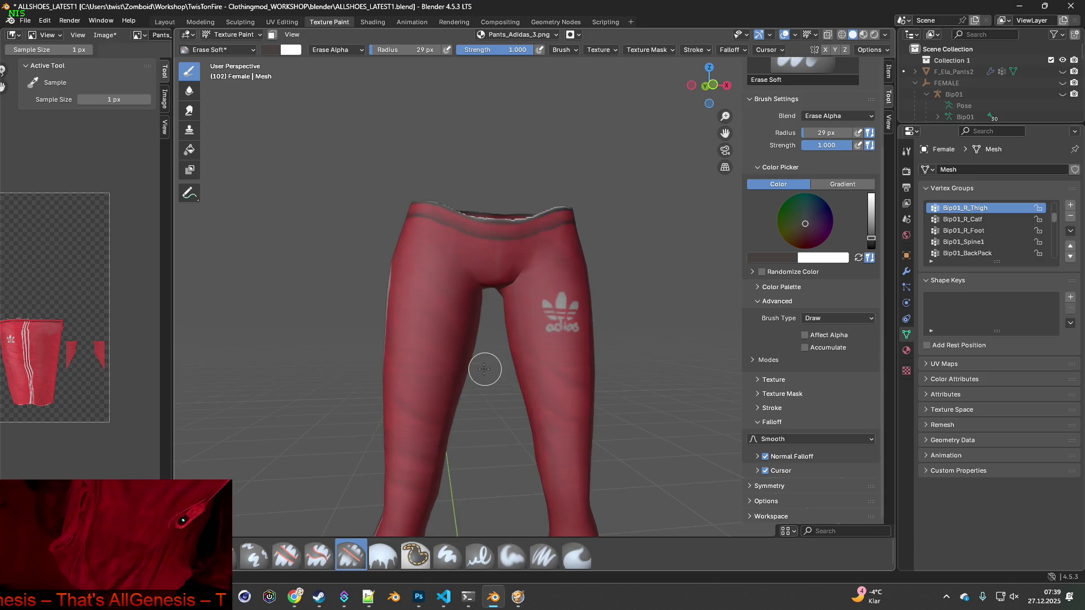
pyautogui.moveTo(484, 369); pyautogui.dragTo(477, 298, button='middle')
pyautogui.moveTo(443, 375)
pyautogui.mouseDown(button='middle')
pyautogui.moveTo(554, 313)
pyautogui.moveTo(332, 283)
pyautogui.mouseUp(button='middle')
pyautogui.moveTo(678, 341); pyautogui.dragTo(547, 257, button='middle')
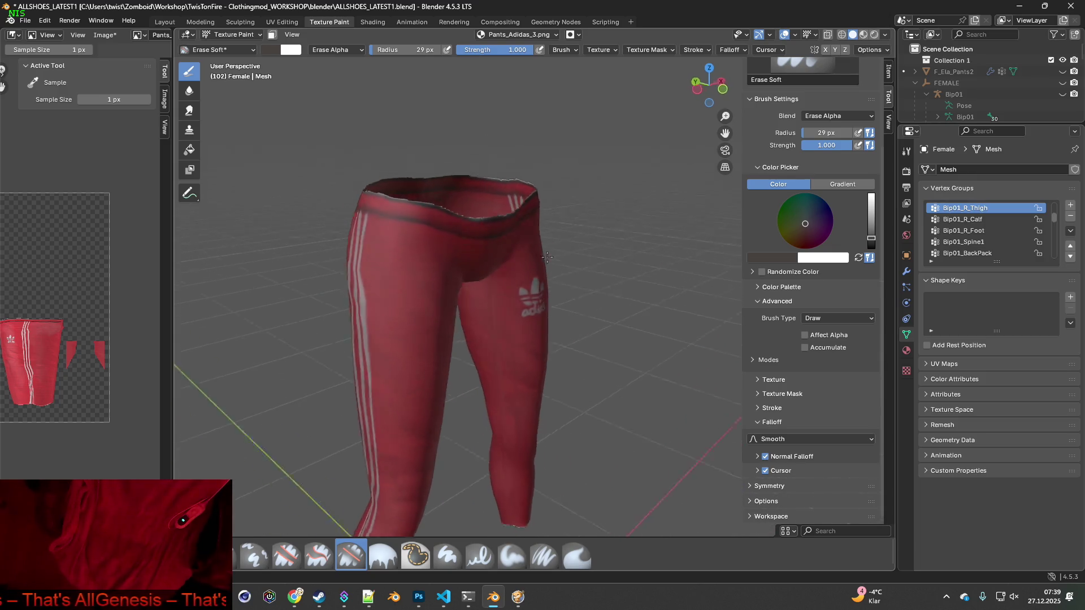
pyautogui.scroll(5, 508, 248)
# - Orbit in close to the waistband and erase its light edge with one stroke
pyautogui.moveTo(484, 213); pyautogui.dragTo(557, 426, button='middle')
pyautogui.scroll(3, 542, 359)
pyautogui.moveTo(542, 358)
pyautogui.mouseDown(button='middle')
pyautogui.moveTo(543, 288)
pyautogui.moveTo(418, 246)
pyautogui.mouseUp(button='middle')
pyautogui.moveTo(411, 258); pyautogui.dragTo(605, 262)
pyautogui.click(53, 23)
# - Undo the last erase stroke, then re-erase the light edge band along the waistband
pyautogui.click(57, 33)
pyautogui.moveTo(625, 286); pyautogui.dragTo(410, 238, button='middle')
pyautogui.moveTo(410, 238)
pyautogui.mouseDown()
pyautogui.moveTo(498, 240)
pyautogui.moveTo(642, 213)
pyautogui.mouseUp()
pyautogui.moveTo(463, 244)
pyautogui.mouseDown(button='middle')
pyautogui.moveTo(452, 250)
pyautogui.moveTo(541, 283)
pyautogui.moveTo(526, 277)
pyautogui.mouseUp(button='middle')
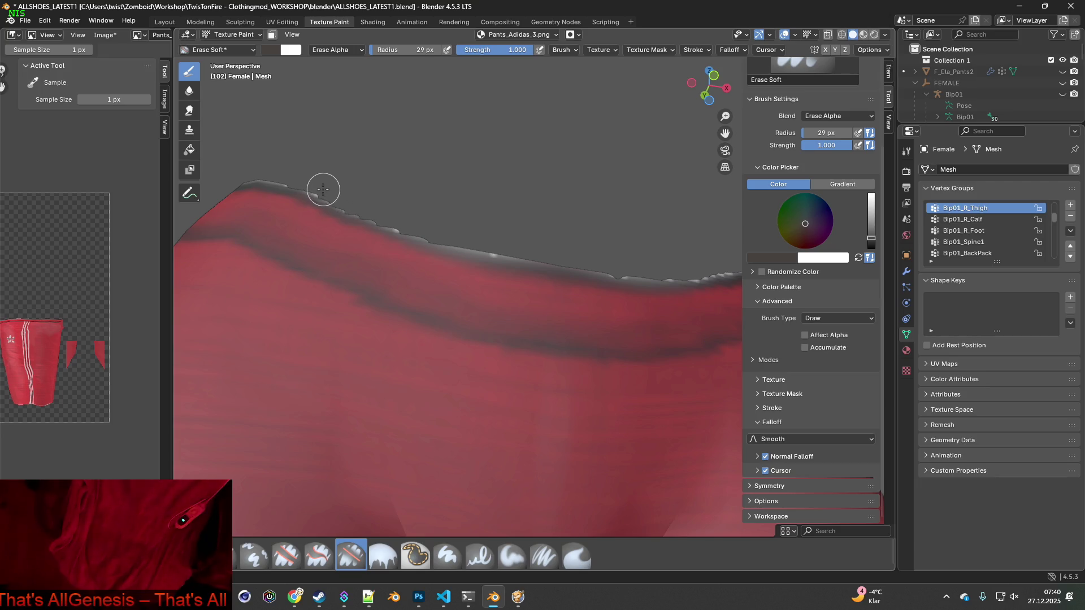
# - Erase the raised bump and the grey ridge on the waistband edge from new angles
pyautogui.moveTo(642, 272)
pyautogui.mouseDown(button='middle')
pyautogui.moveTo(608, 284)
pyautogui.moveTo(368, 271)
pyautogui.mouseUp(button='middle')
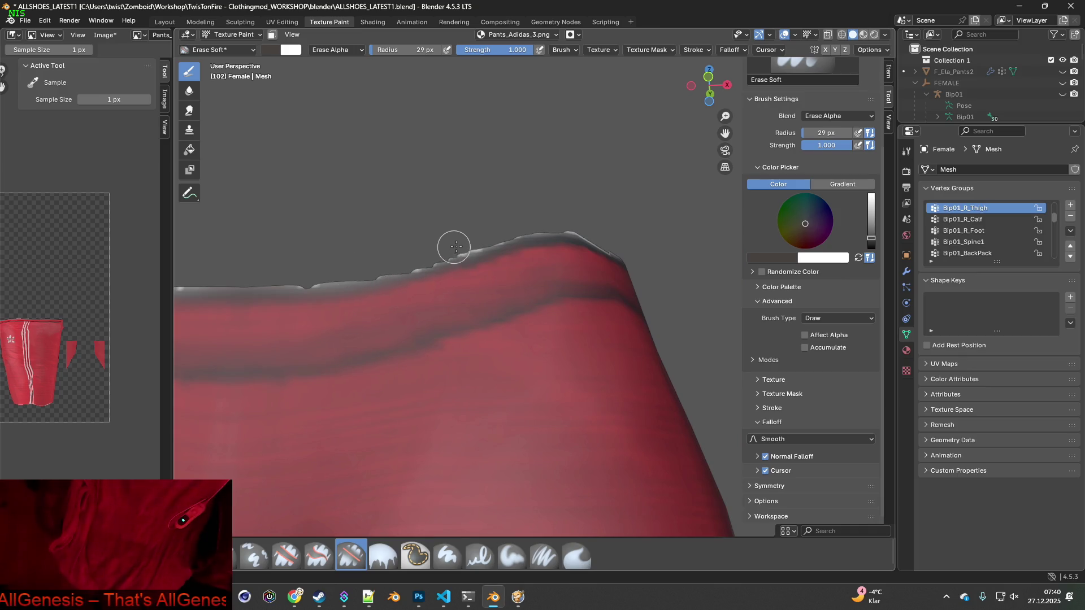
pyautogui.moveTo(540, 240)
pyautogui.mouseDown(button='middle')
pyautogui.moveTo(484, 259)
pyautogui.moveTo(452, 293)
pyautogui.moveTo(380, 241)
pyautogui.mouseUp(button='middle')
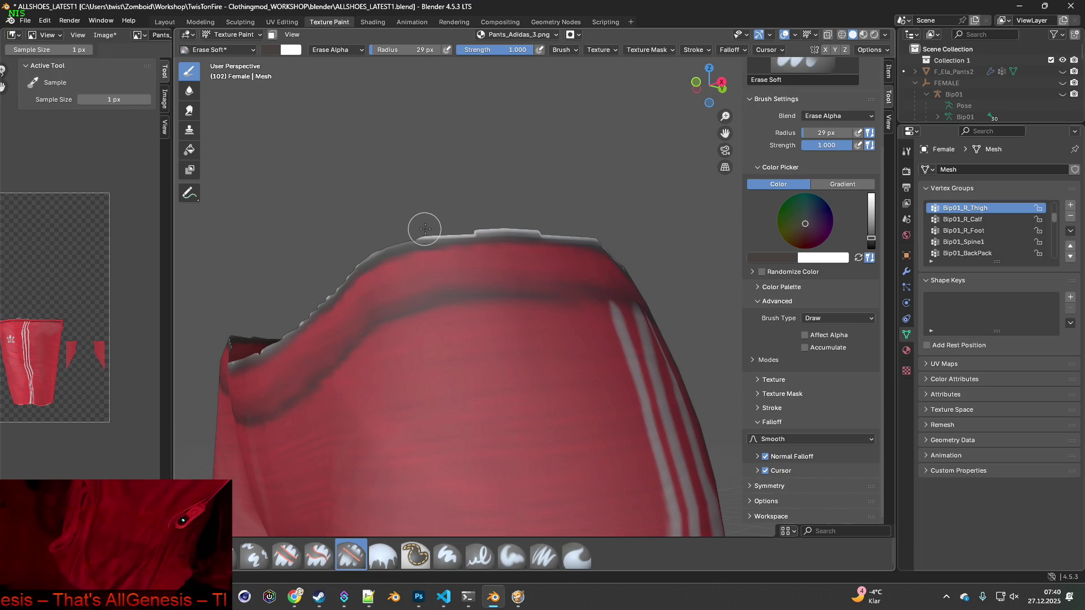
pyautogui.moveTo(469, 229); pyautogui.dragTo(553, 229)
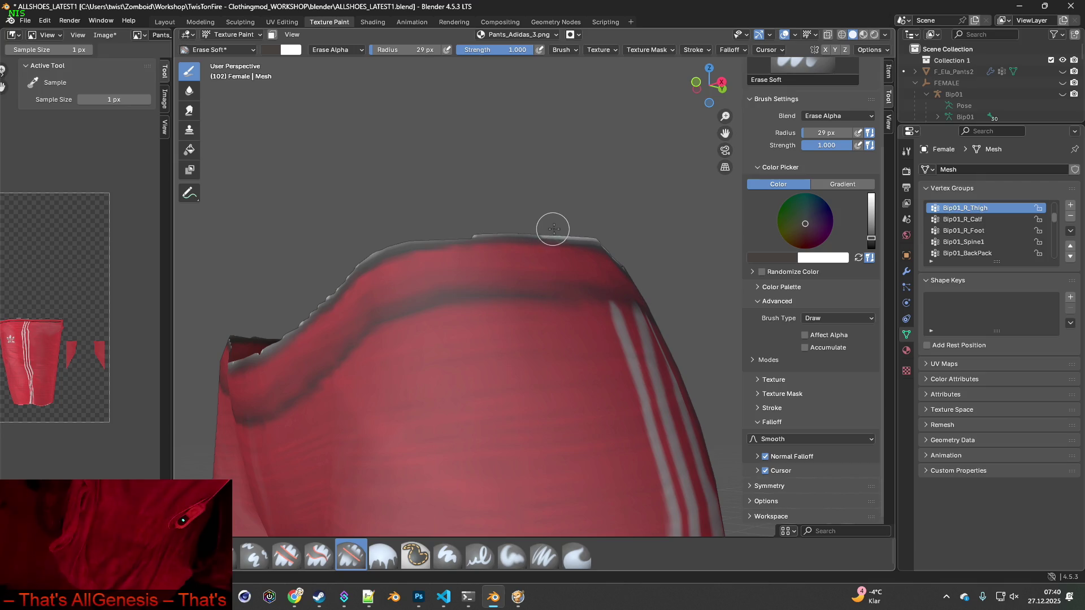
pyautogui.moveTo(595, 243)
pyautogui.mouseDown(button='middle')
pyautogui.moveTo(588, 252)
pyautogui.moveTo(412, 254)
pyautogui.mouseUp(button='middle')
pyautogui.moveTo(375, 231); pyautogui.dragTo(493, 235)
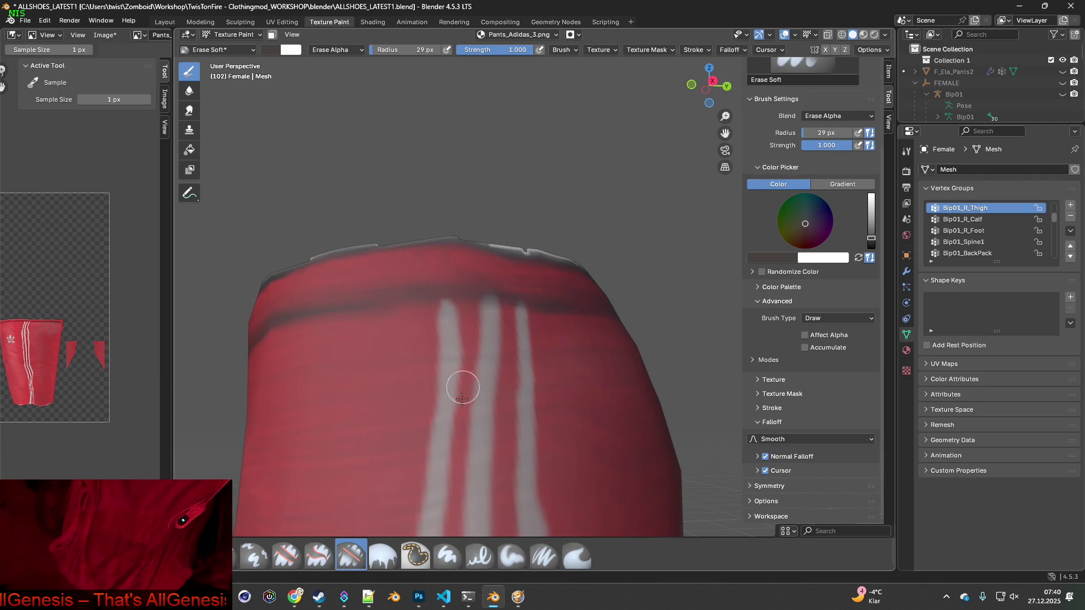
# - Erase the light pixels along the waistband top, then orbit to review waistband and crotch
pyautogui.moveTo(554, 309)
pyautogui.mouseDown(button='middle')
pyautogui.moveTo(438, 315)
pyautogui.moveTo(348, 230)
pyautogui.mouseUp(button='middle')
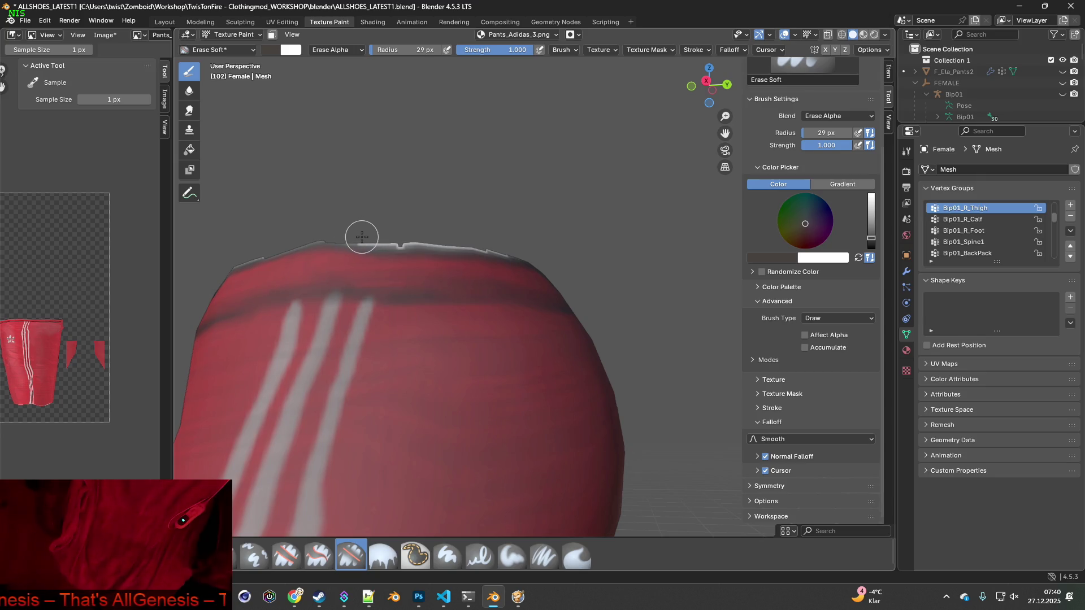
pyautogui.moveTo(370, 237); pyautogui.dragTo(550, 249)
pyautogui.moveTo(597, 268)
pyautogui.mouseDown(button='middle')
pyautogui.moveTo(518, 283)
pyautogui.moveTo(396, 356)
pyautogui.moveTo(511, 339)
pyautogui.moveTo(452, 305)
pyautogui.moveTo(408, 313)
pyautogui.moveTo(456, 291)
pyautogui.mouseUp(button='middle')
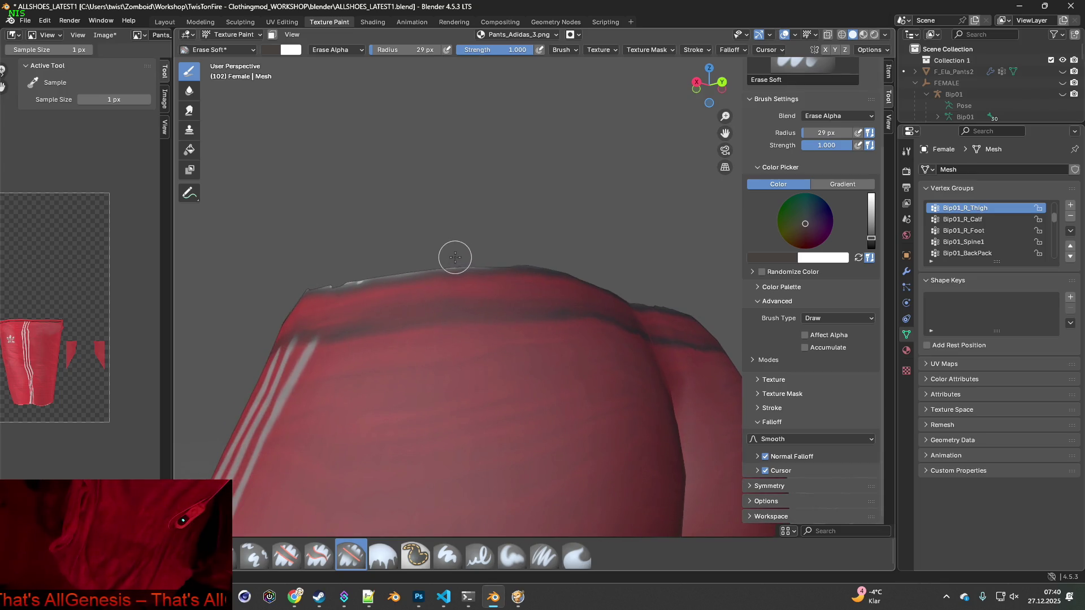
pyautogui.moveTo(380, 274)
pyautogui.mouseDown(button='middle')
pyautogui.moveTo(332, 264)
pyautogui.moveTo(443, 271)
pyautogui.mouseUp(button='middle')
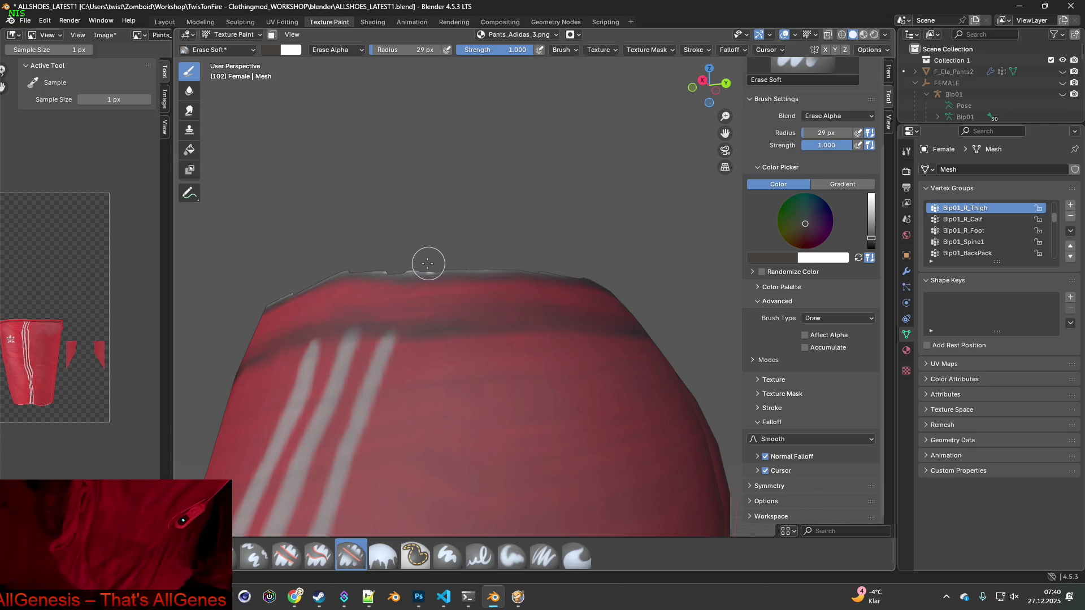
pyautogui.moveTo(393, 264)
pyautogui.mouseDown(button='middle')
pyautogui.moveTo(266, 242)
pyautogui.moveTo(364, 267)
pyautogui.moveTo(379, 301)
pyautogui.moveTo(412, 307)
pyautogui.moveTo(412, 286)
pyautogui.moveTo(443, 291)
pyautogui.moveTo(395, 365)
pyautogui.moveTo(400, 334)
pyautogui.mouseUp(button='middle')
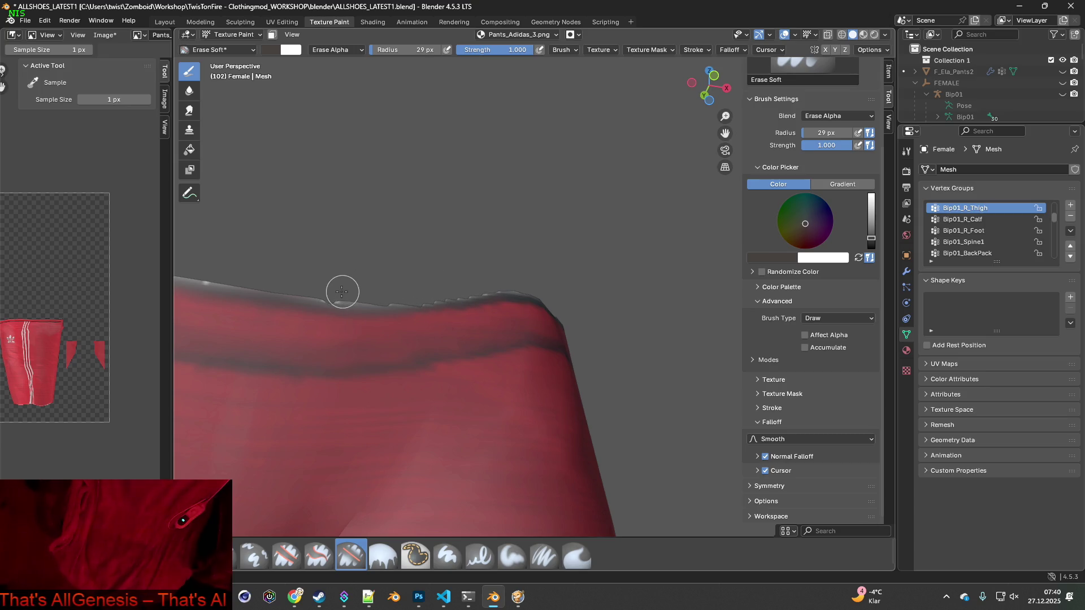
pyautogui.moveTo(342, 286); pyautogui.dragTo(383, 328, button='middle')
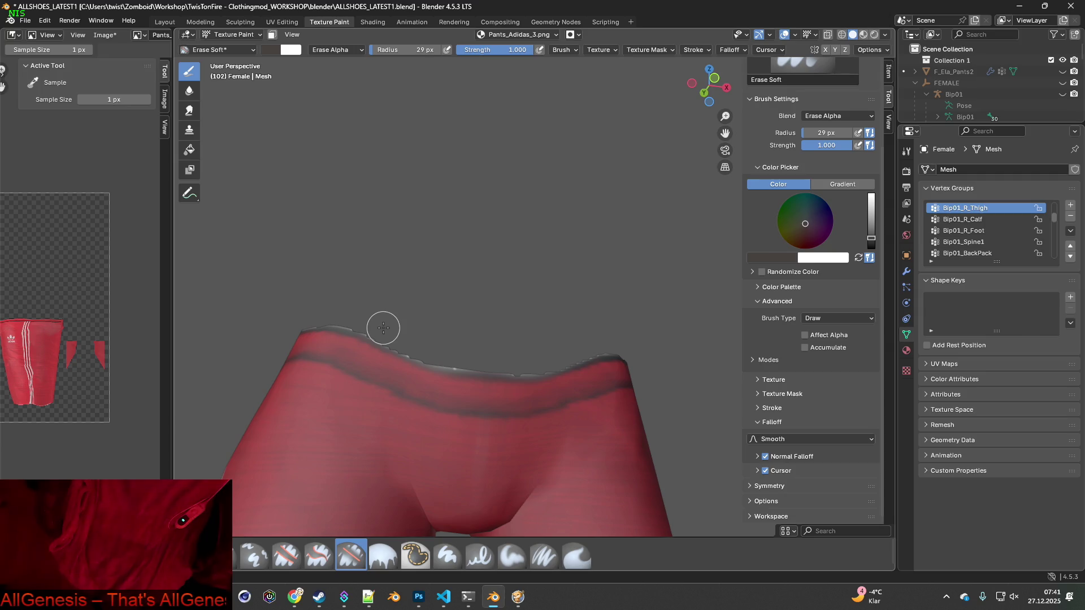
pyautogui.scroll(3, 444, 355)
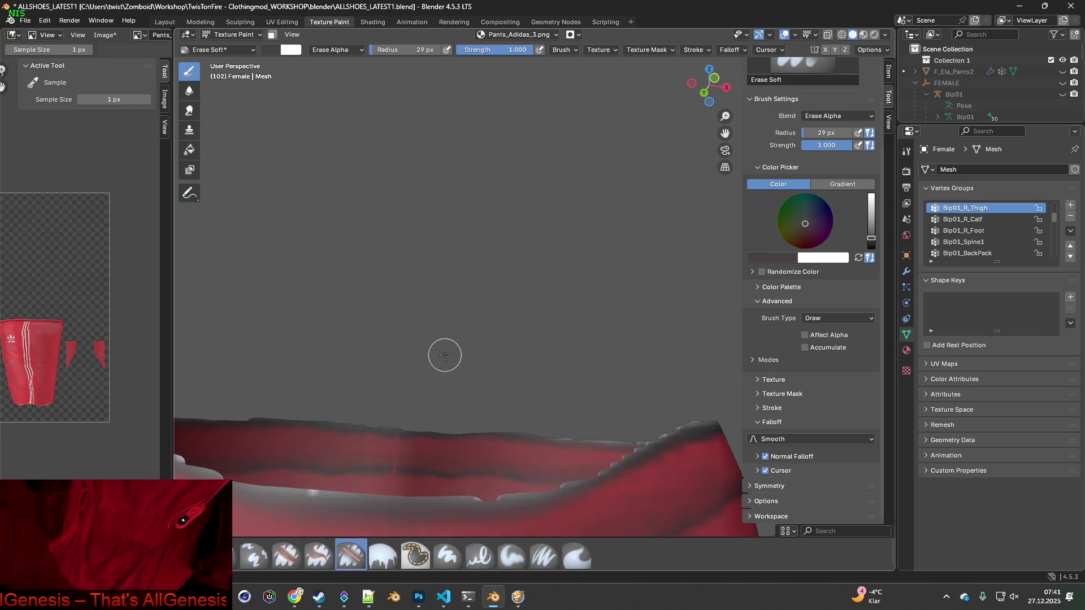
# - Zoom out and orbit from back to front over the whole pants, then widen the texture image panel
pyautogui.scroll(5, 421, 393)
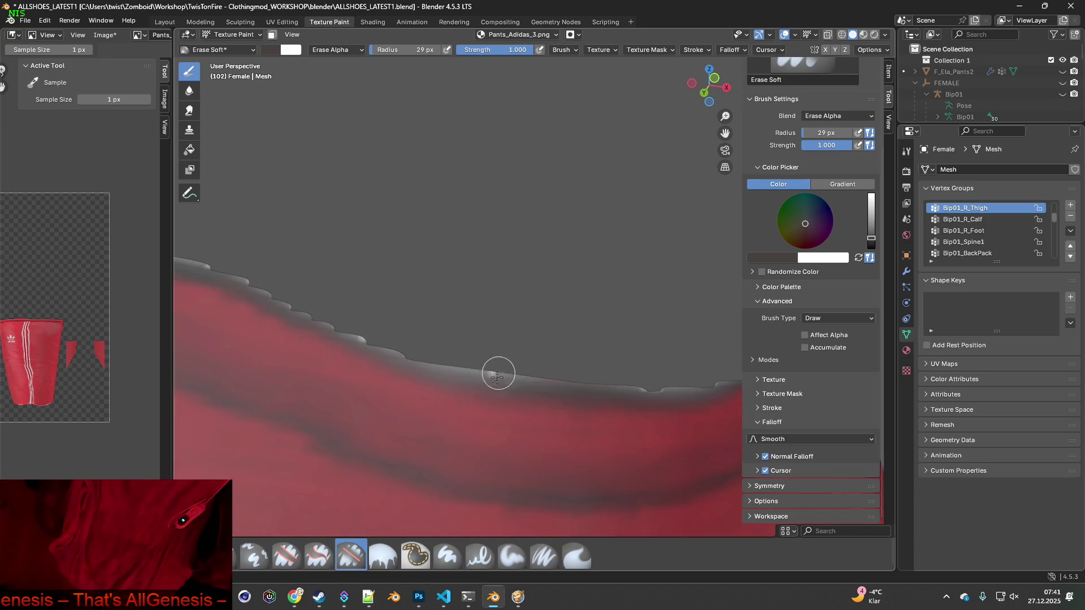
pyautogui.scroll(2, 493, 395)
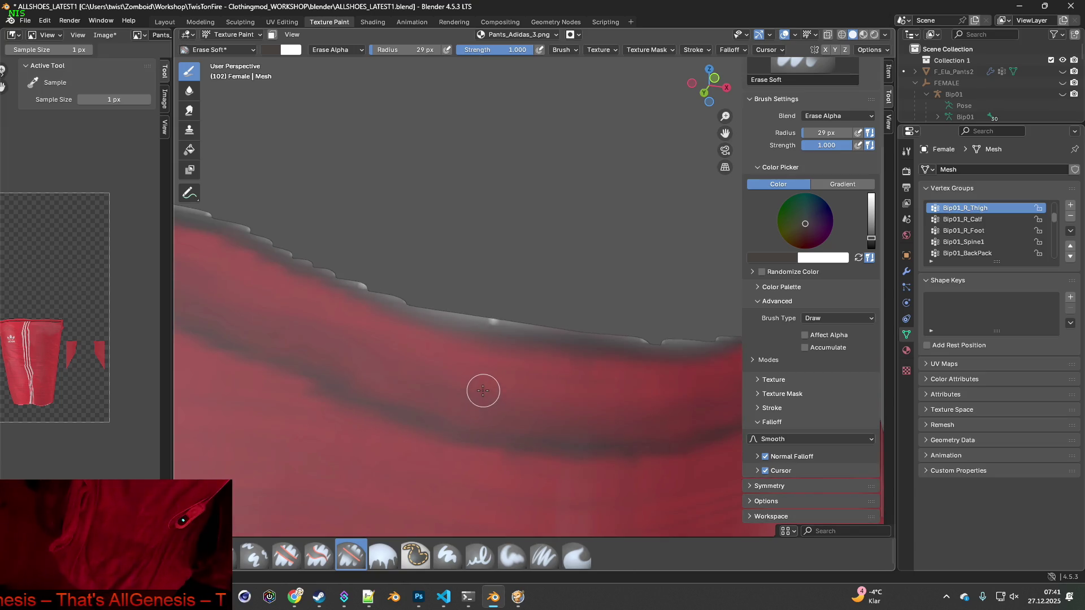
pyautogui.scroll(-5, 483, 391)
pyautogui.moveTo(416, 361)
pyautogui.mouseDown(button='middle')
pyautogui.moveTo(618, 392)
pyautogui.moveTo(565, 385)
pyautogui.moveTo(603, 386)
pyautogui.moveTo(523, 352)
pyautogui.mouseUp(button='middle')
pyautogui.scroll(5, 604, 386)
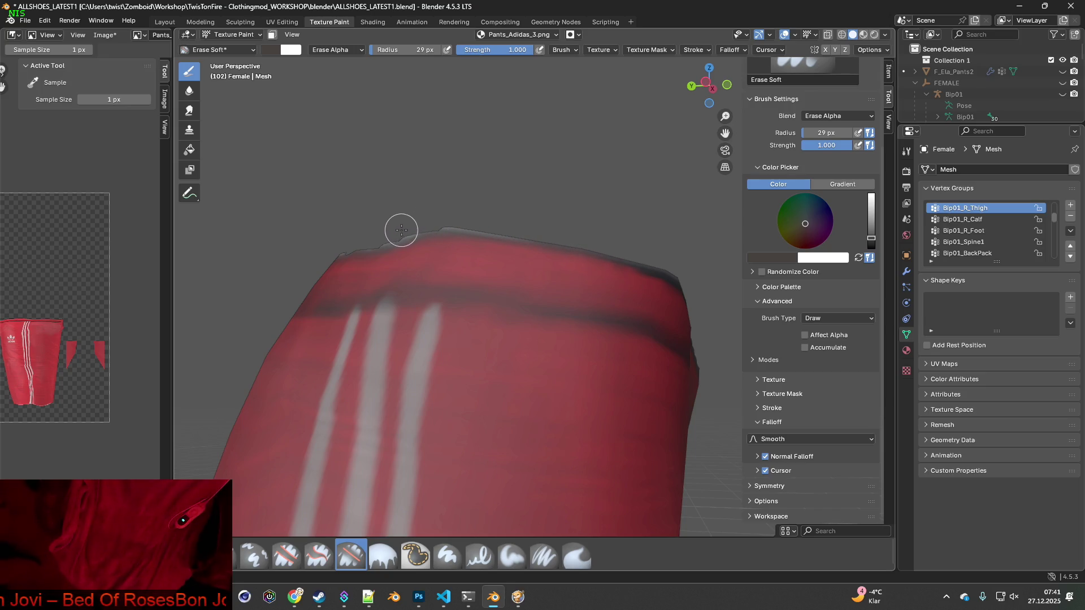
pyautogui.scroll(-3, 379, 238)
pyautogui.moveTo(363, 232)
pyautogui.mouseDown(button='middle')
pyautogui.moveTo(493, 280)
pyautogui.moveTo(482, 326)
pyautogui.moveTo(505, 314)
pyautogui.moveTo(498, 306)
pyautogui.moveTo(511, 316)
pyautogui.moveTo(457, 339)
pyautogui.moveTo(499, 364)
pyautogui.moveTo(593, 378)
pyautogui.moveTo(541, 382)
pyautogui.moveTo(543, 361)
pyautogui.mouseUp(button='middle')
pyautogui.scroll(-3, 499, 364)
pyautogui.scroll(-2, 593, 378)
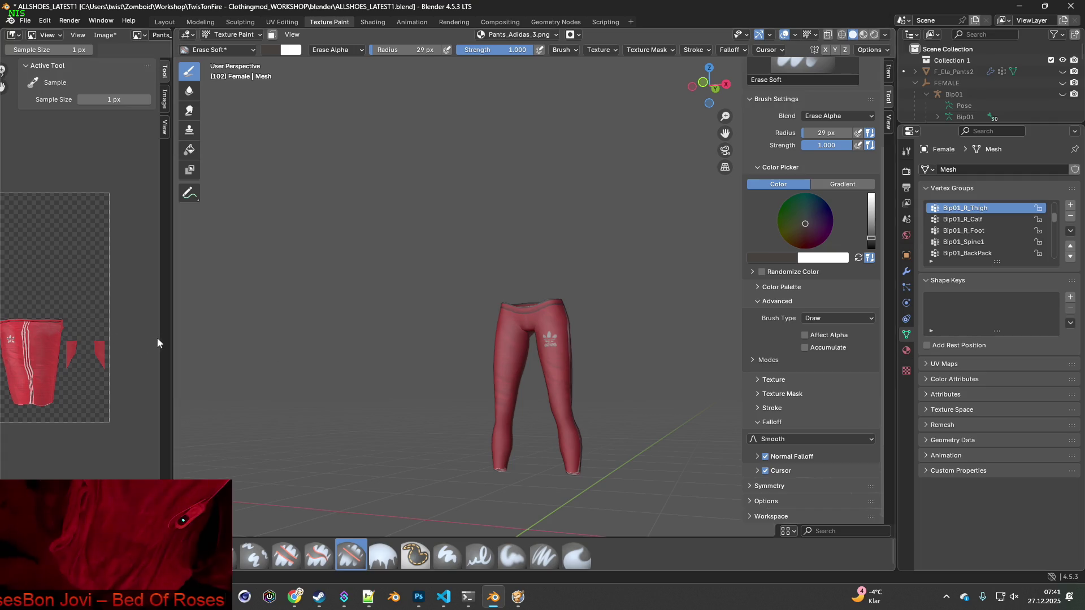
pyautogui.moveTo(173, 338); pyautogui.dragTo(393, 339)
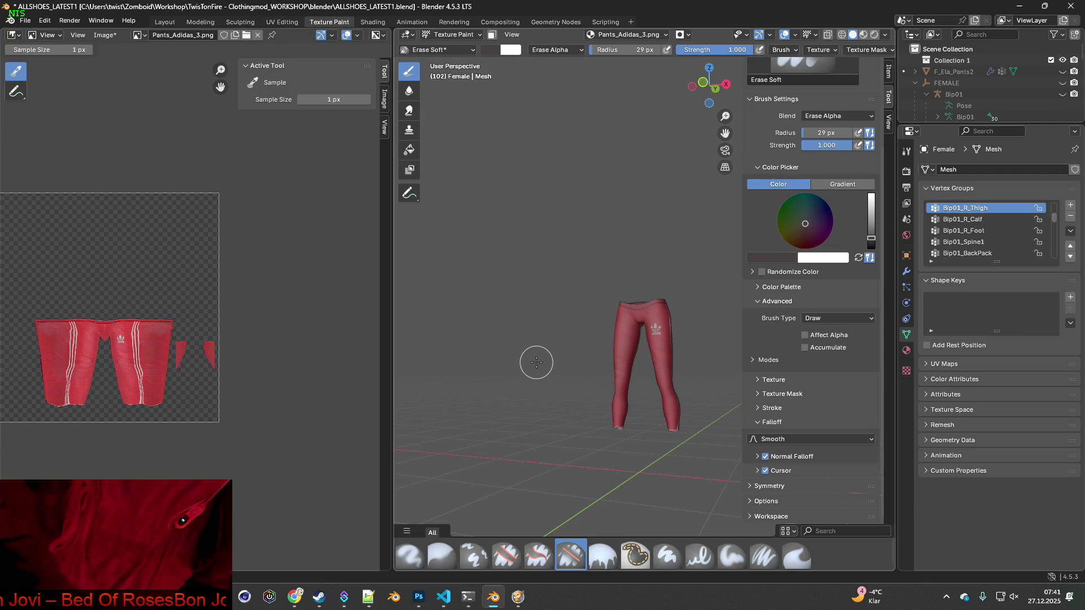
# - Orbit and zoom around the pants to check the leg, thigh logo and side stripes
pyautogui.moveTo(533, 356)
pyautogui.mouseDown(button='middle')
pyautogui.moveTo(610, 358)
pyautogui.moveTo(464, 387)
pyautogui.moveTo(581, 327)
pyautogui.moveTo(688, 344)
pyautogui.moveTo(675, 339)
pyautogui.mouseUp(button='middle')
pyautogui.scroll(3, 607, 328)
pyautogui.scroll(-3, 607, 327)
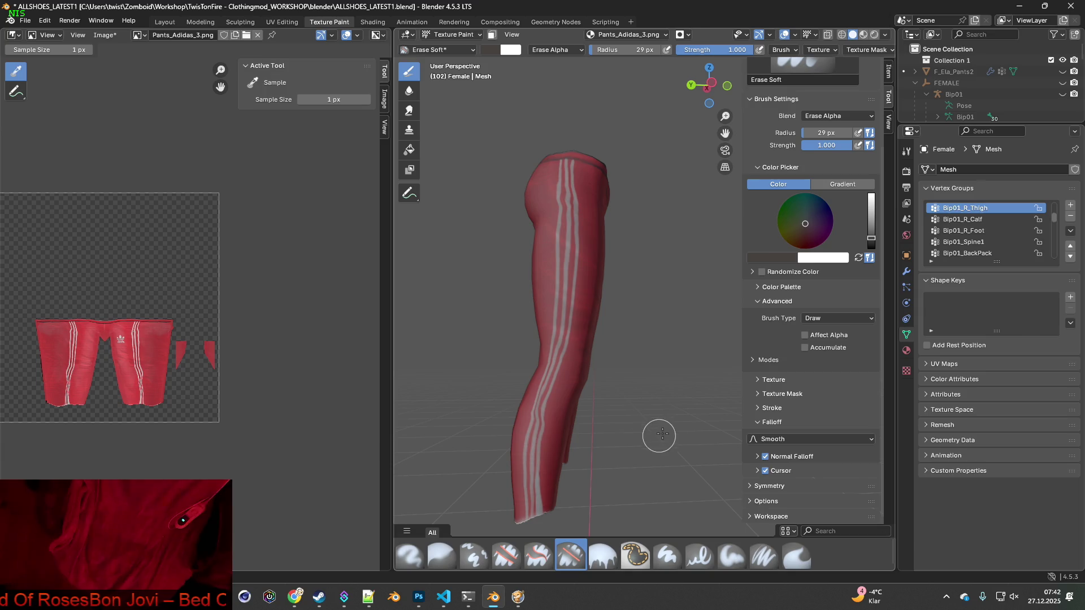
pyautogui.moveTo(680, 423)
pyautogui.mouseDown(button='middle')
pyautogui.moveTo(853, 408)
pyautogui.moveTo(673, 420)
pyautogui.mouseUp(button='middle')
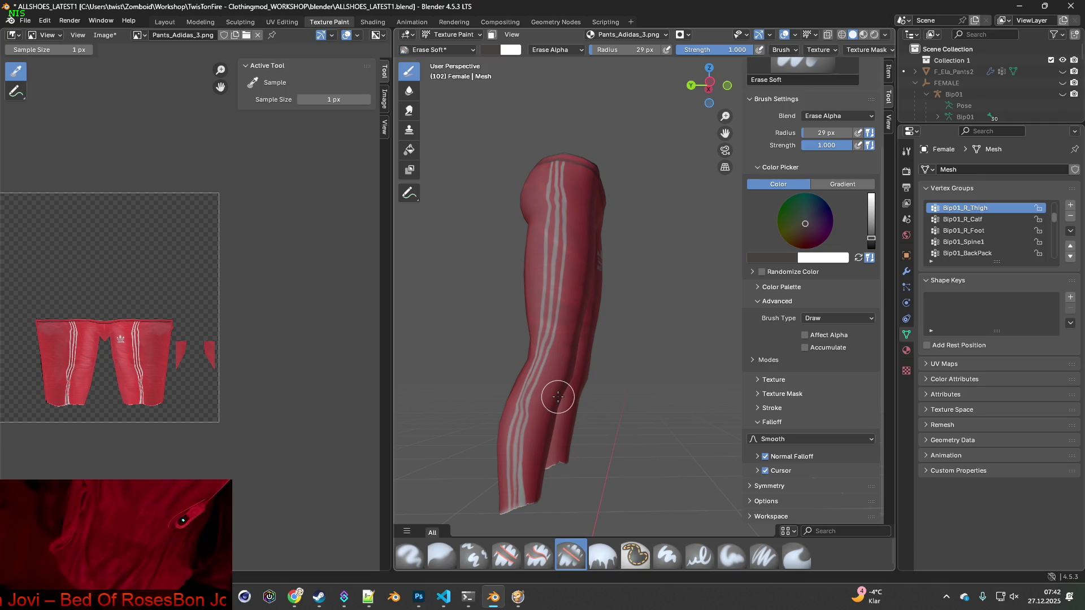
pyautogui.moveTo(604, 332)
pyautogui.mouseDown(button='middle')
pyautogui.moveTo(556, 336)
pyautogui.moveTo(605, 310)
pyautogui.moveTo(514, 342)
pyautogui.mouseUp(button='middle')
pyautogui.scroll(5, 514, 342)
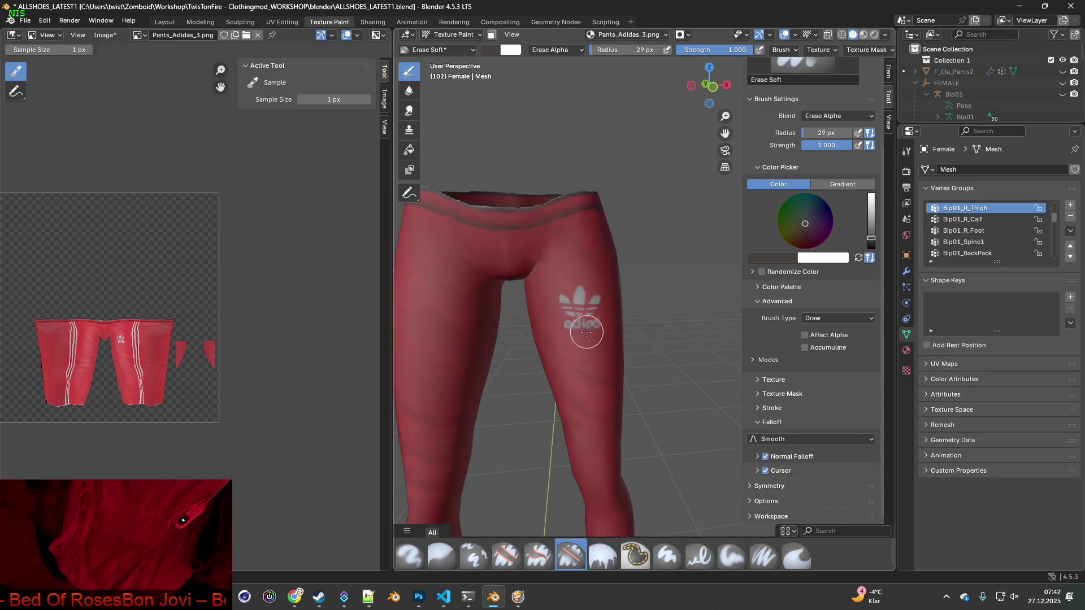
pyautogui.scroll(6, 585, 332)
pyautogui.moveTo(539, 379); pyautogui.dragTo(534, 385, button='middle')
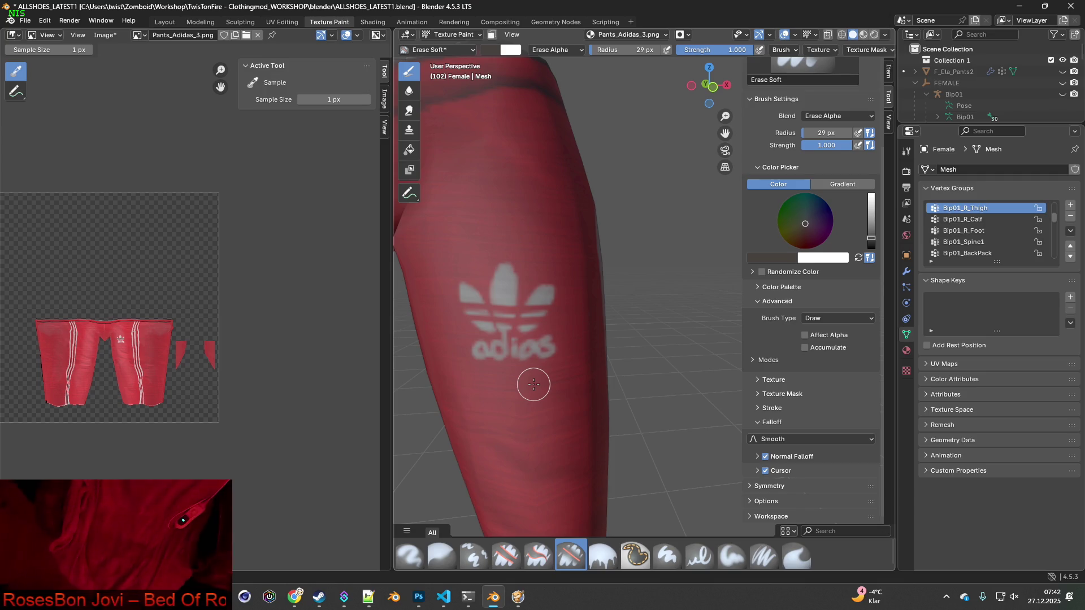
pyautogui.scroll(-7, 534, 385)
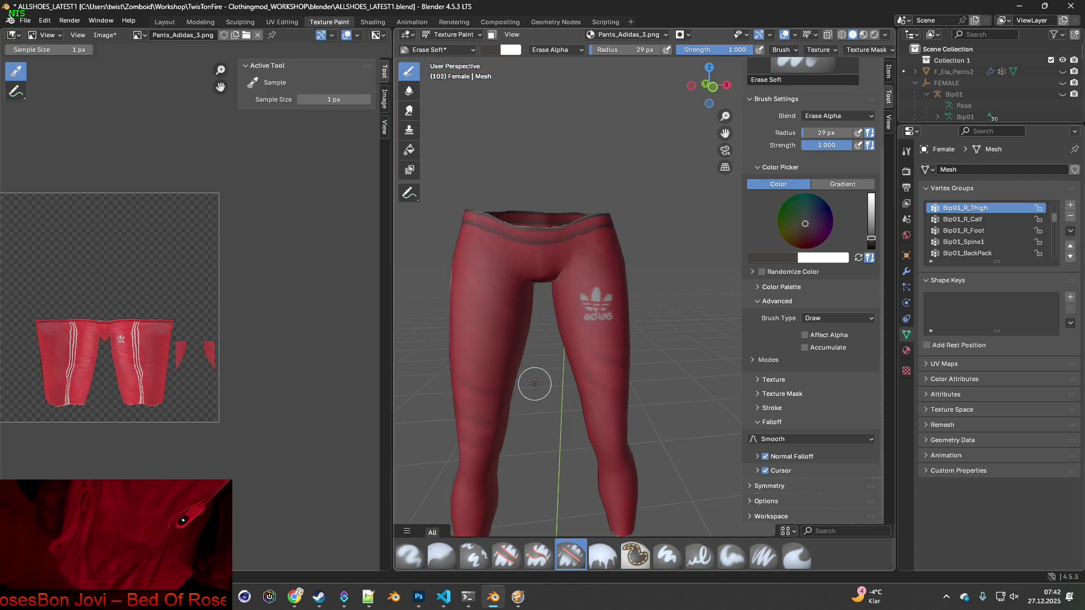
pyautogui.moveTo(532, 331)
pyautogui.mouseDown(button='middle')
pyautogui.moveTo(681, 339)
pyautogui.moveTo(423, 339)
pyautogui.mouseUp(button='middle')
# - Let the 3D view fill the screen, zoom onto the front waistband, and pick the Paint Soft Pressure brush
pyautogui.moveTo(393, 339); pyautogui.dragTo(19, 339)
pyautogui.moveTo(245, 340)
pyautogui.mouseDown(button='middle')
pyautogui.moveTo(406, 346)
pyautogui.moveTo(373, 341)
pyautogui.moveTo(407, 319)
pyautogui.moveTo(395, 310)
pyautogui.moveTo(435, 297)
pyautogui.mouseUp(button='middle')
pyautogui.scroll(5, 434, 301)
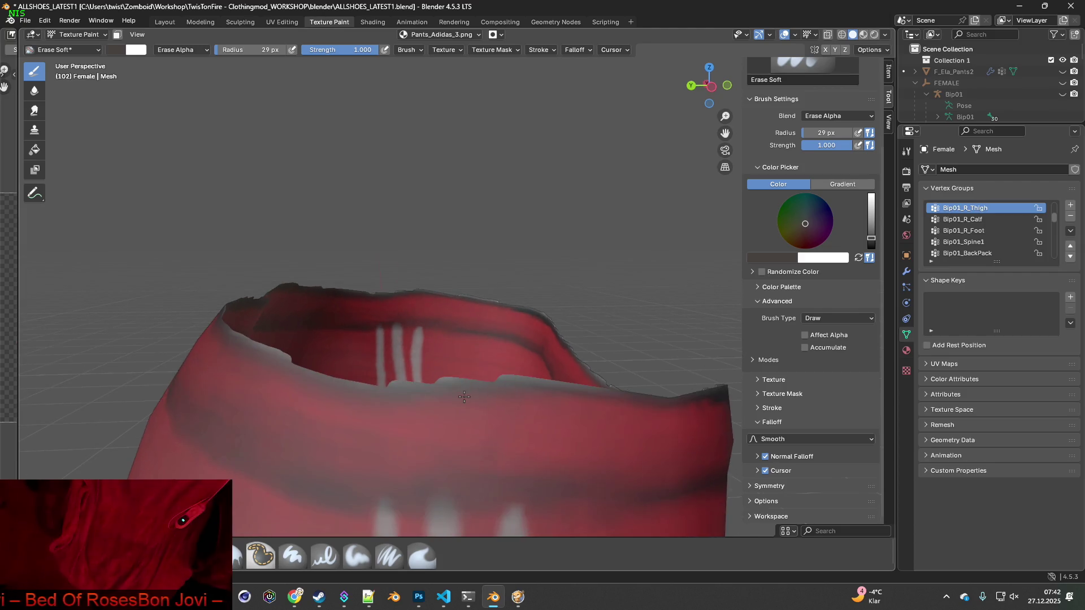
pyautogui.scroll(4, 465, 393)
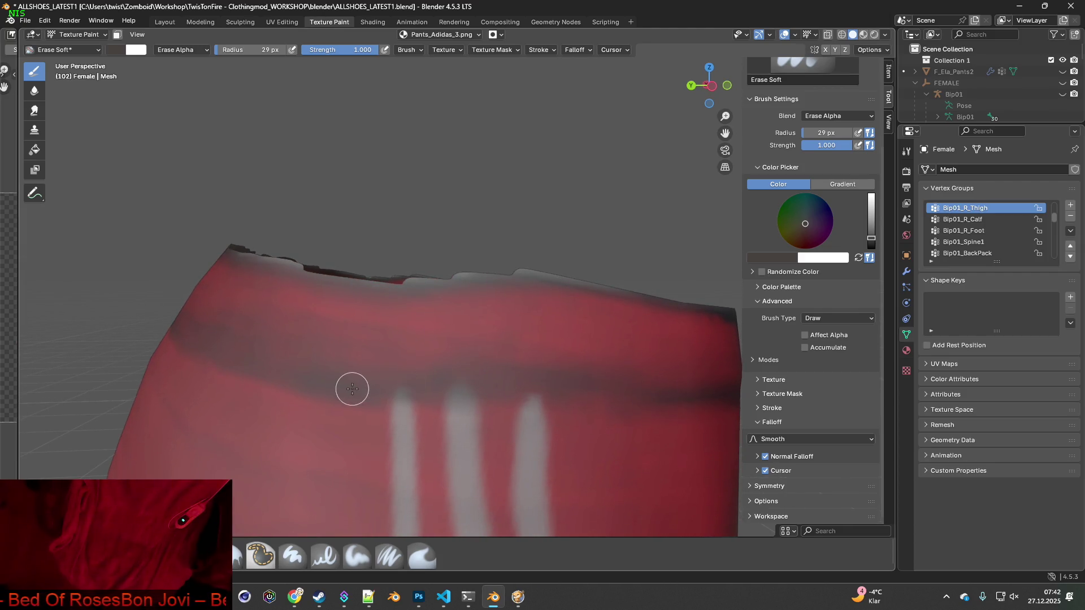
pyautogui.click(389, 555)
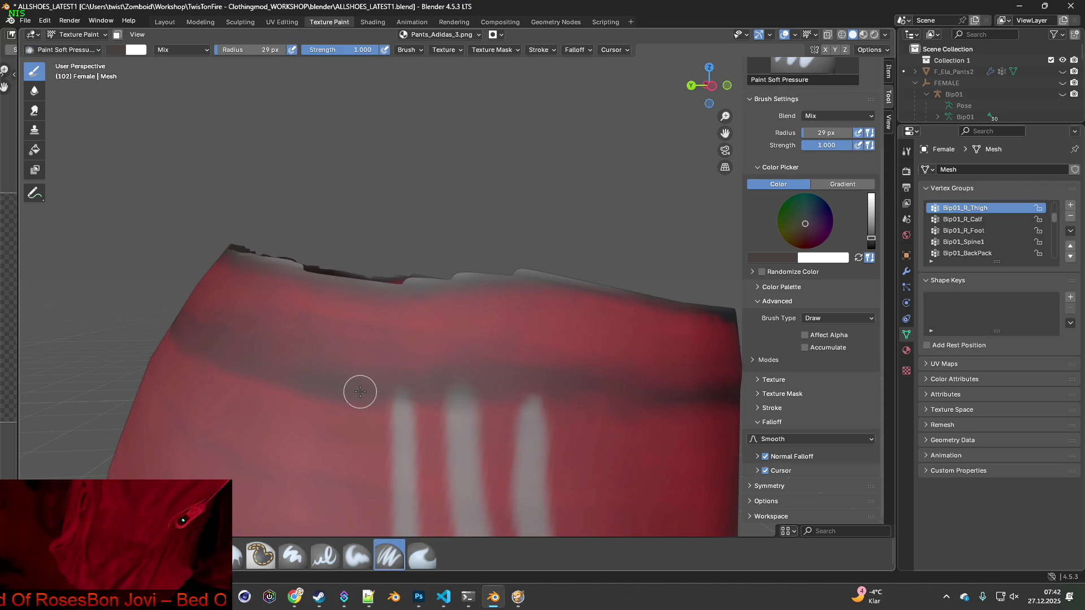
# - Sample the pants' dark red and paint the light top-edge strip of the waistband darker
pyautogui.press('s')
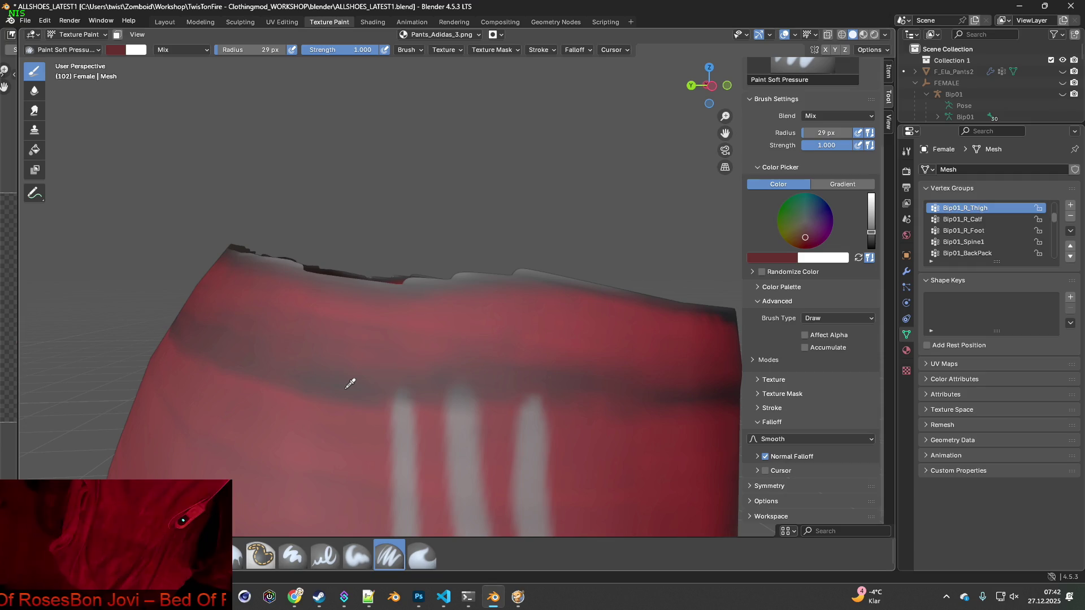
pyautogui.moveTo(368, 385); pyautogui.dragTo(398, 339, button='middle')
pyautogui.keyDown('shift'); pyautogui.moveTo(501, 332); pyautogui.dragTo(436, 368, button='middle'); pyautogui.keyUp('shift')
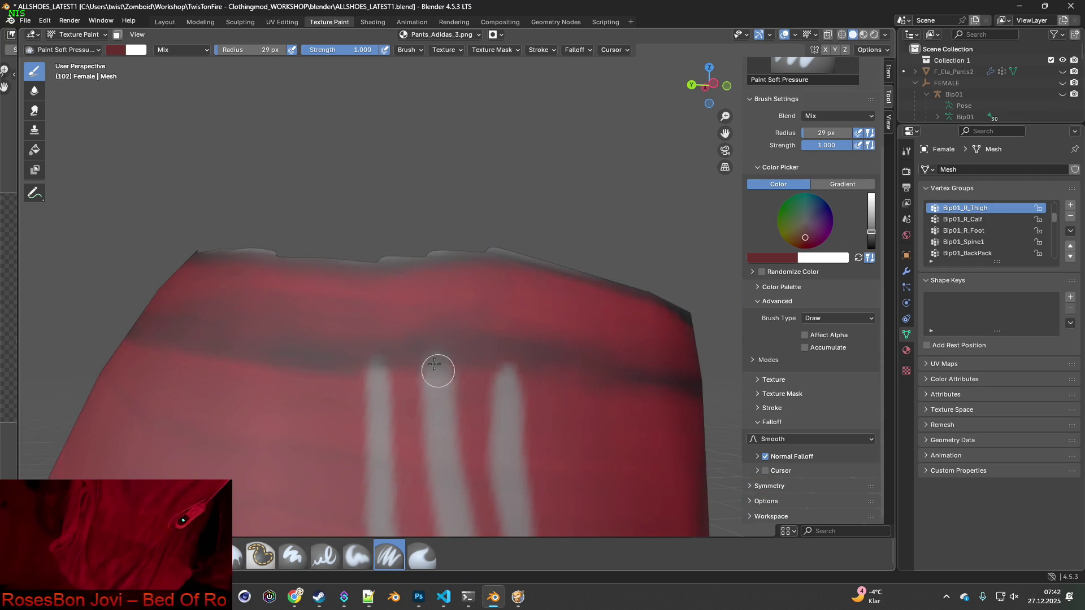
pyautogui.moveTo(453, 250)
pyautogui.mouseDown()
pyautogui.moveTo(506, 247)
pyautogui.moveTo(653, 290)
pyautogui.mouseUp()
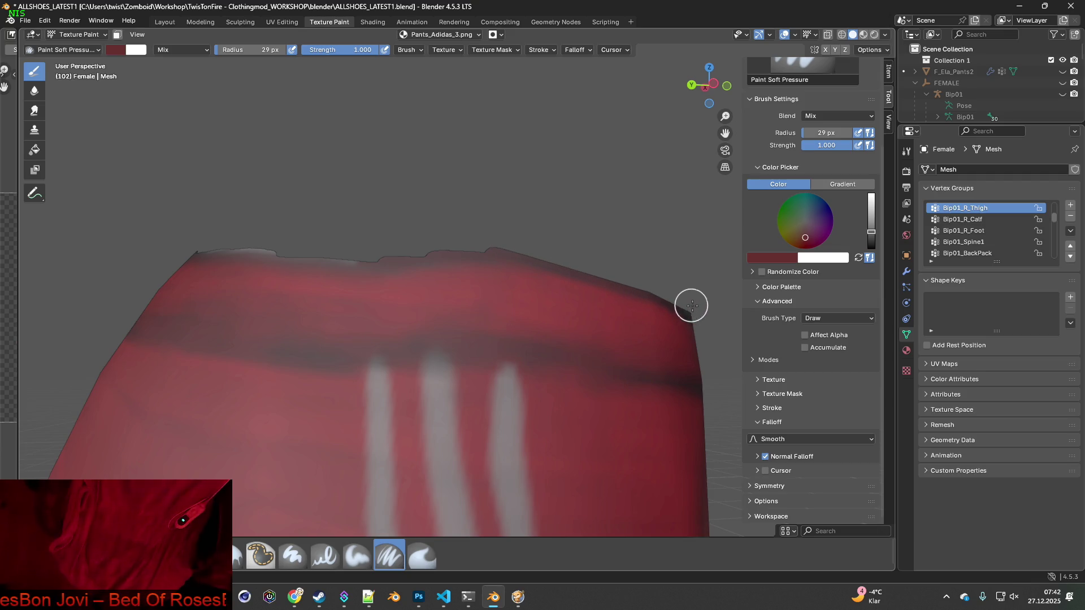
pyautogui.moveTo(452, 249); pyautogui.dragTo(467, 257, button='middle')
pyautogui.moveTo(489, 265); pyautogui.dragTo(256, 246)
pyautogui.moveTo(256, 246)
pyautogui.mouseDown(button='middle')
pyautogui.moveTo(565, 308)
pyautogui.moveTo(525, 296)
pyautogui.mouseUp(button='middle')
pyautogui.moveTo(545, 280); pyautogui.dragTo(317, 279)
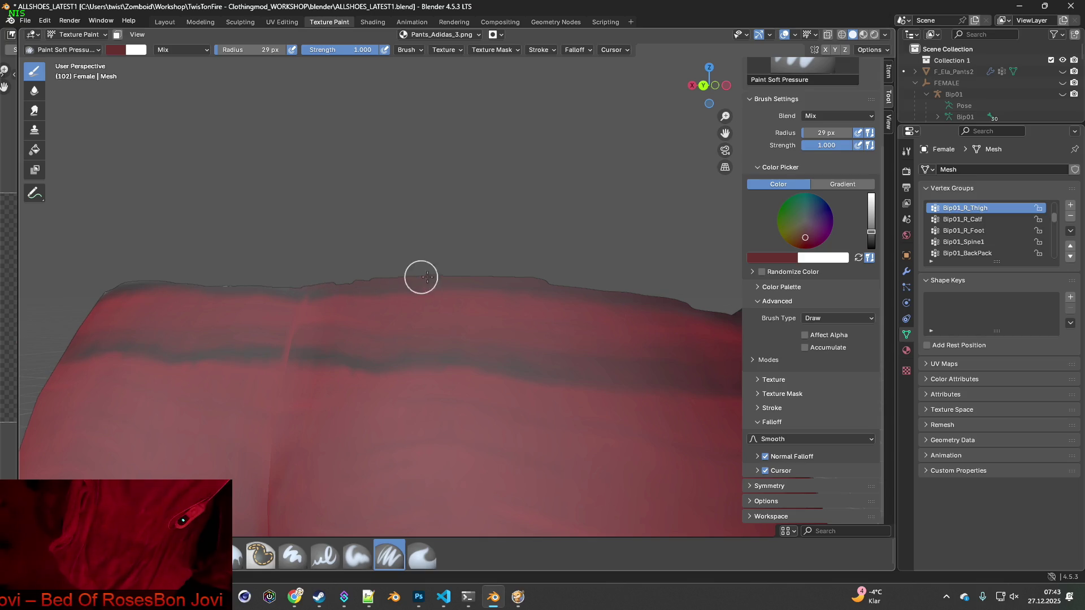
pyautogui.moveTo(393, 283); pyautogui.dragTo(411, 282, button='middle')
# - Sample dark grey from the waistband edge and paint the top-edge strip dark grey
pyautogui.press('s')
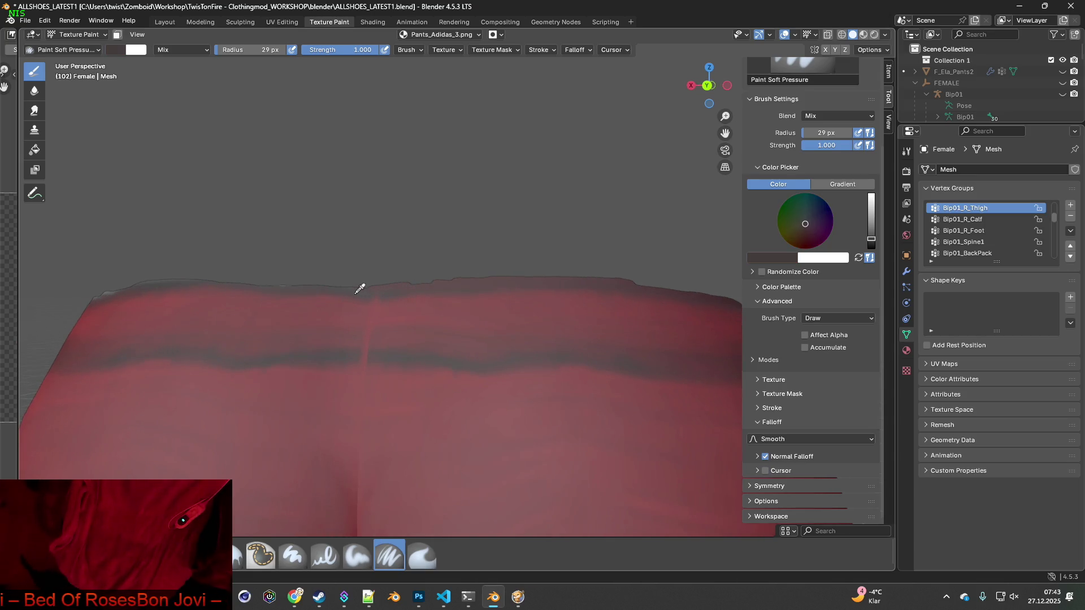
pyautogui.moveTo(368, 283)
pyautogui.mouseDown()
pyautogui.moveTo(598, 278)
pyautogui.moveTo(649, 302)
pyautogui.mouseUp()
pyautogui.moveTo(650, 302); pyautogui.dragTo(366, 269, button='middle')
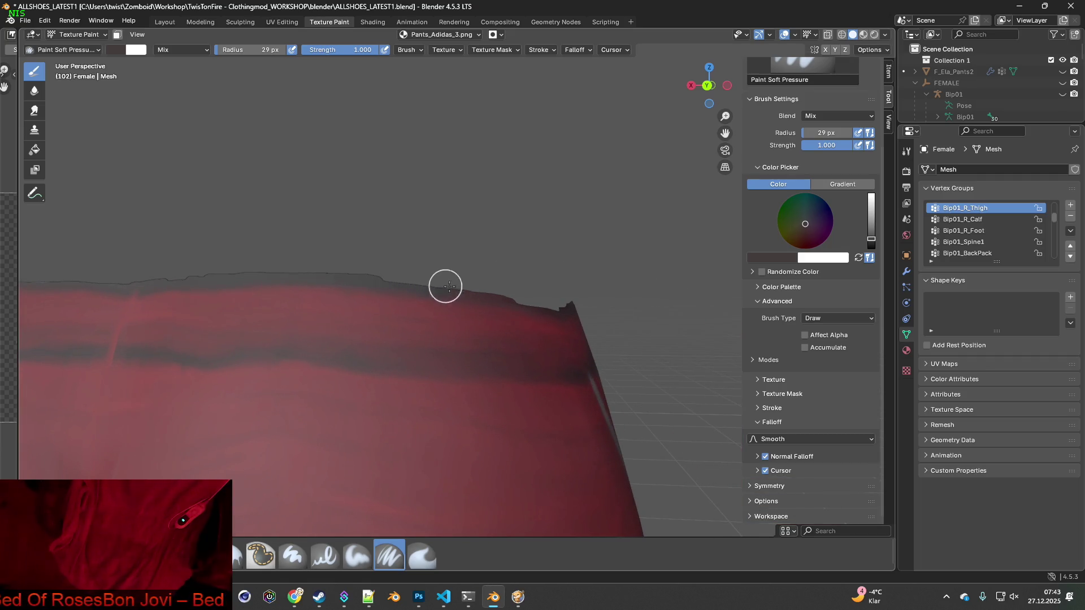
pyautogui.moveTo(515, 293); pyautogui.dragTo(466, 297, button='middle')
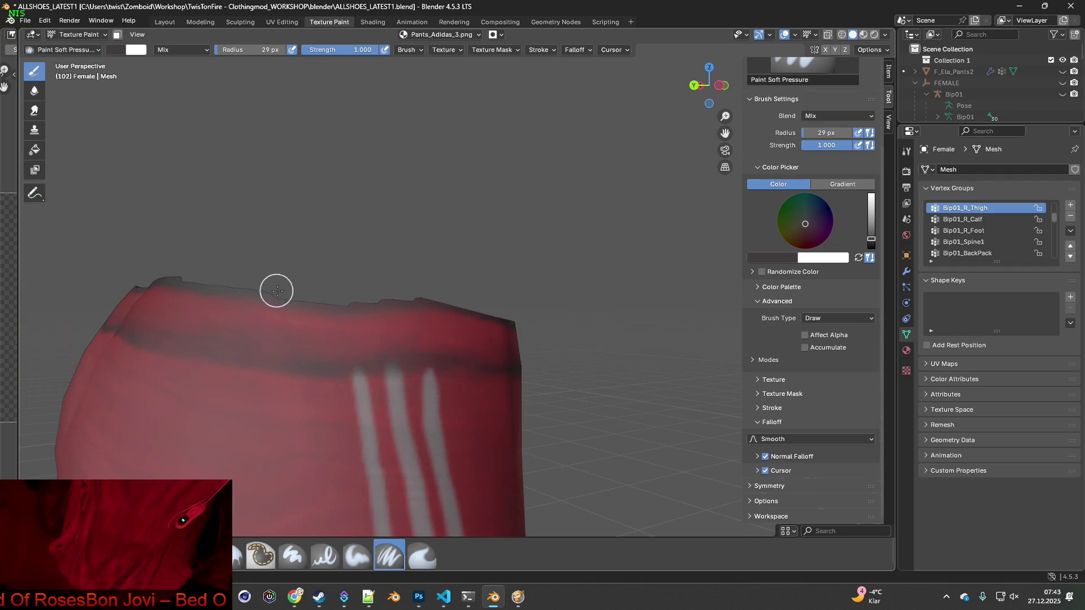
pyautogui.moveTo(526, 303)
pyautogui.mouseDown(button='middle')
pyautogui.moveTo(322, 295)
pyautogui.moveTo(382, 287)
pyautogui.moveTo(392, 320)
pyautogui.moveTo(500, 320)
pyautogui.mouseUp(button='middle')
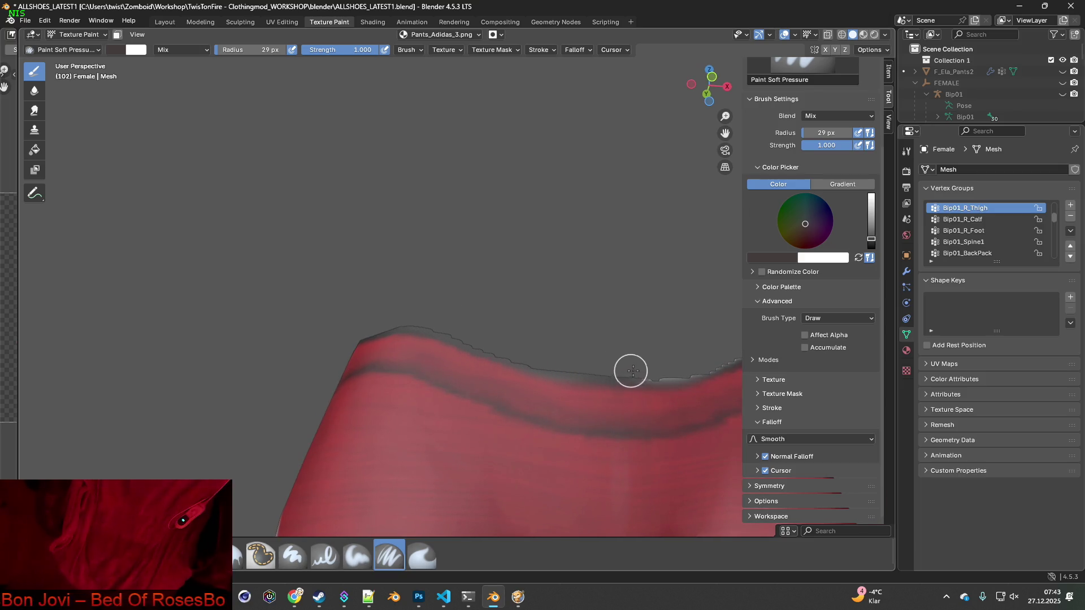
# - Continue painting along the raised waistband edge around the front, then orbit to the back
pyautogui.moveTo(666, 371); pyautogui.dragTo(332, 368, button='middle')
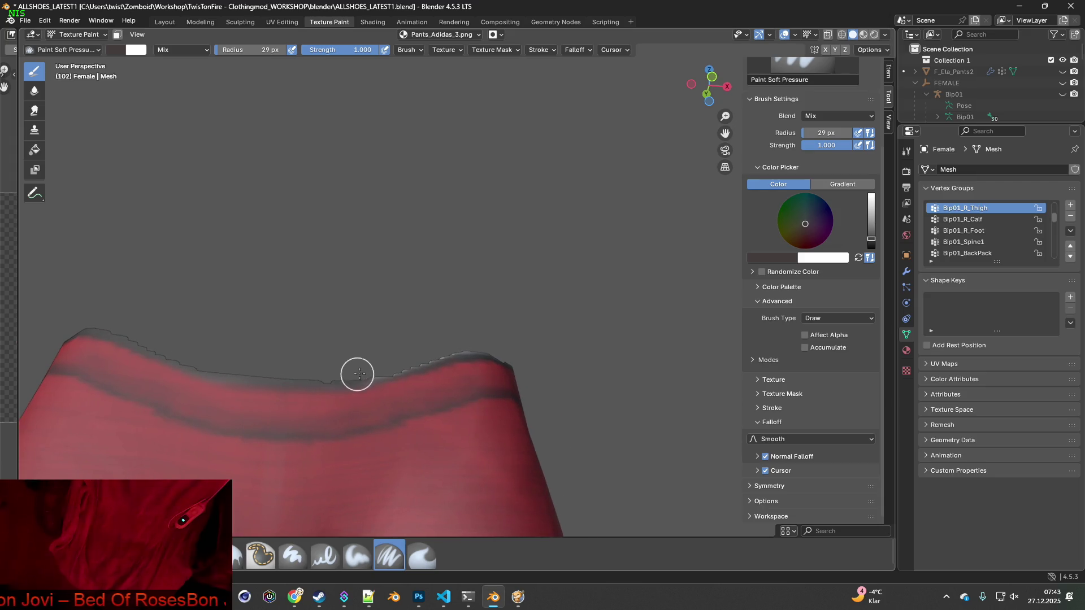
pyautogui.moveTo(568, 360); pyautogui.dragTo(341, 358, button='middle')
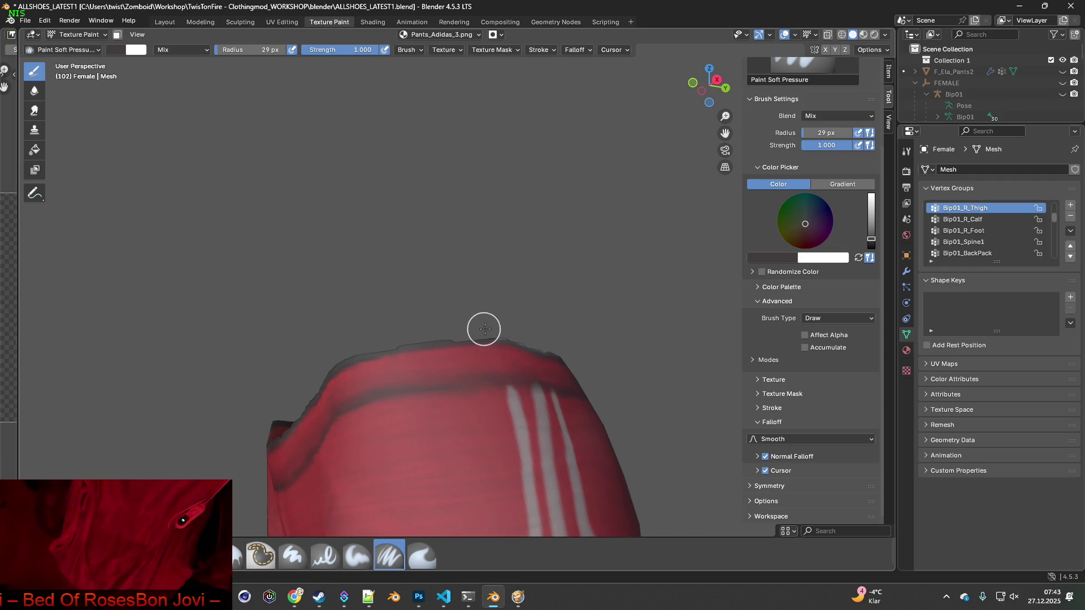
pyautogui.moveTo(597, 355)
pyautogui.mouseDown(button='middle')
pyautogui.moveTo(509, 368)
pyautogui.moveTo(618, 358)
pyautogui.moveTo(436, 364)
pyautogui.moveTo(426, 342)
pyautogui.mouseUp(button='middle')
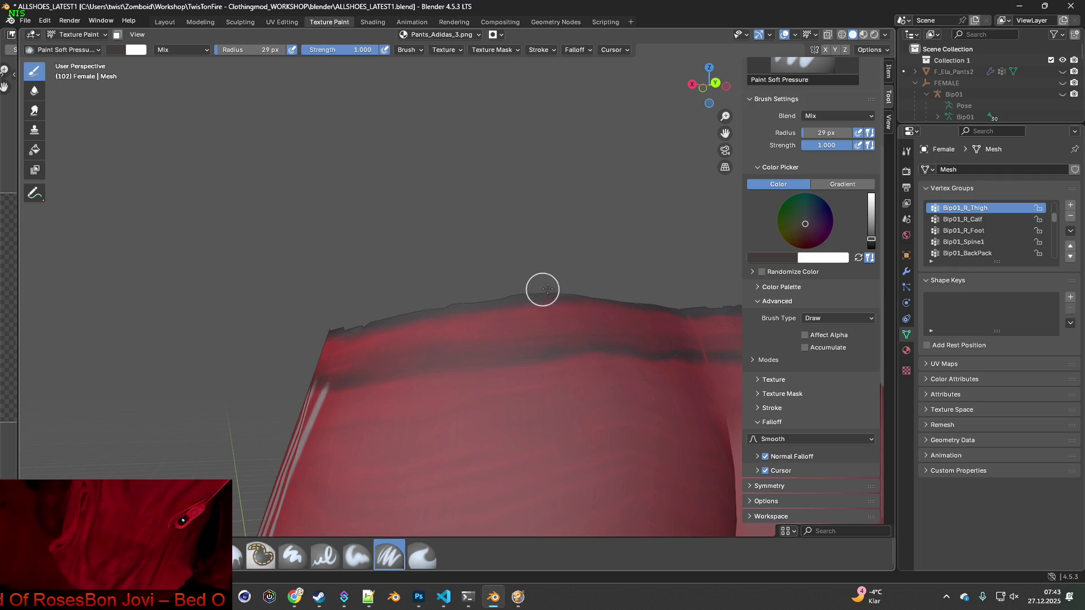
pyautogui.moveTo(649, 303); pyautogui.dragTo(605, 333, button='middle')
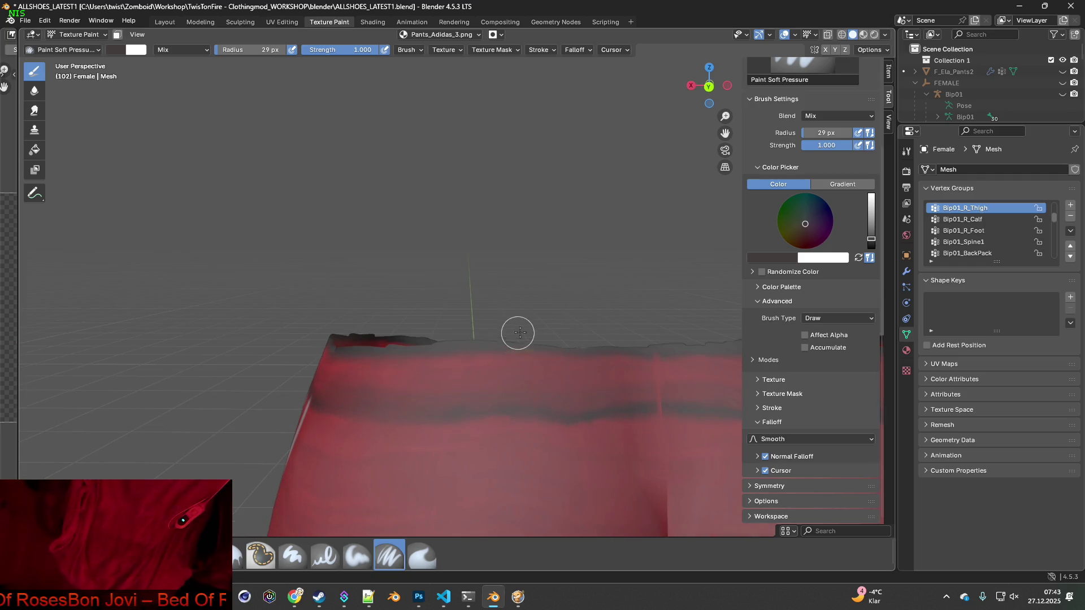
pyautogui.moveTo(517, 332); pyautogui.dragTo(511, 305, button='middle')
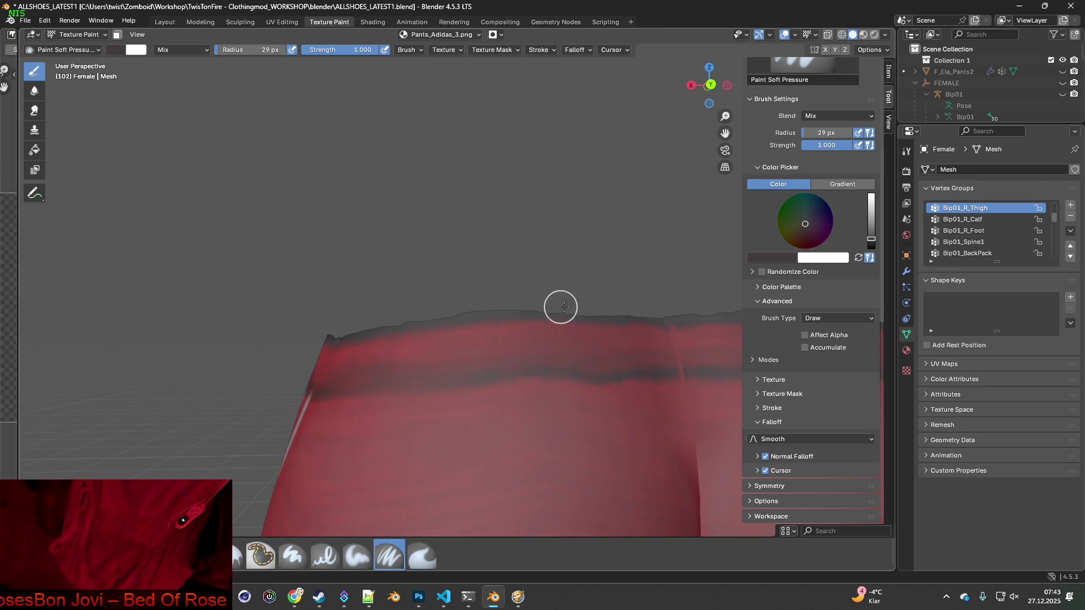
pyautogui.moveTo(645, 326)
pyautogui.mouseDown(button='middle')
pyautogui.moveTo(639, 387)
pyautogui.moveTo(613, 395)
pyautogui.moveTo(617, 414)
pyautogui.moveTo(618, 346)
pyautogui.moveTo(588, 380)
pyautogui.moveTo(397, 446)
pyautogui.moveTo(419, 436)
pyautogui.moveTo(493, 446)
pyautogui.mouseUp(button='middle')
pyautogui.scroll(-3, 419, 436)
pyautogui.scroll(6, 493, 446)
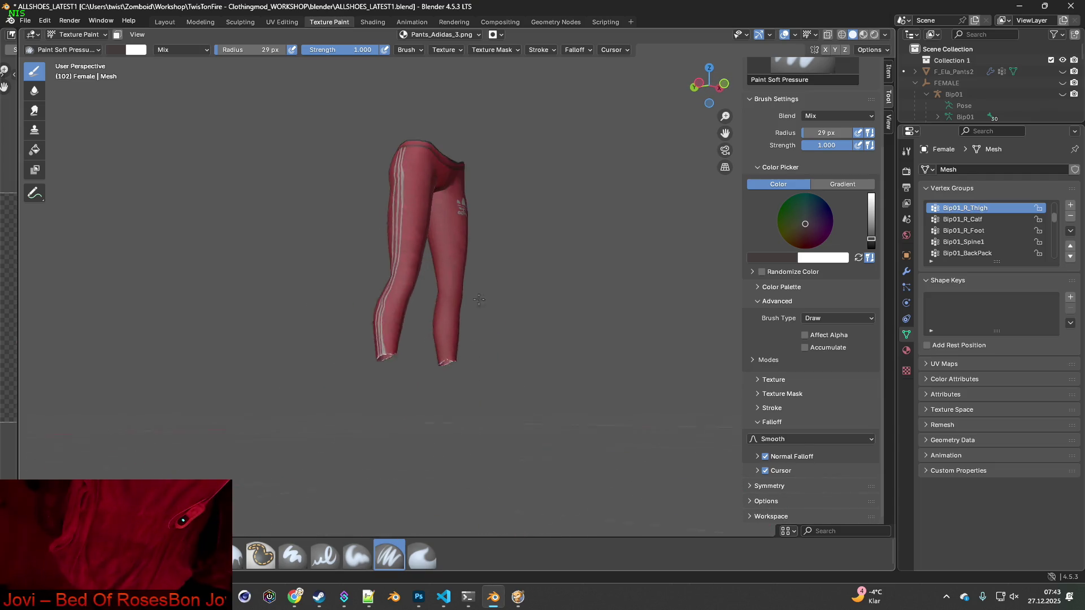
pyautogui.moveTo(385, 341)
pyautogui.keyDown('shift'); pyautogui.mouseDown(button='middle')
pyautogui.moveTo(472, 346)
pyautogui.moveTo(449, 362)
pyautogui.moveTo(341, 368)
pyautogui.moveTo(407, 383)
pyautogui.mouseUp(button='middle'); pyautogui.keyUp('shift')
pyautogui.click(418, 559)
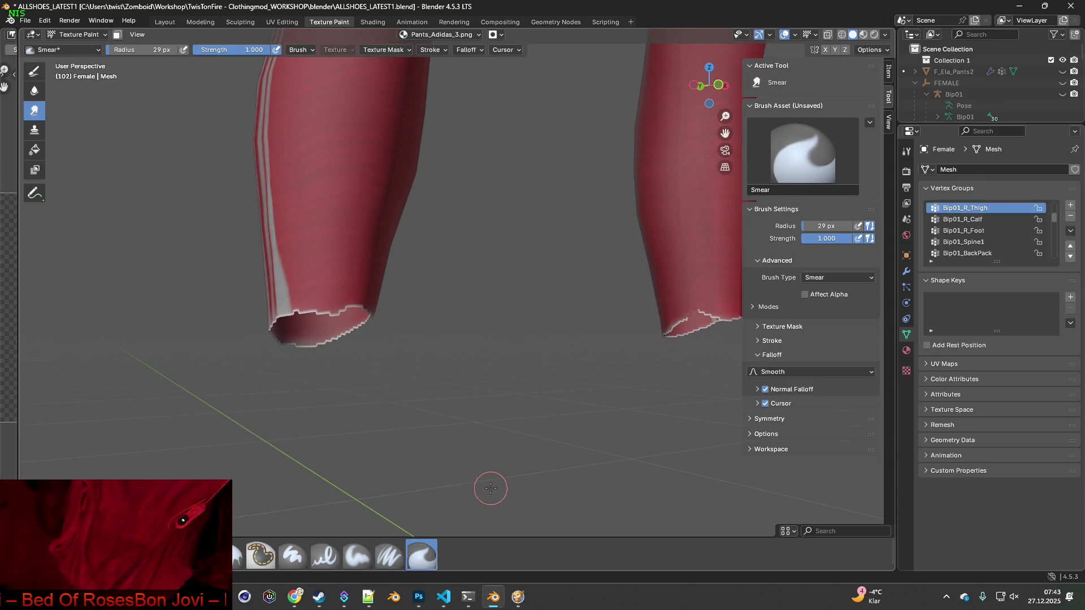
pyautogui.click(389, 555)
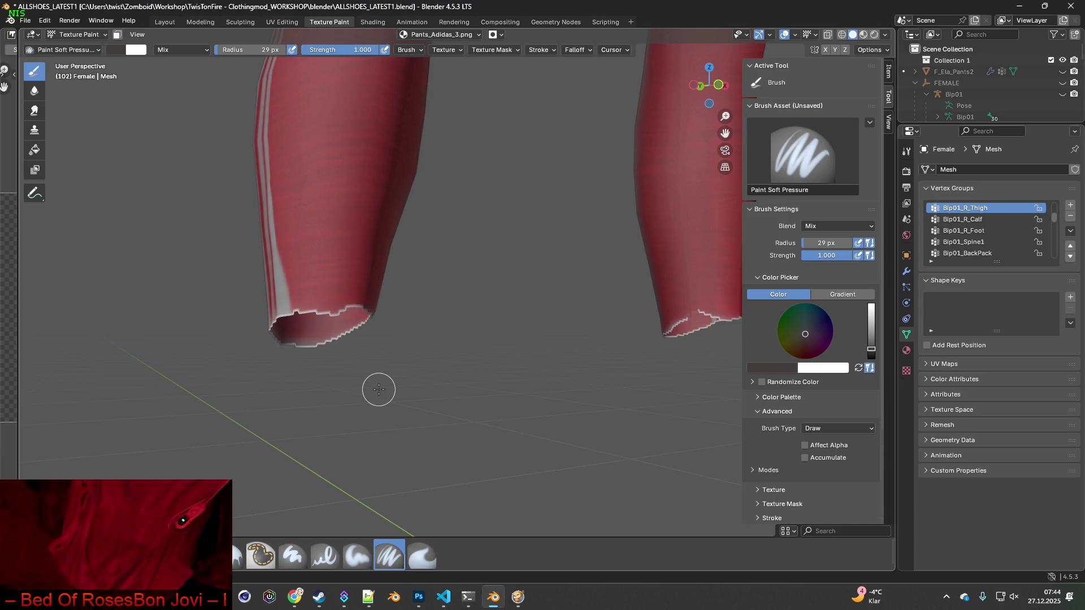
# - Orbit around the pant legs and sample the pants' red as the paint colour
pyautogui.scroll(3, 390, 397)
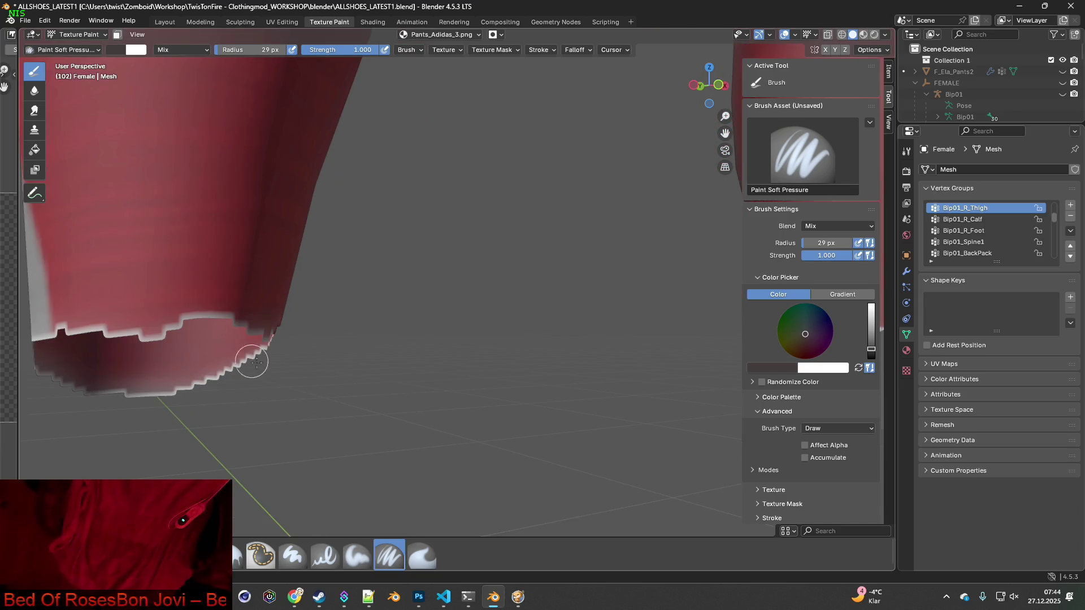
pyautogui.scroll(-3, 187, 347)
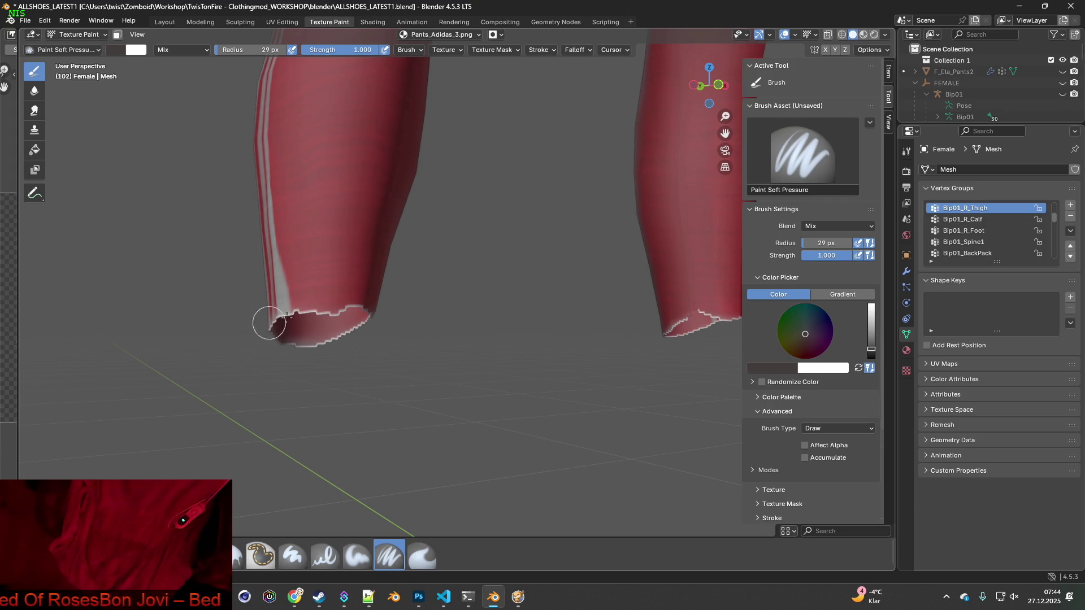
pyautogui.moveTo(420, 342)
pyautogui.mouseDown(button='middle')
pyautogui.moveTo(533, 371)
pyautogui.moveTo(459, 364)
pyautogui.mouseUp(button='middle')
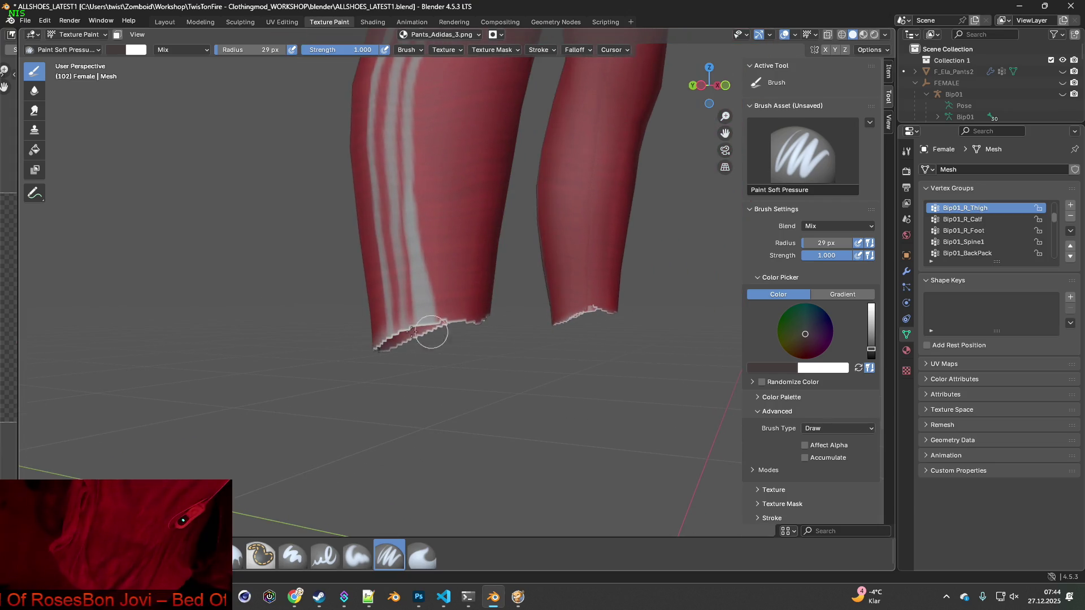
pyautogui.scroll(2, 490, 392)
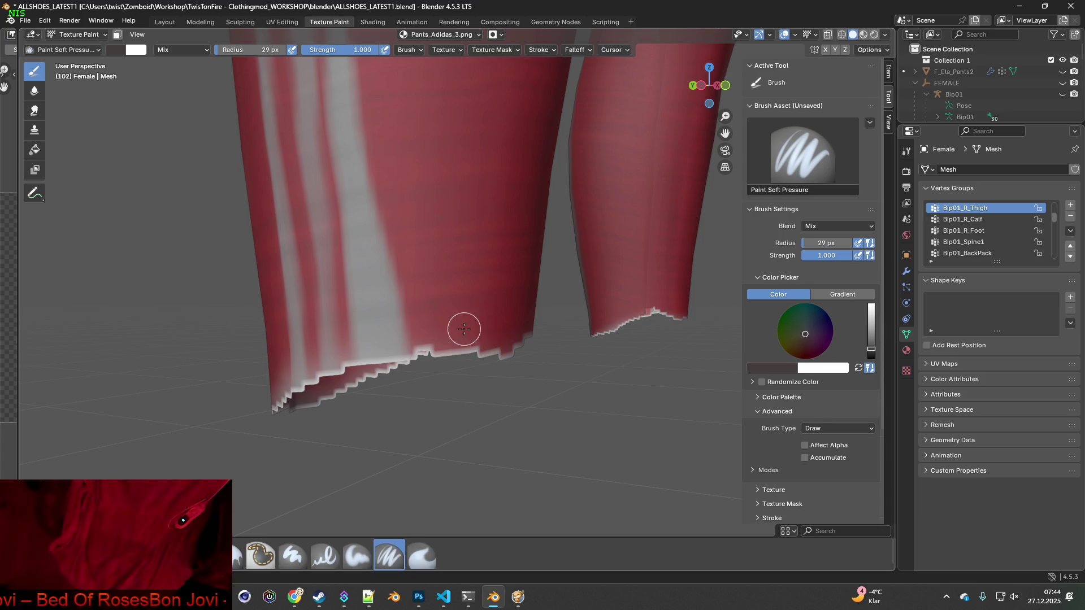
pyautogui.press('s')
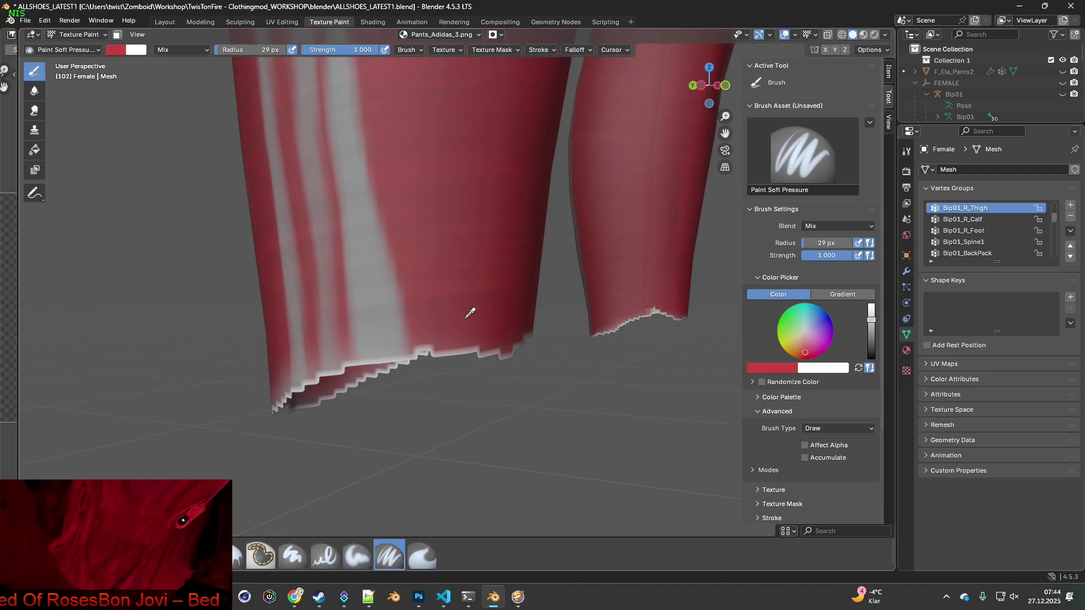
pyautogui.scroll(2, 452, 357)
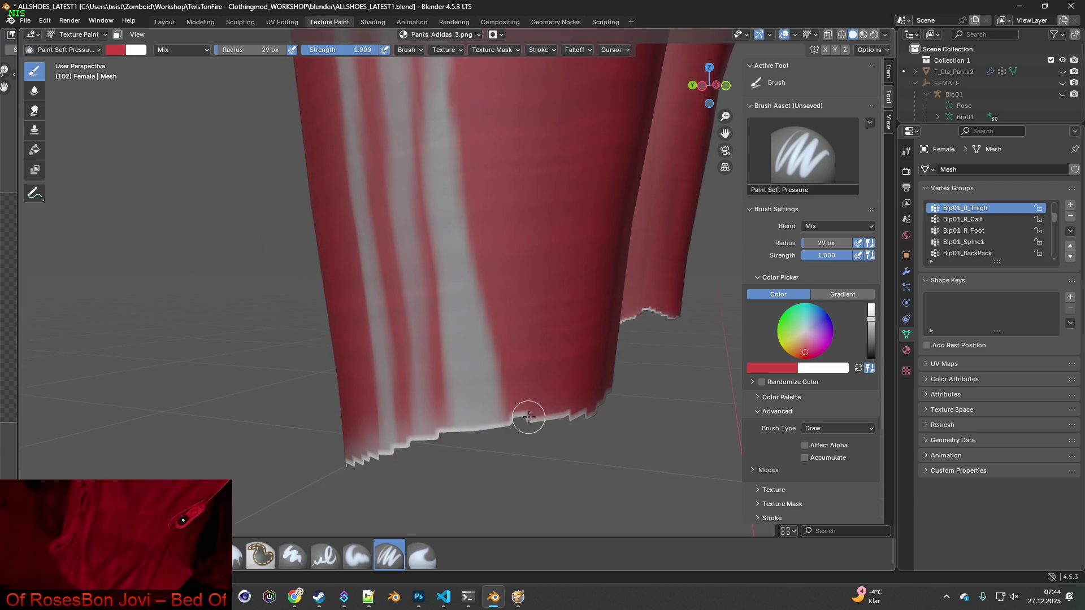
pyautogui.moveTo(586, 411); pyautogui.dragTo(447, 417, button='middle')
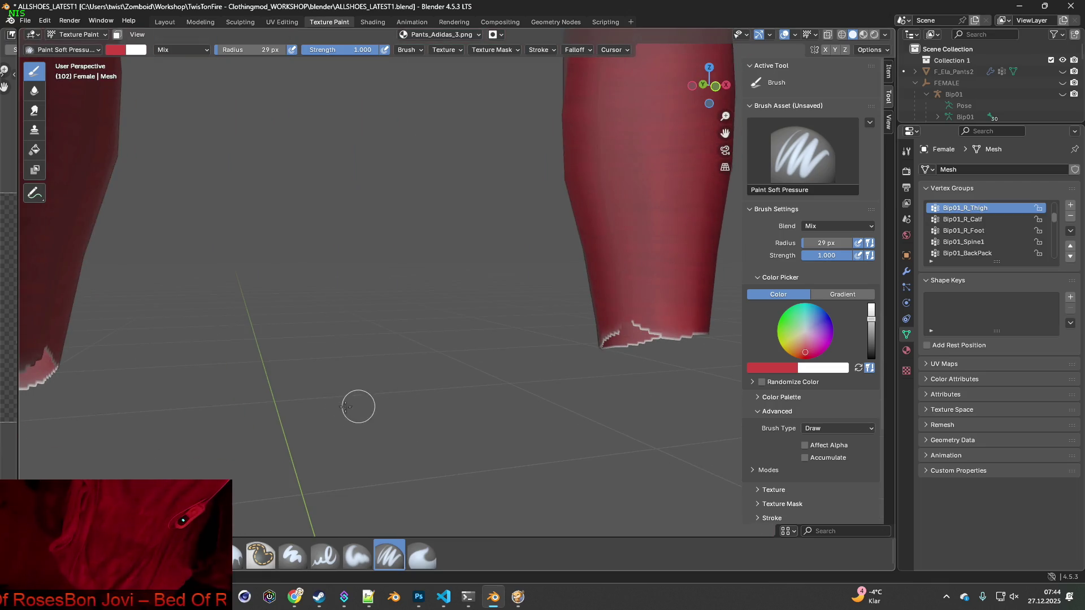
pyautogui.keyDown('shift'); pyautogui.moveTo(345, 407); pyautogui.dragTo(452, 409, button='middle'); pyautogui.keyUp('shift')
pyautogui.keyDown('shift'); pyautogui.moveTo(224, 394); pyautogui.dragTo(254, 439, button='middle'); pyautogui.keyUp('shift')
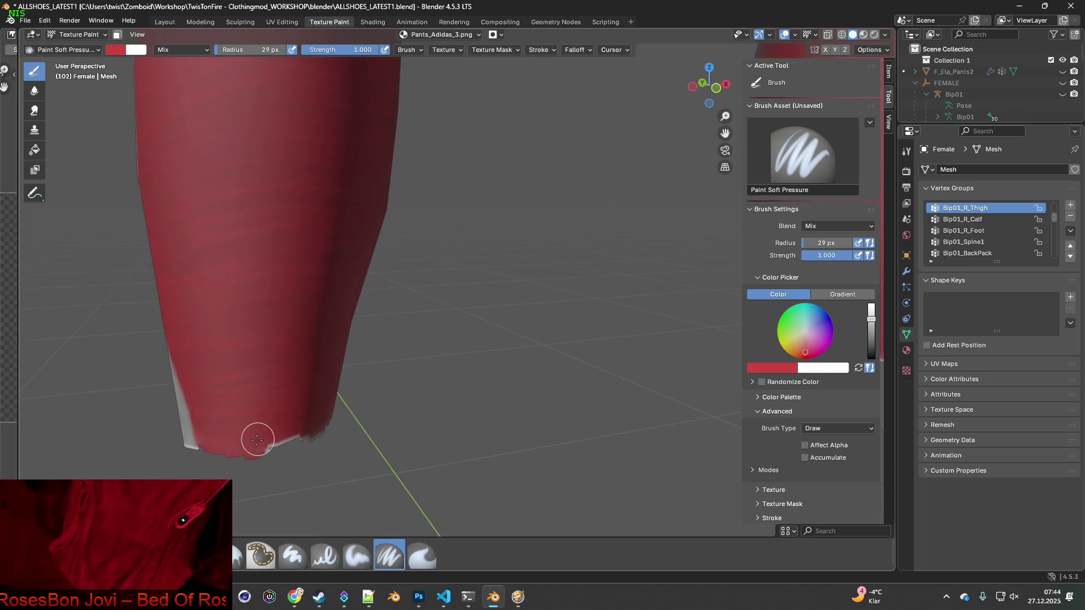
pyautogui.moveTo(351, 430)
pyautogui.mouseDown(button='middle')
pyautogui.moveTo(229, 408)
pyautogui.moveTo(252, 375)
pyautogui.moveTo(421, 405)
pyautogui.mouseUp(button='middle')
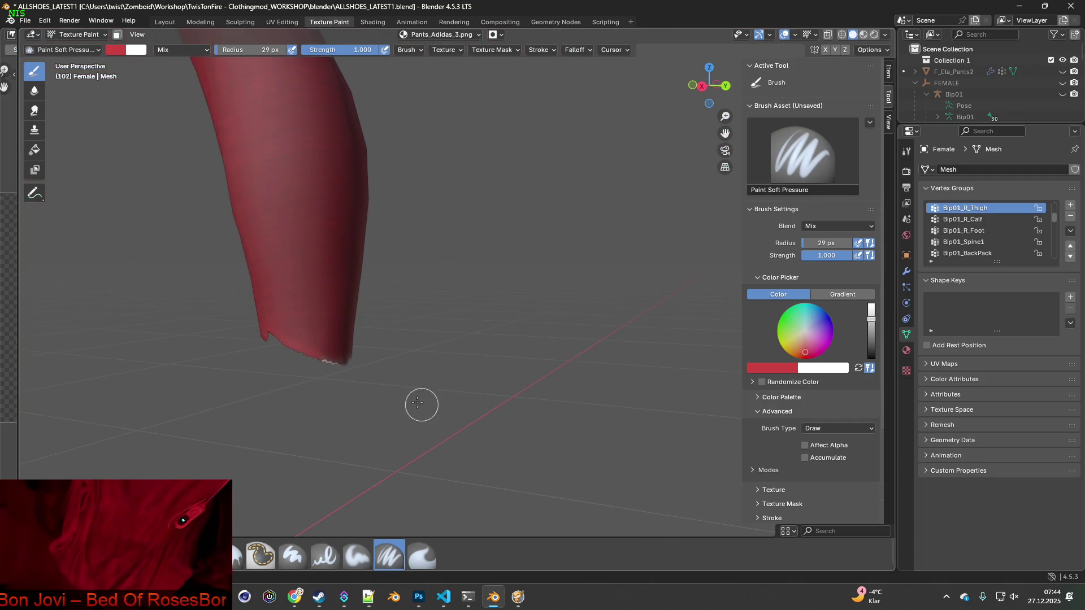
# - Resample the fabric colour and orbit around the leg hems to inspect the striped hem
pyautogui.press('s')
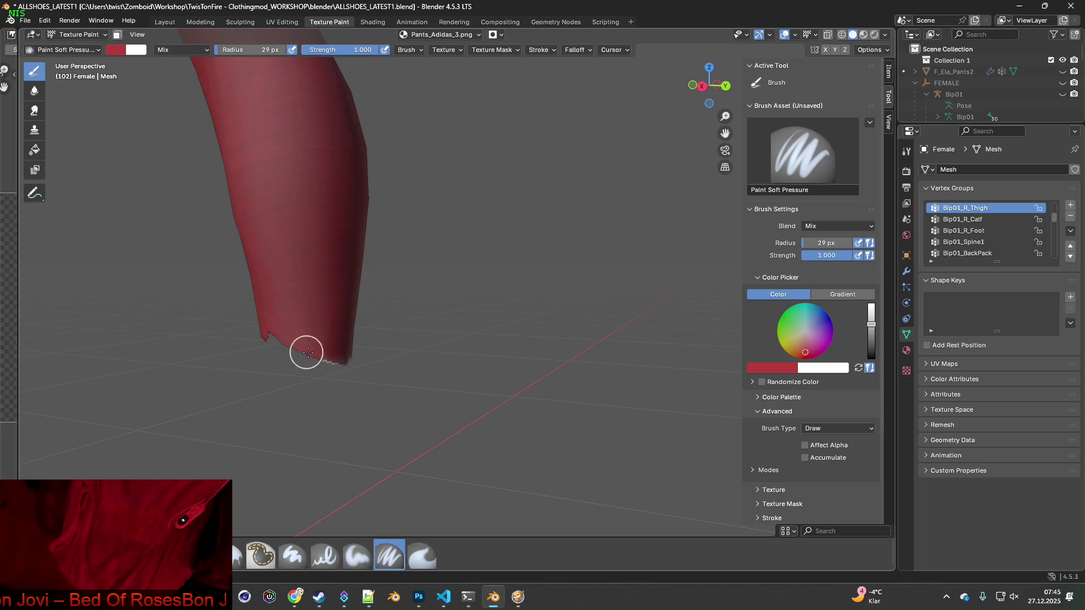
pyautogui.moveTo(332, 359)
pyautogui.mouseDown(button='middle')
pyautogui.moveTo(569, 375)
pyautogui.moveTo(348, 367)
pyautogui.mouseUp(button='middle')
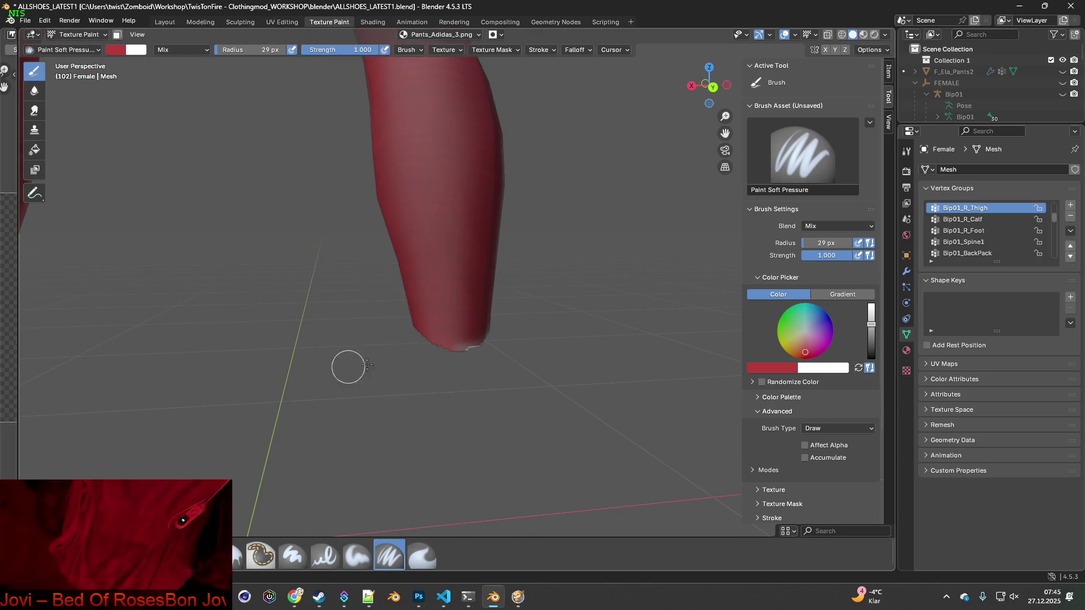
pyautogui.moveTo(518, 358)
pyautogui.mouseDown(button='middle')
pyautogui.moveTo(545, 368)
pyautogui.moveTo(304, 366)
pyautogui.mouseUp(button='middle')
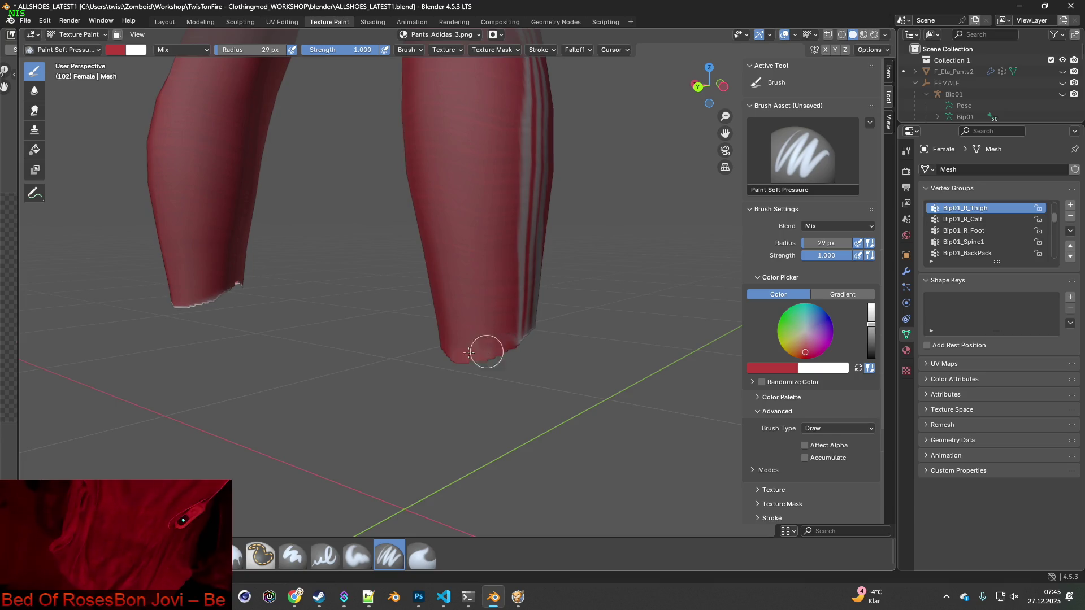
pyautogui.keyDown('ctrl'); pyautogui.scroll(-5, 368, 334); pyautogui.keyUp('ctrl')
pyautogui.moveTo(286, 319)
pyautogui.mouseDown(button='middle')
pyautogui.moveTo(462, 370)
pyautogui.moveTo(315, 424)
pyautogui.moveTo(390, 412)
pyautogui.moveTo(388, 399)
pyautogui.mouseUp(button='middle')
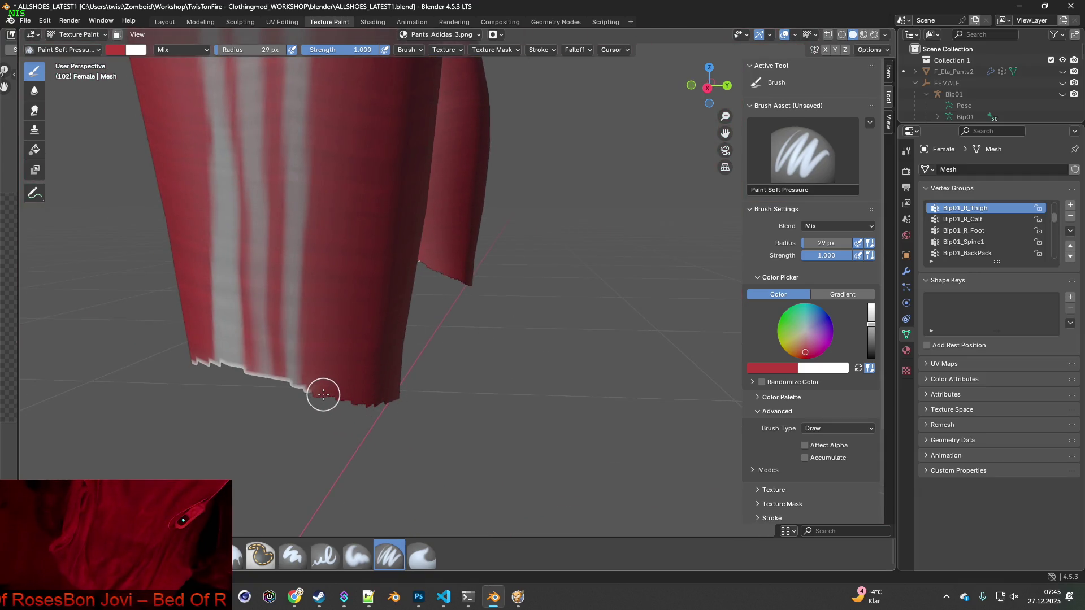
pyautogui.moveTo(318, 391); pyautogui.dragTo(629, 365, button='middle')
# - Sample a lighter fabric red, orbit to the front, and reveal the texture image editor
pyautogui.press('s')
pyautogui.moveTo(515, 317)
pyautogui.mouseDown(button='middle')
pyautogui.moveTo(566, 332)
pyautogui.moveTo(530, 337)
pyautogui.moveTo(452, 321)
pyautogui.mouseUp(button='middle')
pyautogui.scroll(-5, 455, 303)
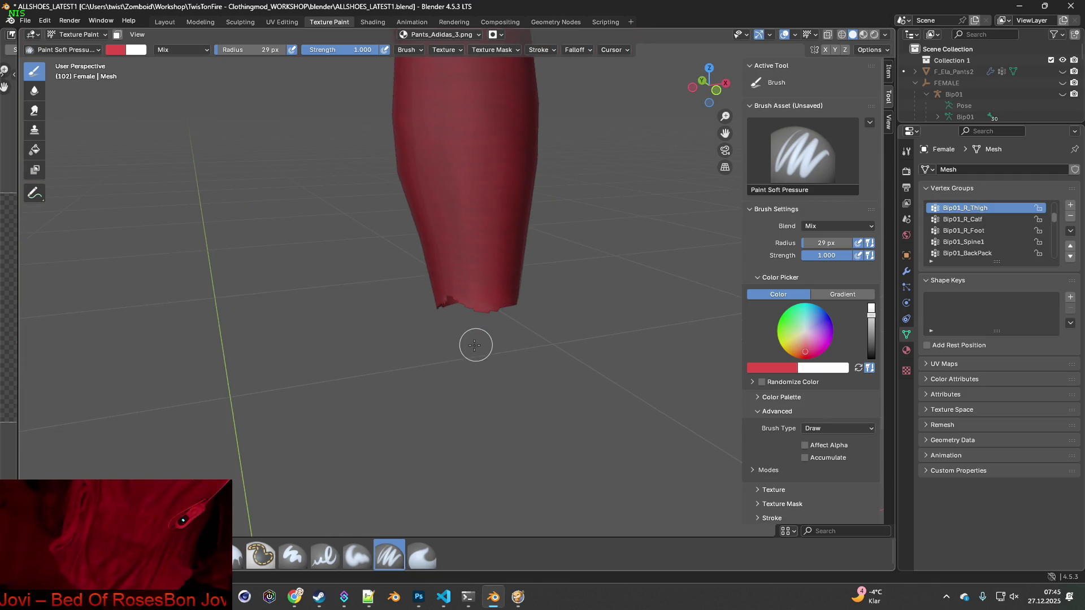
pyautogui.scroll(-5, 354, 339)
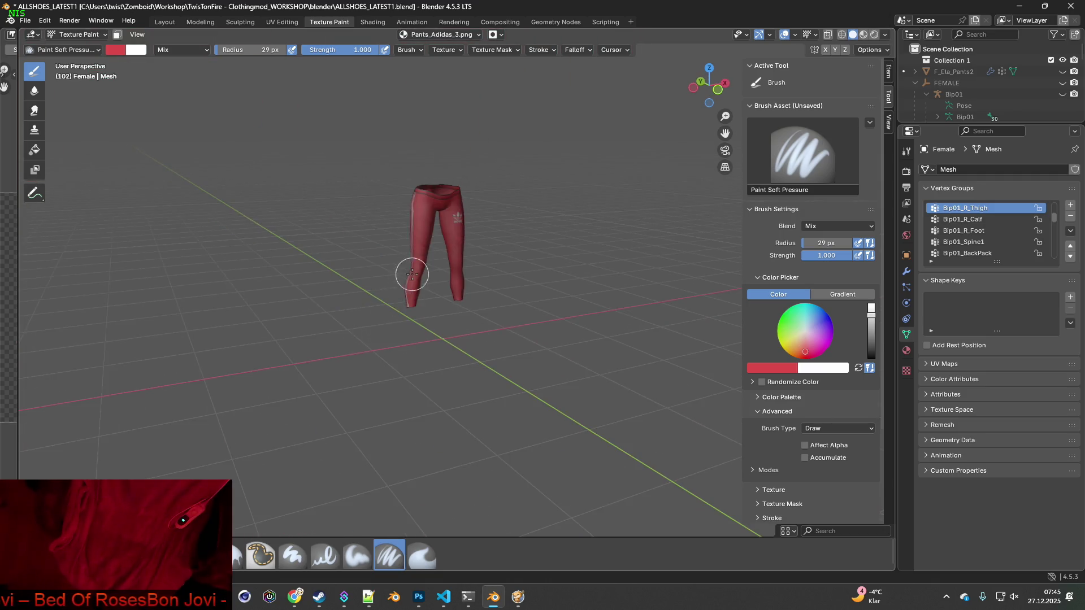
pyautogui.scroll(6, 380, 330)
pyautogui.moveTo(382, 325)
pyautogui.mouseDown(button='middle')
pyautogui.moveTo(583, 402)
pyautogui.moveTo(498, 376)
pyautogui.moveTo(678, 380)
pyautogui.moveTo(552, 381)
pyautogui.mouseUp(button='middle')
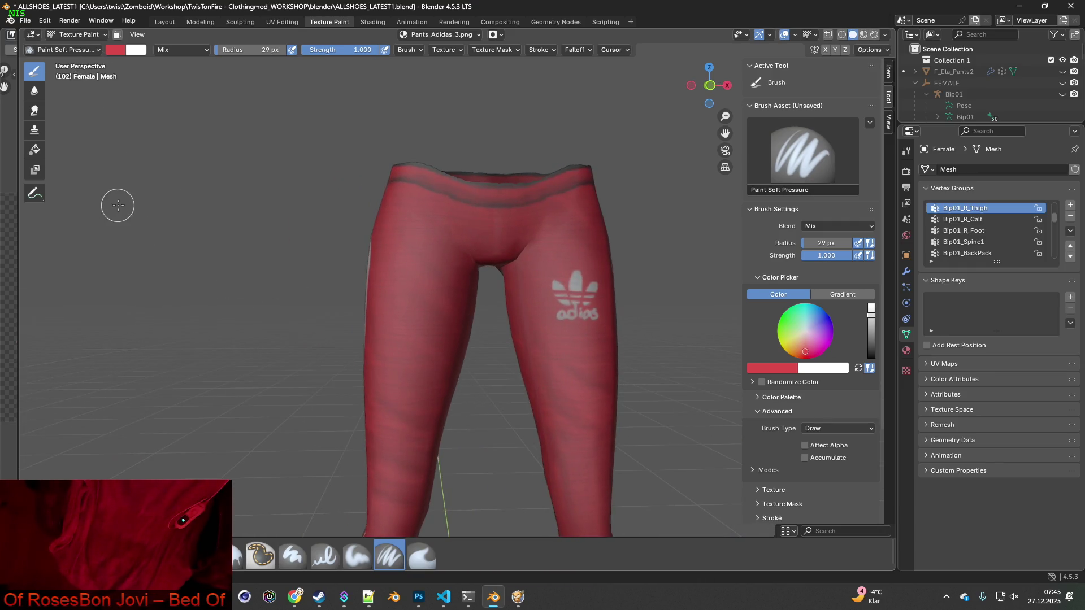
pyautogui.moveTo(20, 140); pyautogui.dragTo(140, 138)
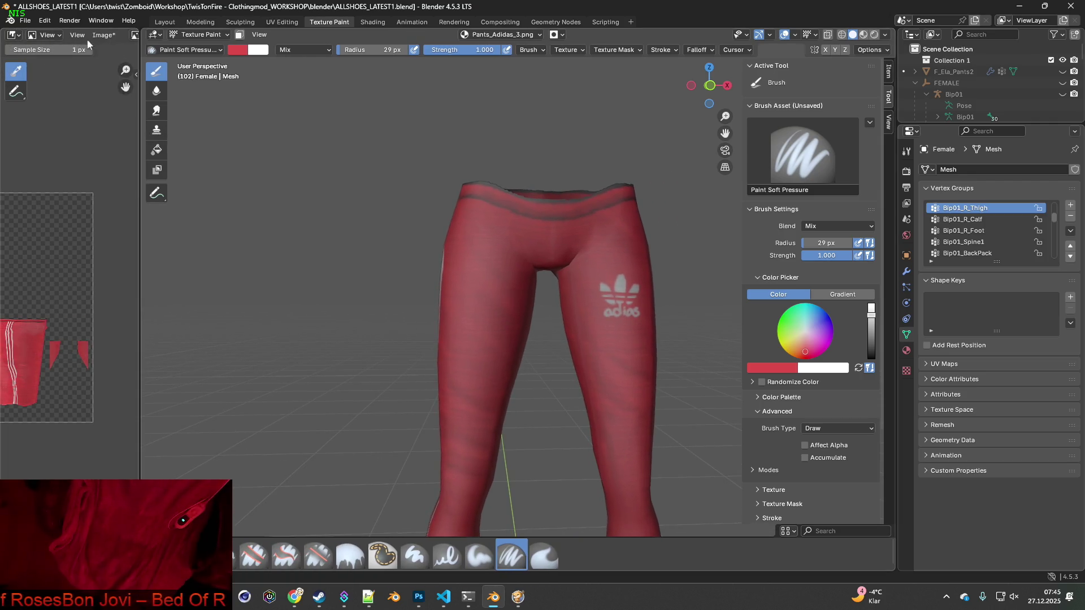
# - Save the painted Pants_Adidas_3.png texture and switch to the Shading workspace facing the logo
pyautogui.click(104, 36)
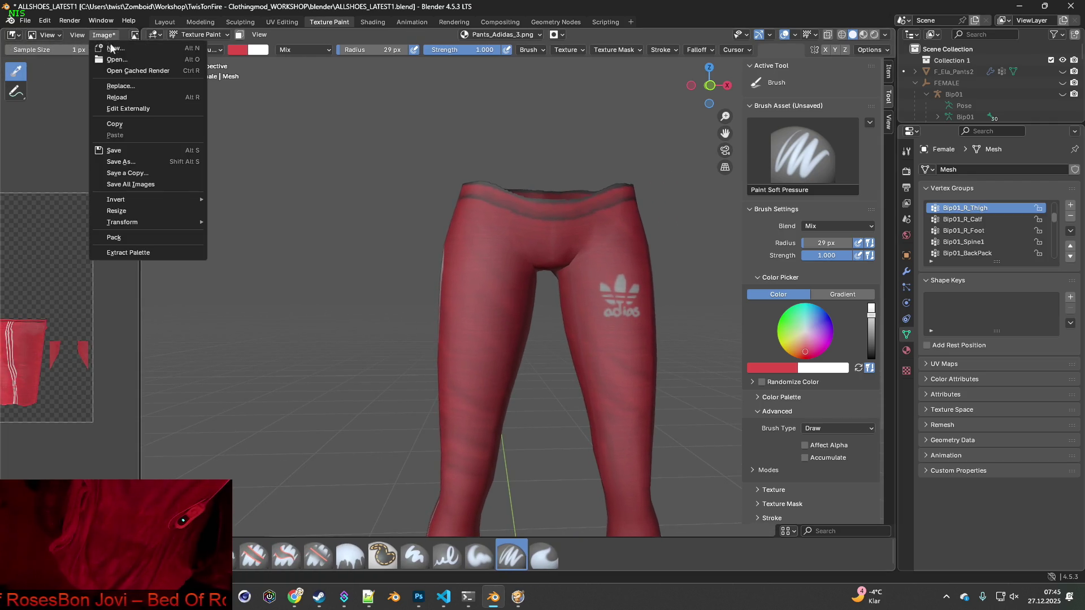
pyautogui.click(120, 151)
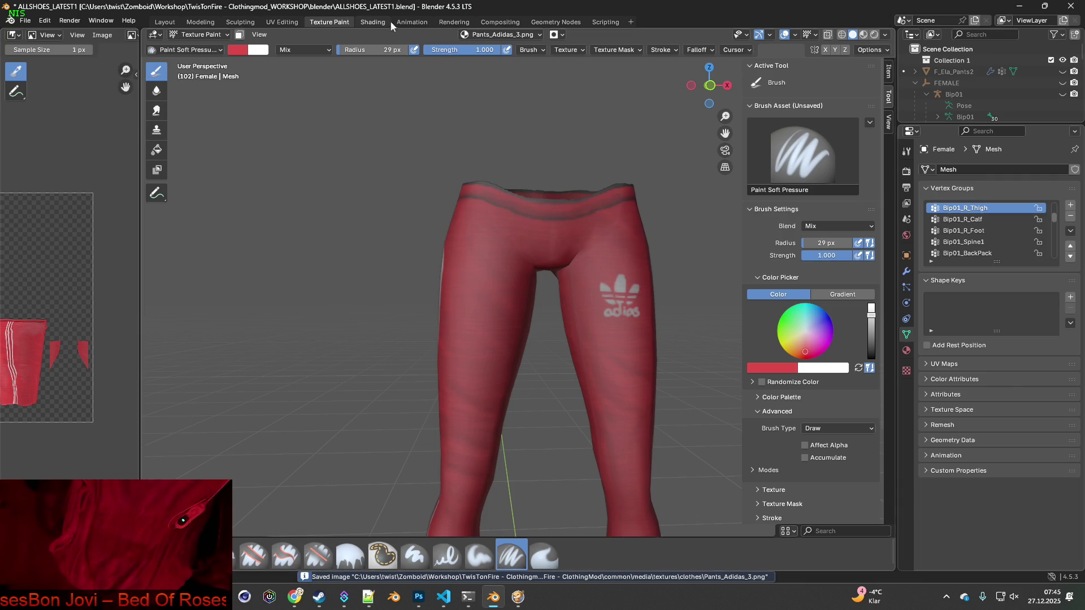
pyautogui.click(384, 22)
pyautogui.moveTo(431, 441)
pyautogui.mouseDown(button='middle')
pyautogui.moveTo(483, 395)
pyautogui.moveTo(283, 383)
pyautogui.moveTo(323, 385)
pyautogui.moveTo(357, 367)
pyautogui.moveTo(468, 395)
pyautogui.moveTo(419, 395)
pyautogui.moveTo(540, 399)
pyautogui.moveTo(494, 412)
pyautogui.moveTo(407, 394)
pyautogui.moveTo(546, 400)
pyautogui.moveTo(399, 378)
pyautogui.moveTo(495, 395)
pyautogui.moveTo(450, 395)
pyautogui.moveTo(493, 395)
pyautogui.moveTo(426, 391)
pyautogui.moveTo(566, 397)
pyautogui.moveTo(424, 392)
pyautogui.moveTo(518, 404)
pyautogui.moveTo(414, 382)
pyautogui.moveTo(433, 398)
pyautogui.moveTo(356, 403)
pyautogui.moveTo(527, 419)
pyautogui.moveTo(412, 412)
pyautogui.moveTo(420, 417)
pyautogui.moveTo(389, 399)
pyautogui.moveTo(408, 406)
pyautogui.moveTo(396, 359)
pyautogui.moveTo(405, 360)
pyautogui.moveTo(344, 368)
pyautogui.moveTo(450, 371)
pyautogui.moveTo(471, 383)
pyautogui.moveTo(363, 370)
pyautogui.moveTo(496, 373)
pyautogui.moveTo(468, 349)
pyautogui.moveTo(372, 378)
pyautogui.moveTo(441, 363)
pyautogui.moveTo(387, 366)
pyautogui.moveTo(405, 358)
pyautogui.moveTo(412, 400)
pyautogui.moveTo(431, 409)
pyautogui.mouseUp(button='middle')
# - Zoom the material preview to review the pants, then browse for a new texture image
pyautogui.scroll(-3, 434, 397)
pyautogui.scroll(4, 407, 403)
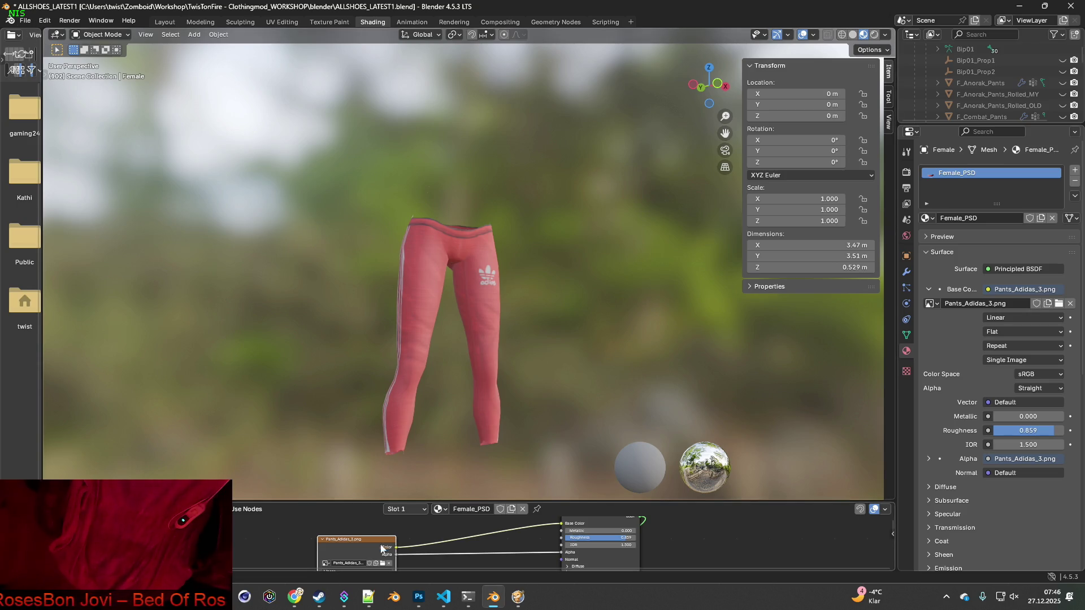
pyautogui.click(384, 565)
# - Search the textures folder for 'Pants_Adidas' and load Pants_Adidas_4.png as the pants texture
pyautogui.click(678, 117)
pyautogui.write('Pants_Adidas')
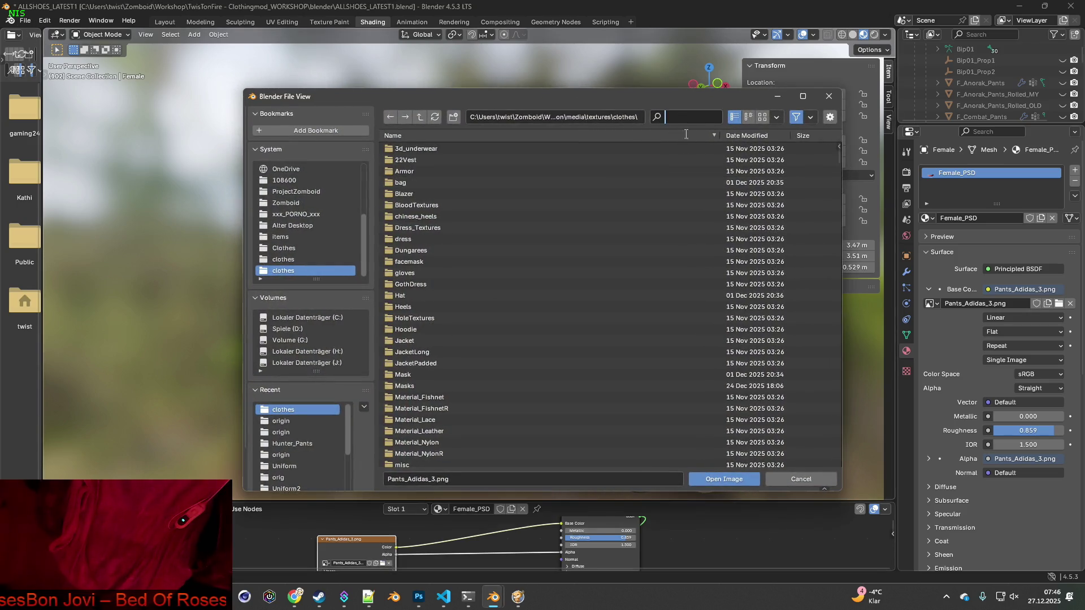
pyautogui.click(431, 182)
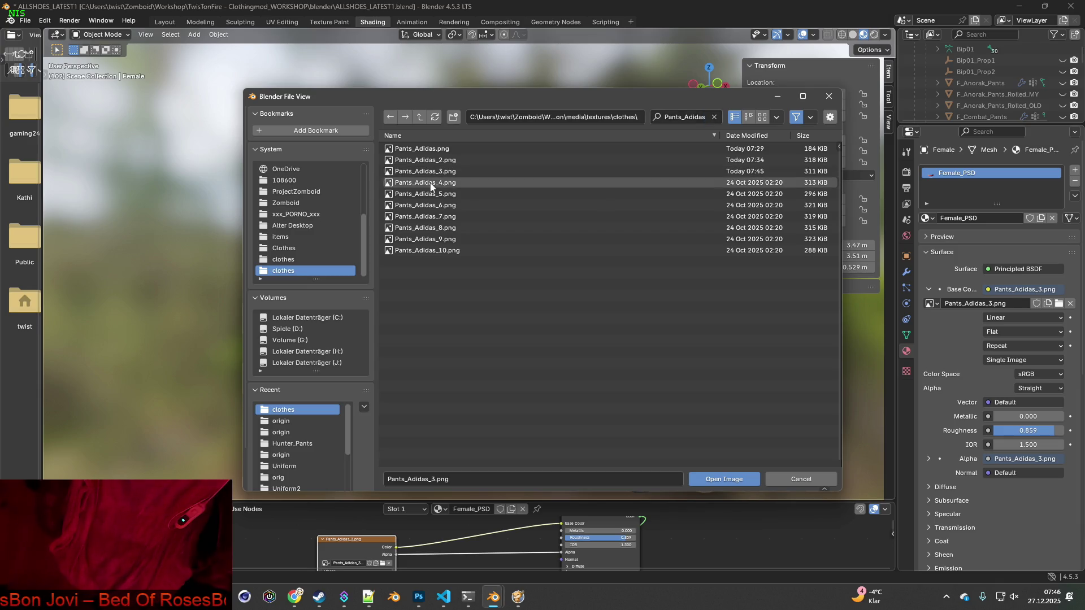
pyautogui.click(440, 185)
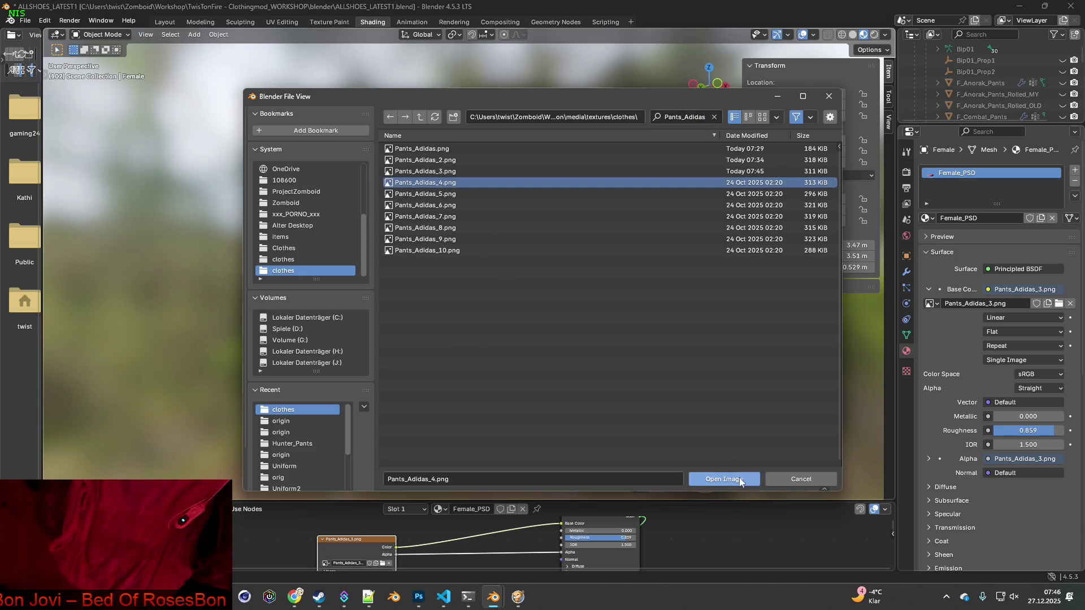
pyautogui.click(725, 479)
# - Orbit around the now-green pants to check the side stripes from the back-left
pyautogui.moveTo(557, 376)
pyautogui.mouseDown(button='middle')
pyautogui.moveTo(235, 334)
pyautogui.moveTo(283, 375)
pyautogui.moveTo(332, 308)
pyautogui.moveTo(604, 397)
pyautogui.moveTo(562, 388)
pyautogui.mouseUp(button='middle')
pyautogui.scroll(5, 504, 358)
pyautogui.moveTo(503, 418)
pyautogui.mouseDown(button='middle')
pyautogui.moveTo(439, 380)
pyautogui.moveTo(528, 446)
pyautogui.moveTo(596, 416)
pyautogui.moveTo(357, 488)
pyautogui.mouseUp(button='middle')
pyautogui.moveTo(488, 227)
pyautogui.mouseDown(button='middle')
pyautogui.moveTo(448, 326)
pyautogui.moveTo(465, 322)
pyautogui.moveTo(213, 375)
pyautogui.moveTo(373, 330)
pyautogui.moveTo(286, 327)
pyautogui.moveTo(696, 338)
pyautogui.moveTo(337, 326)
pyautogui.moveTo(431, 358)
pyautogui.moveTo(395, 339)
pyautogui.moveTo(460, 346)
pyautogui.moveTo(668, 331)
pyautogui.moveTo(707, 341)
pyautogui.moveTo(591, 325)
pyautogui.moveTo(601, 357)
pyautogui.moveTo(408, 356)
pyautogui.moveTo(432, 316)
pyautogui.moveTo(431, 364)
pyautogui.moveTo(377, 372)
pyautogui.moveTo(311, 361)
pyautogui.mouseUp(button='middle')
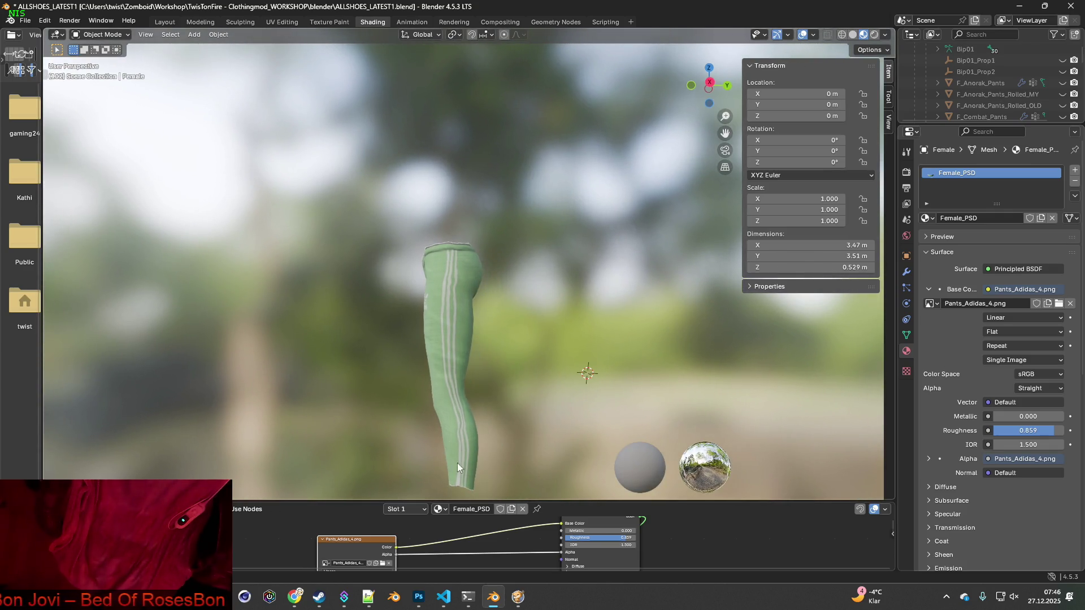
pyautogui.moveTo(490, 419)
pyautogui.mouseDown(button='middle')
pyautogui.moveTo(364, 384)
pyautogui.moveTo(658, 391)
pyautogui.moveTo(611, 396)
pyautogui.mouseUp(button='middle')
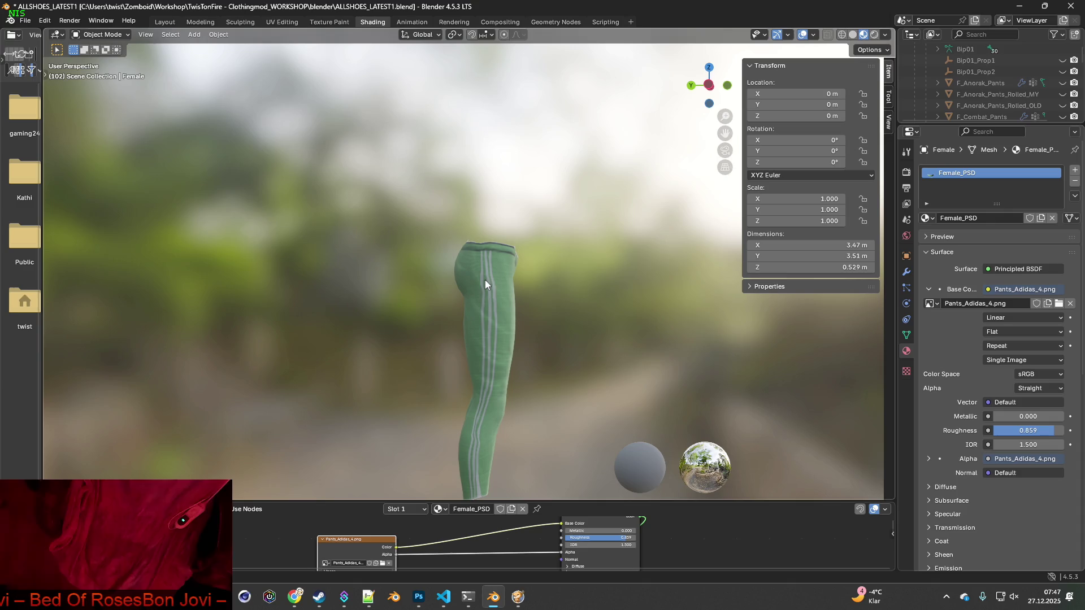
pyautogui.scroll(4, 492, 332)
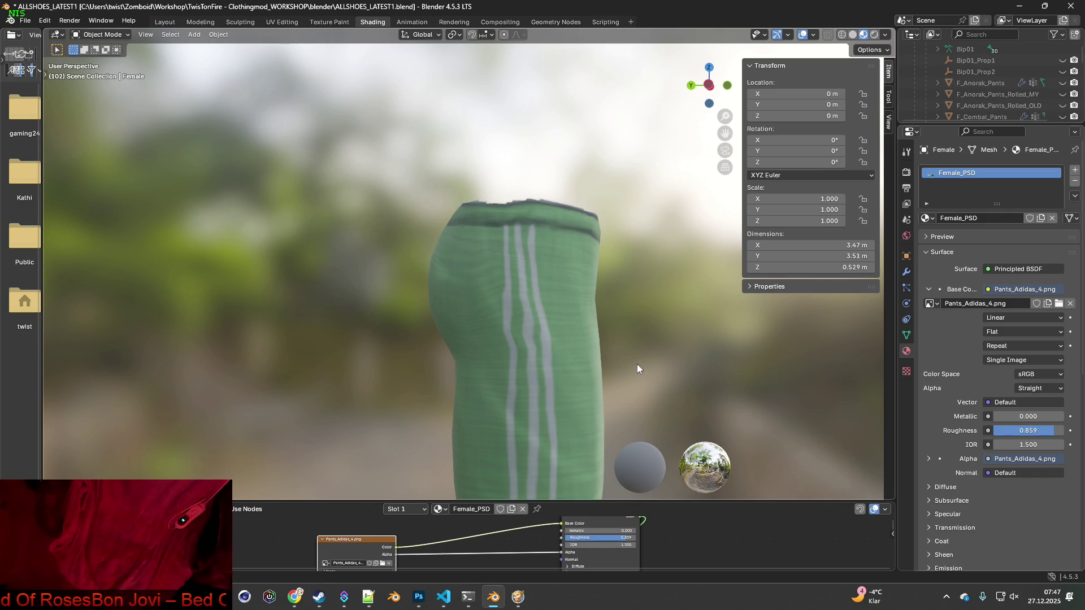
pyautogui.scroll(-2, 550, 390)
pyautogui.moveTo(550, 389)
pyautogui.mouseDown(button='middle')
pyautogui.moveTo(453, 383)
pyautogui.moveTo(582, 377)
pyautogui.mouseUp(button='middle')
pyautogui.moveTo(490, 411)
pyautogui.mouseDown(button='middle')
pyautogui.moveTo(726, 412)
pyautogui.moveTo(316, 412)
pyautogui.moveTo(700, 400)
pyautogui.moveTo(461, 412)
pyautogui.moveTo(802, 371)
pyautogui.moveTo(741, 419)
pyautogui.mouseUp(button='middle')
pyautogui.moveTo(562, 410); pyautogui.dragTo(520, 393, button='middle')
pyautogui.moveTo(383, 401)
pyautogui.mouseDown(button='middle')
pyautogui.moveTo(304, 395)
pyautogui.moveTo(566, 403)
pyautogui.moveTo(463, 401)
pyautogui.moveTo(469, 255)
pyautogui.mouseUp(button='middle')
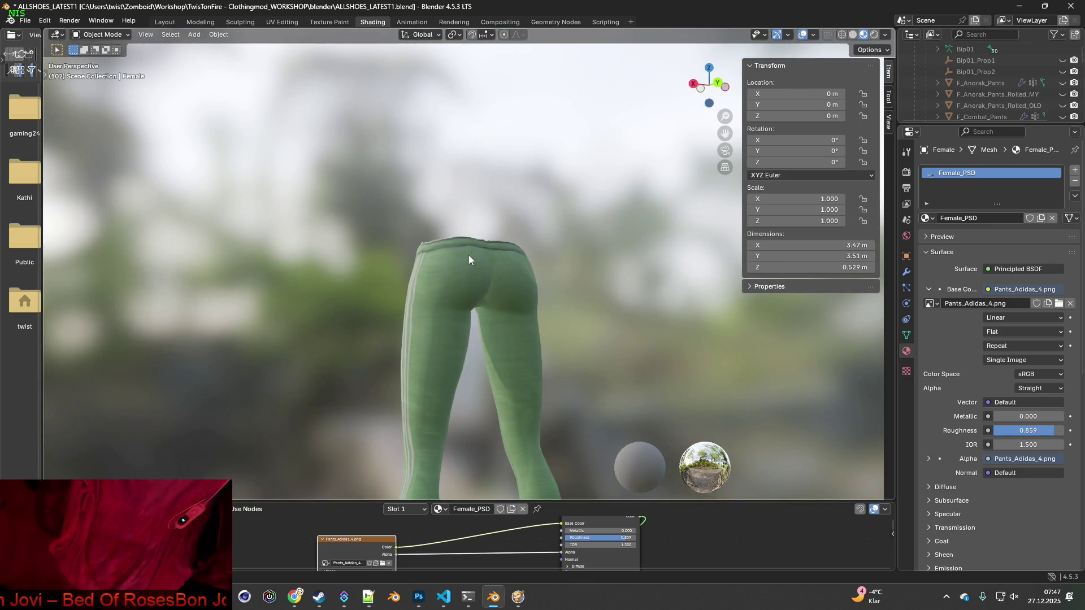
pyautogui.moveTo(481, 292)
pyautogui.mouseDown(button='middle')
pyautogui.moveTo(469, 334)
pyautogui.moveTo(486, 217)
pyautogui.mouseUp(button='middle')
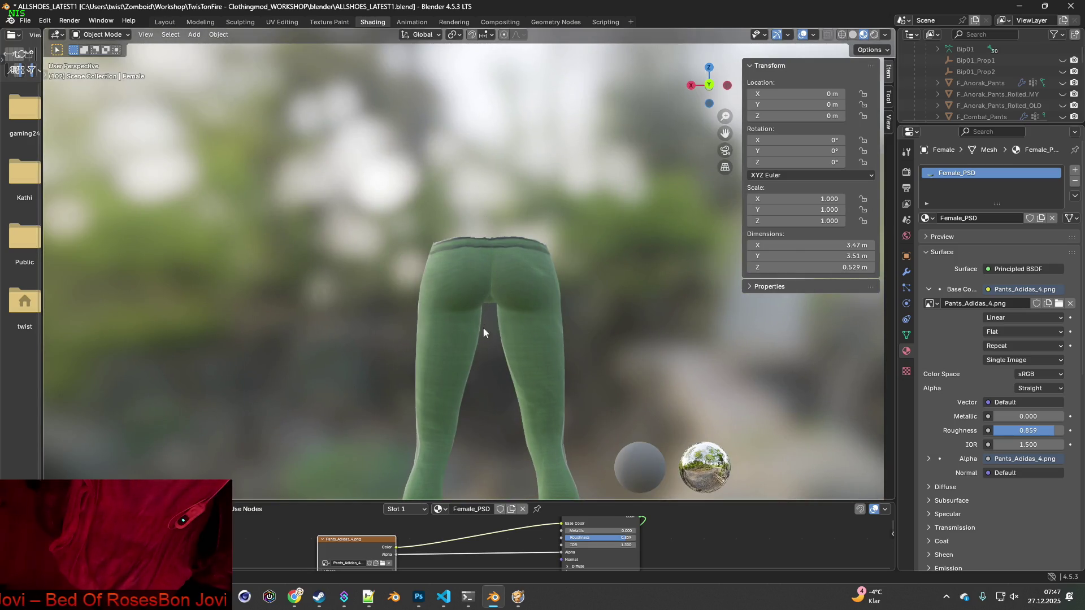
pyautogui.moveTo(434, 307)
pyautogui.mouseDown(button='middle')
pyautogui.moveTo(548, 306)
pyautogui.moveTo(331, 316)
pyautogui.moveTo(679, 306)
pyautogui.mouseUp(button='middle')
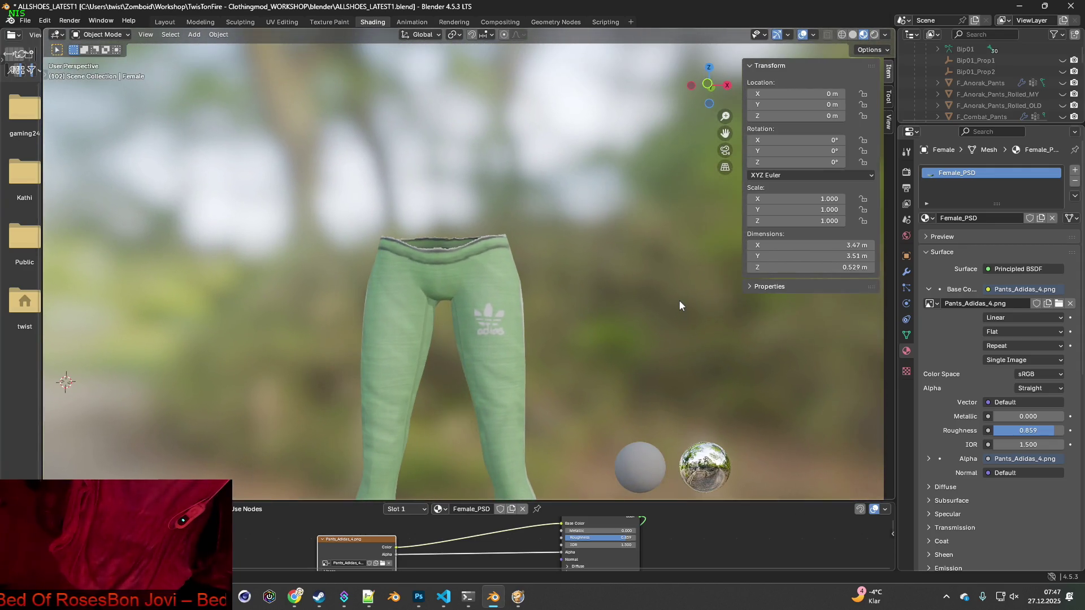
pyautogui.scroll(5, 499, 309)
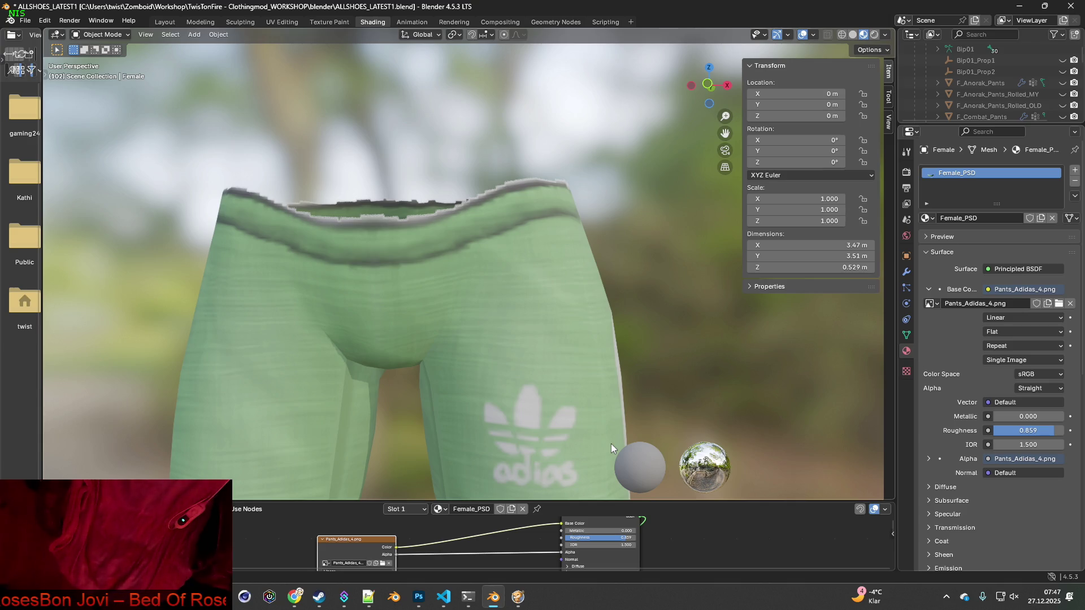
pyautogui.scroll(-3, 611, 443)
pyautogui.moveTo(612, 443)
pyautogui.mouseDown(button='middle')
pyautogui.moveTo(543, 419)
pyautogui.moveTo(562, 419)
pyautogui.moveTo(440, 402)
pyautogui.moveTo(451, 370)
pyautogui.mouseUp(button='middle')
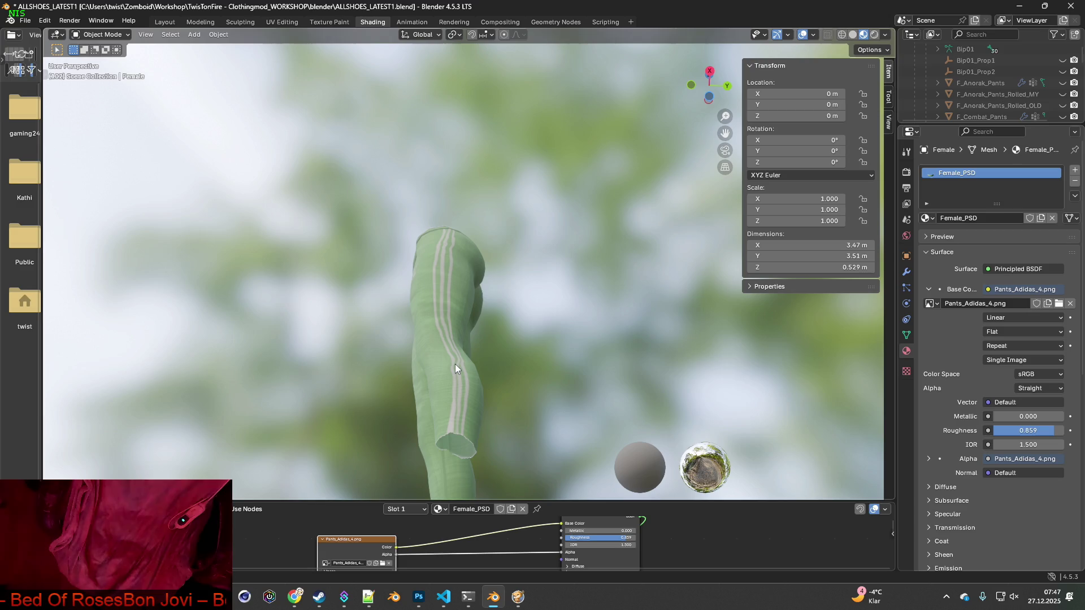
pyautogui.moveTo(480, 331)
pyautogui.mouseDown(button='middle')
pyautogui.moveTo(423, 362)
pyautogui.moveTo(545, 351)
pyautogui.moveTo(466, 355)
pyautogui.mouseUp(button='middle')
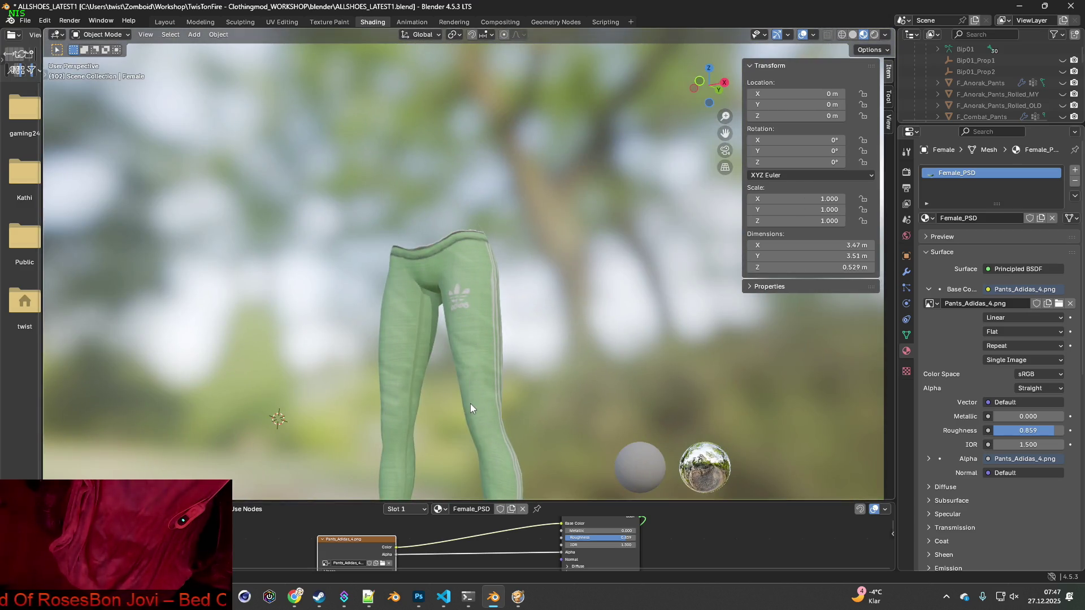
pyautogui.scroll(4, 471, 403)
pyautogui.moveTo(410, 307); pyautogui.dragTo(545, 243, button='middle')
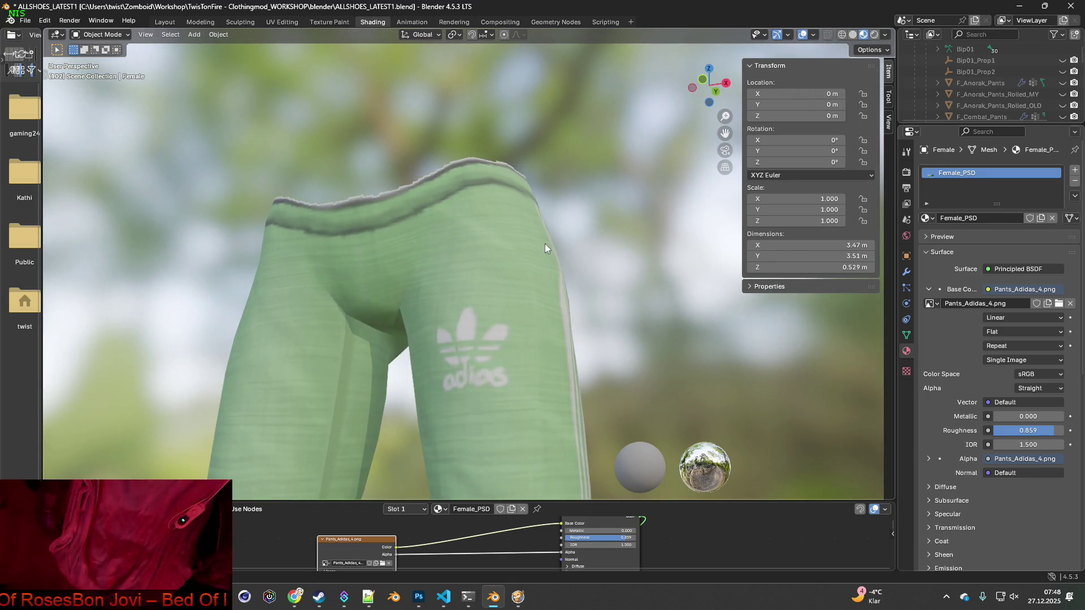
pyautogui.scroll(-2, 502, 429)
pyautogui.moveTo(503, 429)
pyautogui.mouseDown(button='middle')
pyautogui.moveTo(578, 424)
pyautogui.moveTo(428, 400)
pyautogui.moveTo(534, 417)
pyautogui.moveTo(467, 410)
pyautogui.moveTo(471, 392)
pyautogui.moveTo(510, 372)
pyautogui.moveTo(517, 348)
pyautogui.moveTo(500, 338)
pyautogui.moveTo(435, 379)
pyautogui.moveTo(322, 392)
pyautogui.moveTo(713, 419)
pyautogui.moveTo(756, 410)
pyautogui.mouseUp(button='middle')
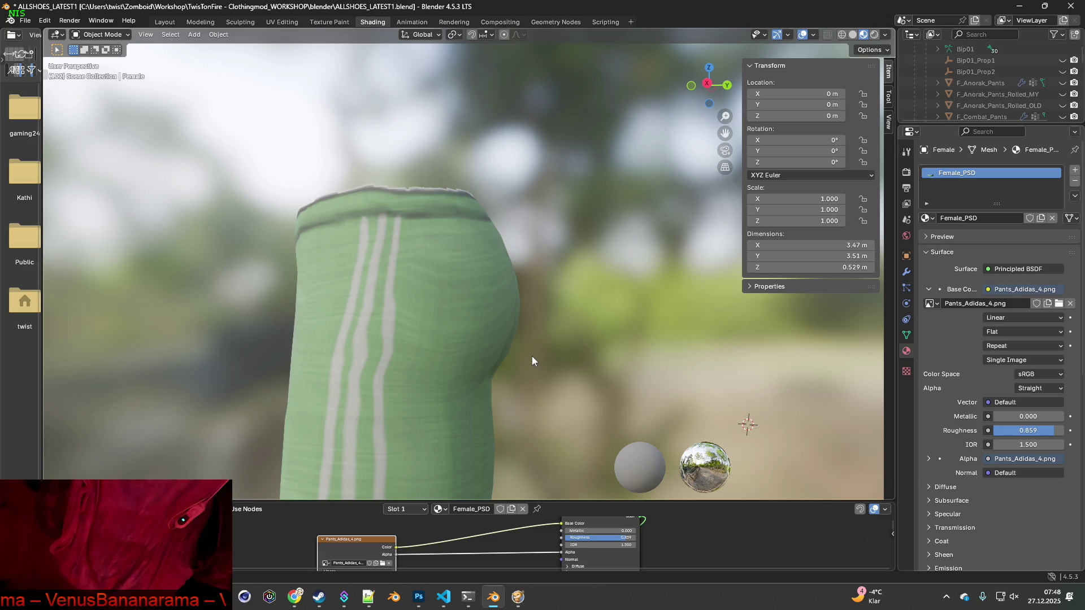
pyautogui.moveTo(538, 361)
pyautogui.mouseDown(button='middle')
pyautogui.moveTo(421, 351)
pyautogui.moveTo(595, 344)
pyautogui.moveTo(571, 348)
pyautogui.mouseUp(button='middle')
pyautogui.scroll(-4, 572, 348)
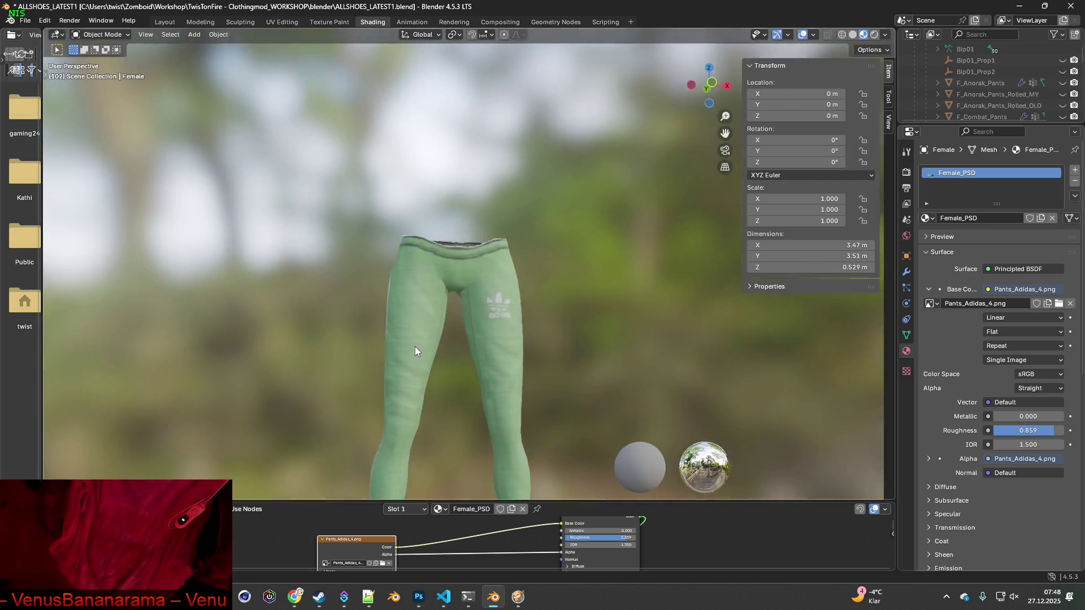
pyautogui.moveTo(414, 351)
pyautogui.mouseDown(button='middle')
pyautogui.moveTo(410, 372)
pyautogui.moveTo(440, 338)
pyautogui.moveTo(399, 326)
pyautogui.moveTo(482, 363)
pyautogui.moveTo(663, 357)
pyautogui.moveTo(470, 358)
pyautogui.moveTo(378, 375)
pyautogui.moveTo(479, 373)
pyautogui.moveTo(353, 377)
pyautogui.moveTo(541, 358)
pyautogui.moveTo(444, 369)
pyautogui.mouseUp(button='middle')
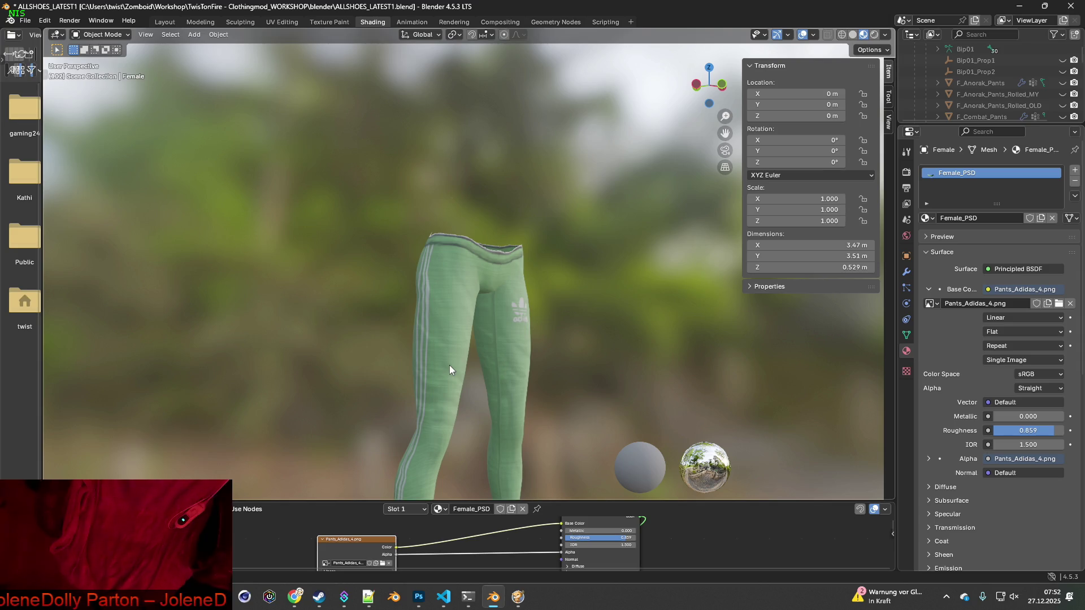
# - Switch to the Texture Paint workspace with Ctrl+PageUp, zoom to the front waistband, and pick Erase Soft
pyautogui.scroll(5, 487, 353)
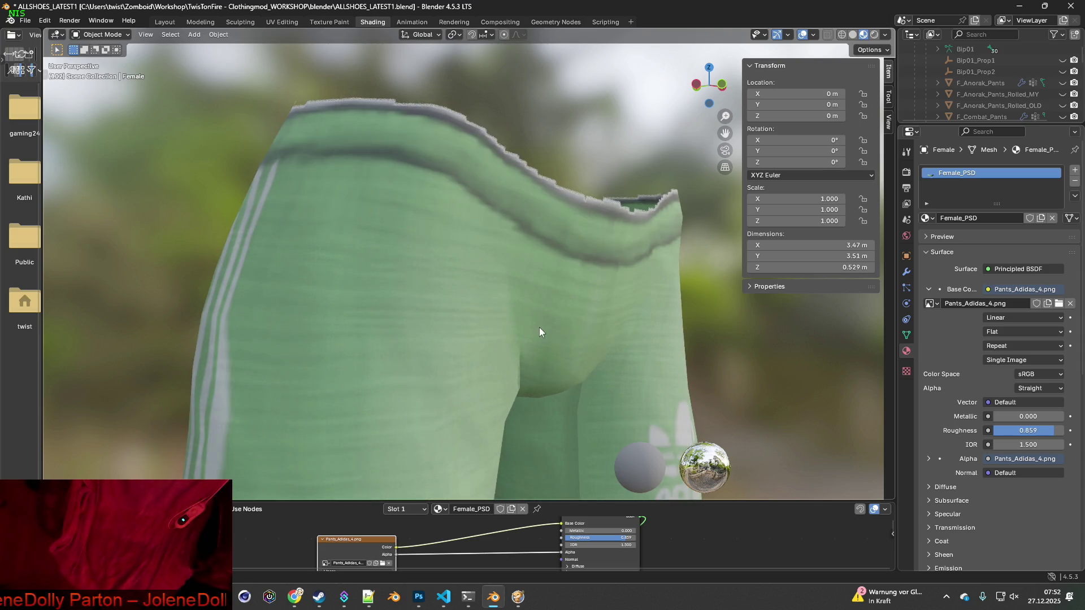
pyautogui.moveTo(539, 327); pyautogui.dragTo(517, 334, button='middle')
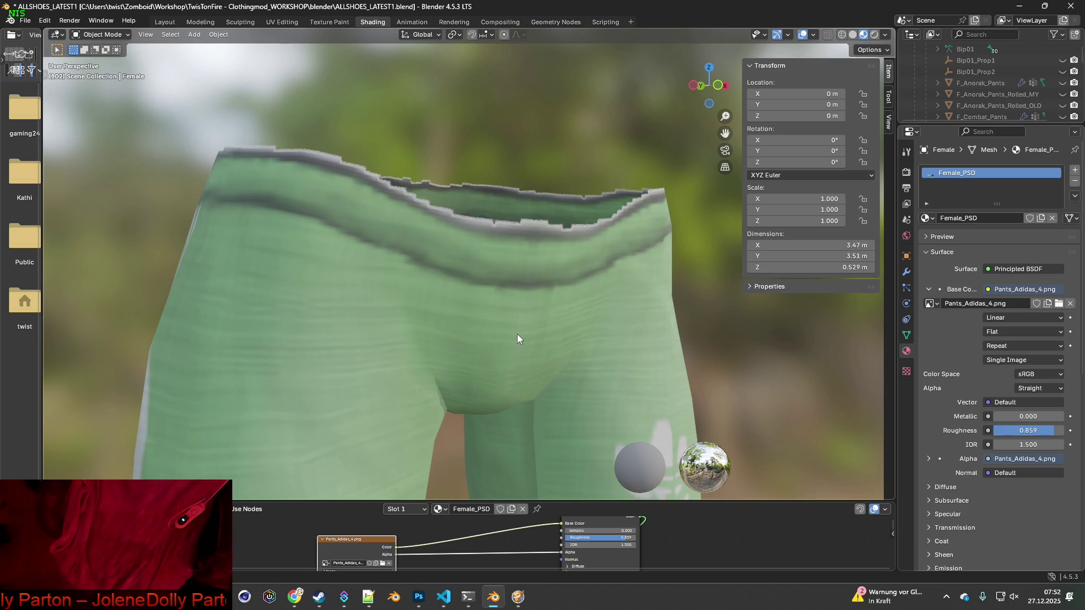
pyautogui.moveTo(521, 330); pyautogui.dragTo(489, 309, button='middle')
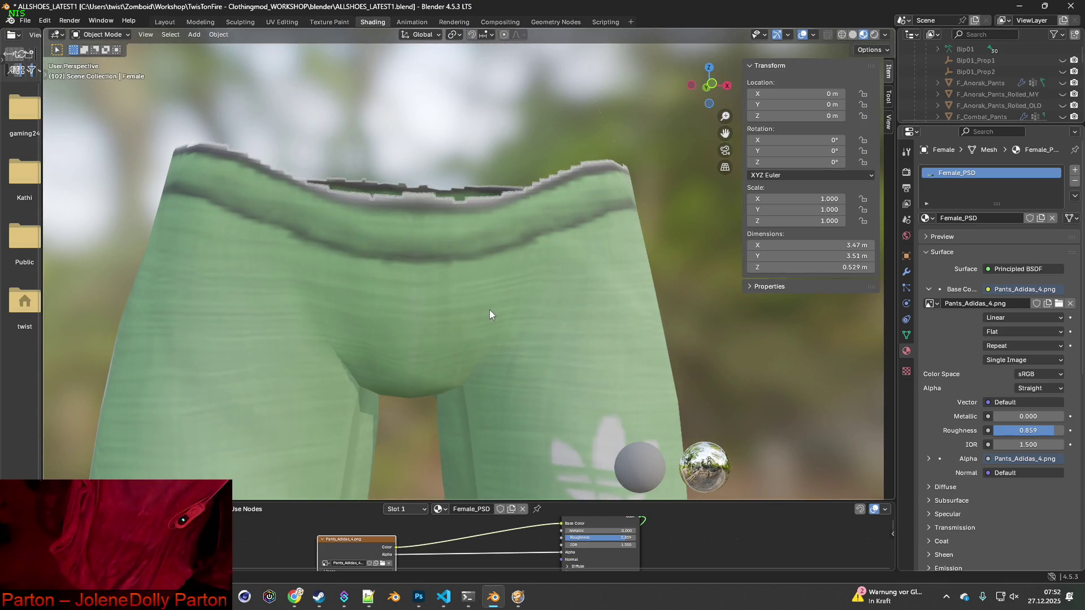
pyautogui.hotkey('ctrl', 'pageup')
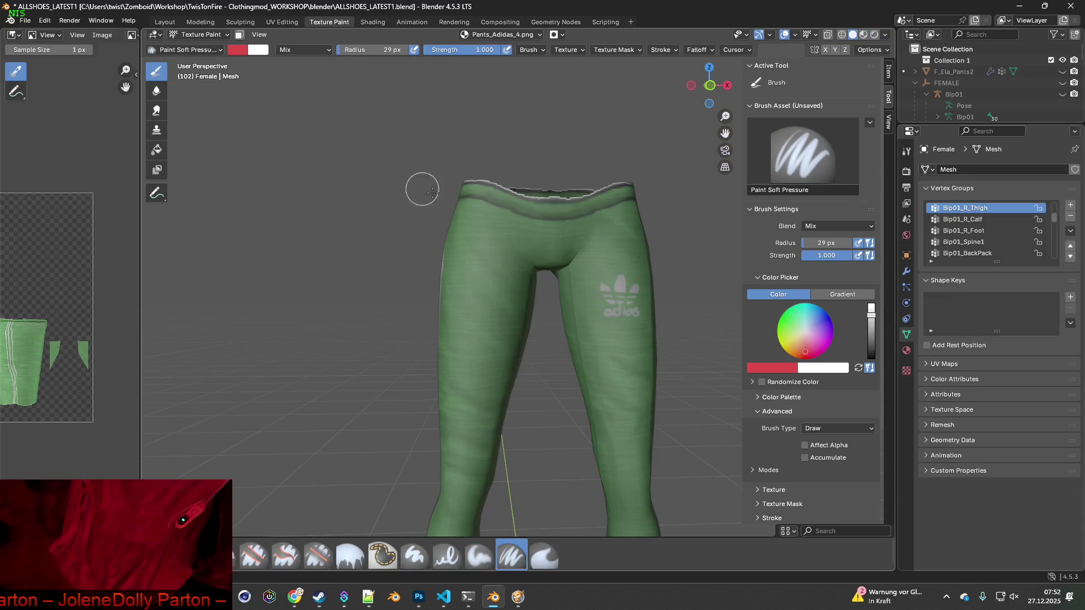
pyautogui.scroll(5, 496, 261)
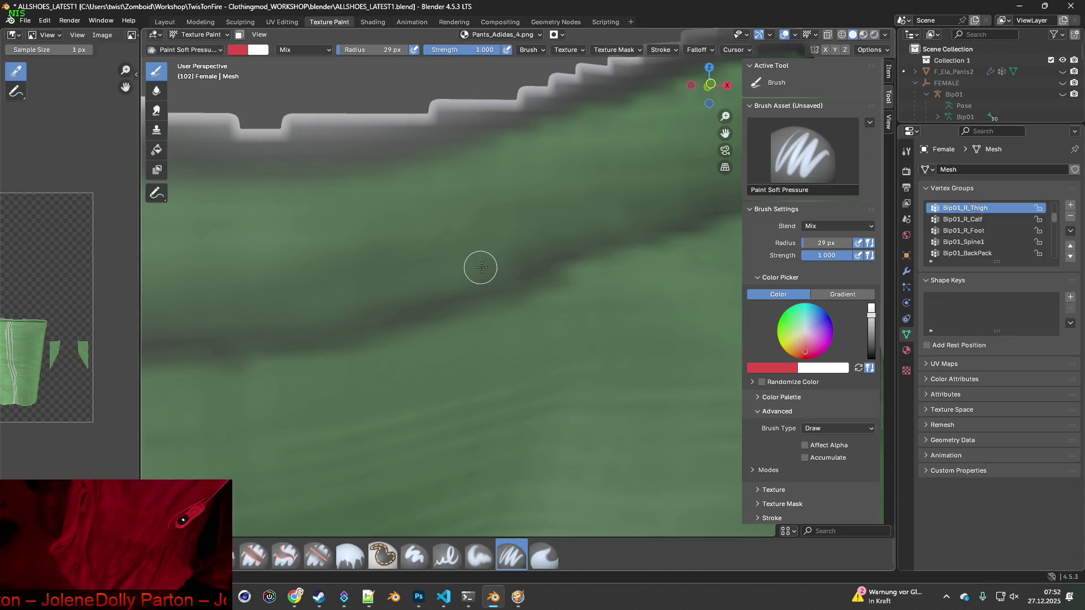
pyautogui.scroll(-2, 469, 257)
pyautogui.scroll(1, 463, 262)
pyautogui.moveTo(469, 277)
pyautogui.mouseDown(button='middle')
pyautogui.moveTo(439, 251)
pyautogui.moveTo(492, 260)
pyautogui.mouseUp(button='middle')
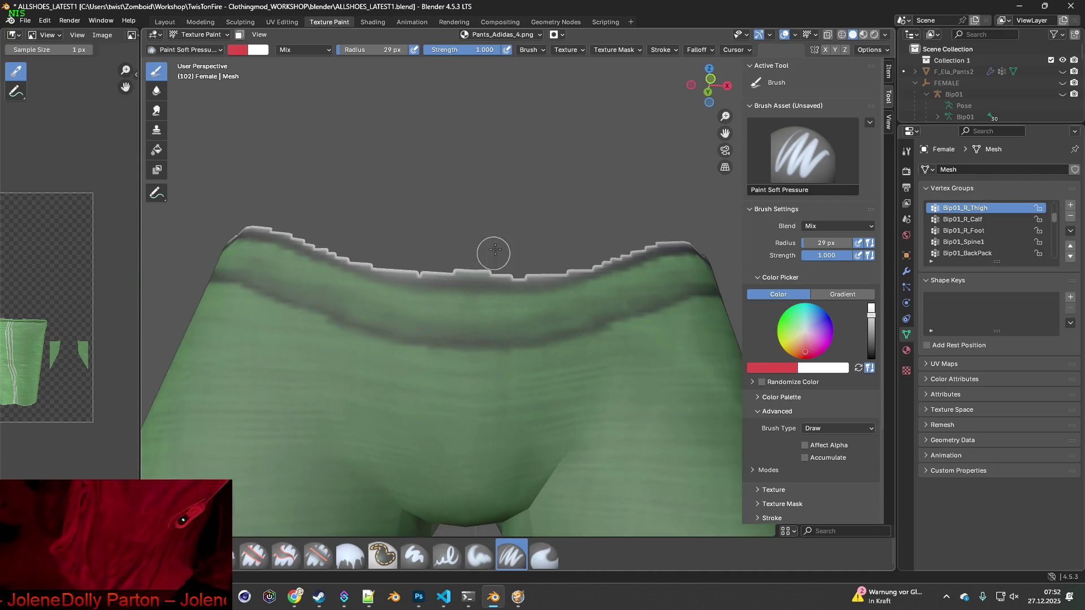
pyautogui.click(318, 555)
# - Erase along the green pants' waistband top rim, then undo the erase strokes via Edit > Undo
pyautogui.scroll(-3, 469, 404)
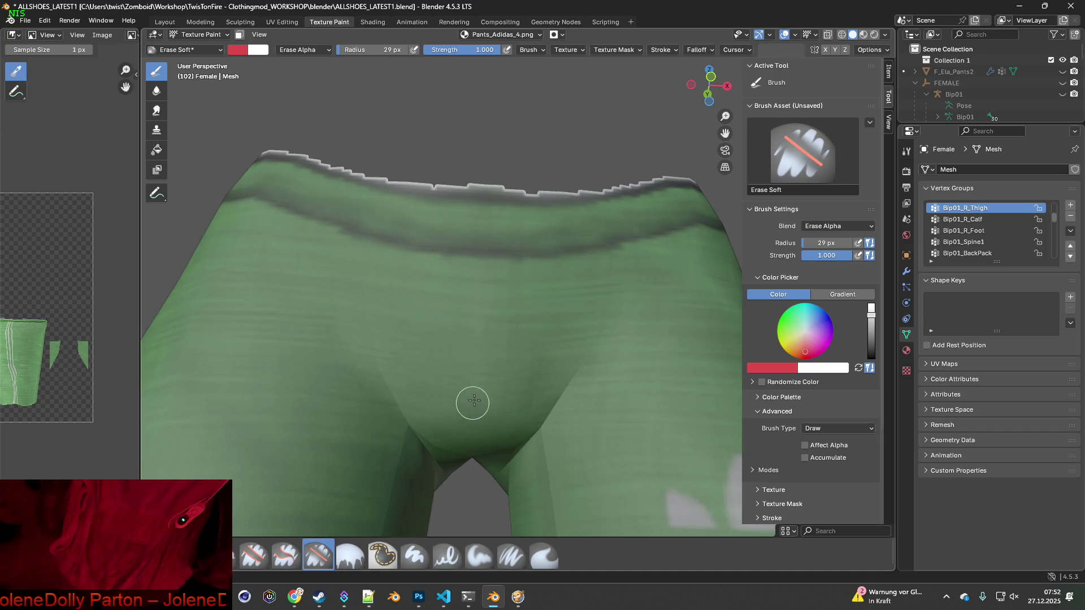
pyautogui.moveTo(443, 291)
pyautogui.mouseDown()
pyautogui.moveTo(426, 283)
pyautogui.moveTo(477, 294)
pyautogui.moveTo(565, 280)
pyautogui.moveTo(402, 291)
pyautogui.moveTo(280, 259)
pyautogui.moveTo(378, 281)
pyautogui.mouseUp()
pyautogui.click(45, 21)
pyautogui.click(47, 23)
pyautogui.click(48, 22)
pyautogui.click(59, 34)
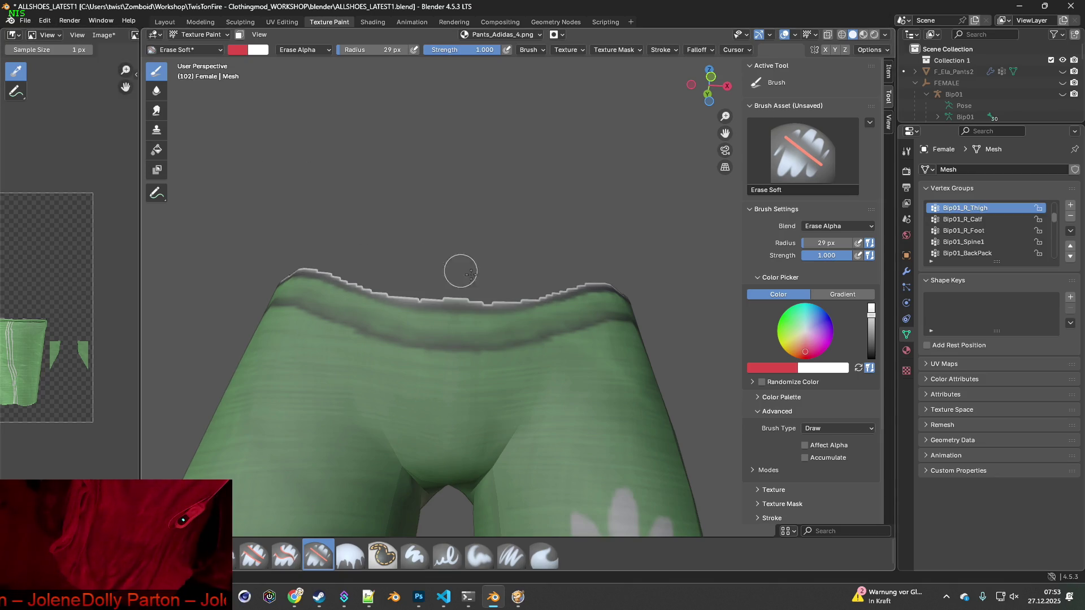